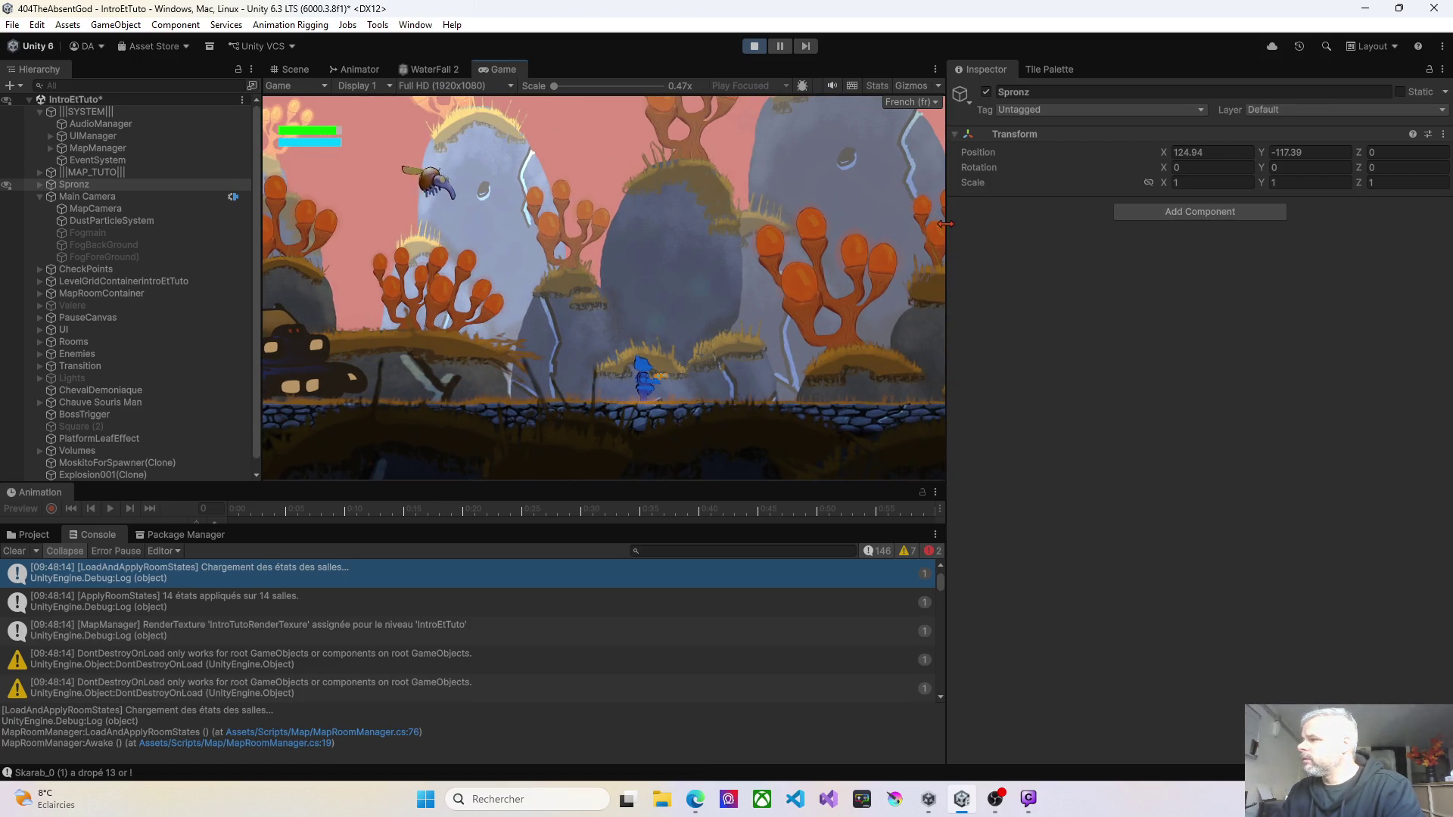
Step: Enlarge the Game view by shrinking the Inspector and Animation panels while play-testing
left_click_drag(945, 223, 1123, 227)
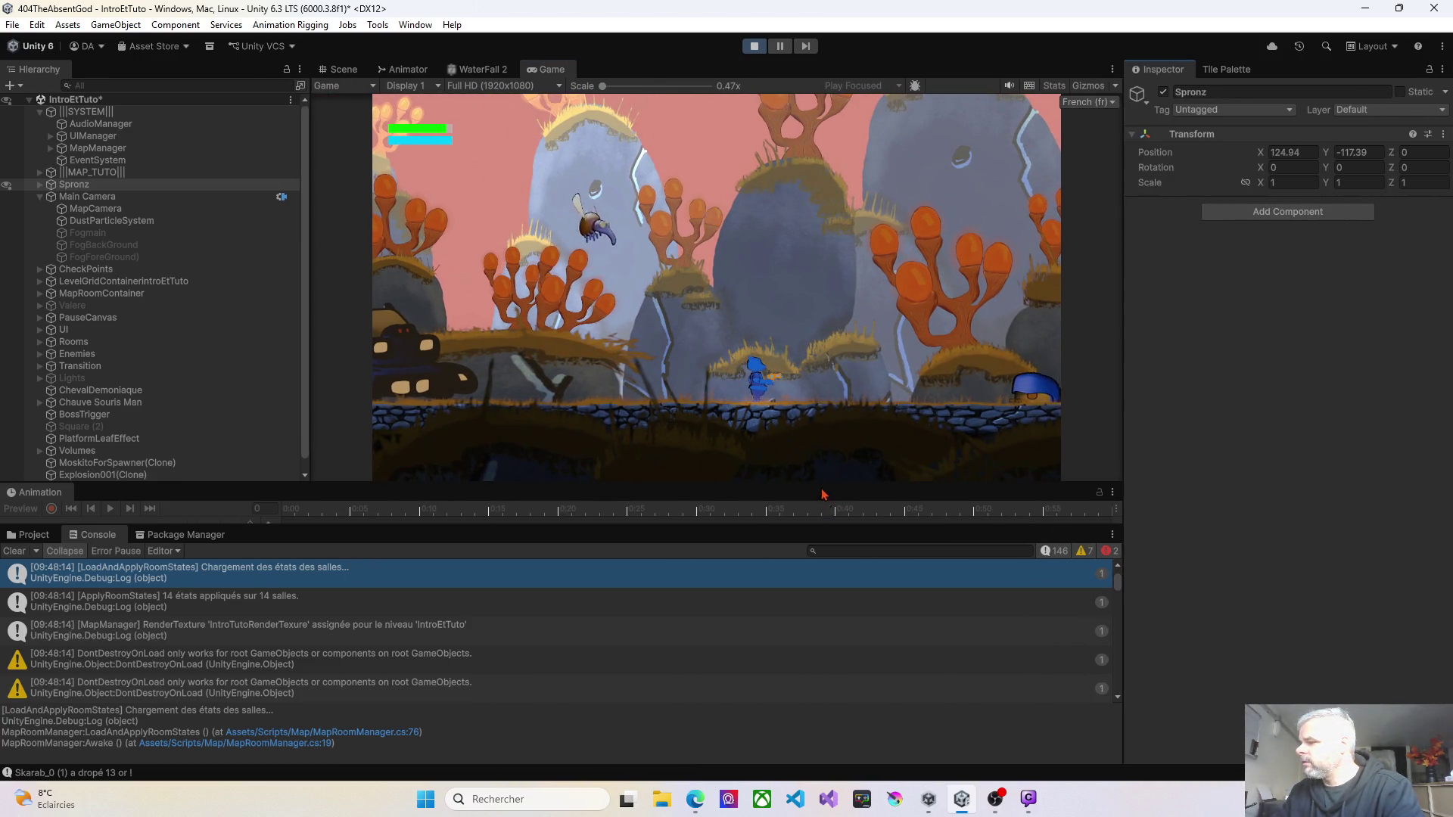
left_click_drag(816, 485, 839, 599)
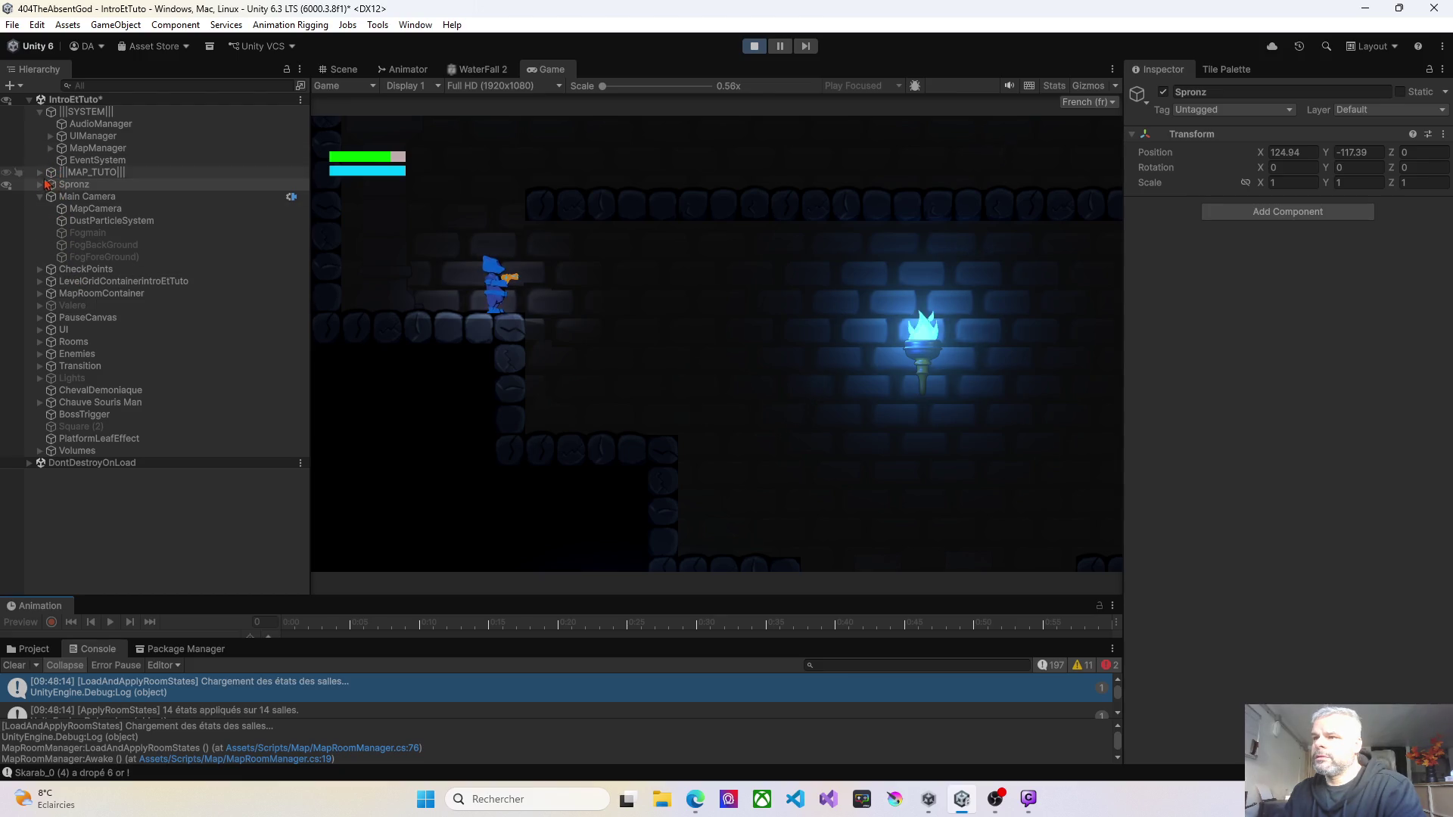
Step: Put the ZoneDeDepart room on layer 10: Discovered, then stop Play mode
left_click(40, 293)
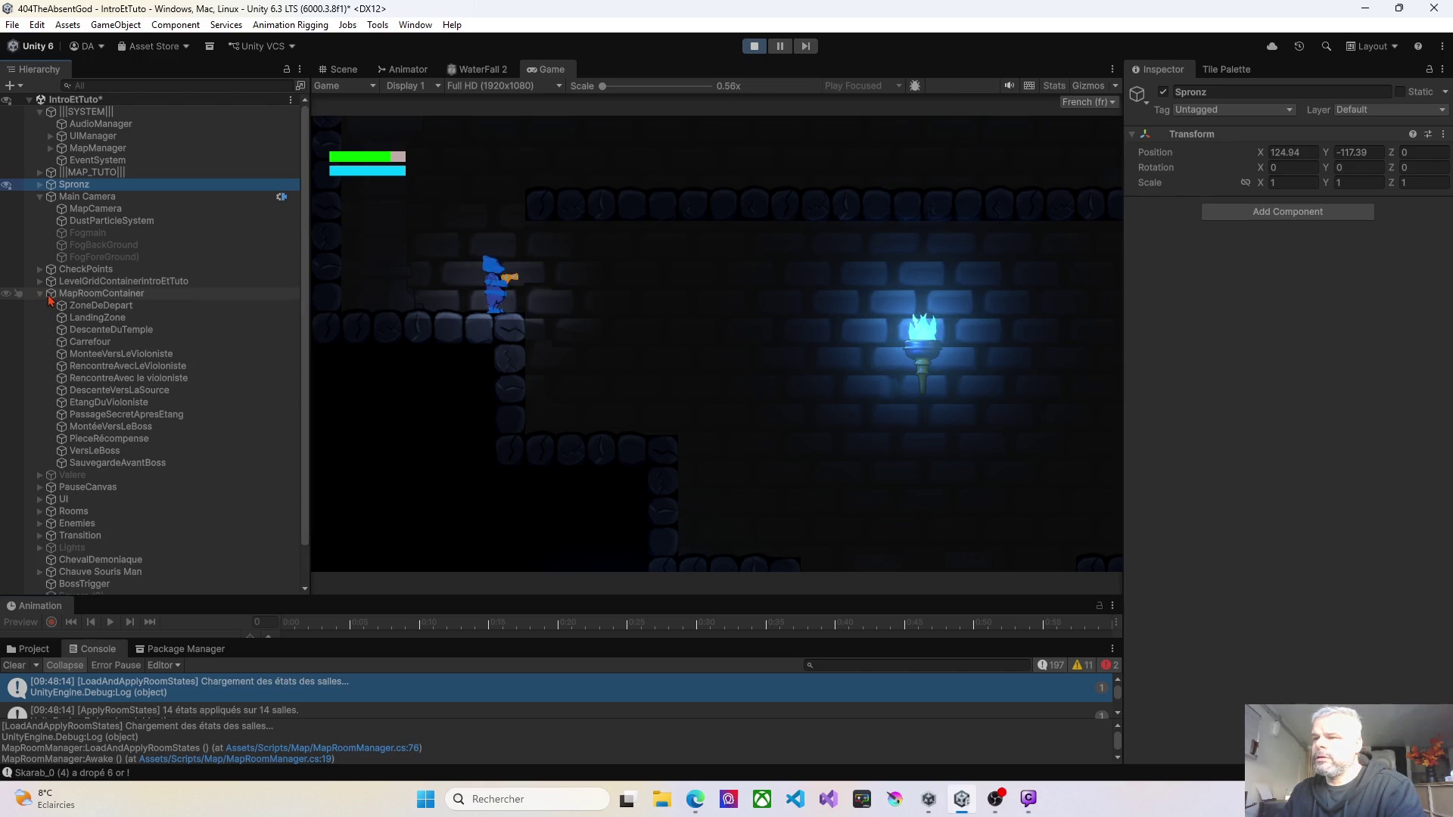
left_click(99, 305)
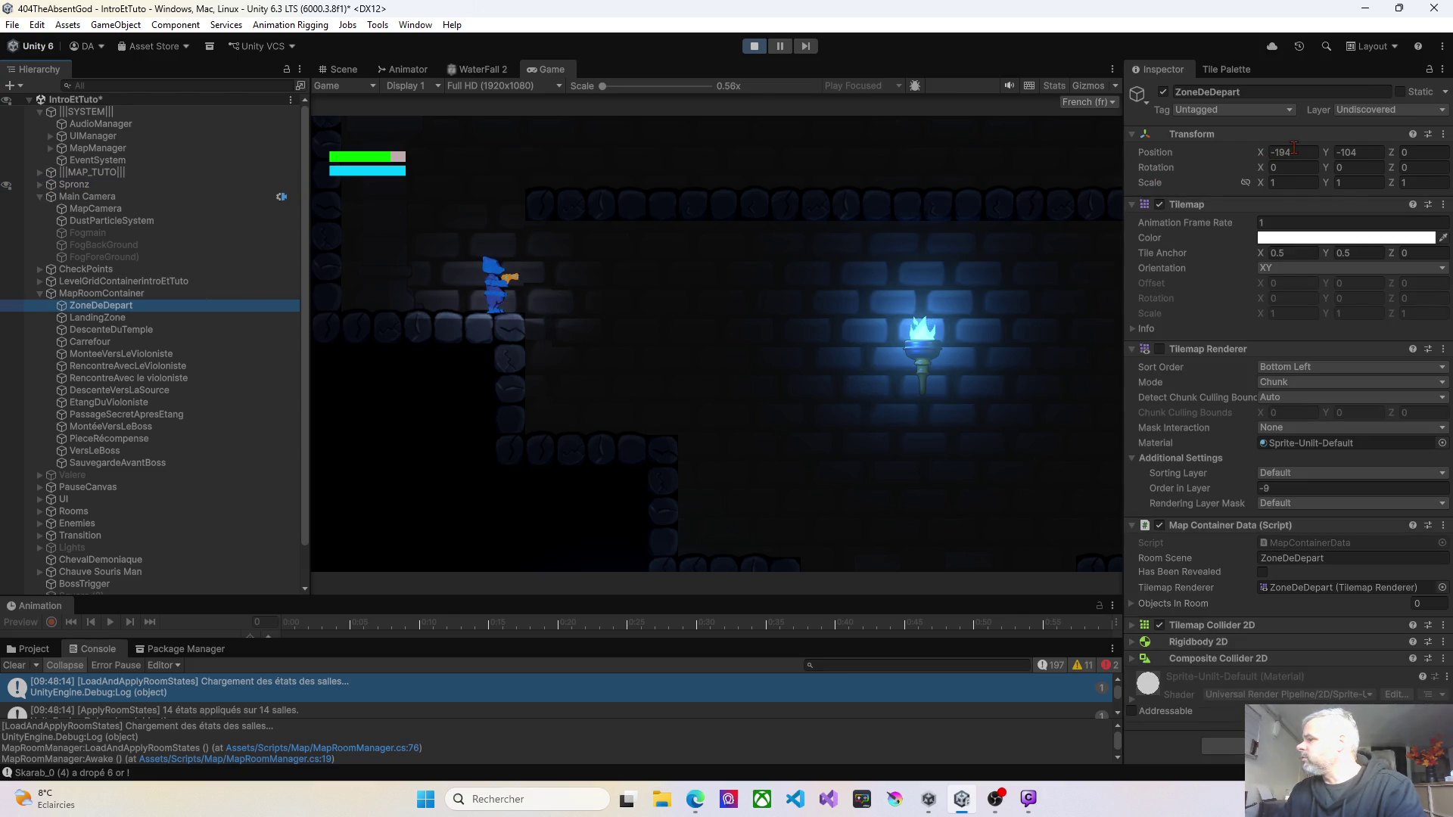
left_click(1351, 111)
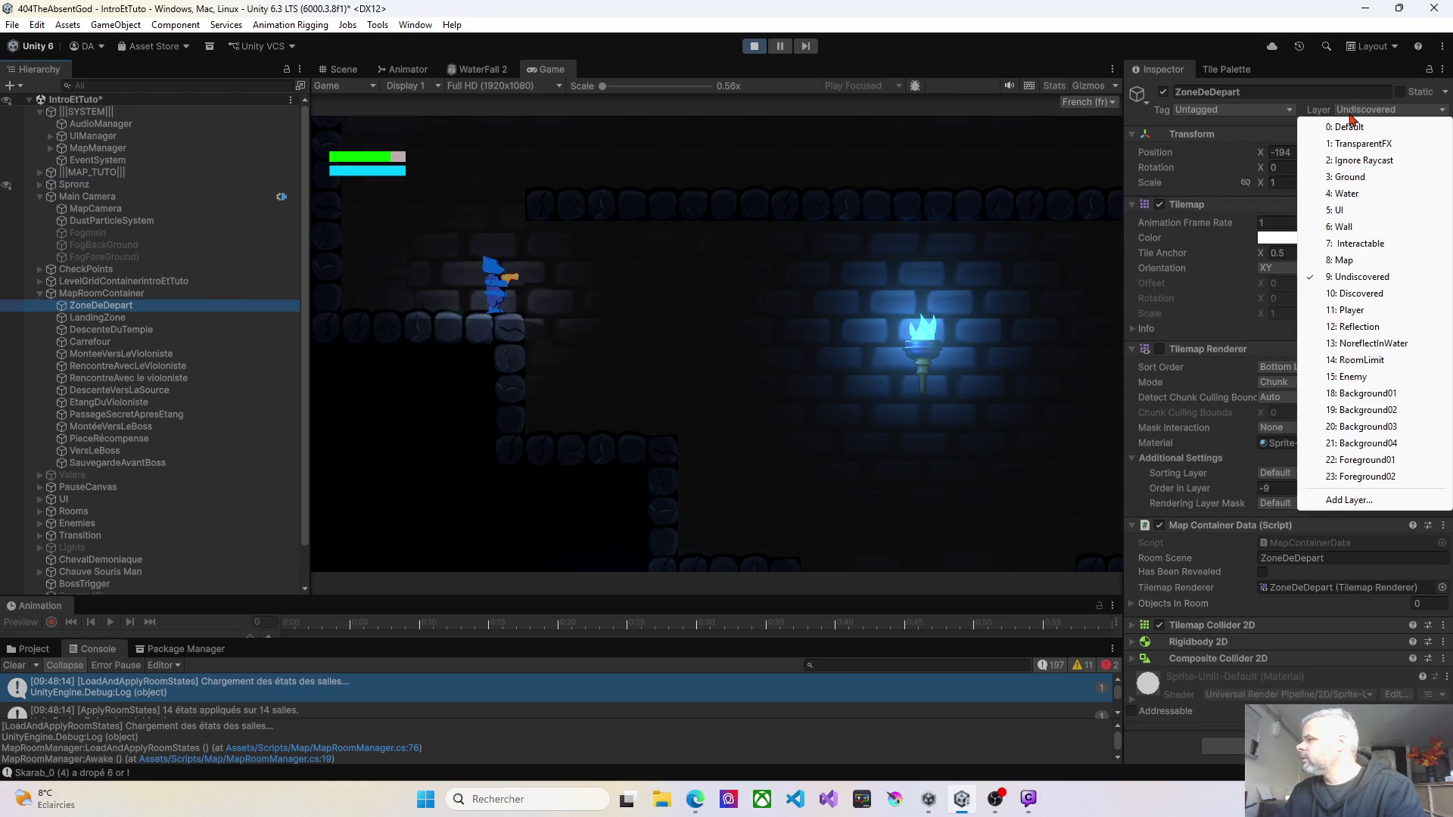
left_click(1363, 294)
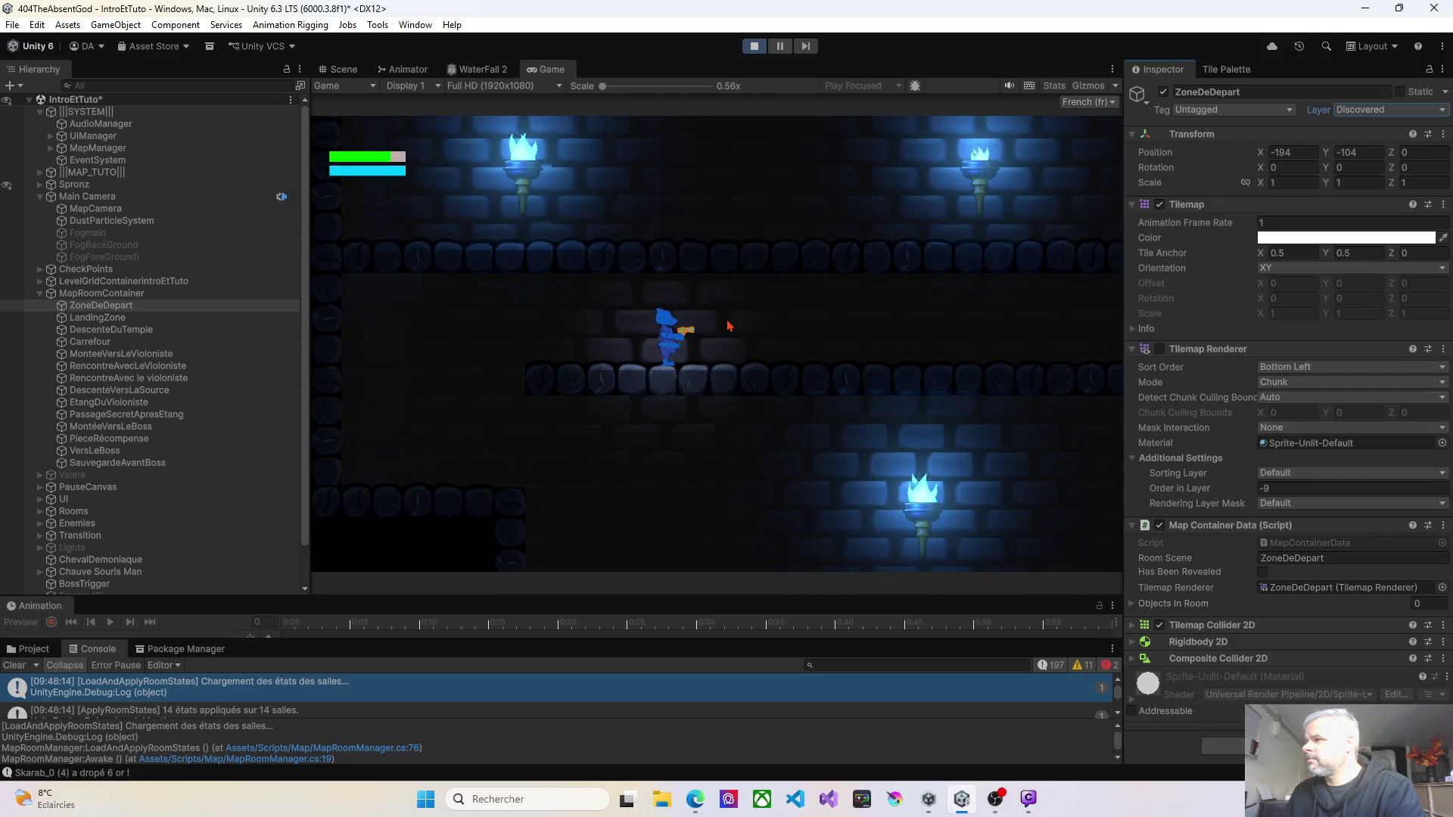
left_click(754, 45)
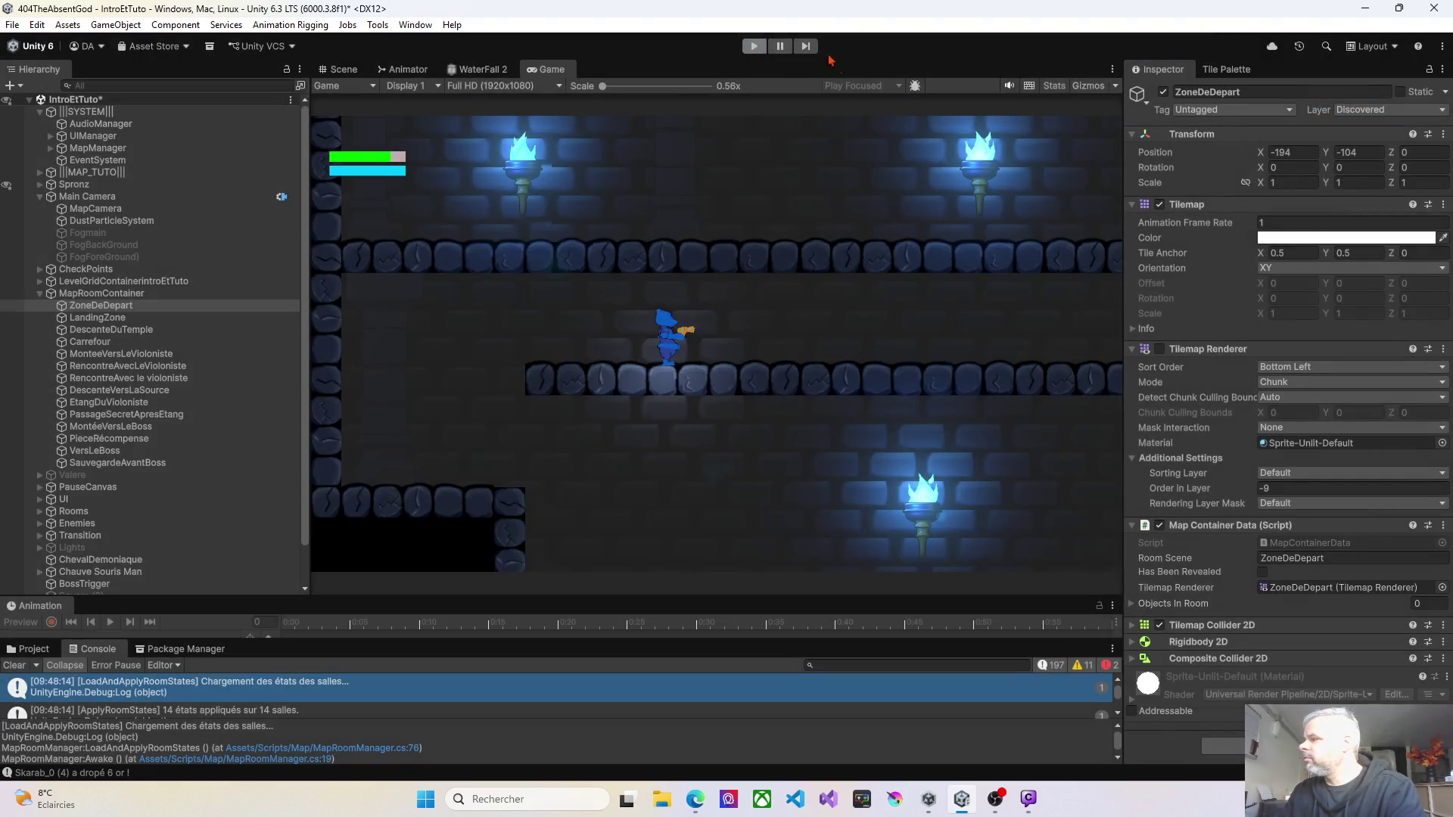
Step: Set ZoneDeDepart to Discovered and play-test, walking the character right and back left
left_click(1368, 111)
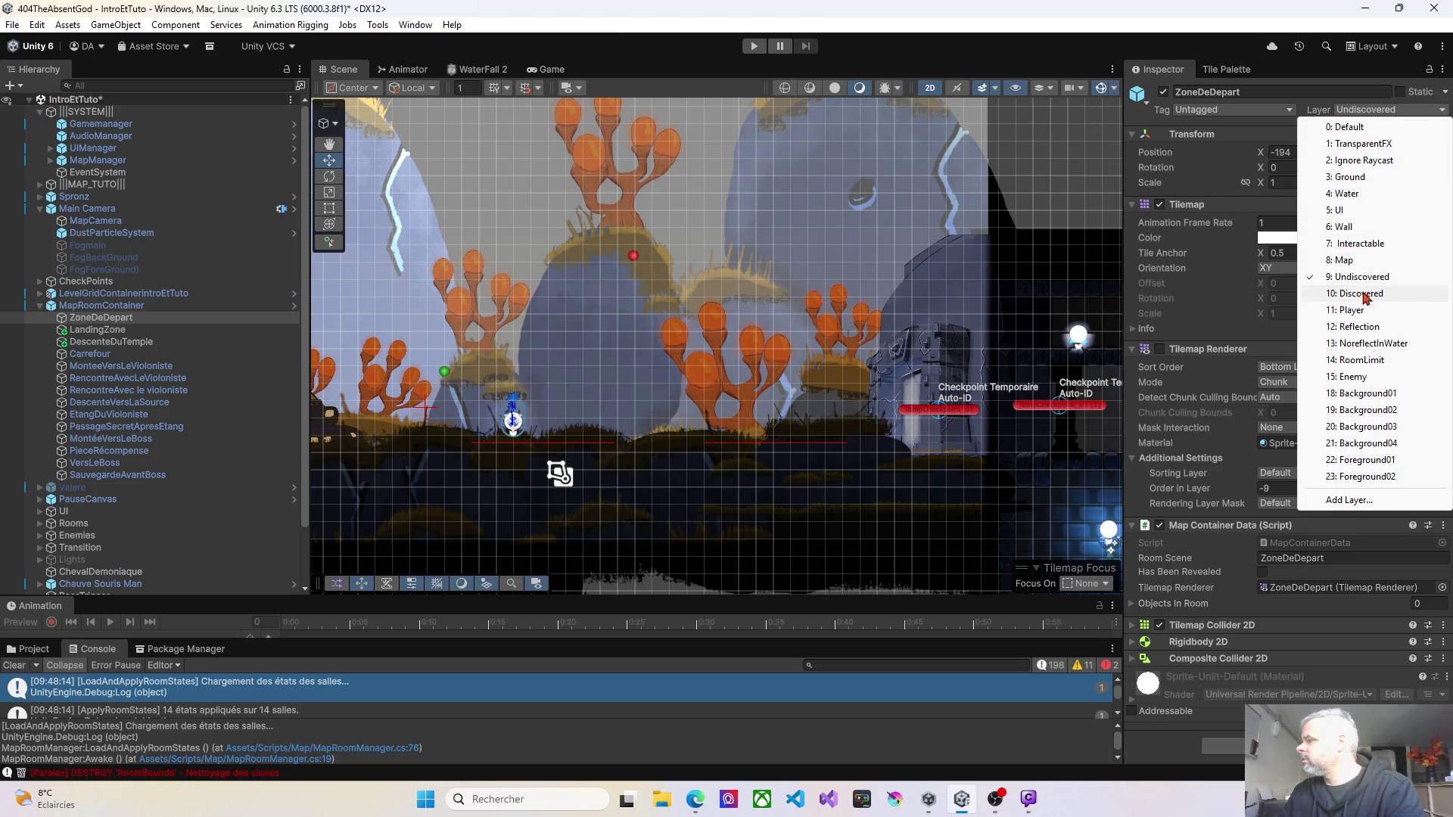
left_click(1365, 295)
left_click(764, 47)
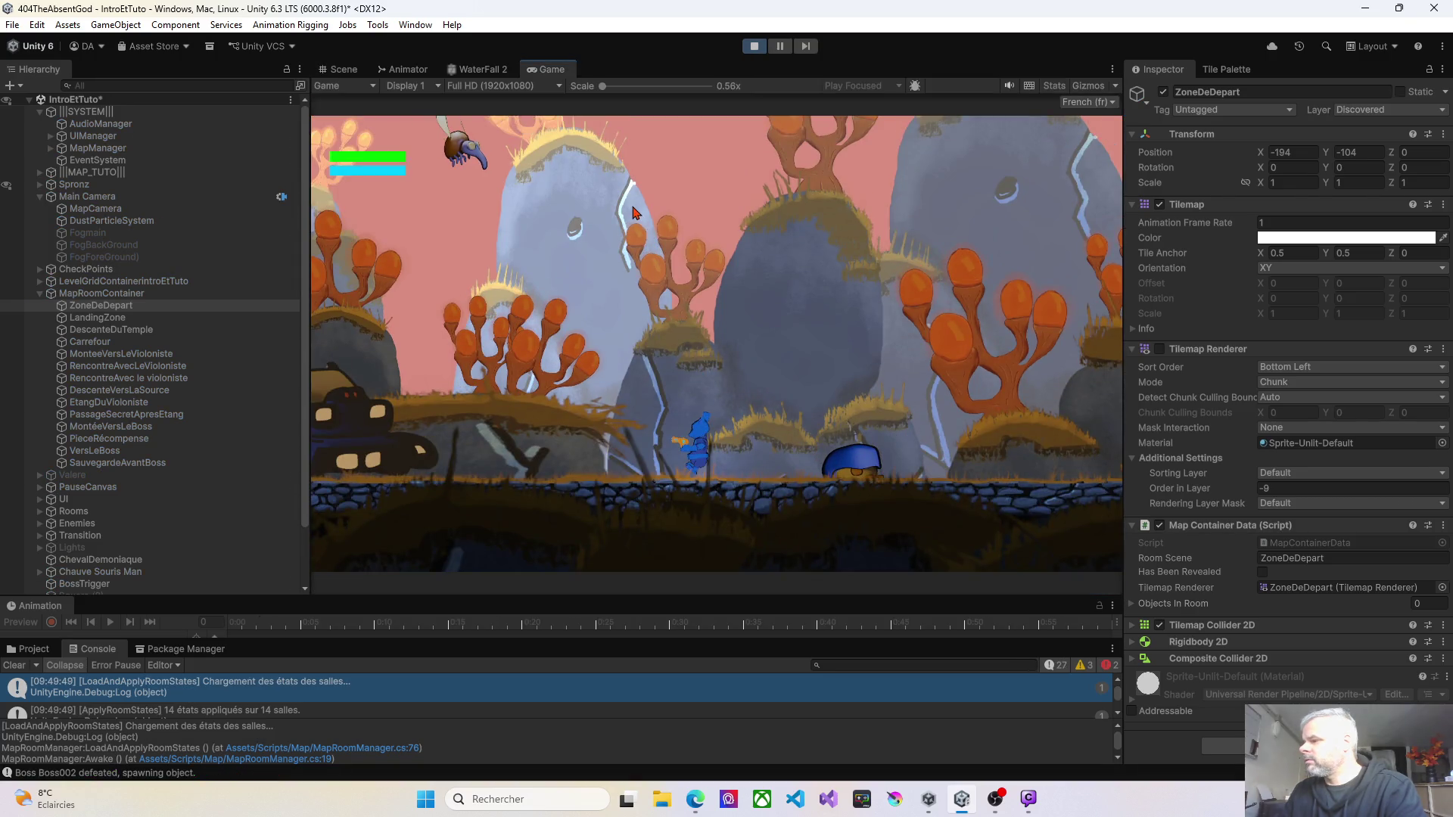
key("Right")
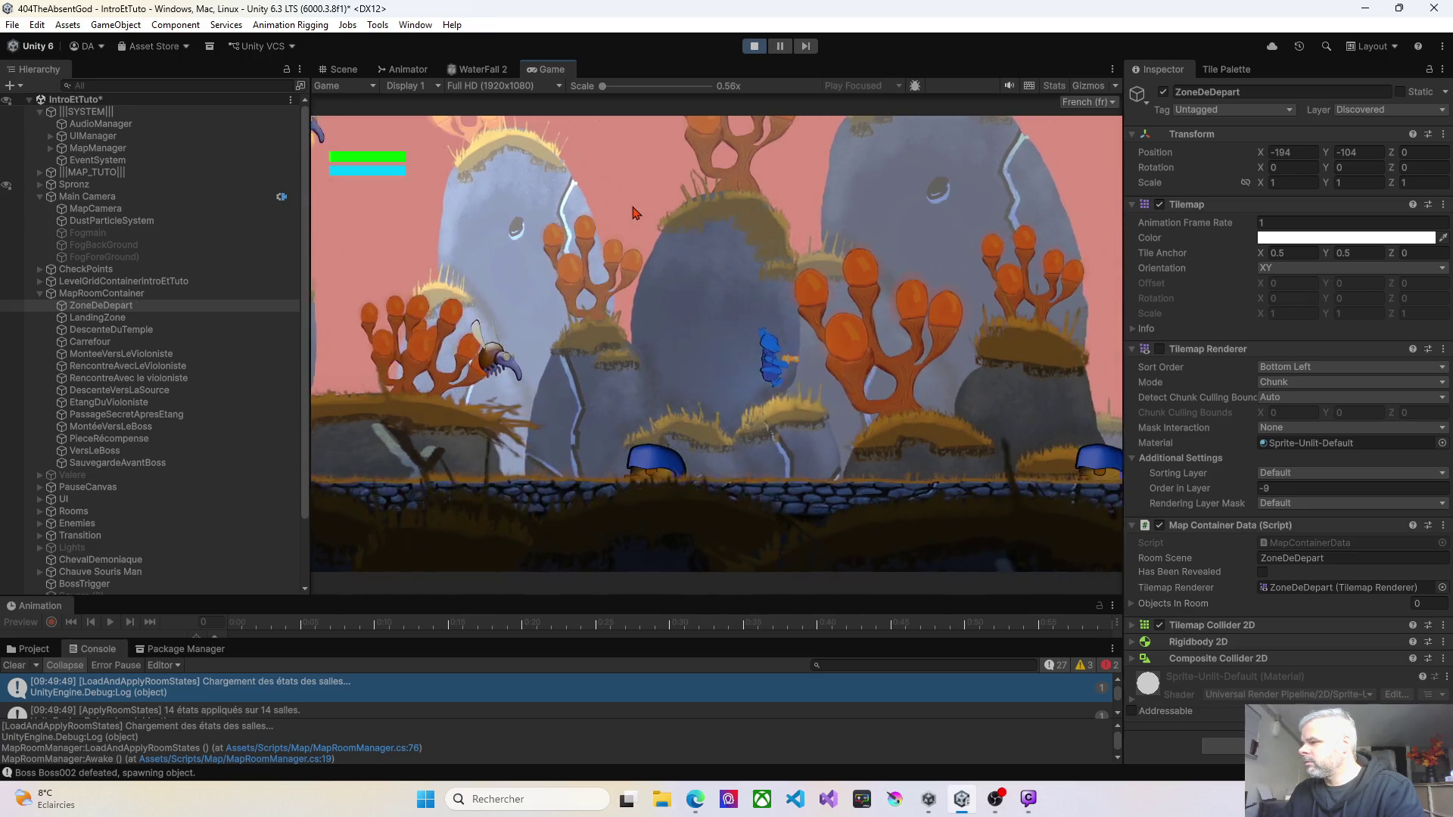
key("Right")
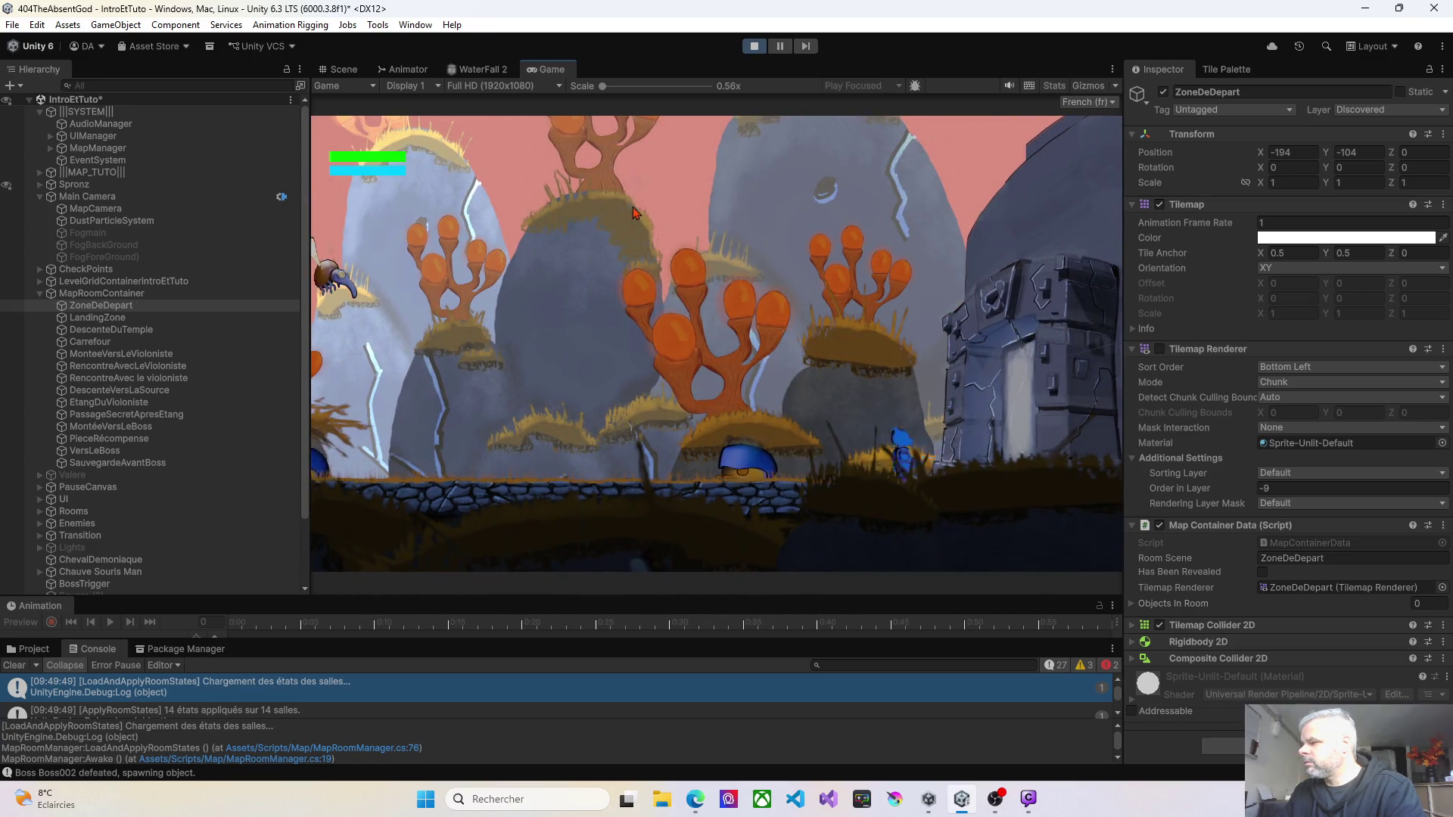
key("Left")
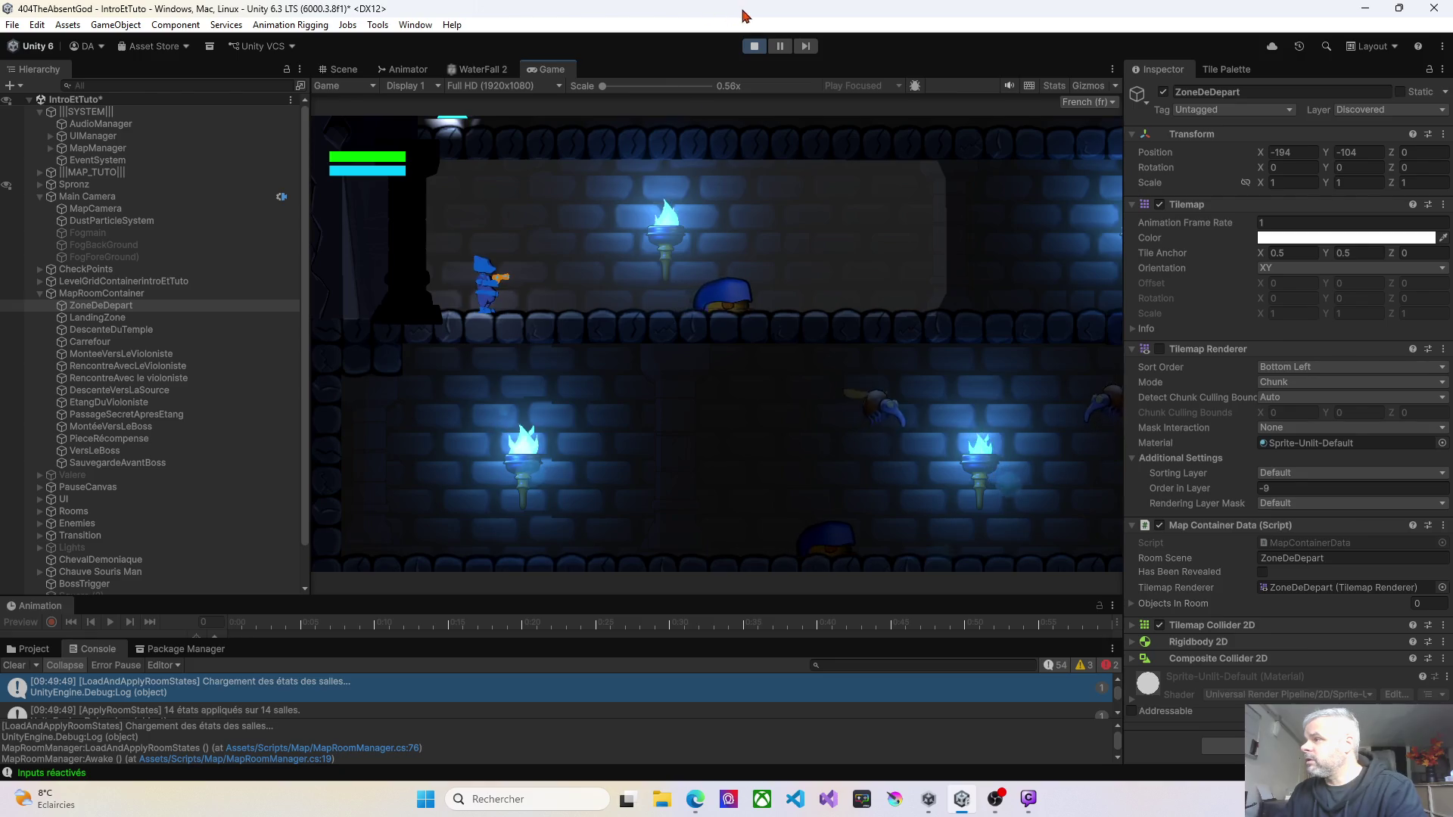
left_click(753, 45)
Step: Return ZoneDeDepart to layer 9: Undiscovered and select the MapManager
left_click(1368, 110)
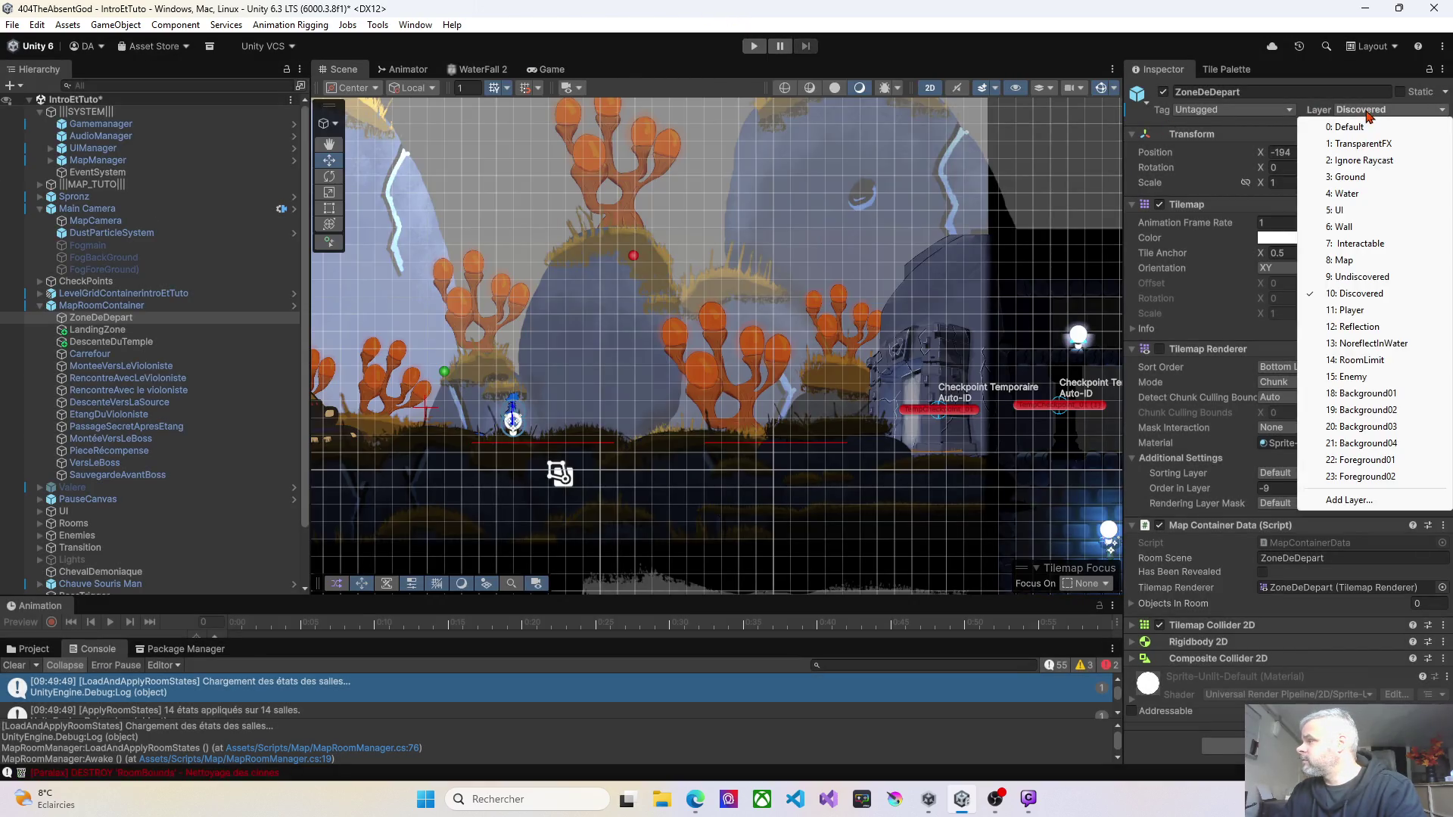
left_click(1354, 277)
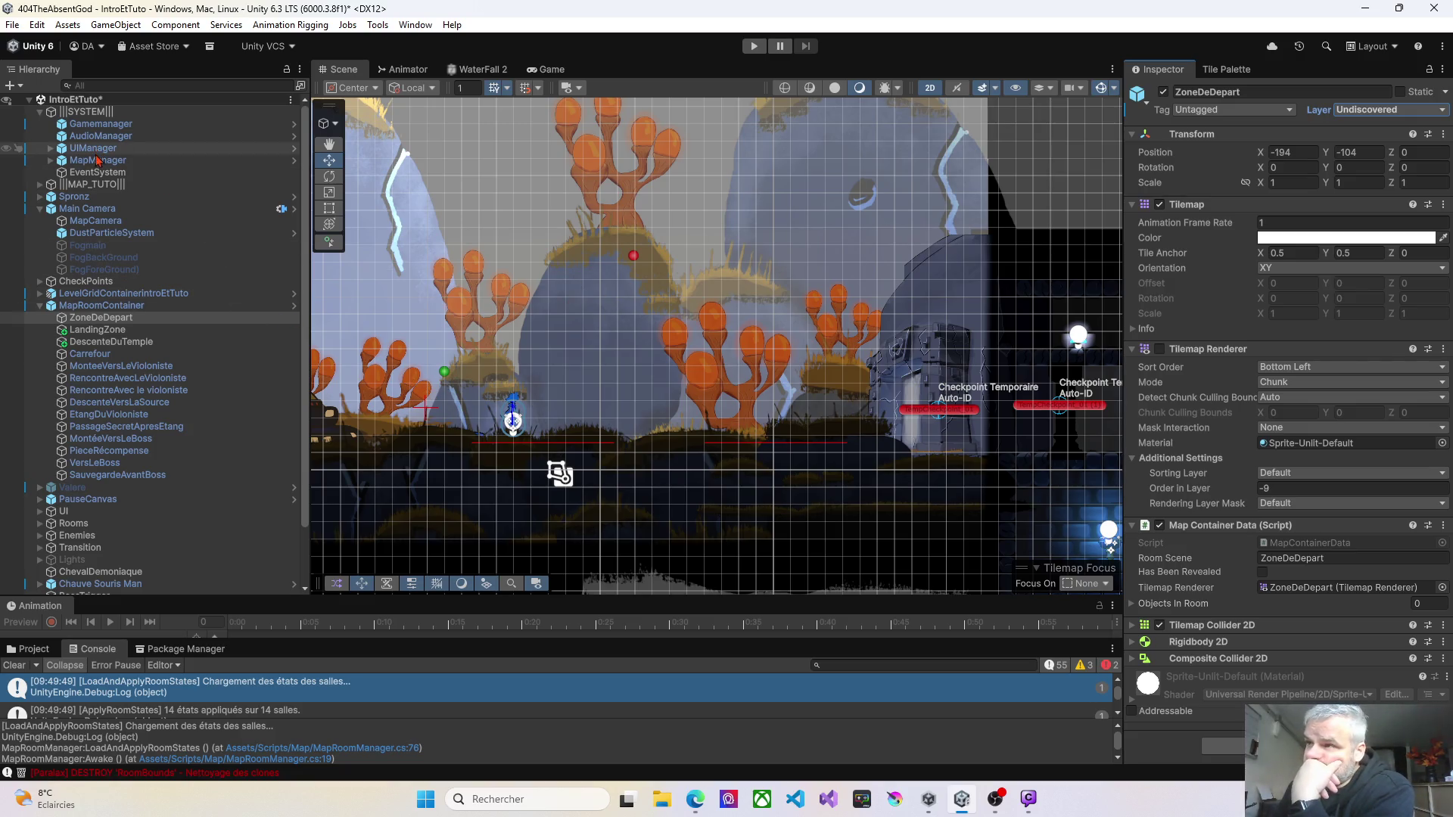
left_click(53, 162)
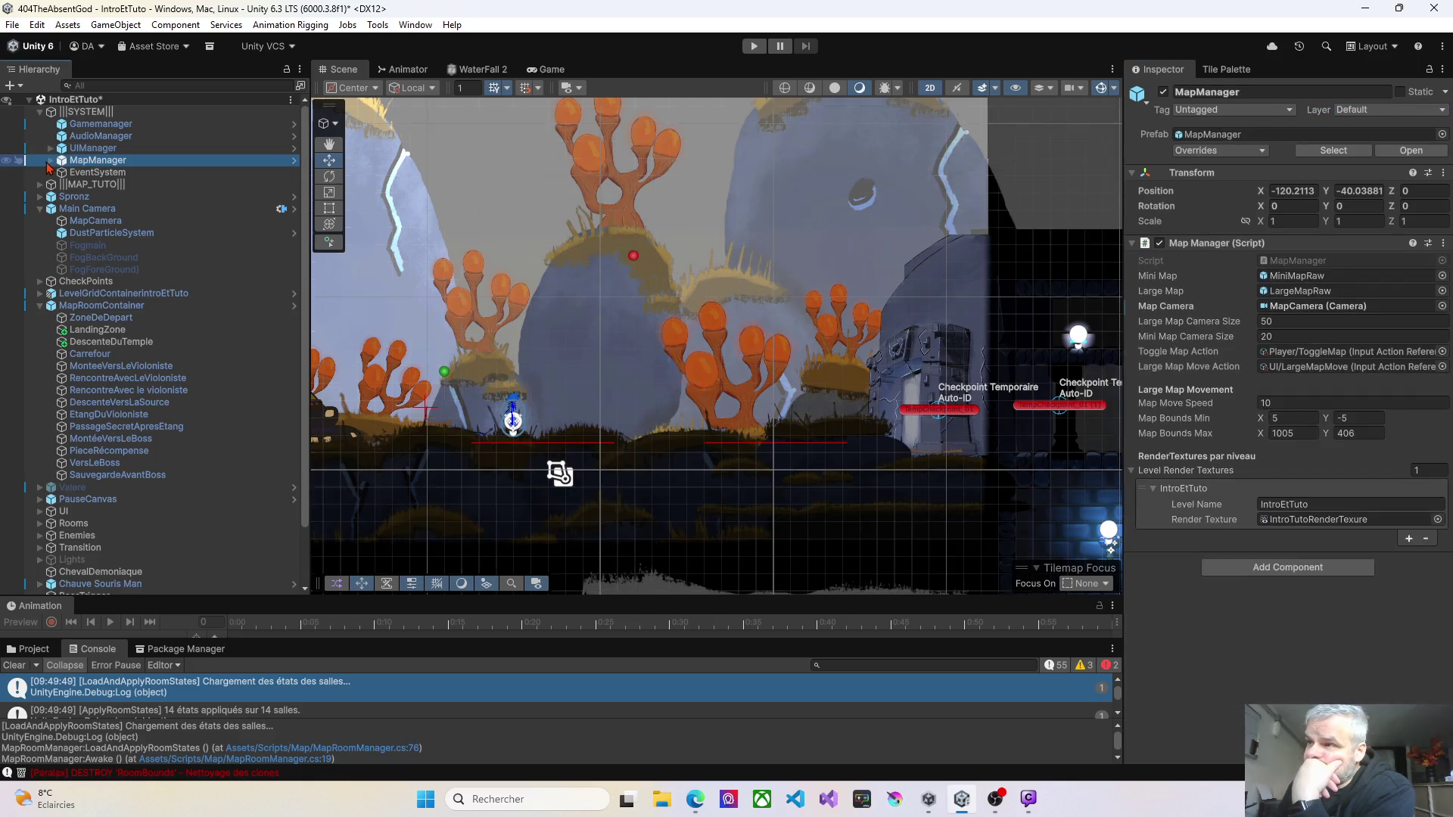
Step: Expand MapManager and MapCanvas and inspect the MapCanvas, LargeMapRaw and MiniMapRaw settings
left_click(50, 160)
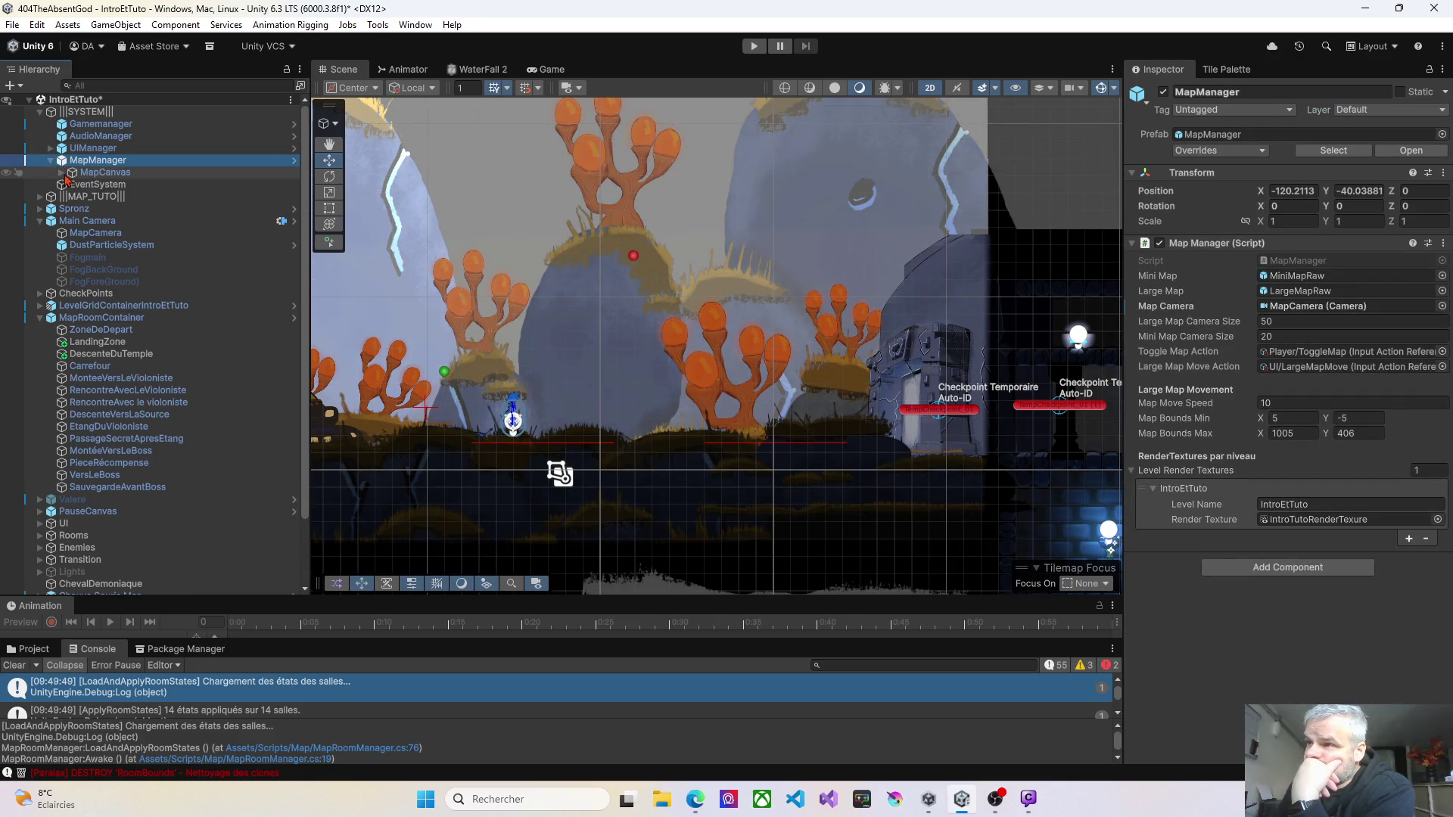
left_click(61, 173)
key("Down")
key("Down")
key("Down")
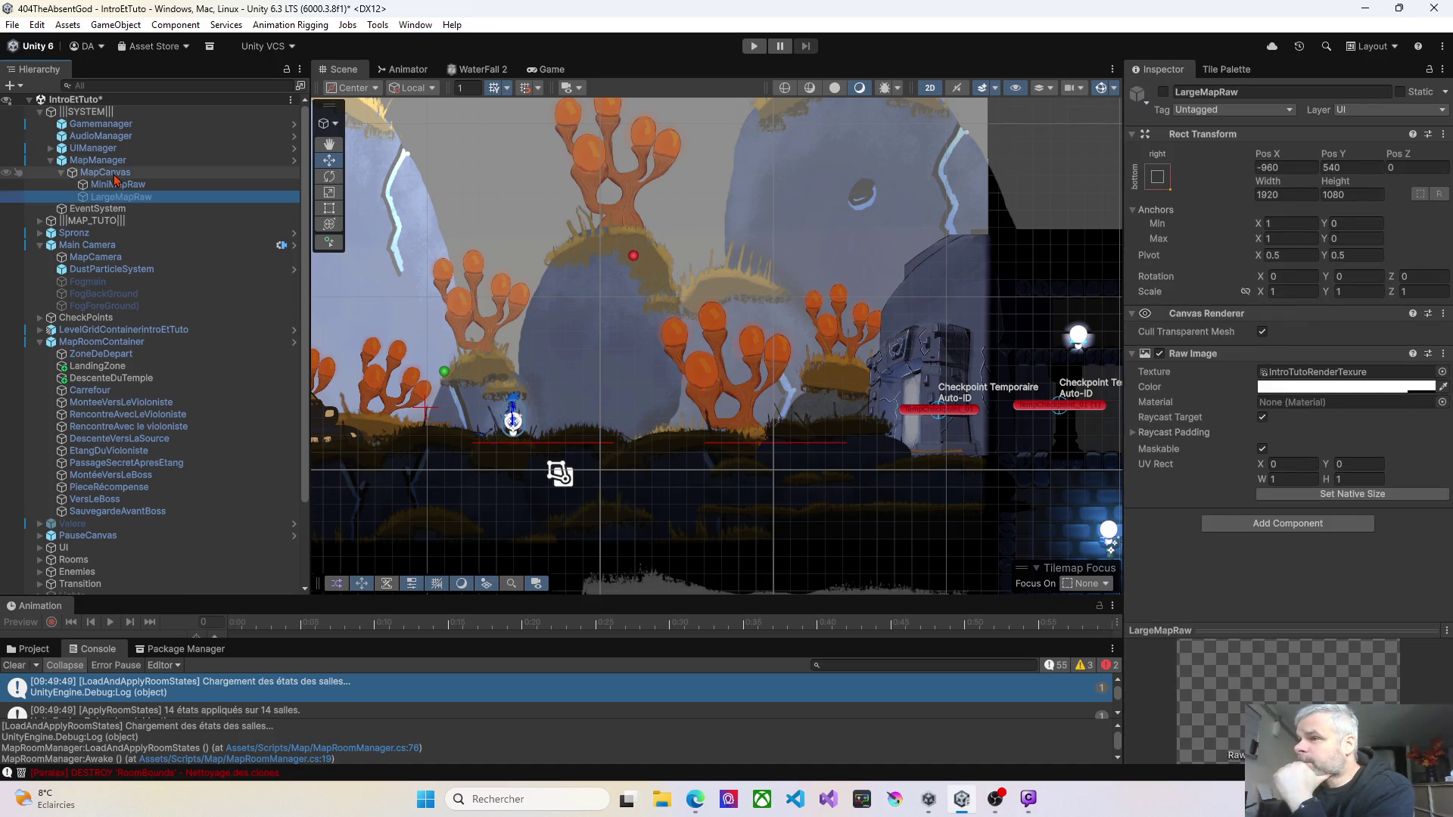
left_click(115, 176)
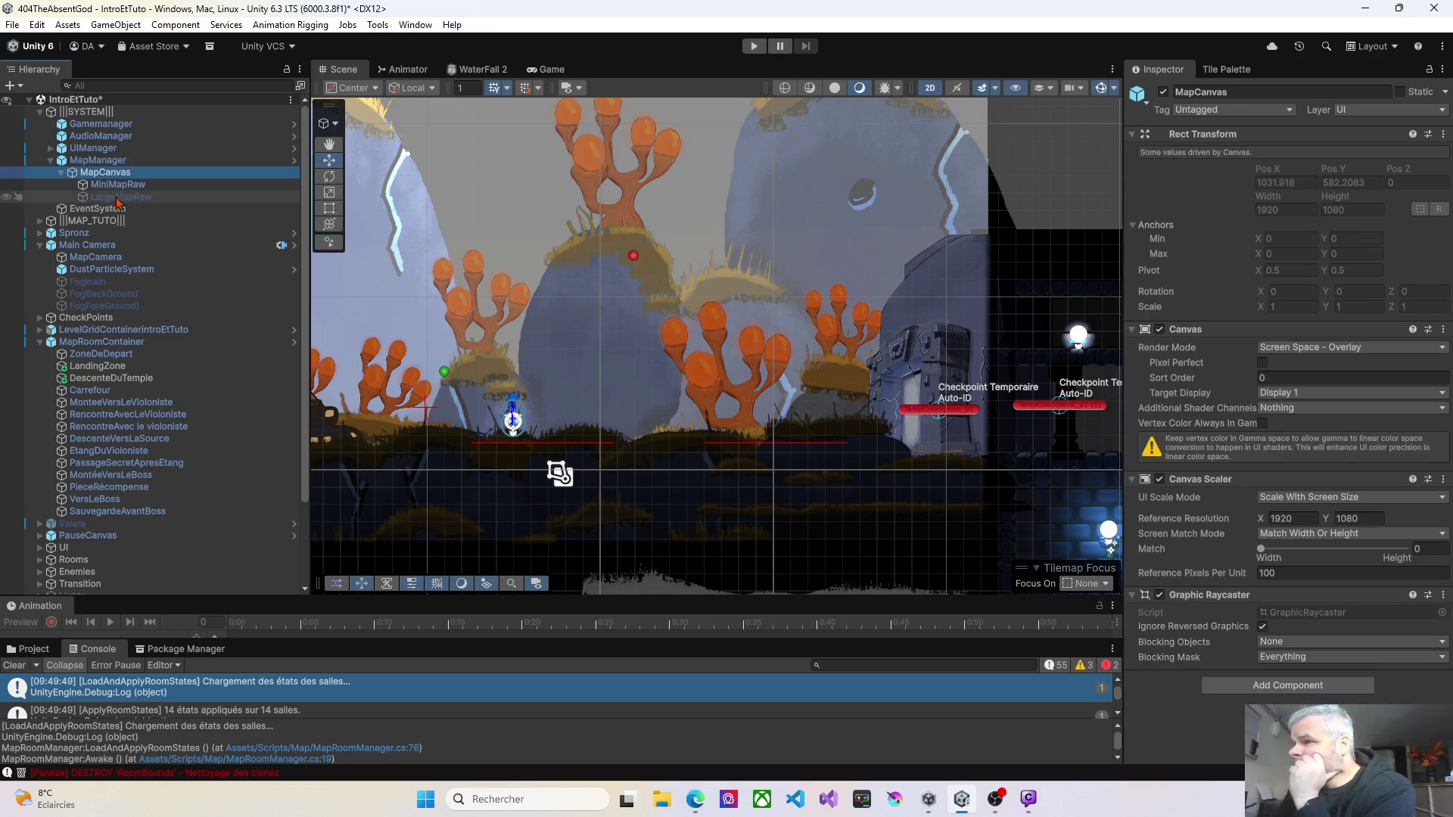
left_click(119, 199)
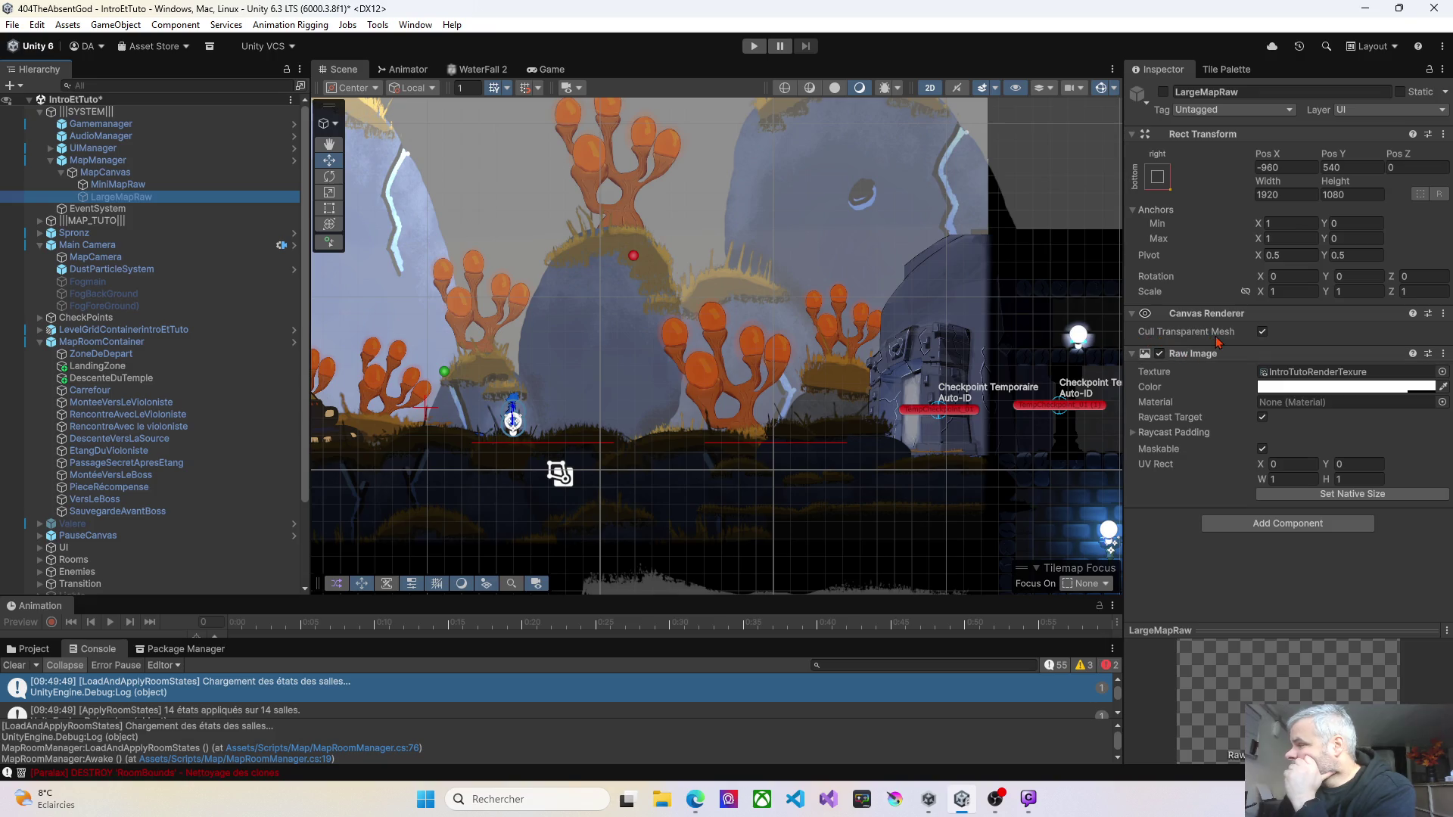
left_click(125, 186)
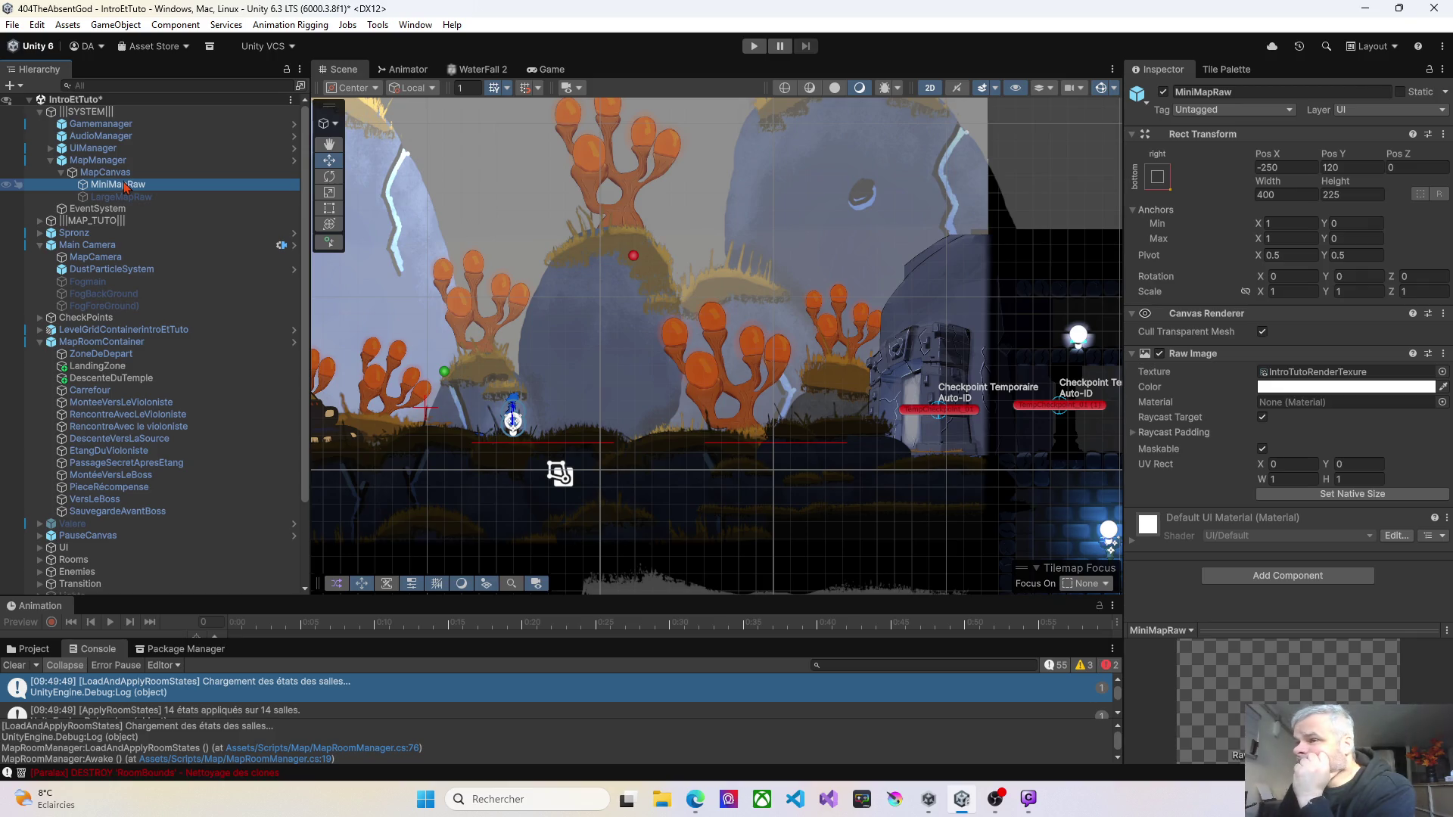
left_click(120, 175)
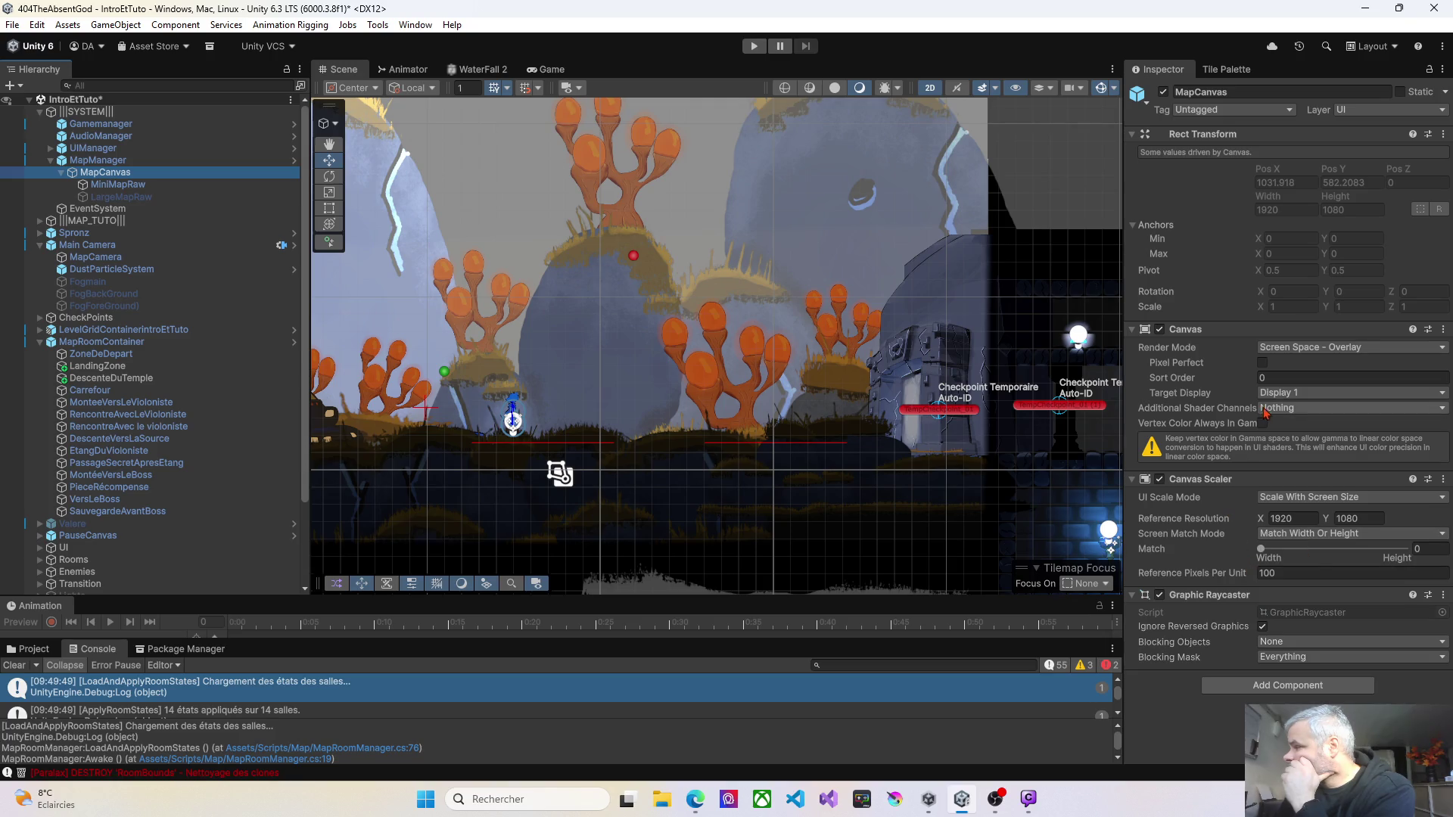
Step: Open the MapManager script in Visual Studio from its Script field
left_click(98, 161)
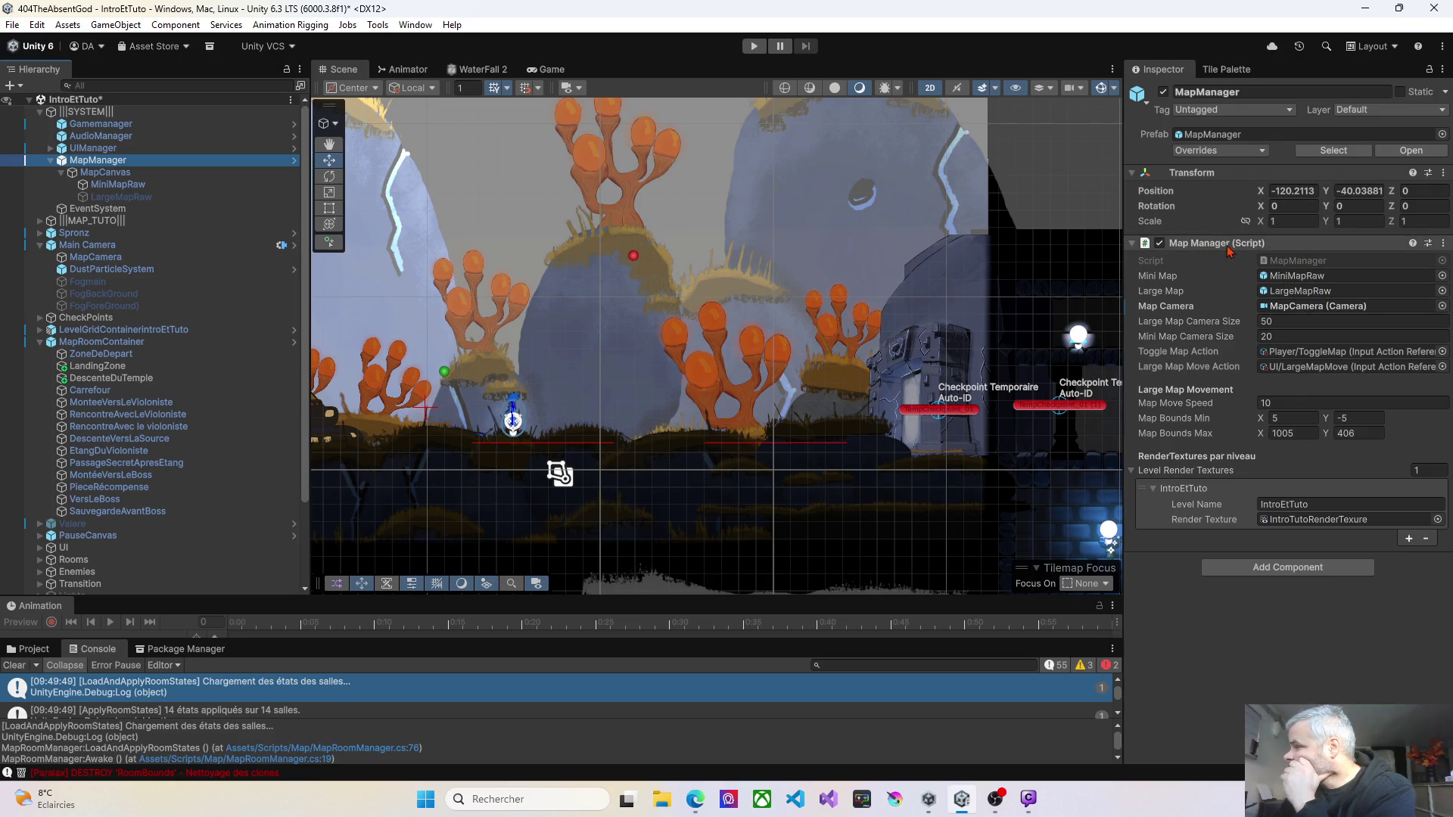
left_click(1291, 263)
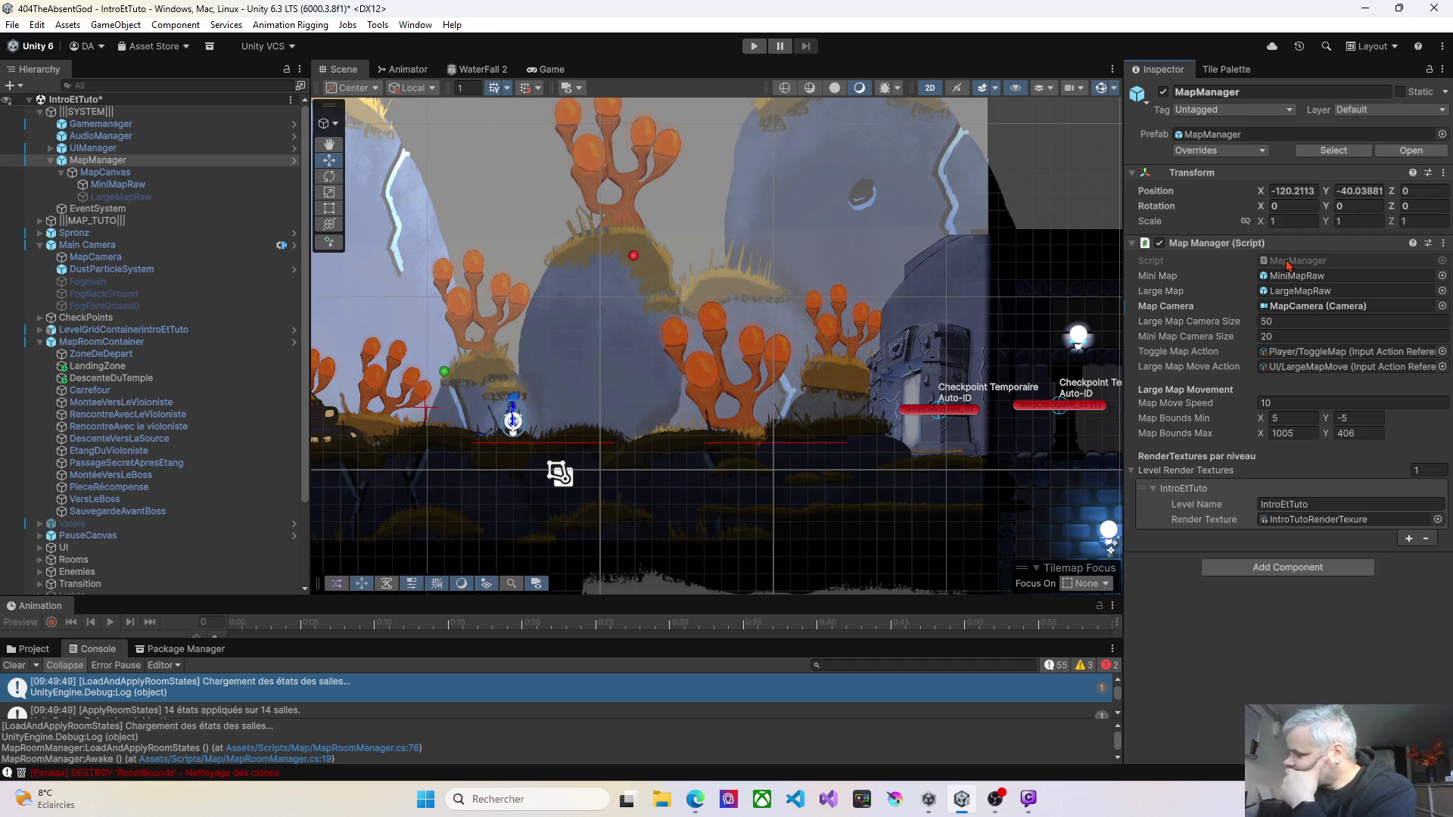
double_click(1281, 262)
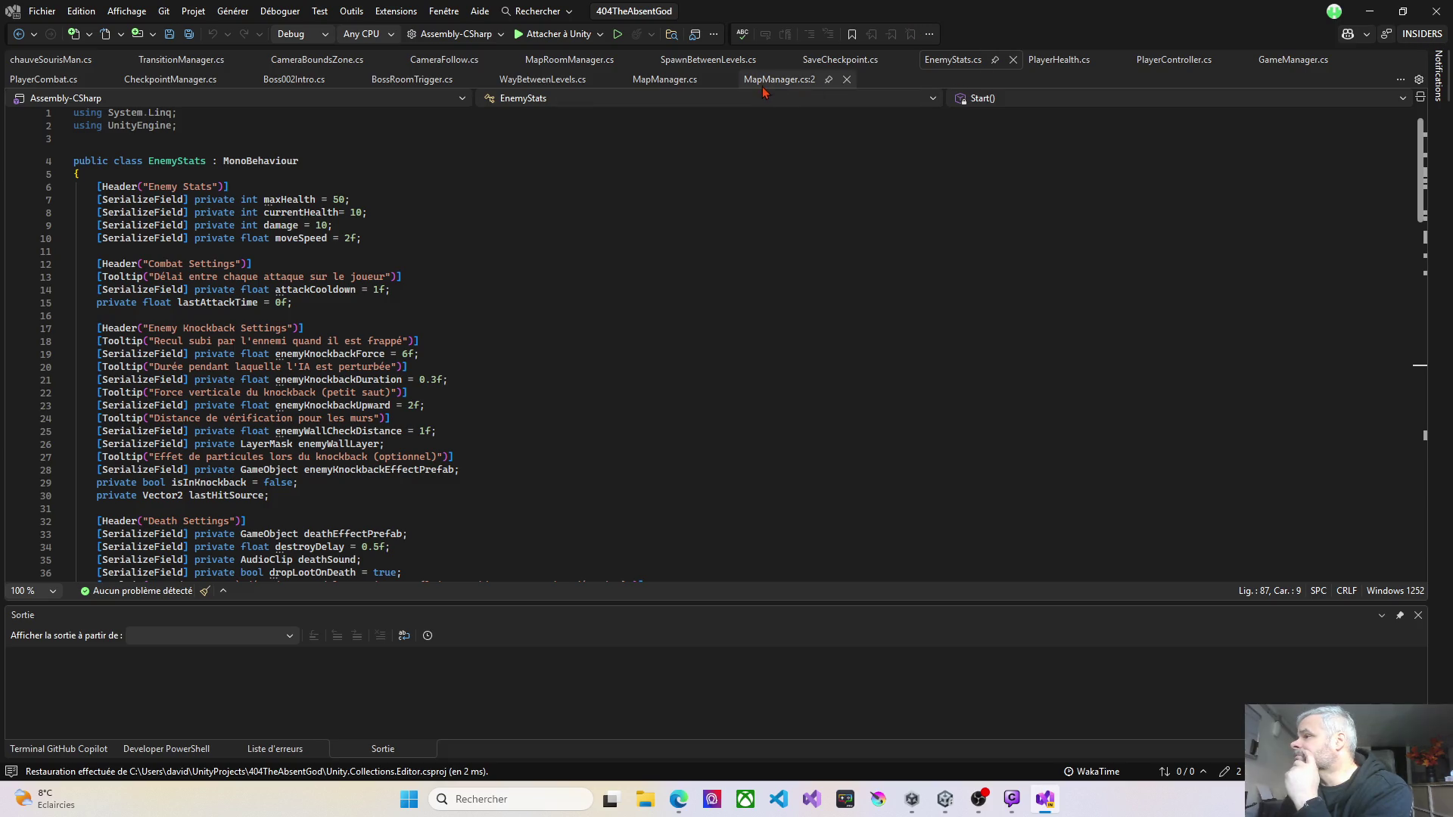
left_click(846, 79)
left_click(666, 79)
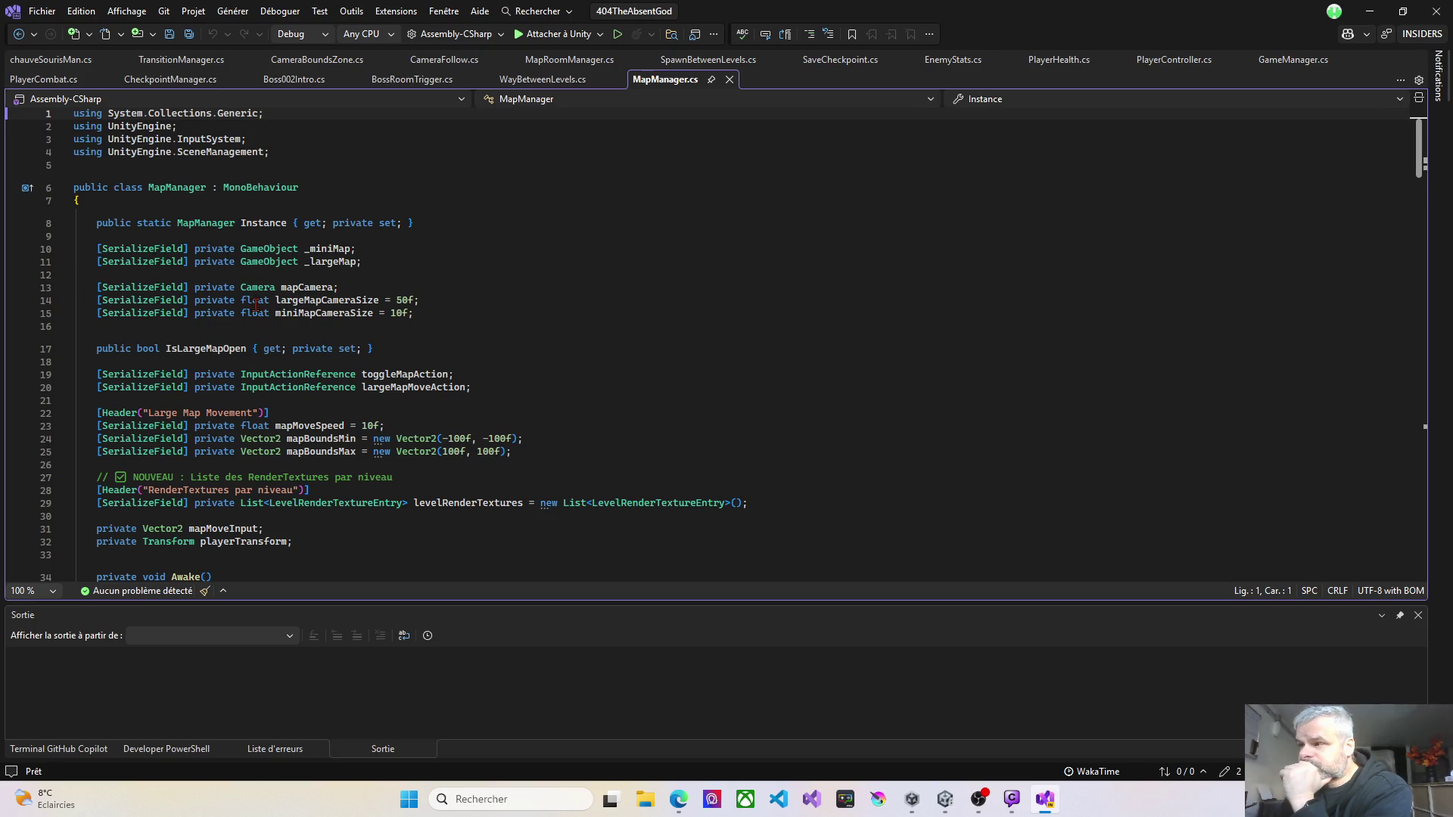
scroll(256, 306, "down", 1)
scroll(254, 307, "down", 7)
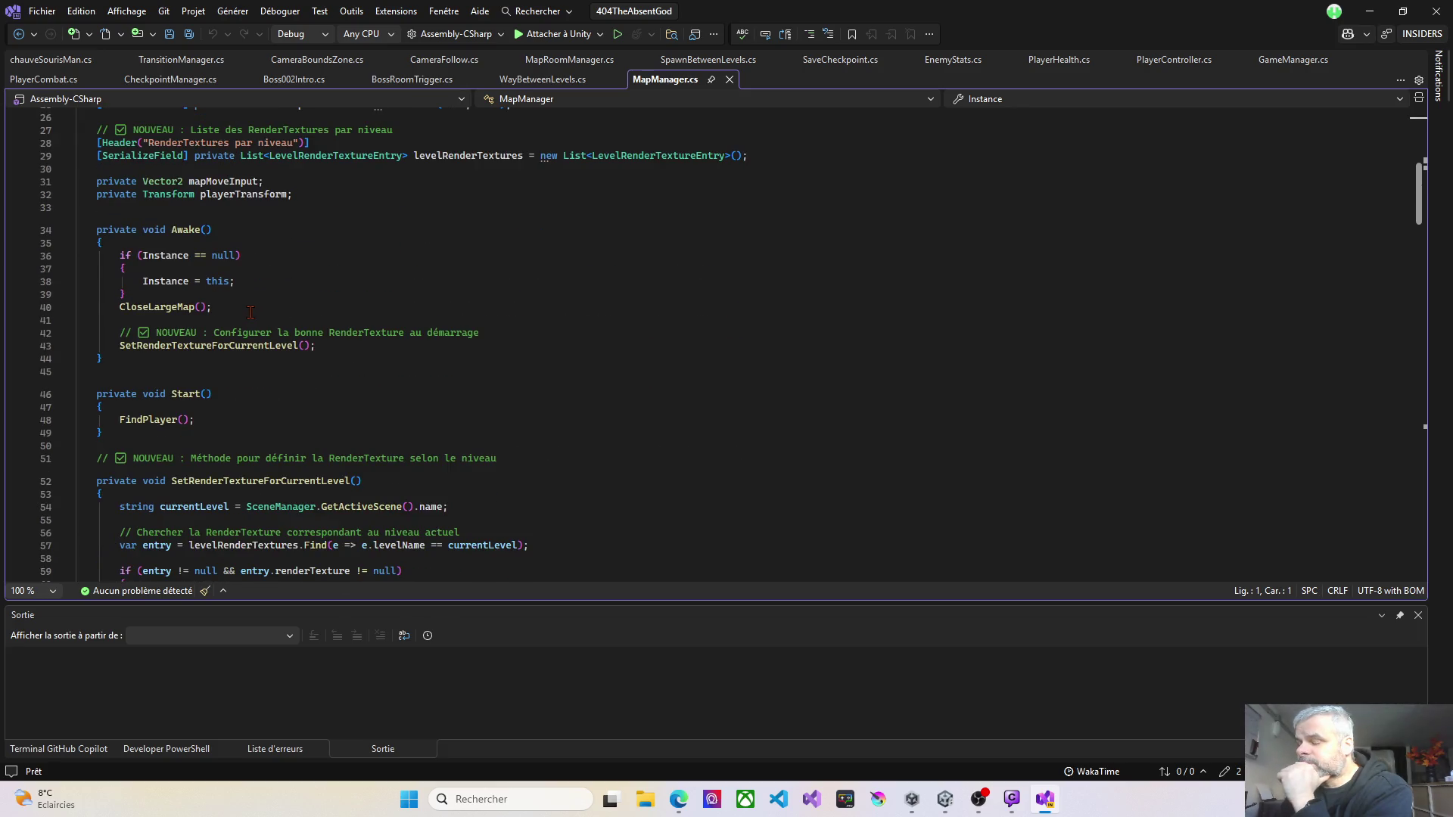
scroll(237, 317, "down", 1)
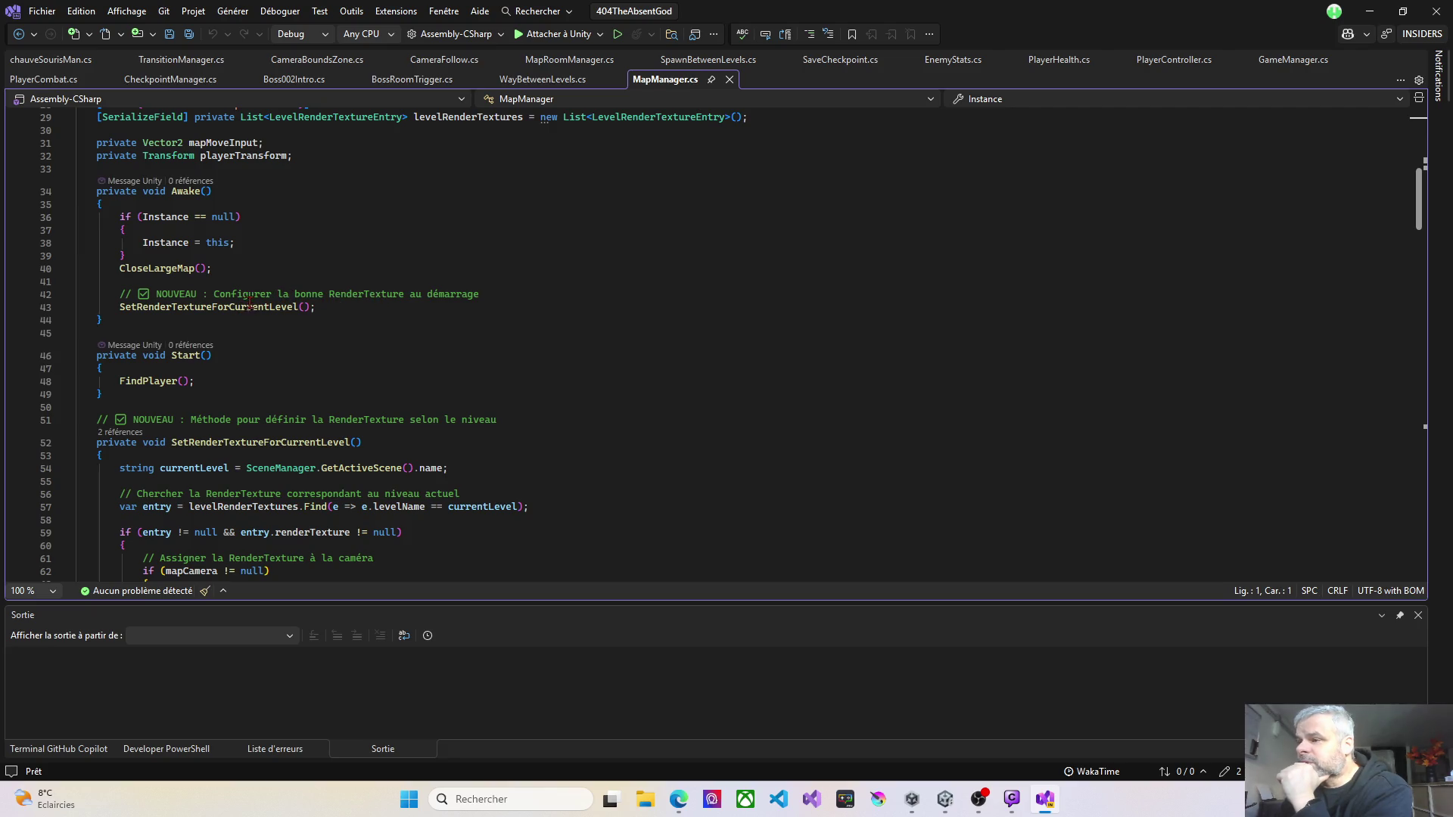
left_click_drag(212, 294, 133, 294)
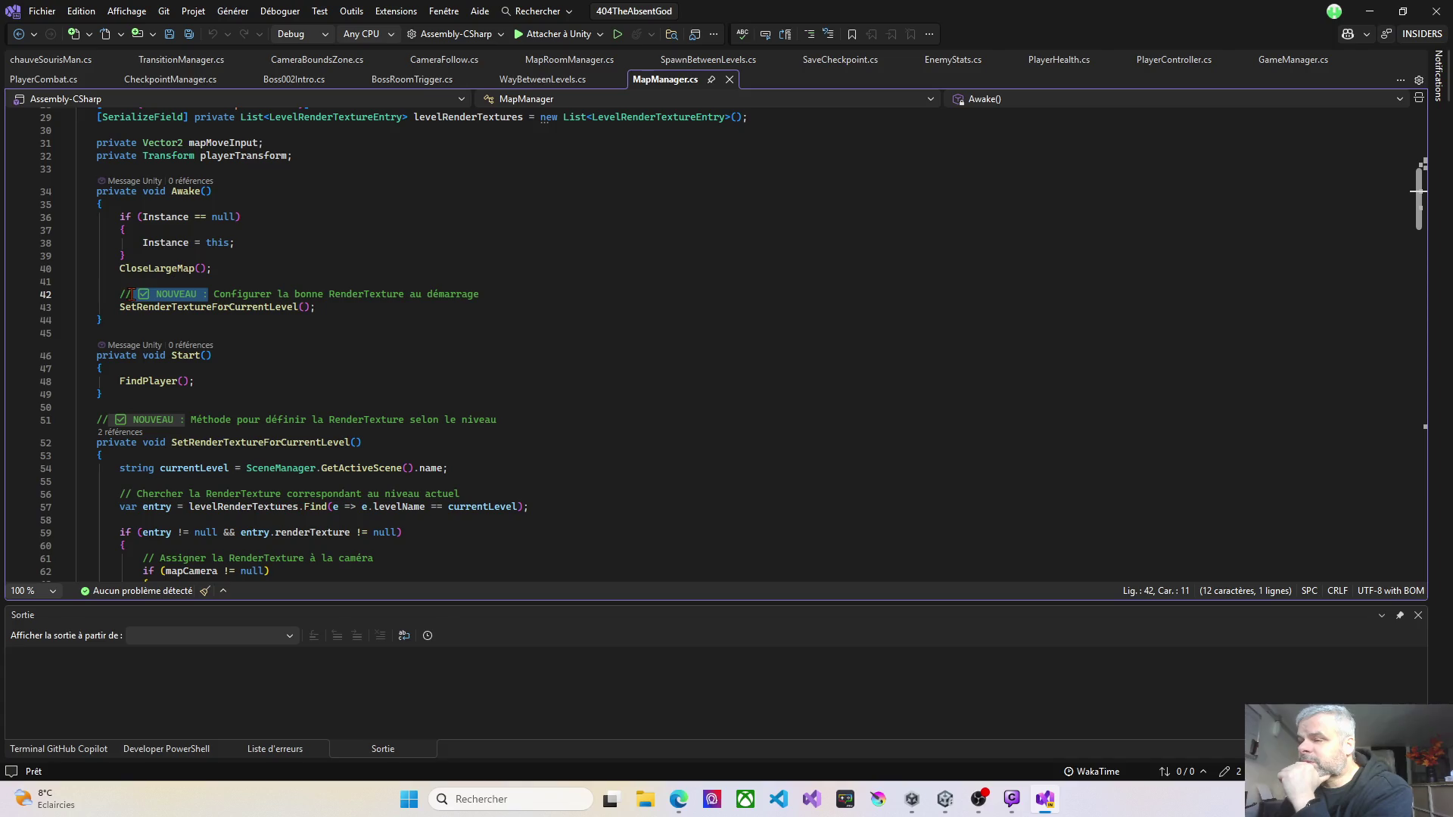
key("Delete")
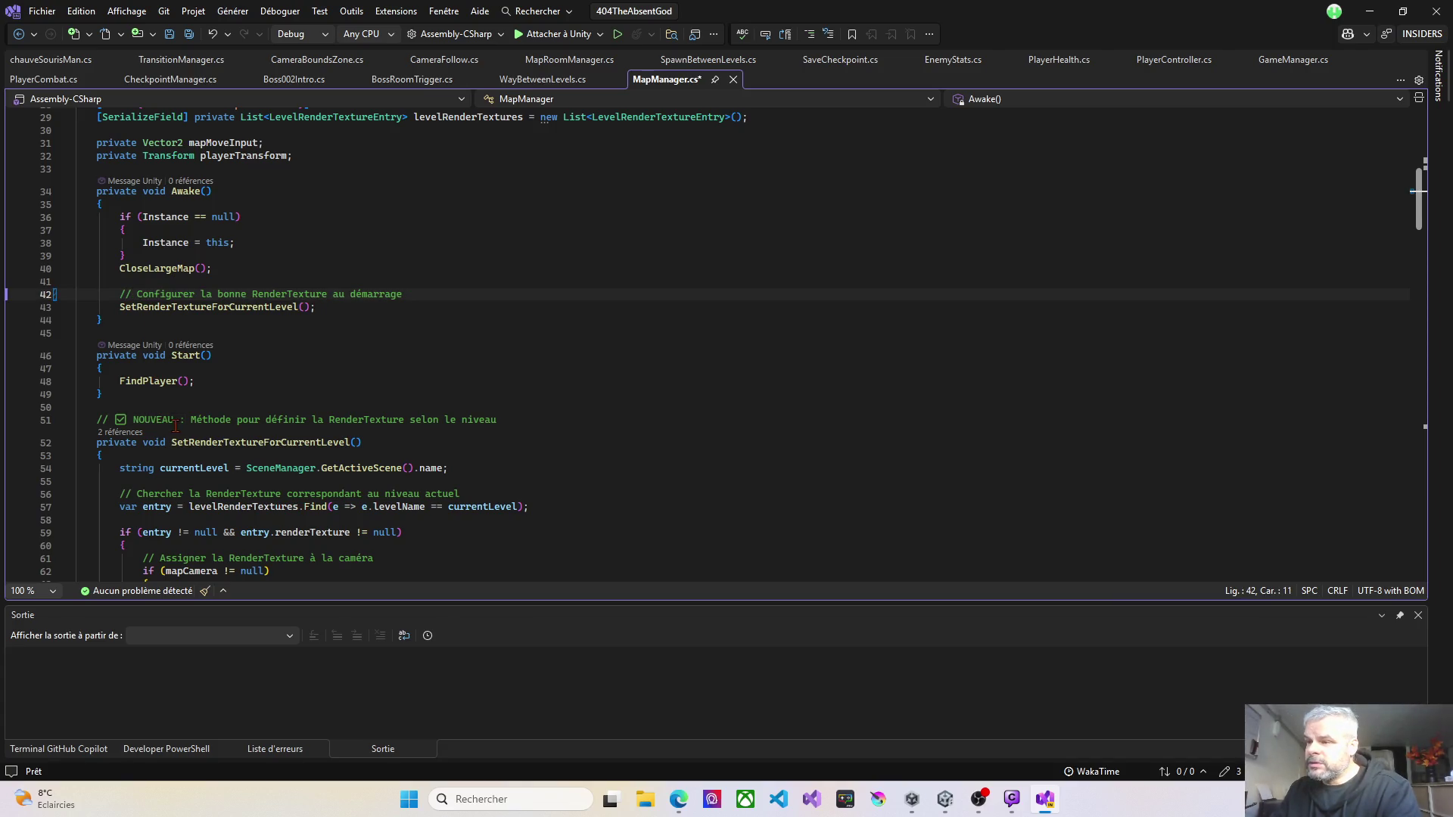
left_click_drag(190, 419, 126, 419)
key("Delete")
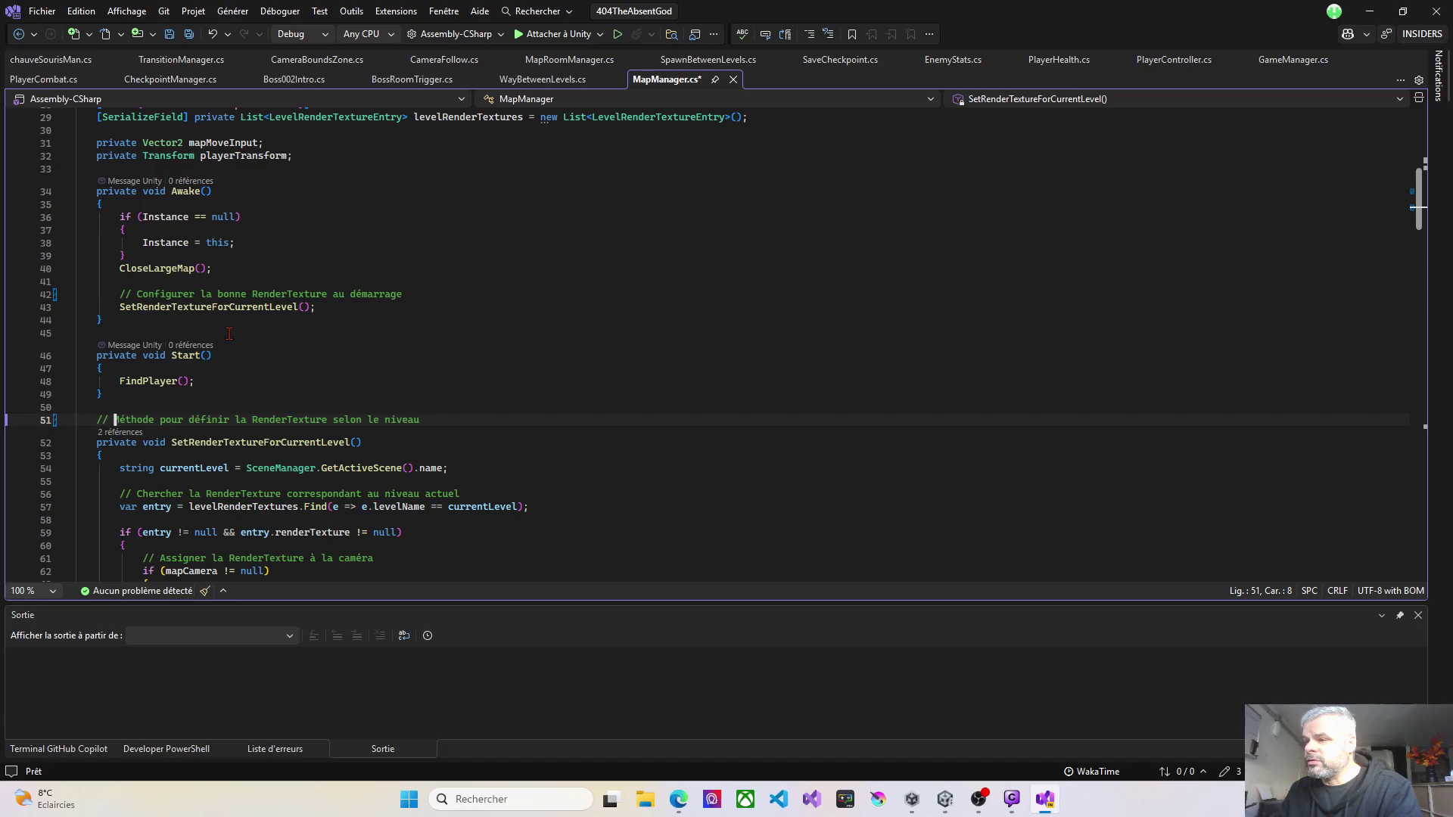
scroll(229, 333, "down", 1)
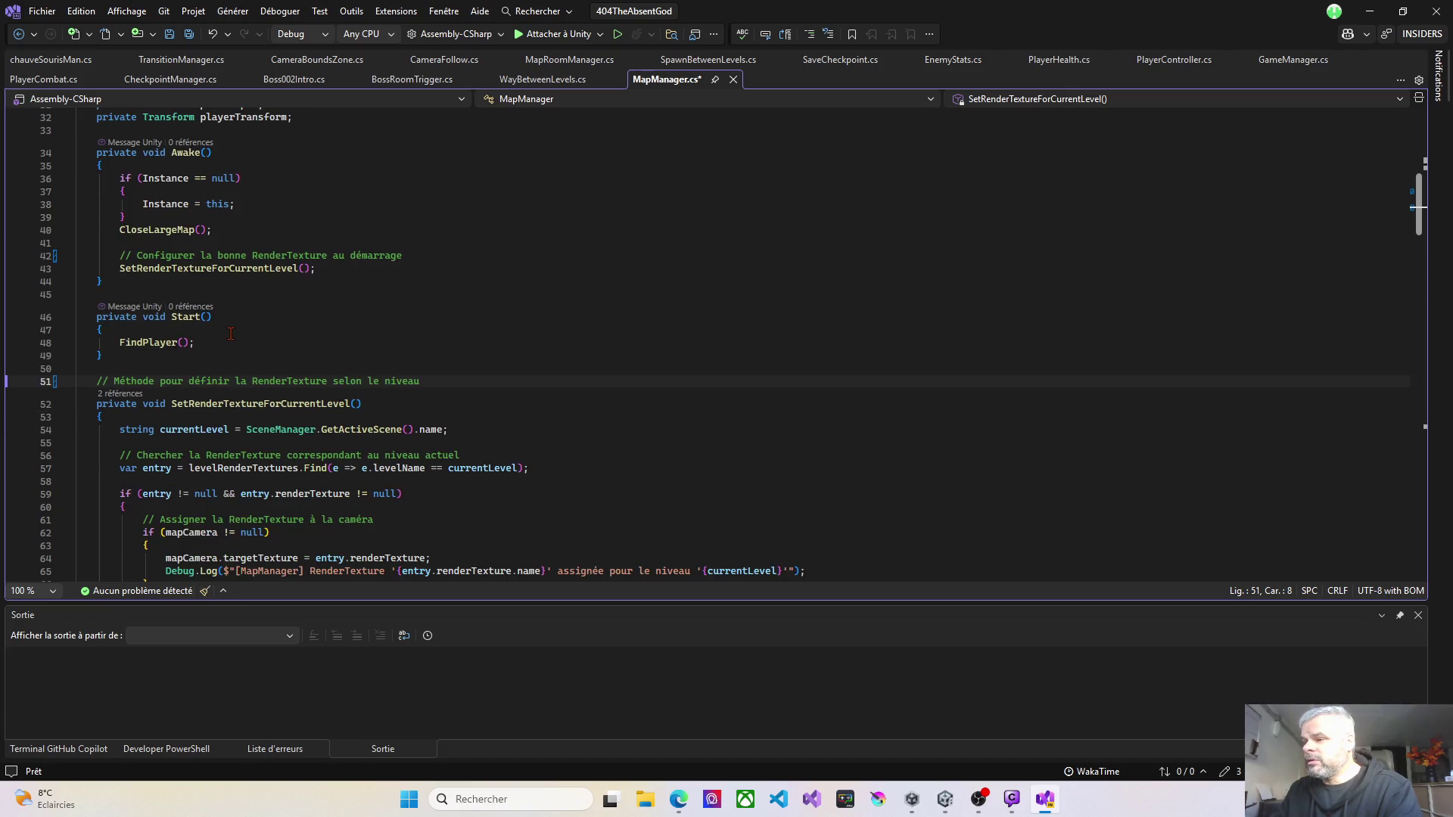
scroll(231, 333, "down", 1)
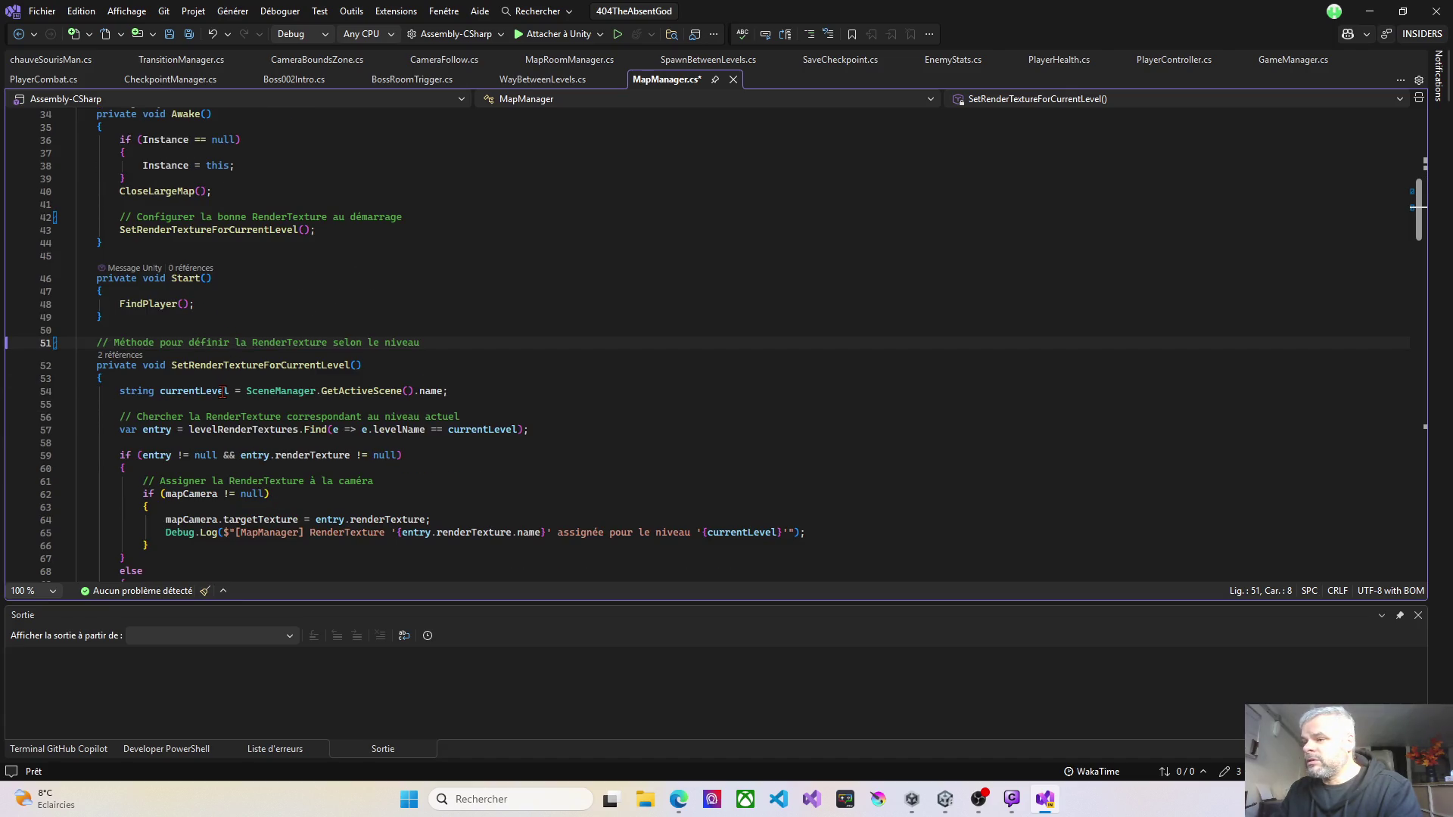
scroll(479, 404, "down", 1)
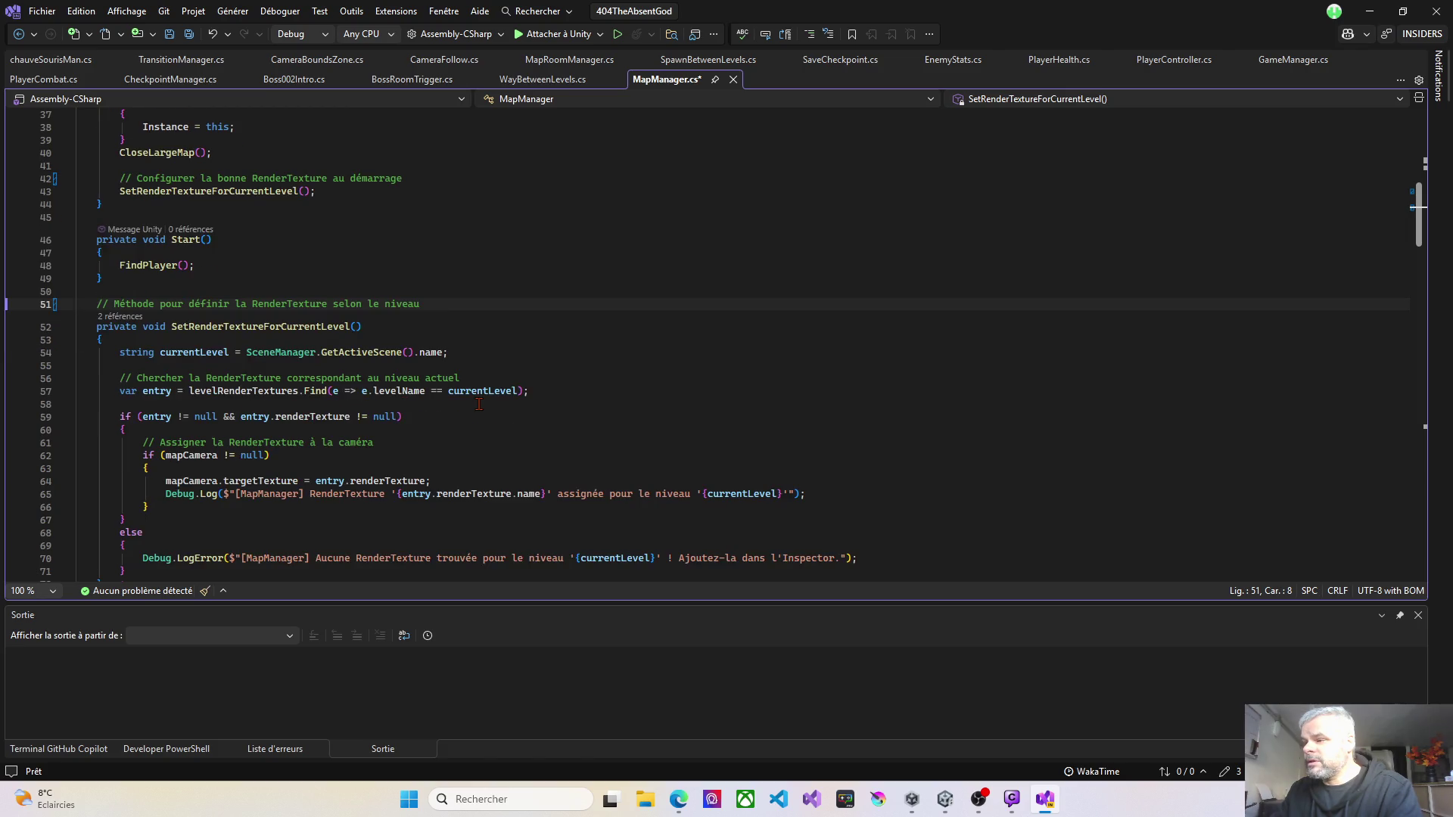
scroll(479, 404, "down", 2)
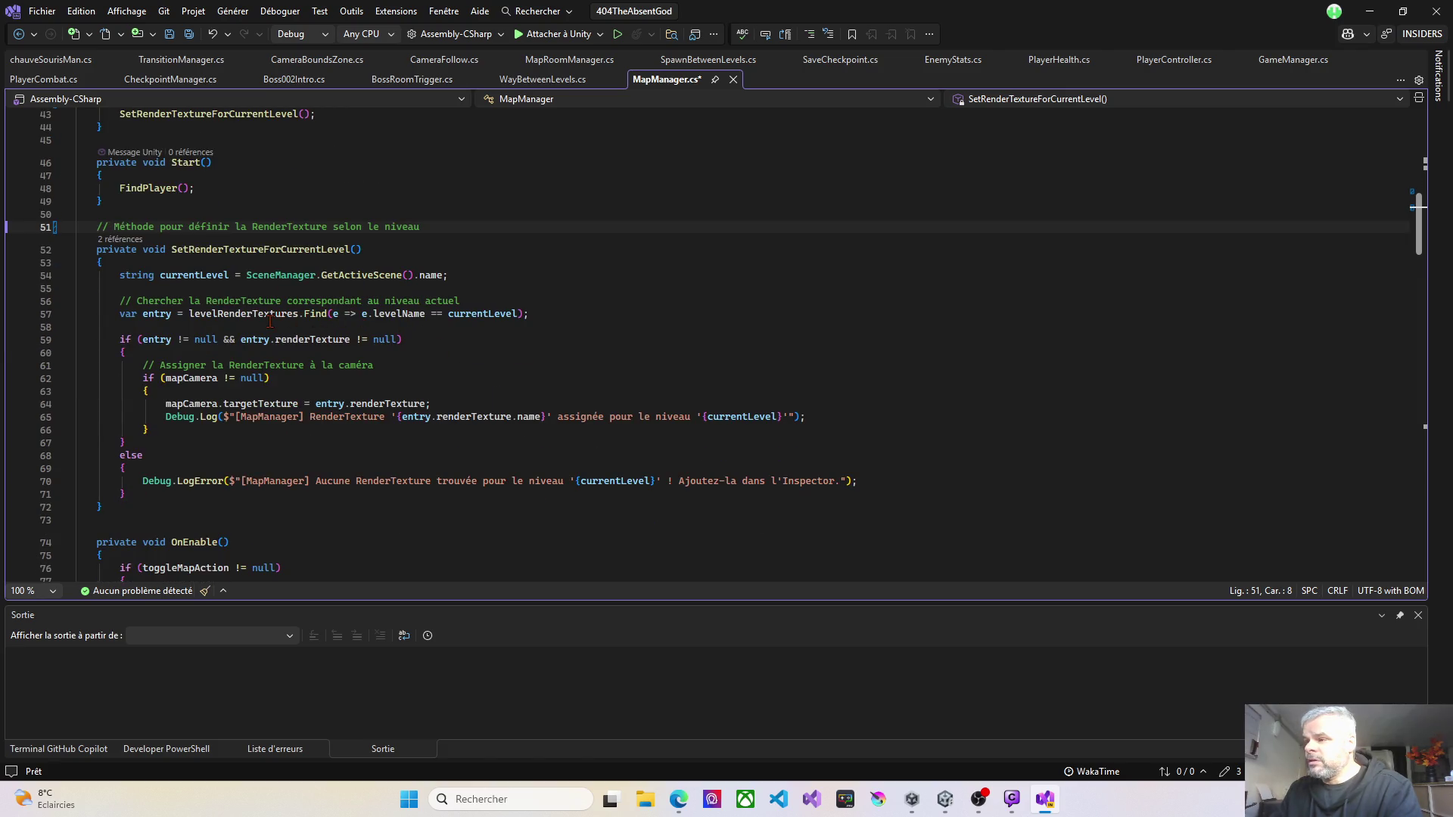
scroll(280, 322, "down", 2)
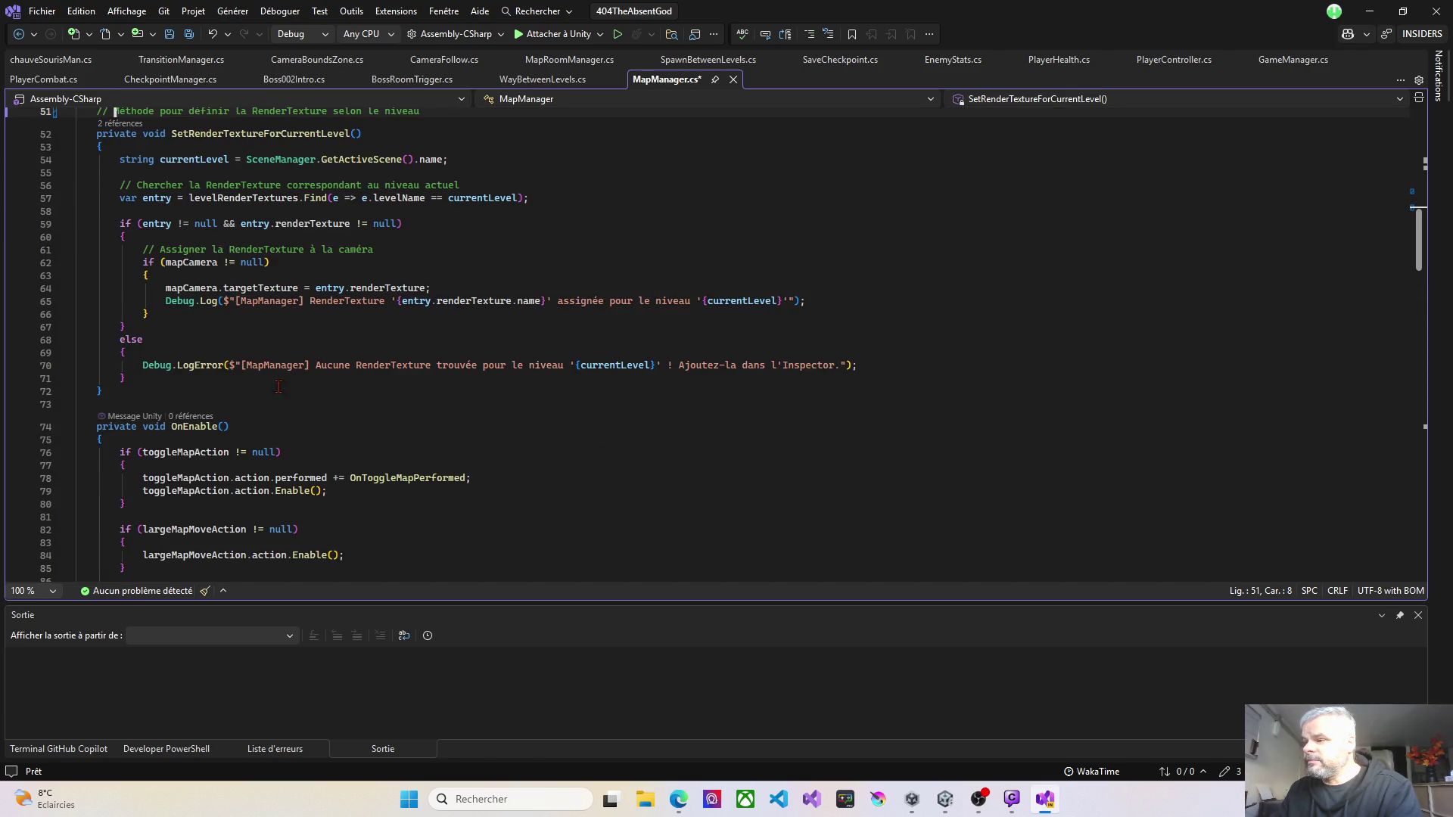
scroll(339, 403, "down", 1)
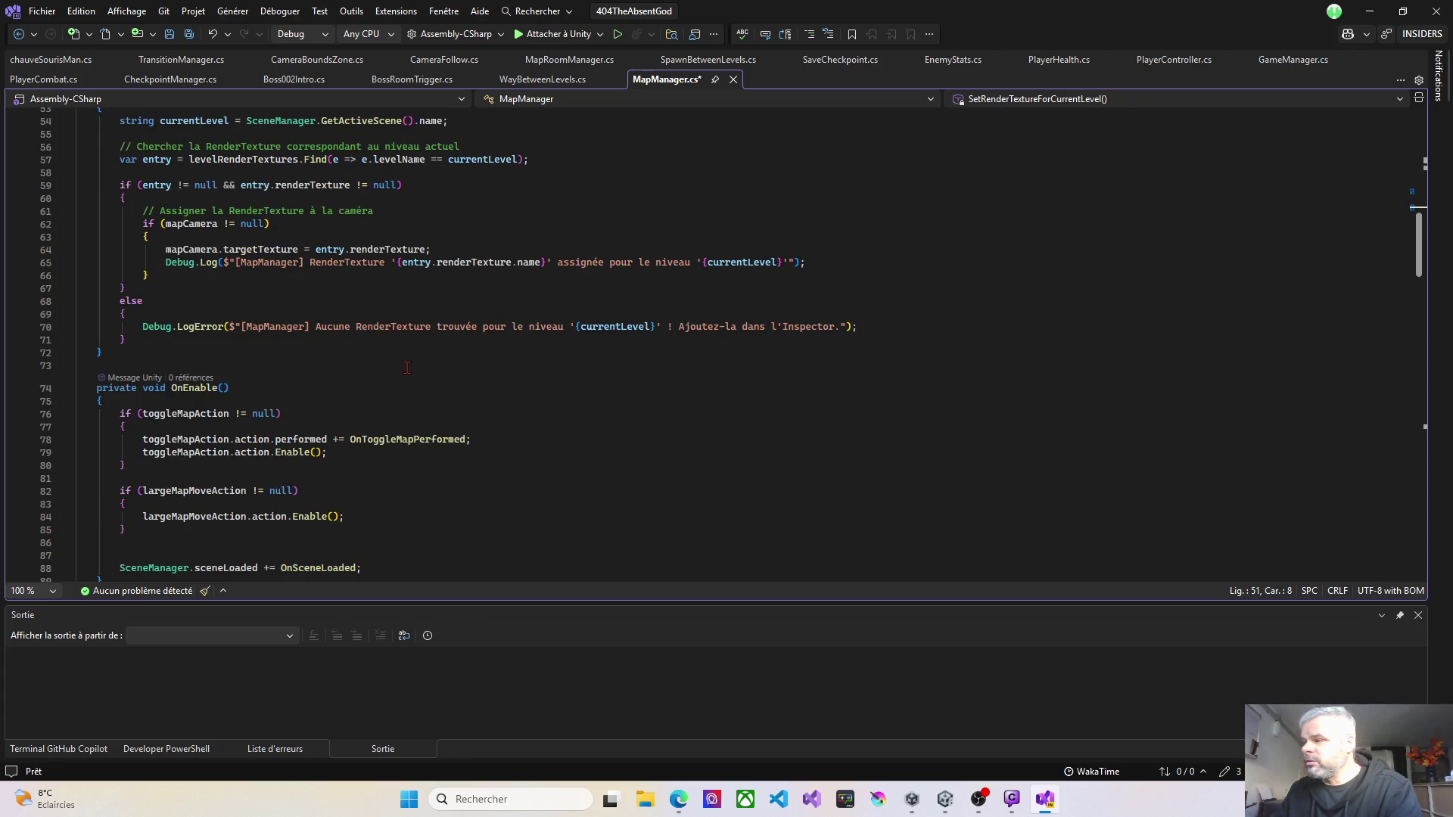
Step: Clear MapManager's IntroEtTuto render texture from IntroTutoRenderTexture to None
left_click(1050, 813)
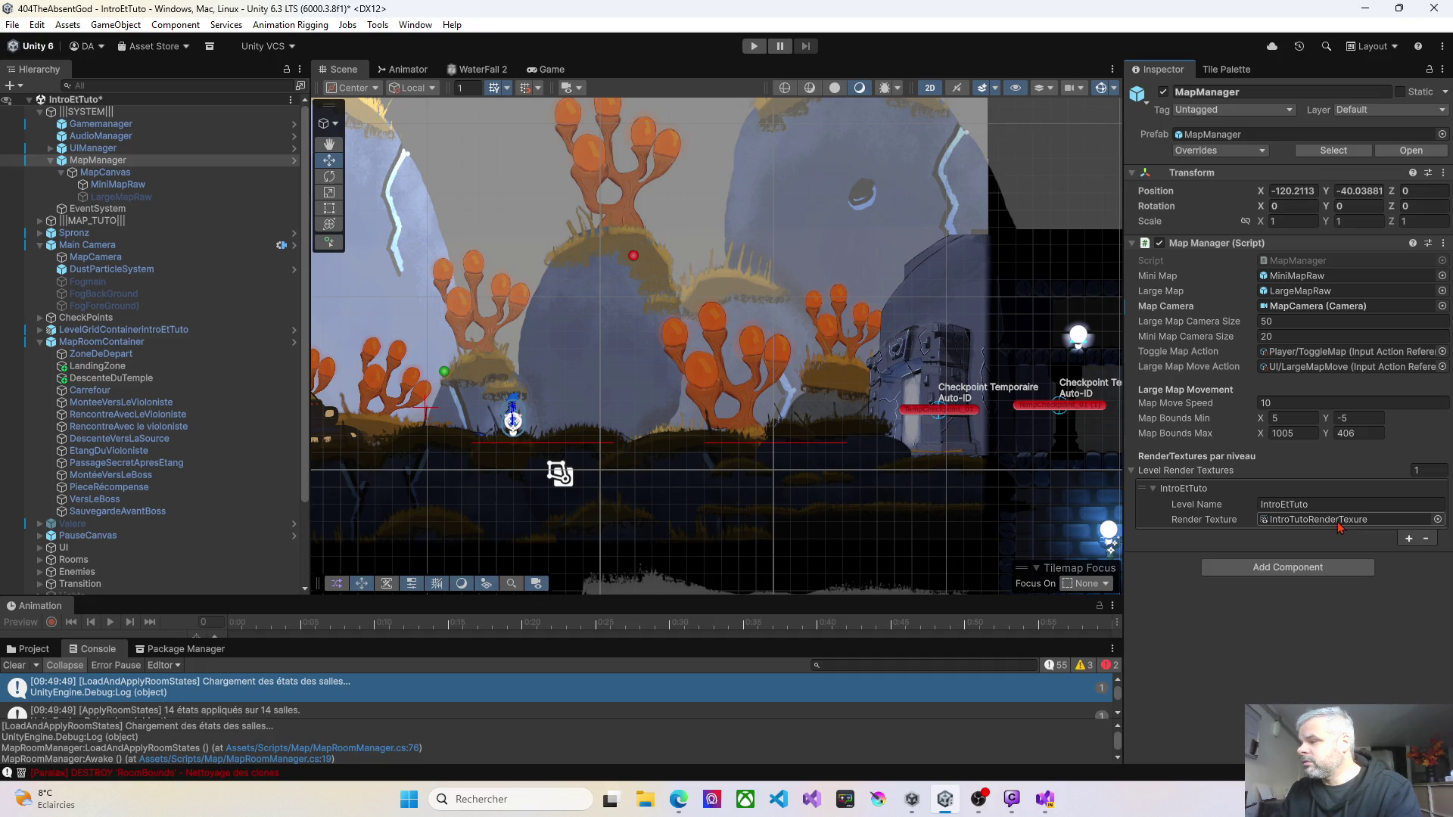
left_click(1436, 520)
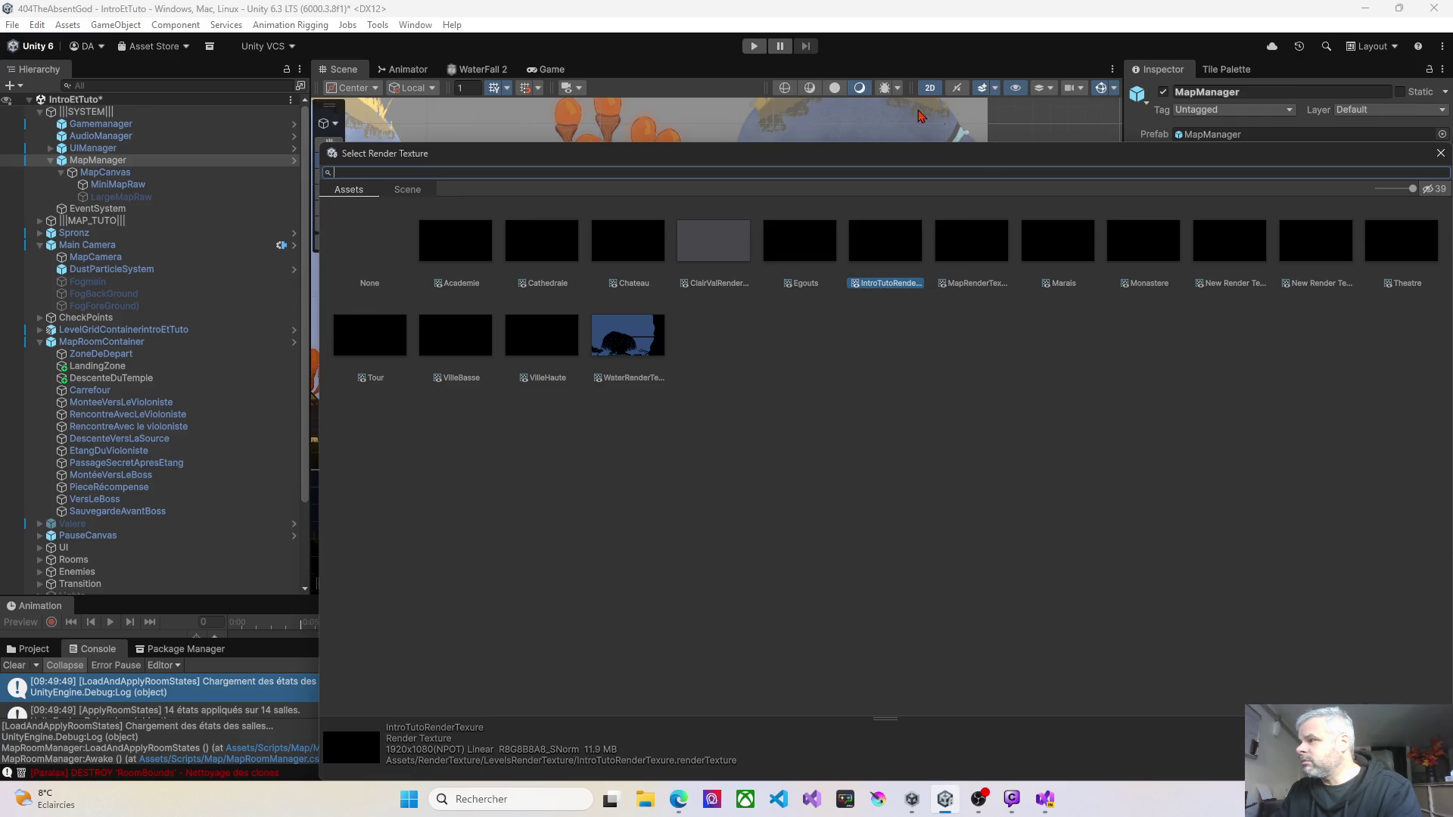
left_click(1440, 155)
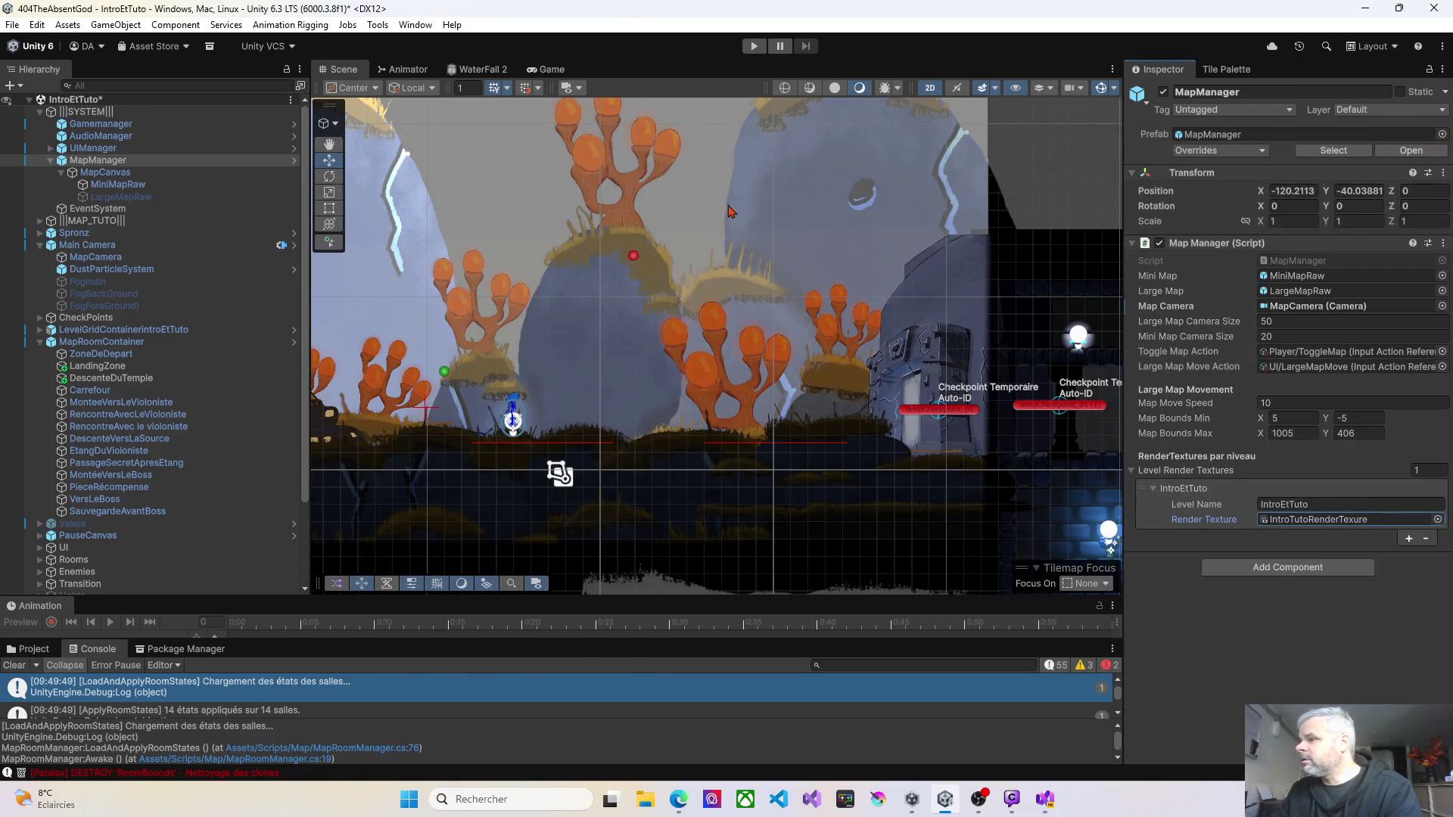
left_click(1045, 799)
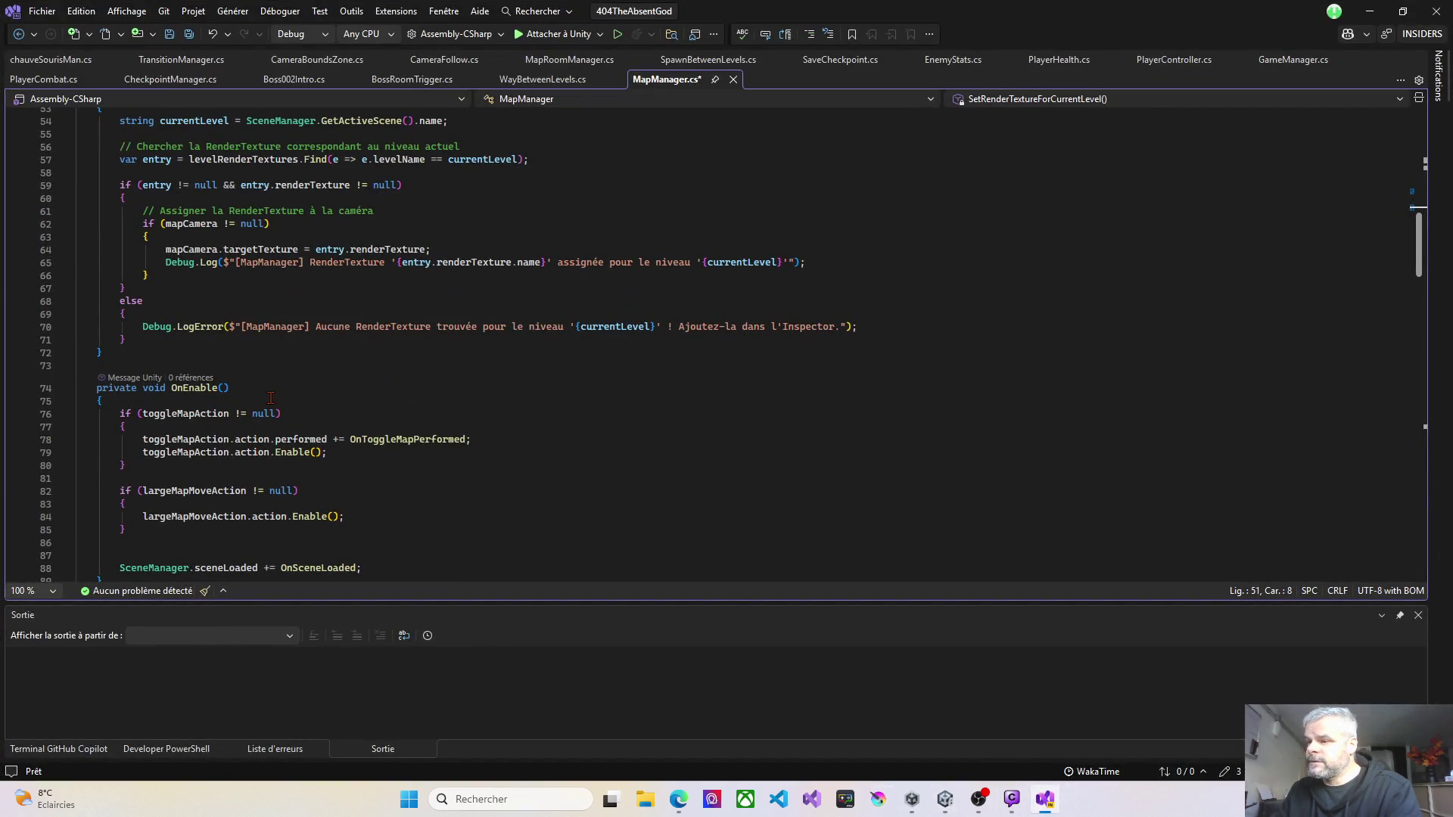
scroll(272, 398, "down", 2)
scroll(274, 399, "down", 3)
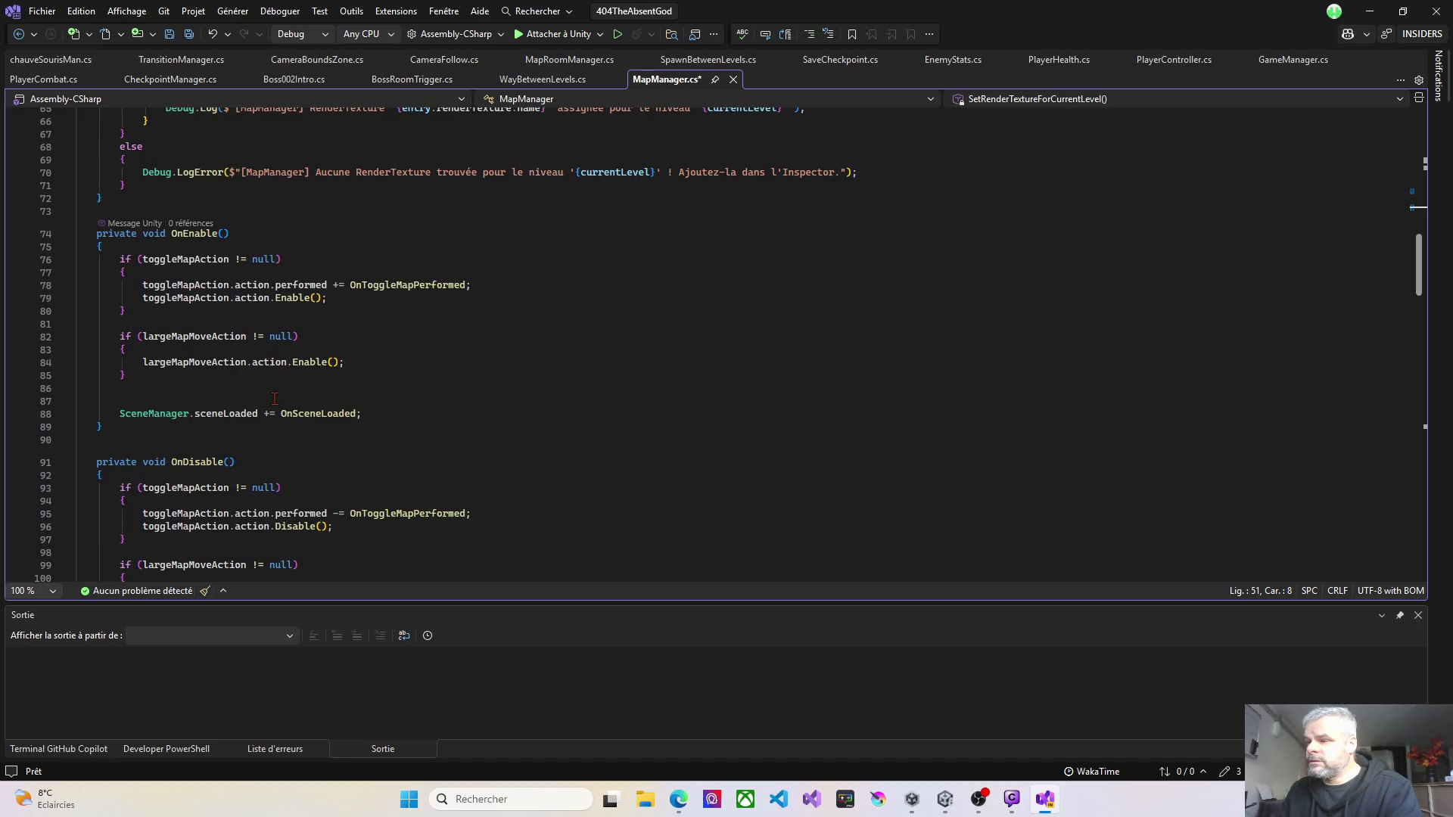
scroll(274, 399, "down", 3)
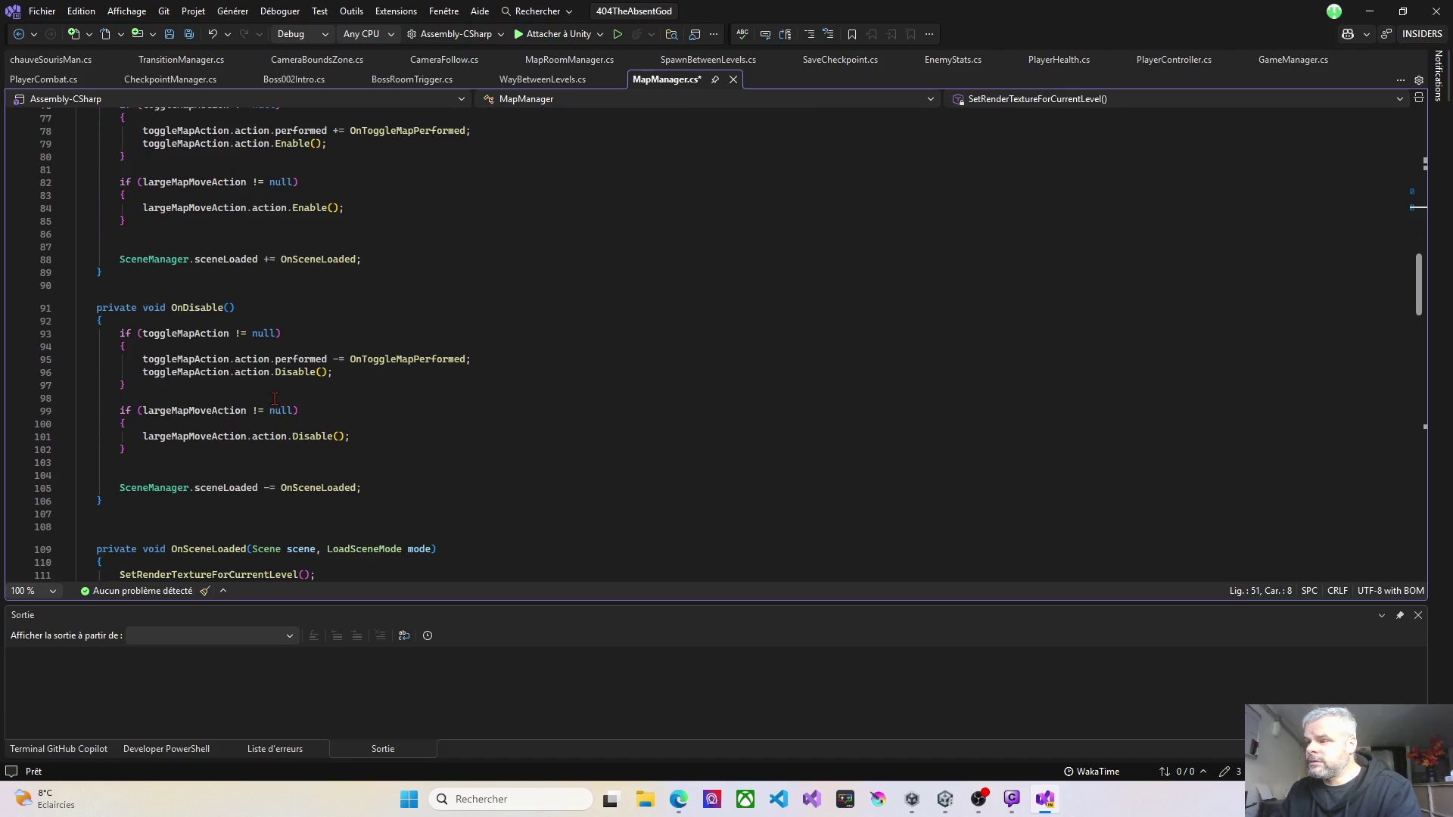
scroll(274, 398, "down", 1)
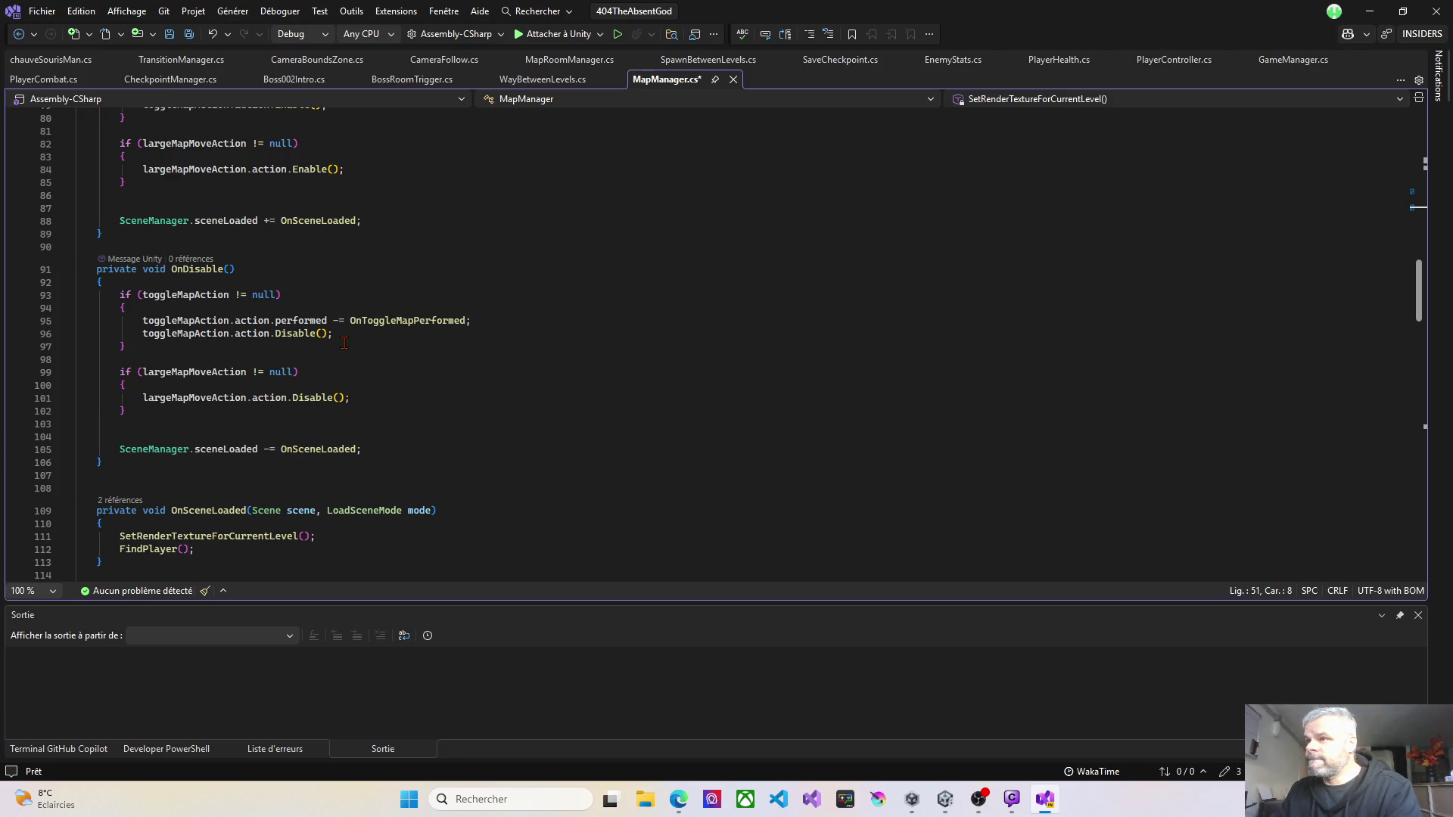
scroll(344, 342, "down", 5)
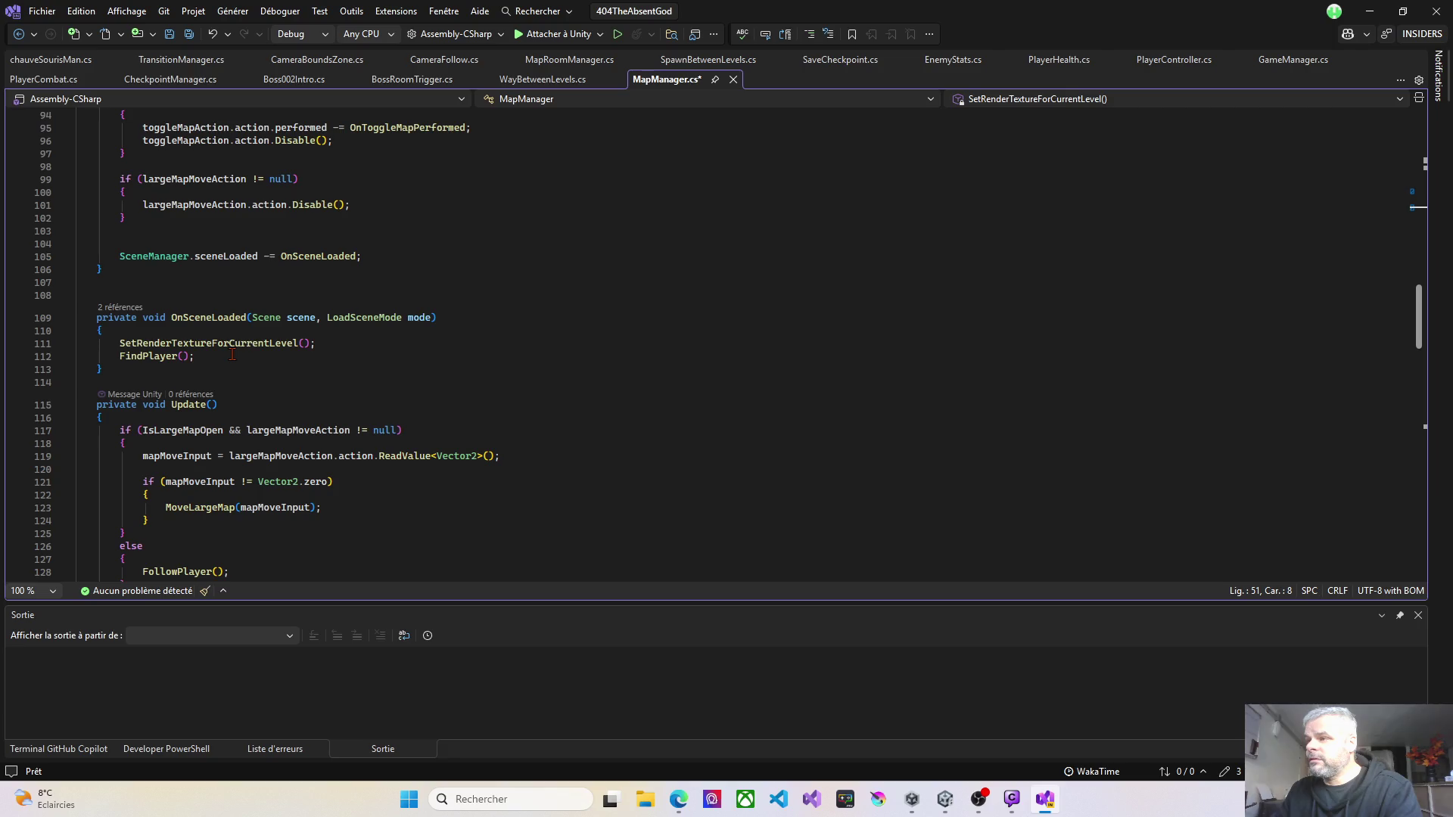
scroll(232, 354, "up", 2)
scroll(231, 354, "up", 1)
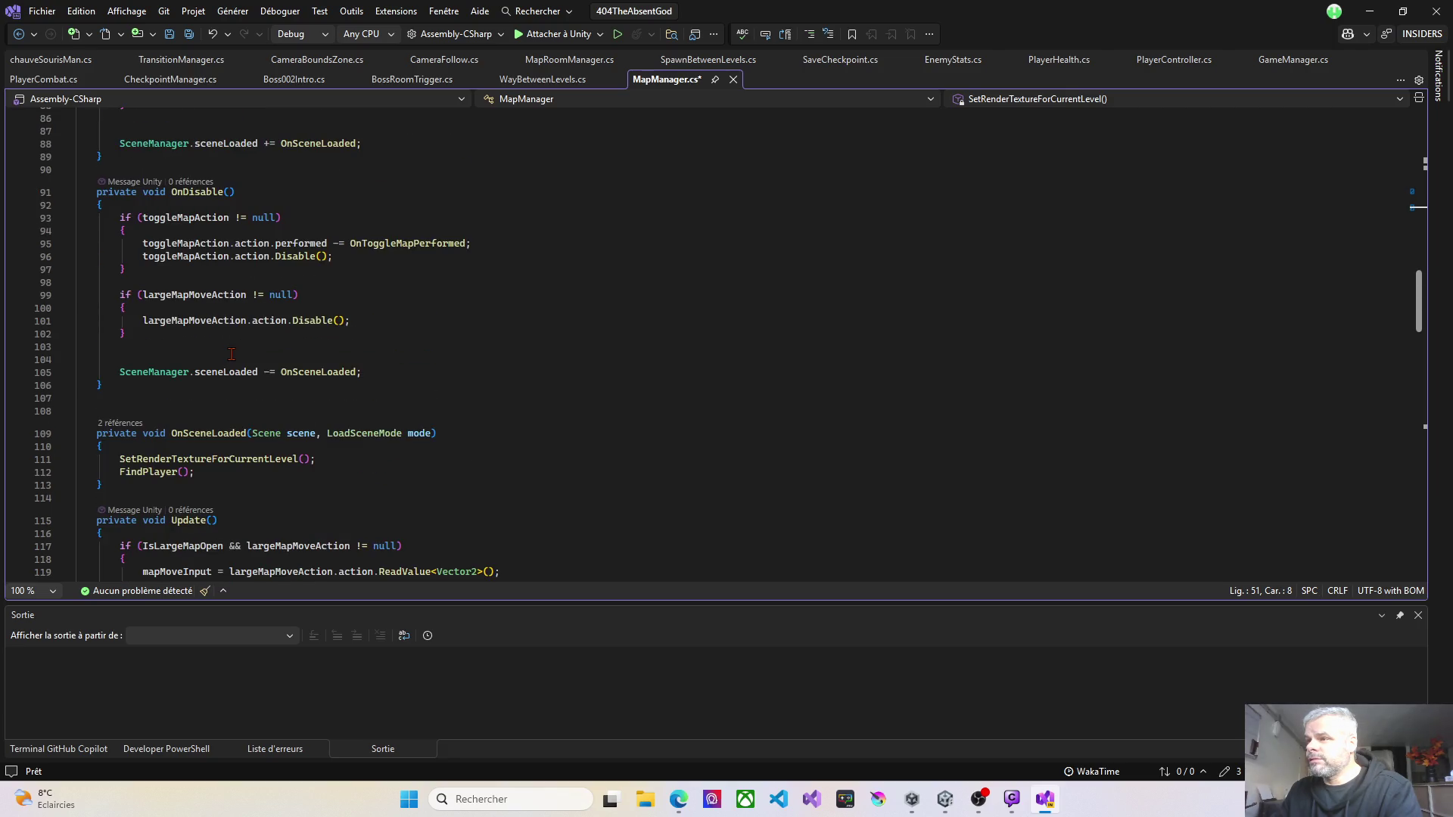
scroll(232, 354, "up", 1)
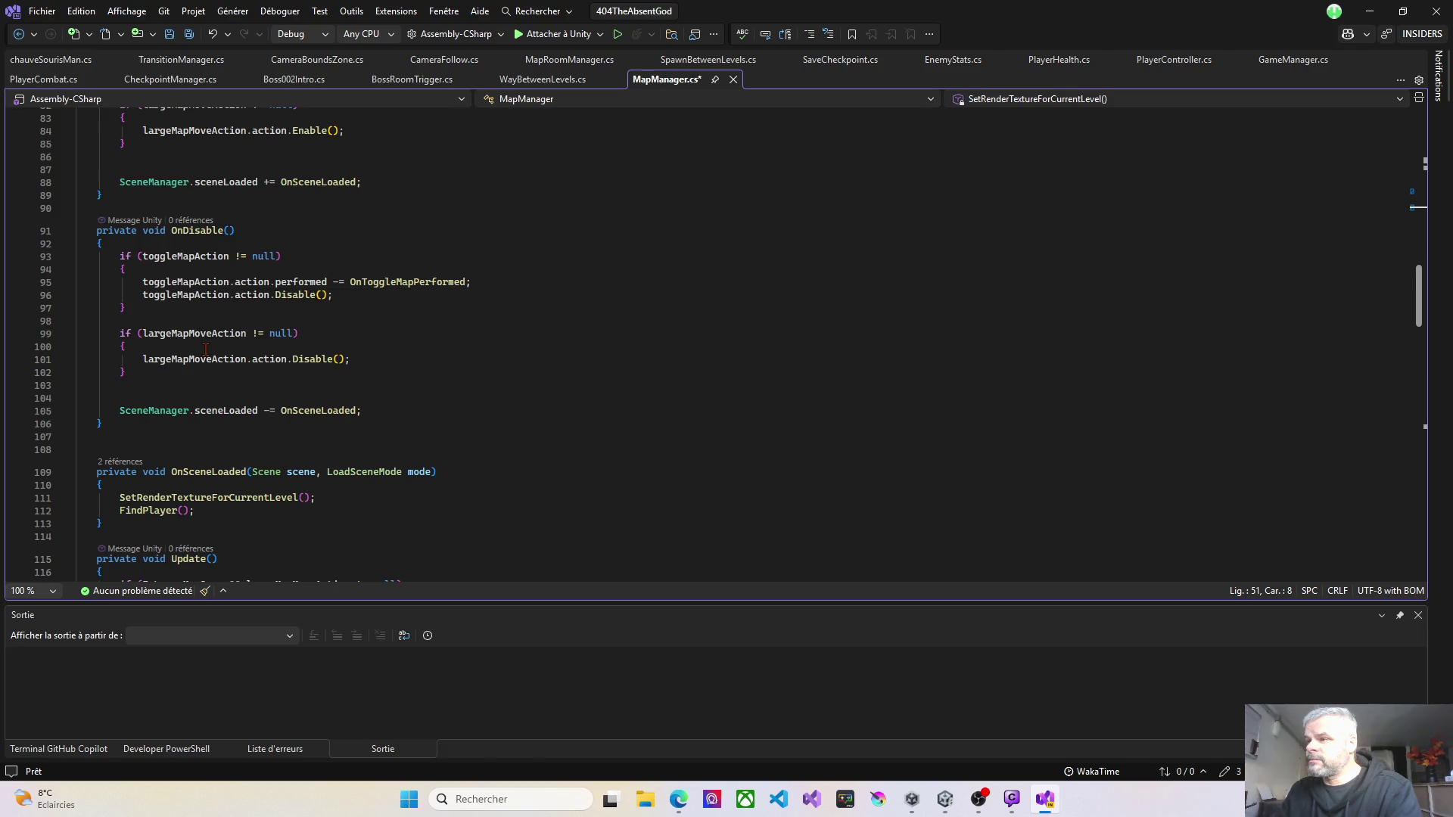
scroll(206, 348, "up", 4)
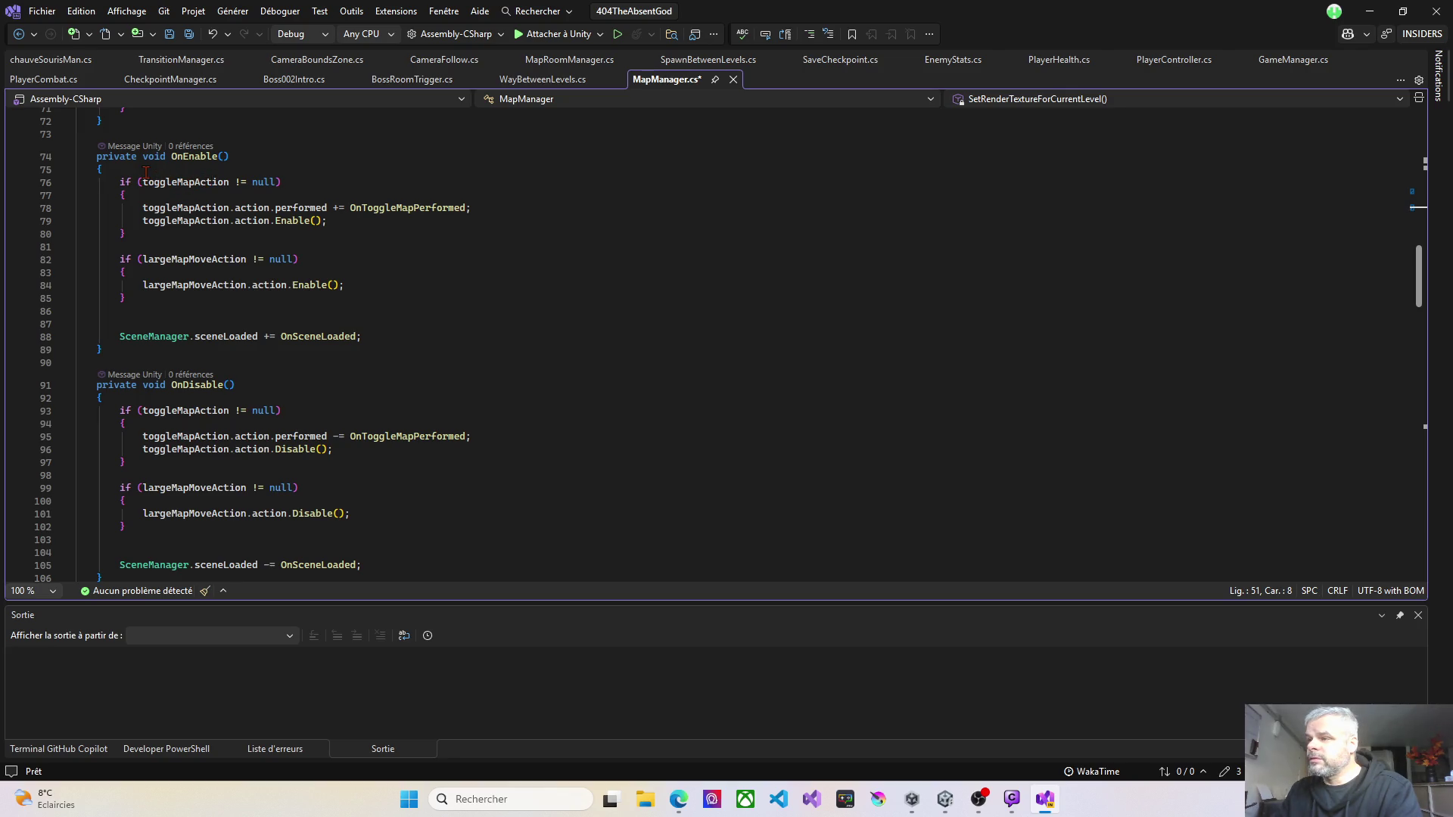
left_click(159, 194)
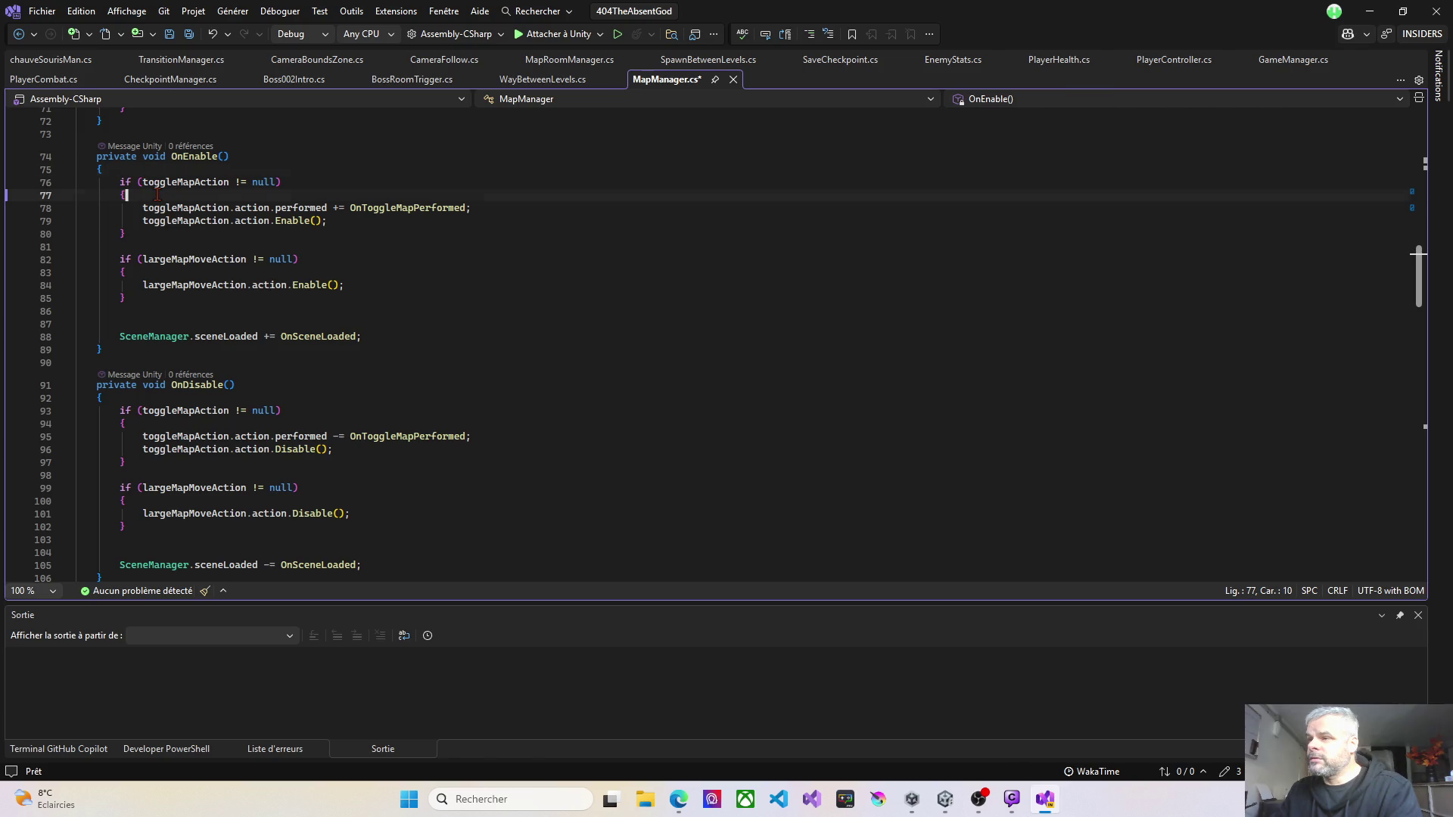
Step: Add a Debug.Log "[MapManager] Enregistrement de l'action de toggle map." in OnEnable and save MapManager.cs
key("Return")
type("de")
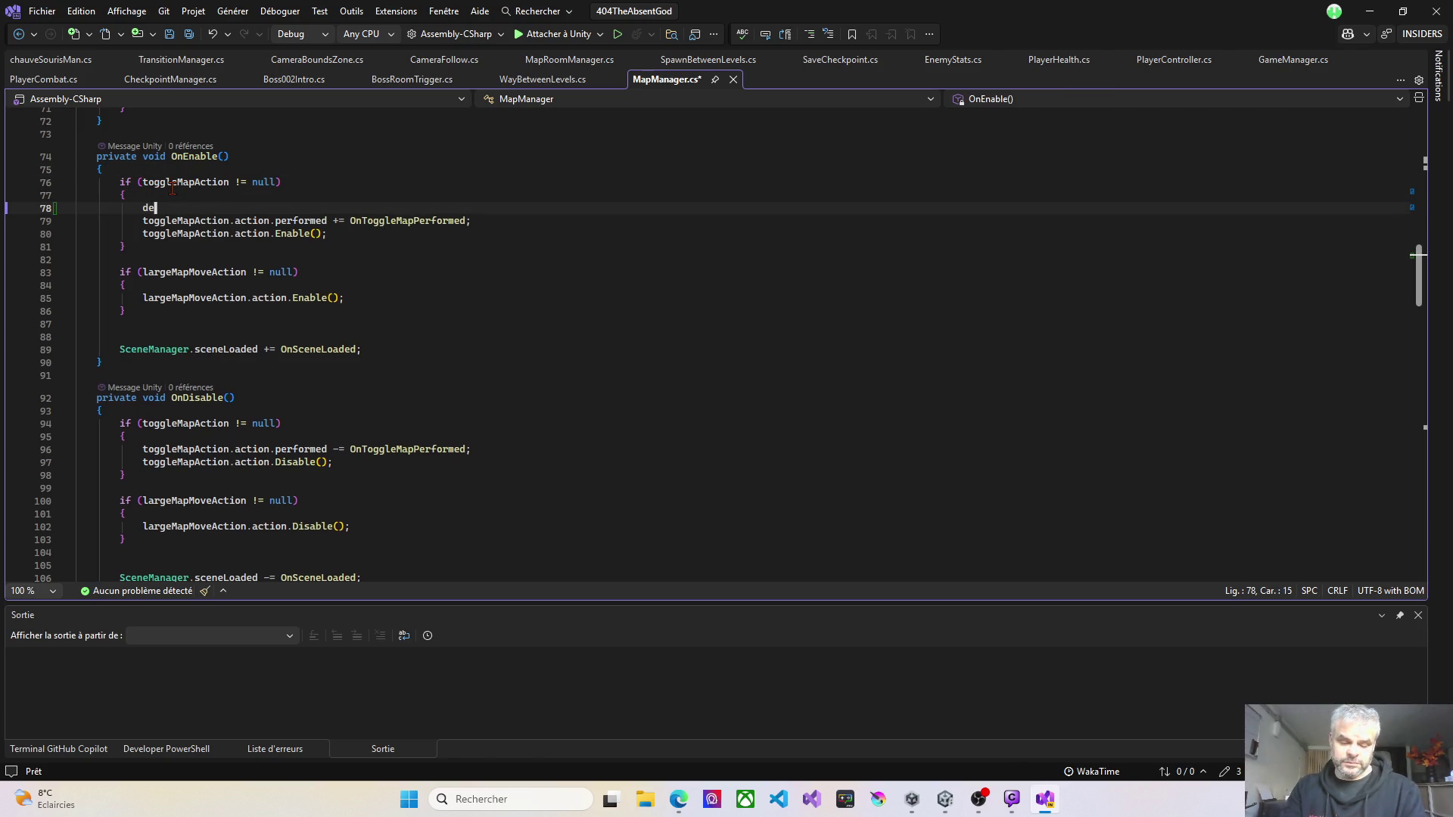
type("bug.")
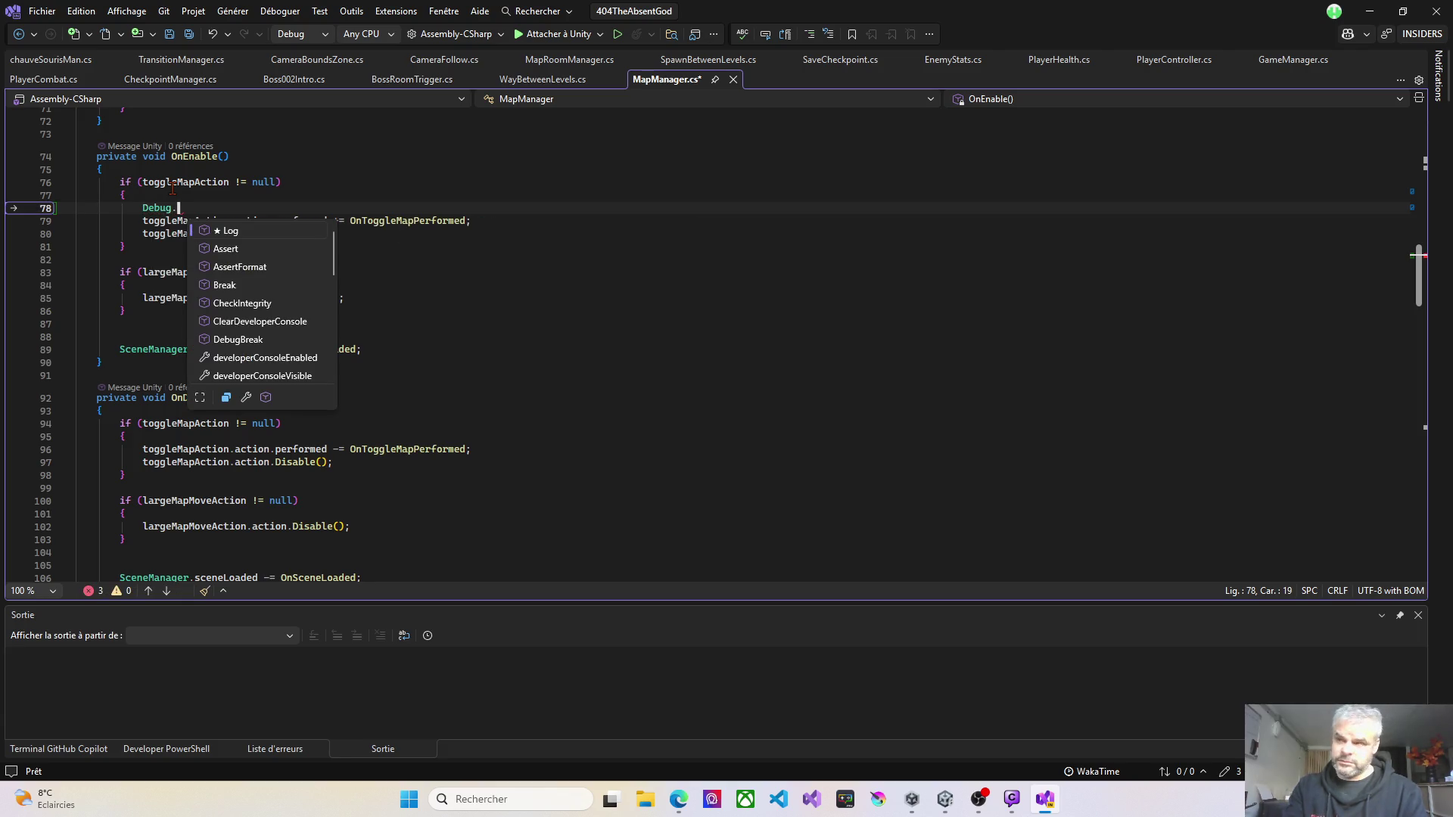
key("Tab")
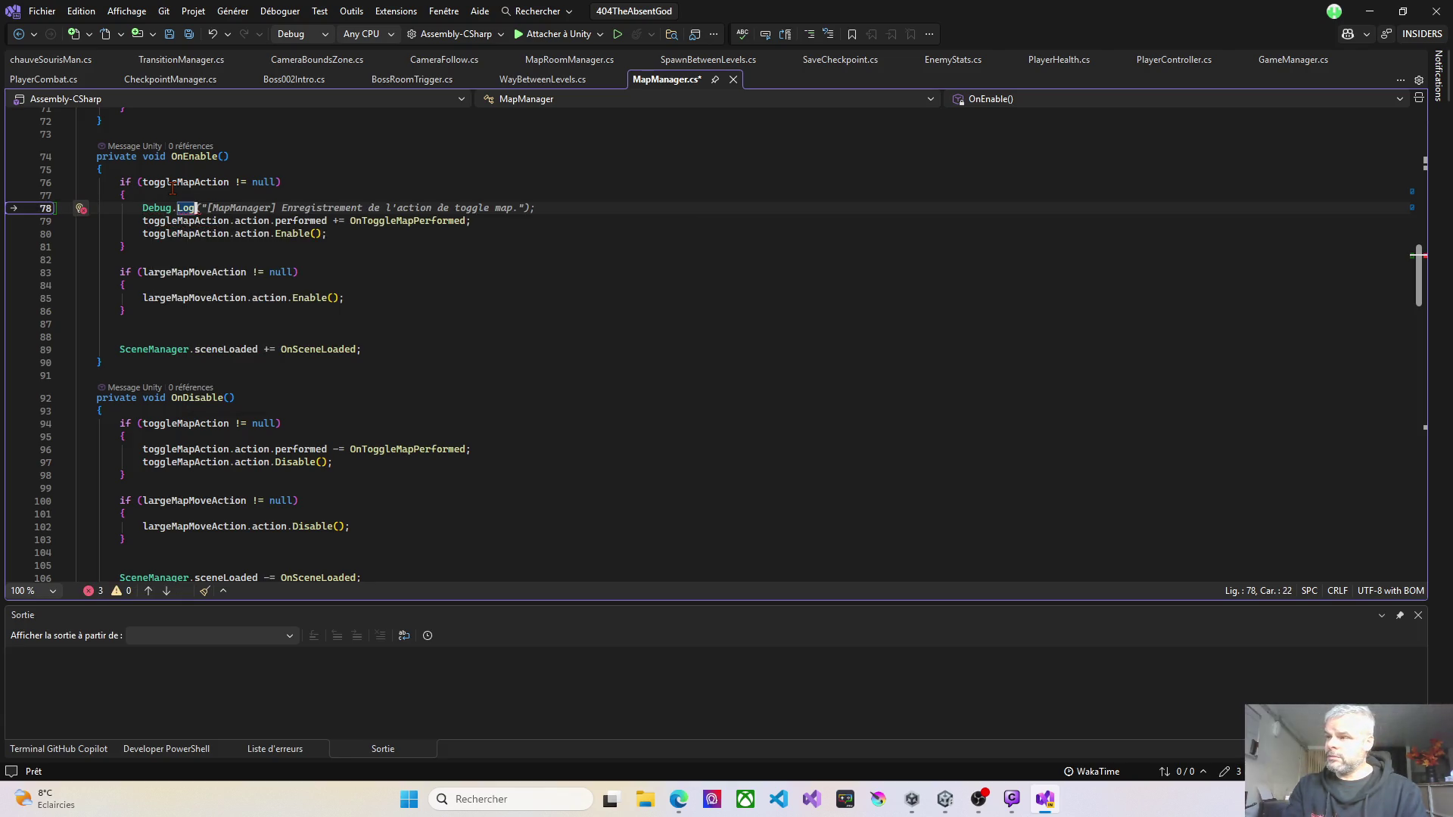
key("Tab")
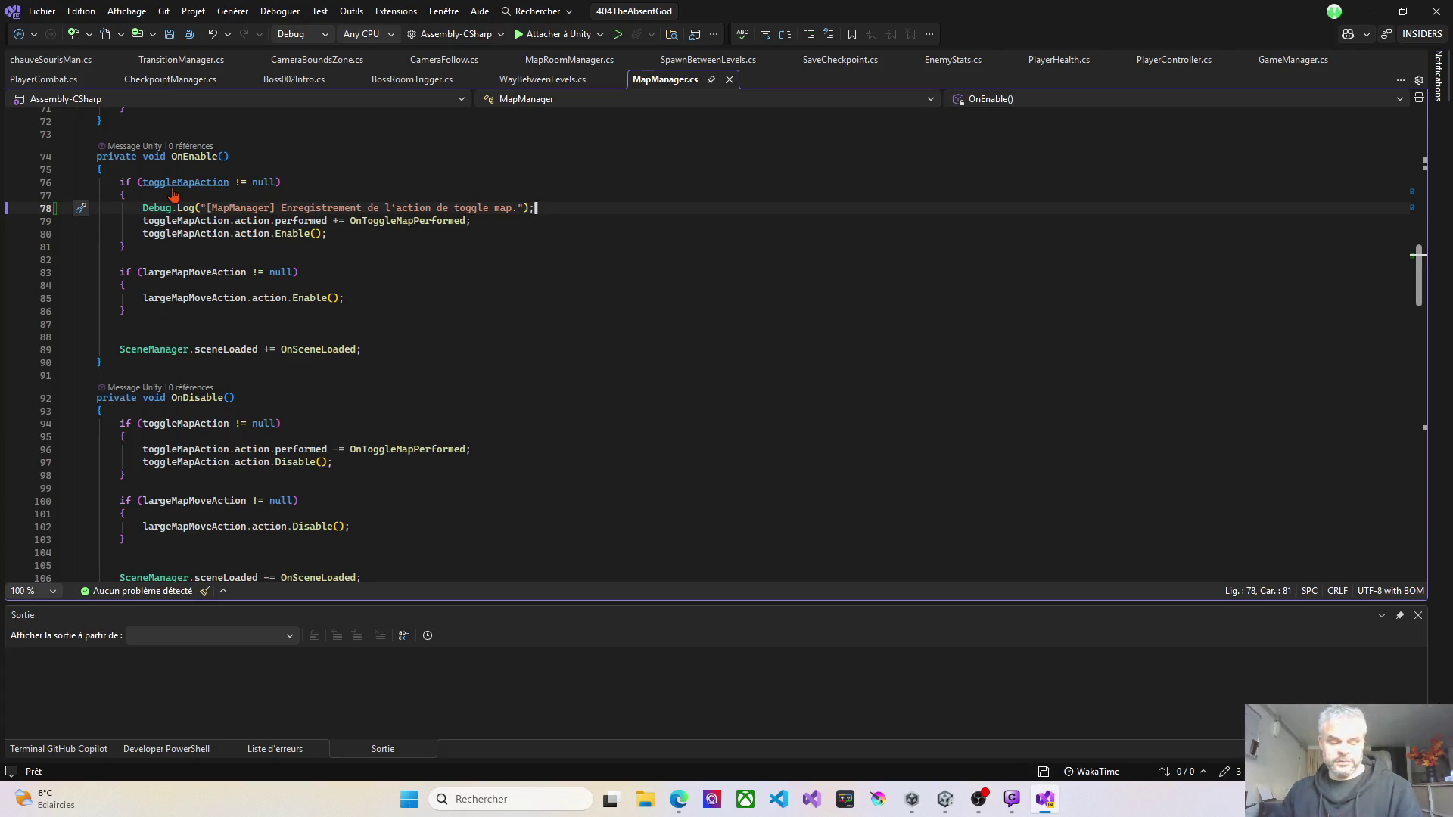
key("ctrl+s")
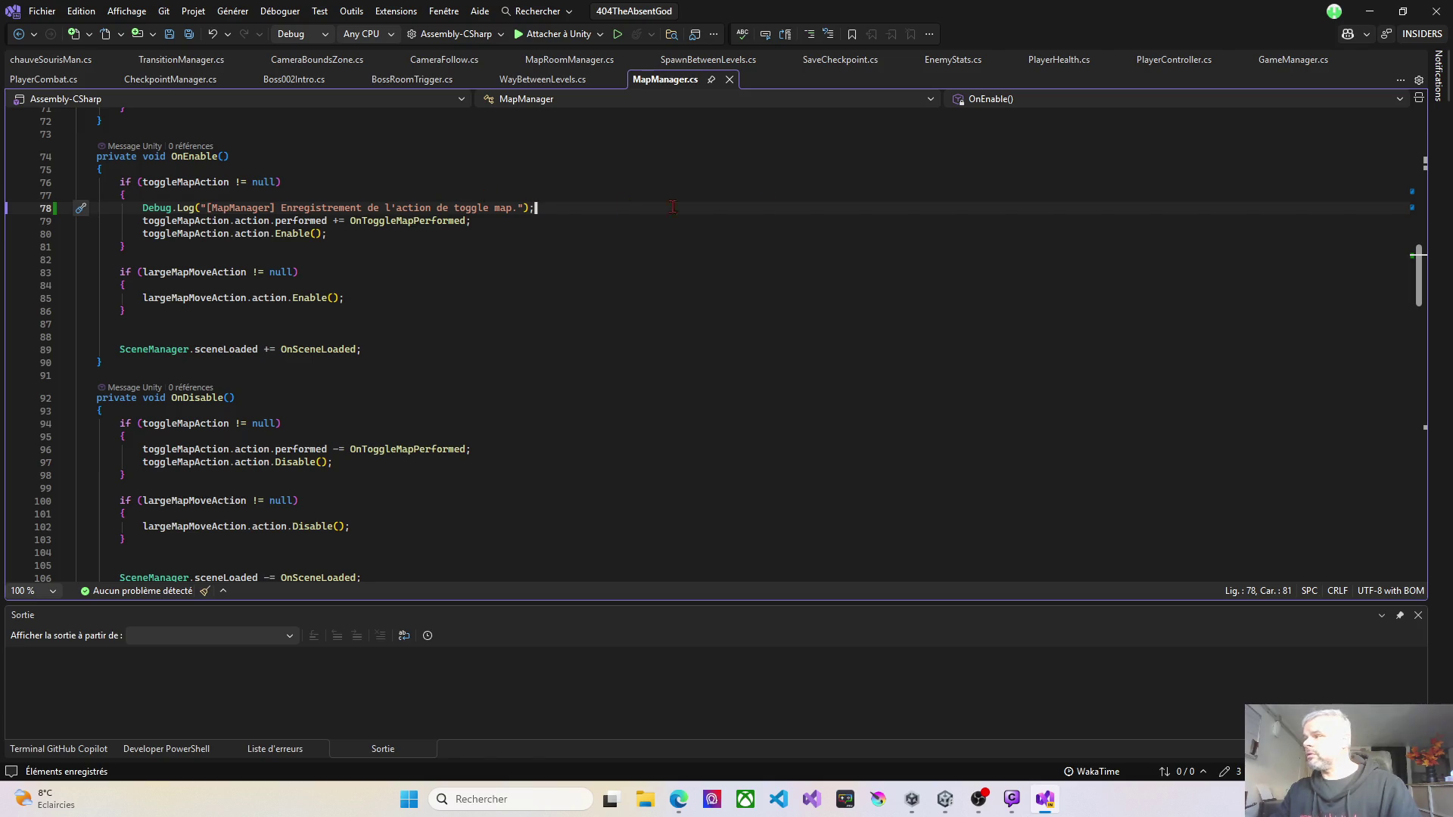
key("alt+Tab")
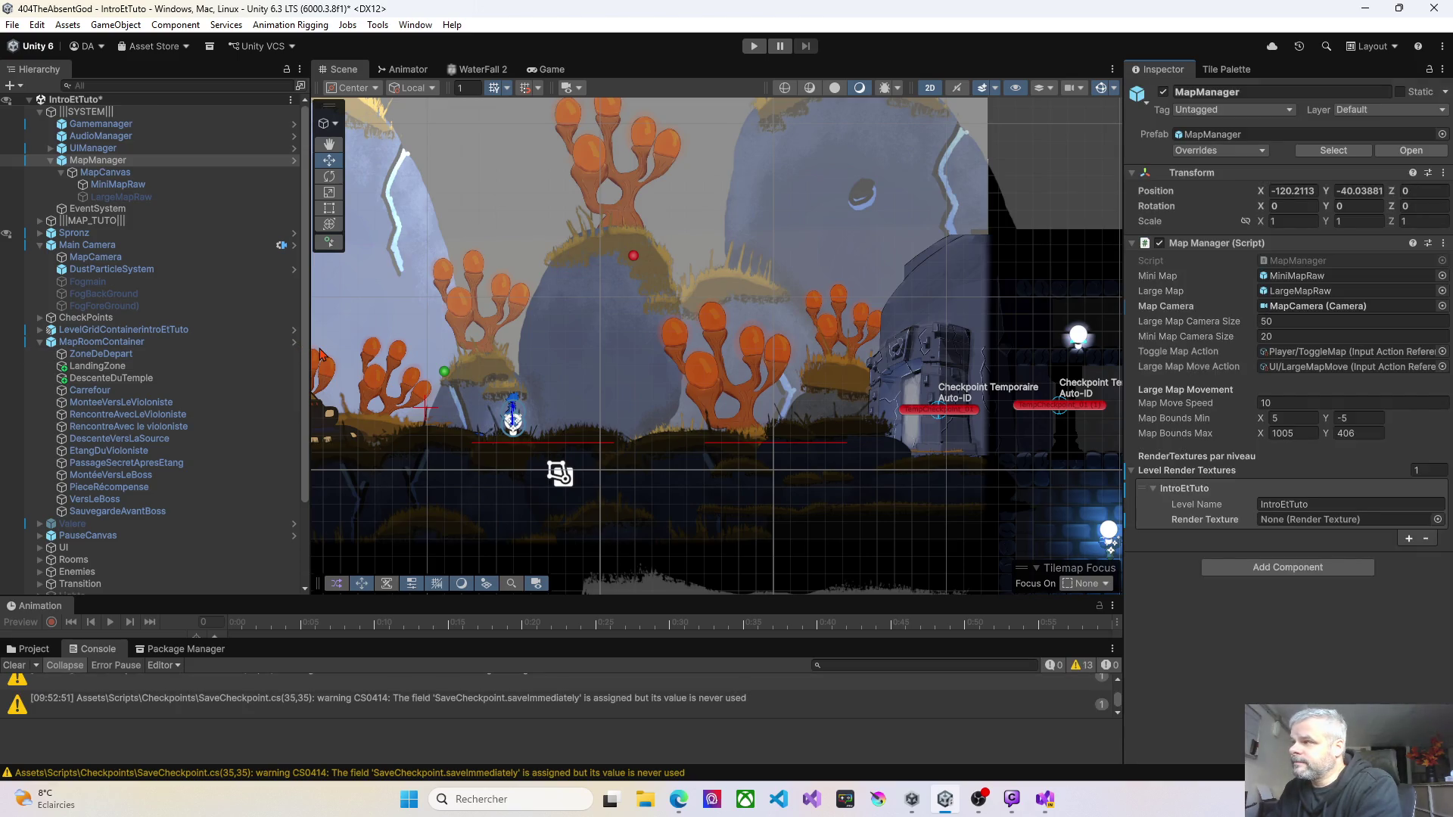
Step: Run IntroEtTuto, heighten the Console to scroll through save logs, then exit via Menu Principal
left_click(753, 46)
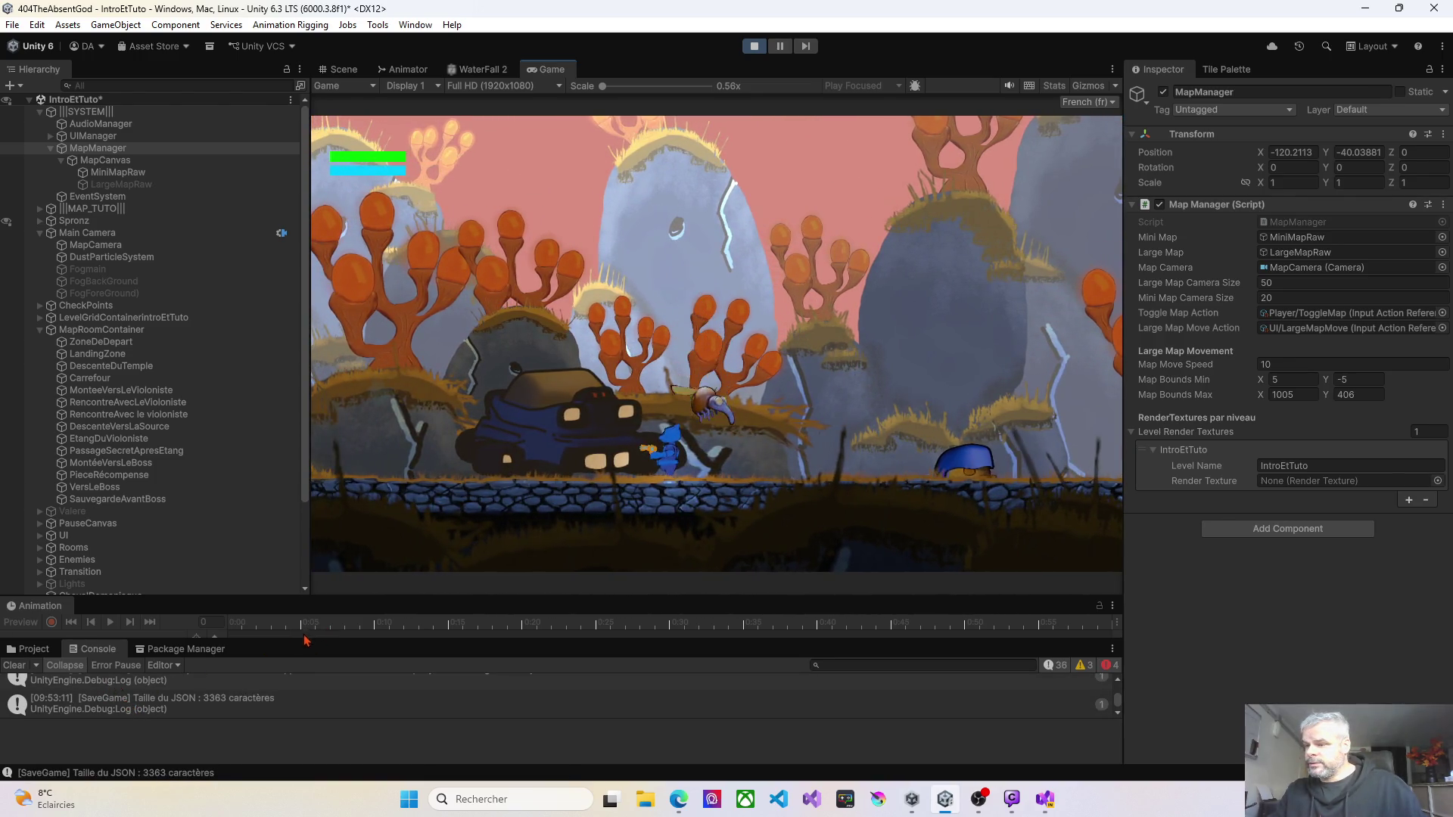
left_click_drag(310, 641, 314, 395)
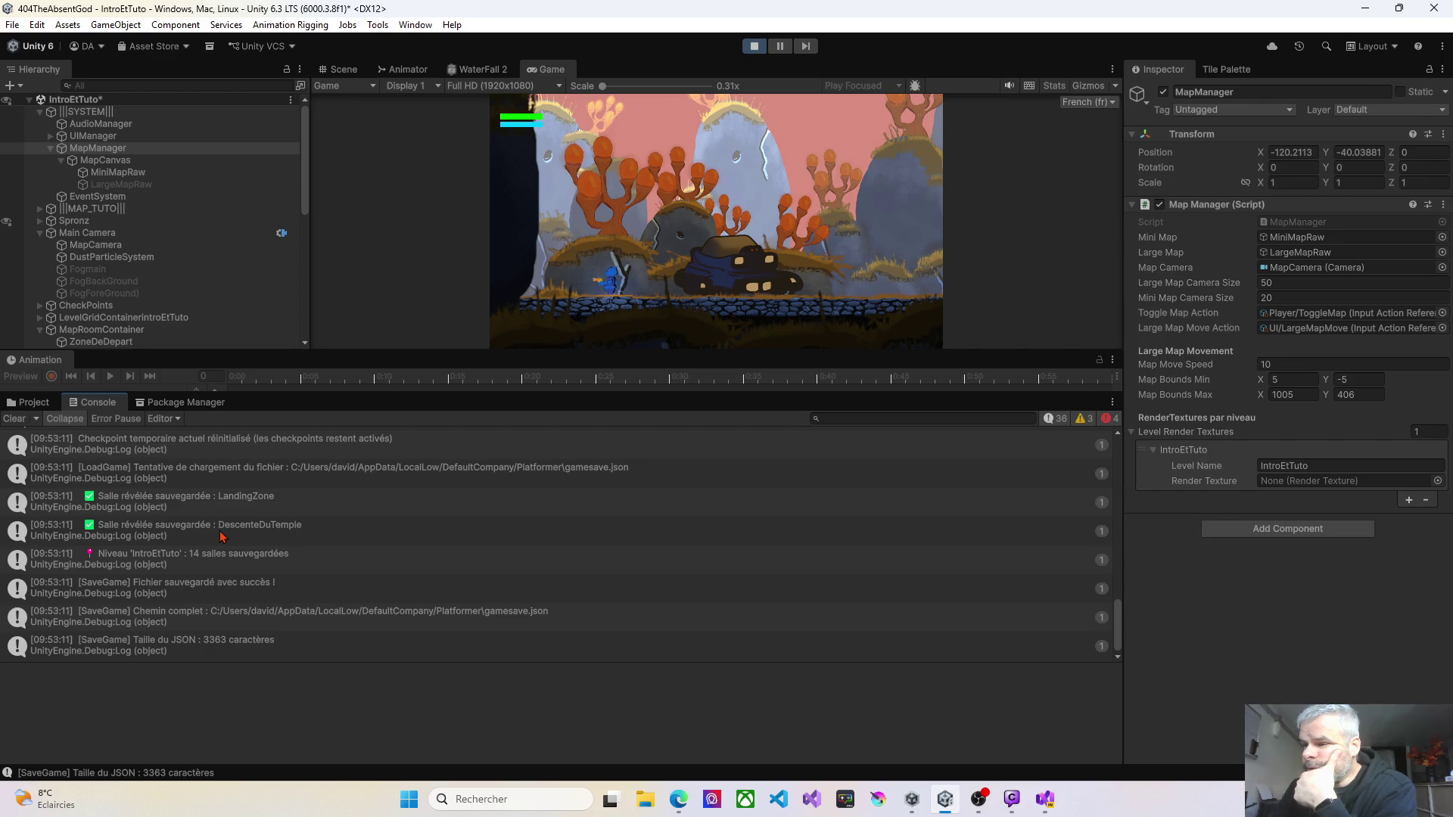
scroll(221, 535, "up", 3)
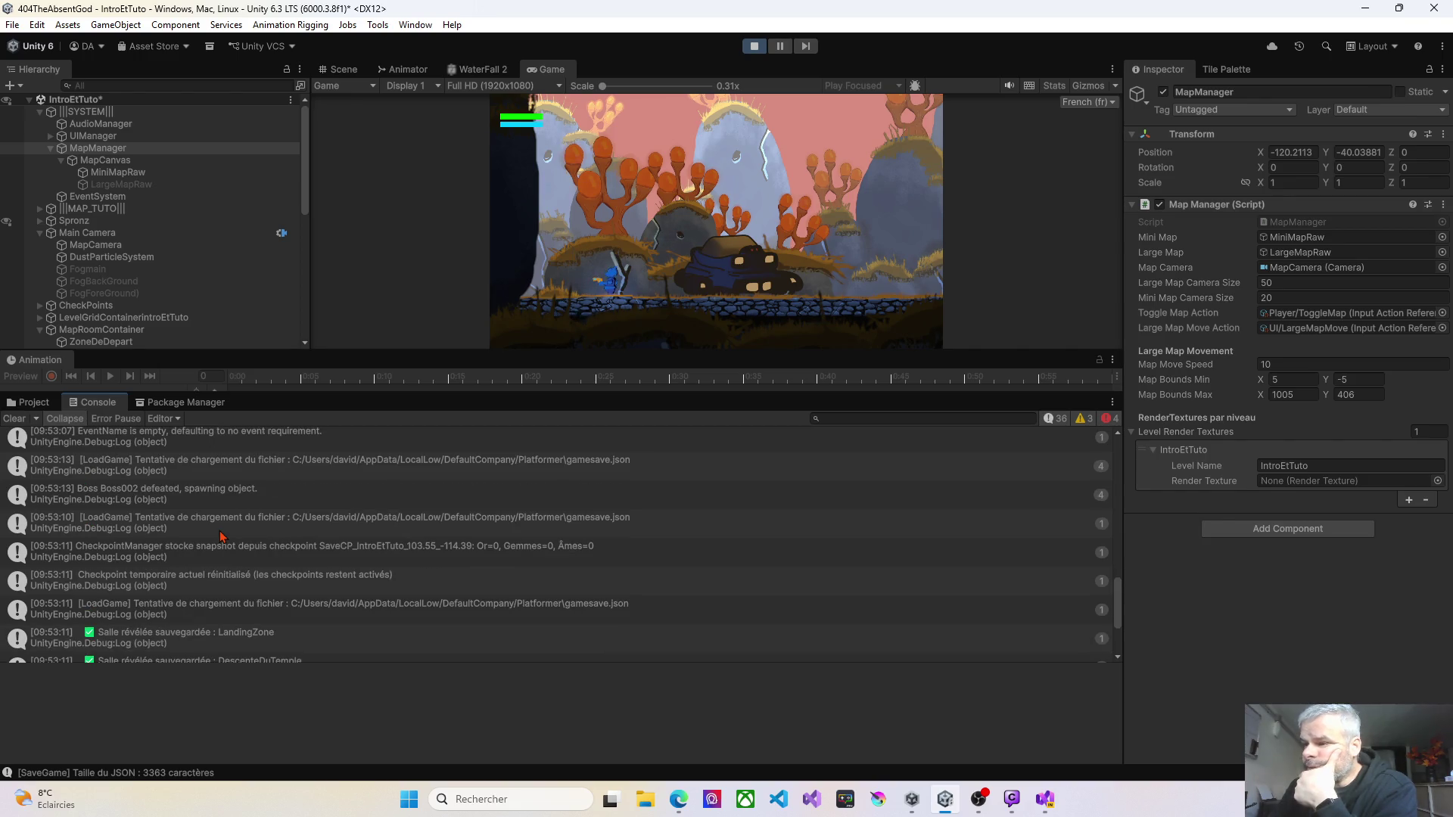
scroll(222, 536, "down", 1)
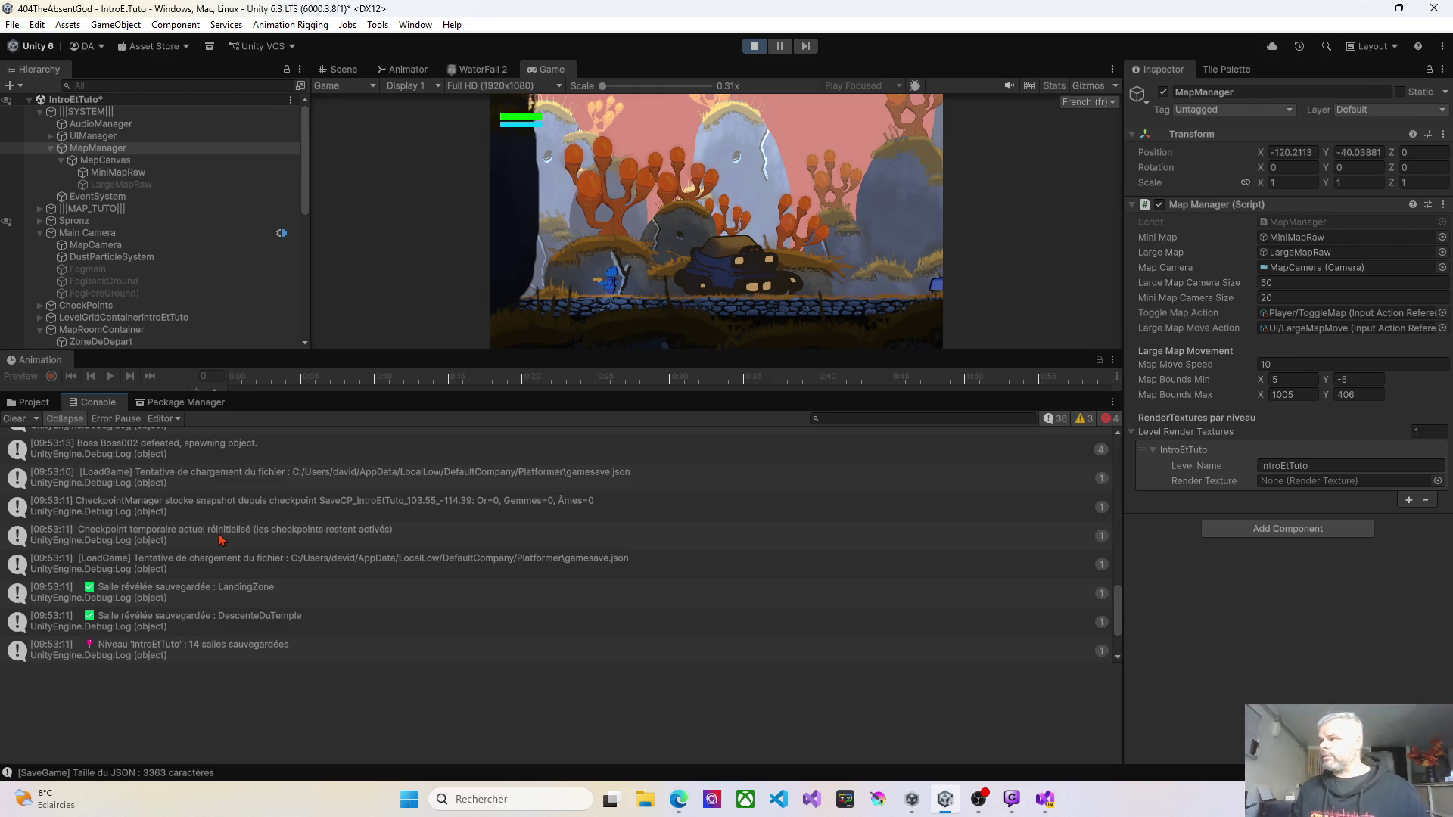
key("Escape")
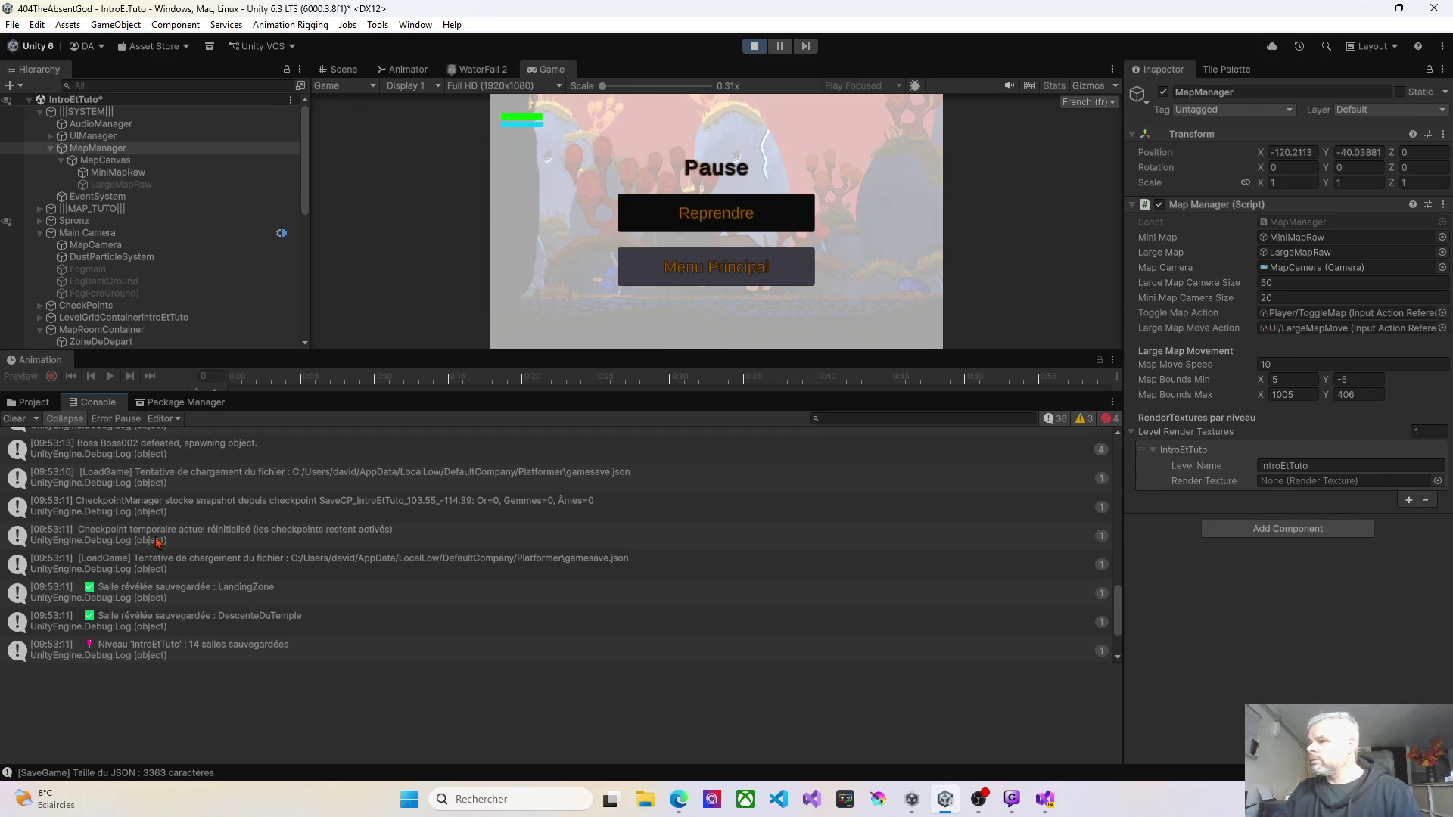
left_click(770, 280)
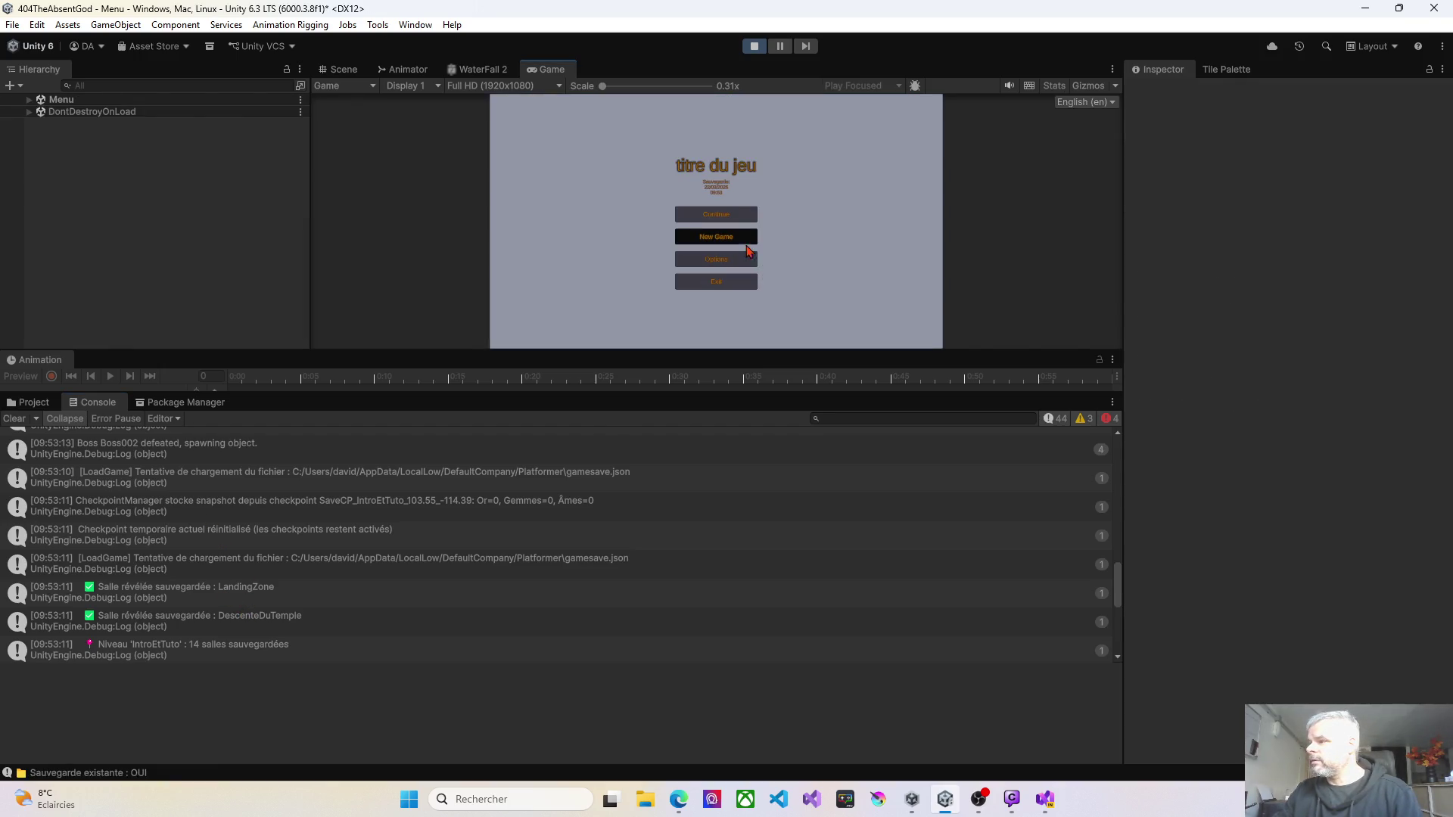
Step: Start a new game from the title menu, overwriting the save, and clear the Console
left_click(741, 241)
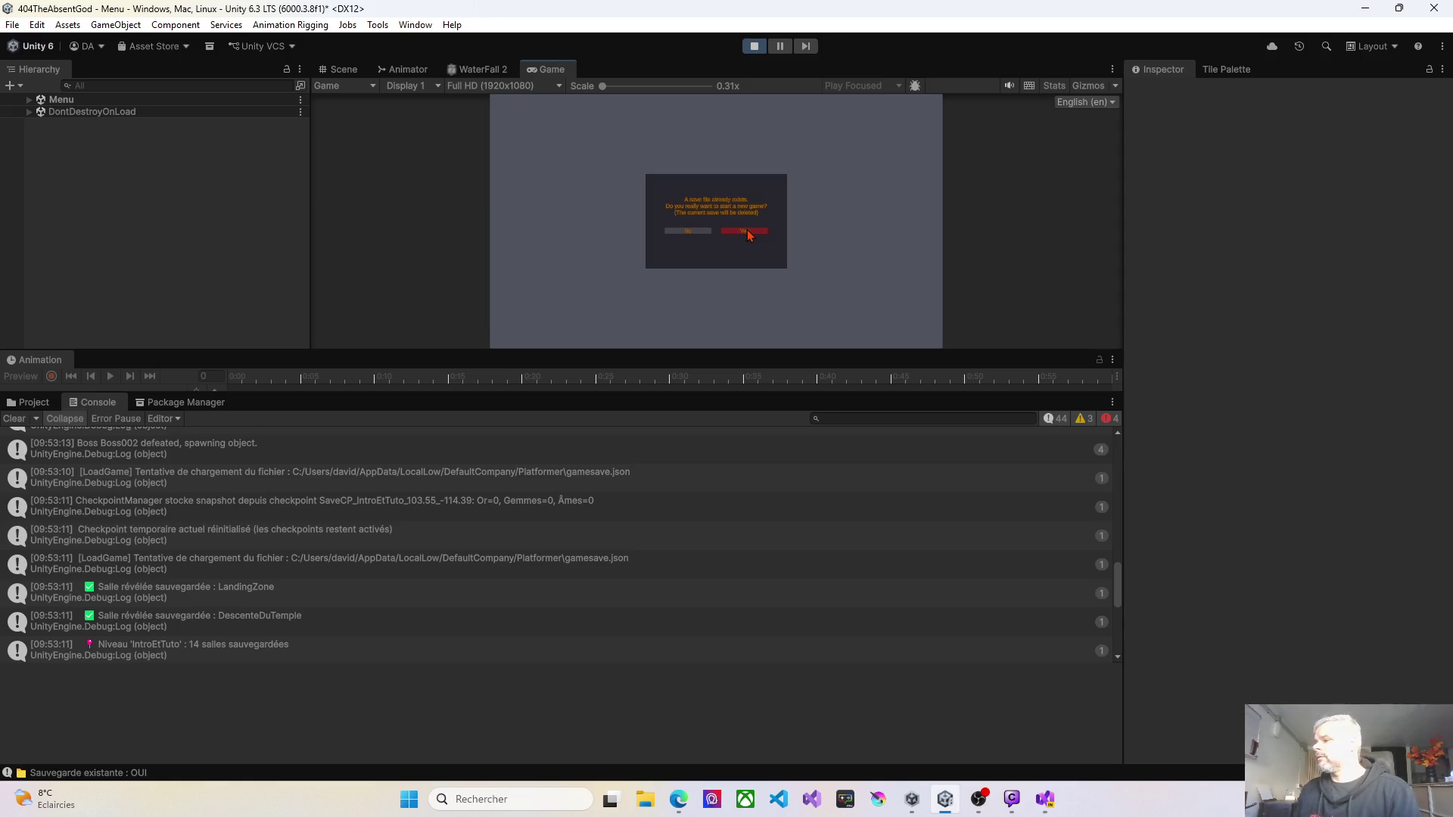
left_click(746, 231)
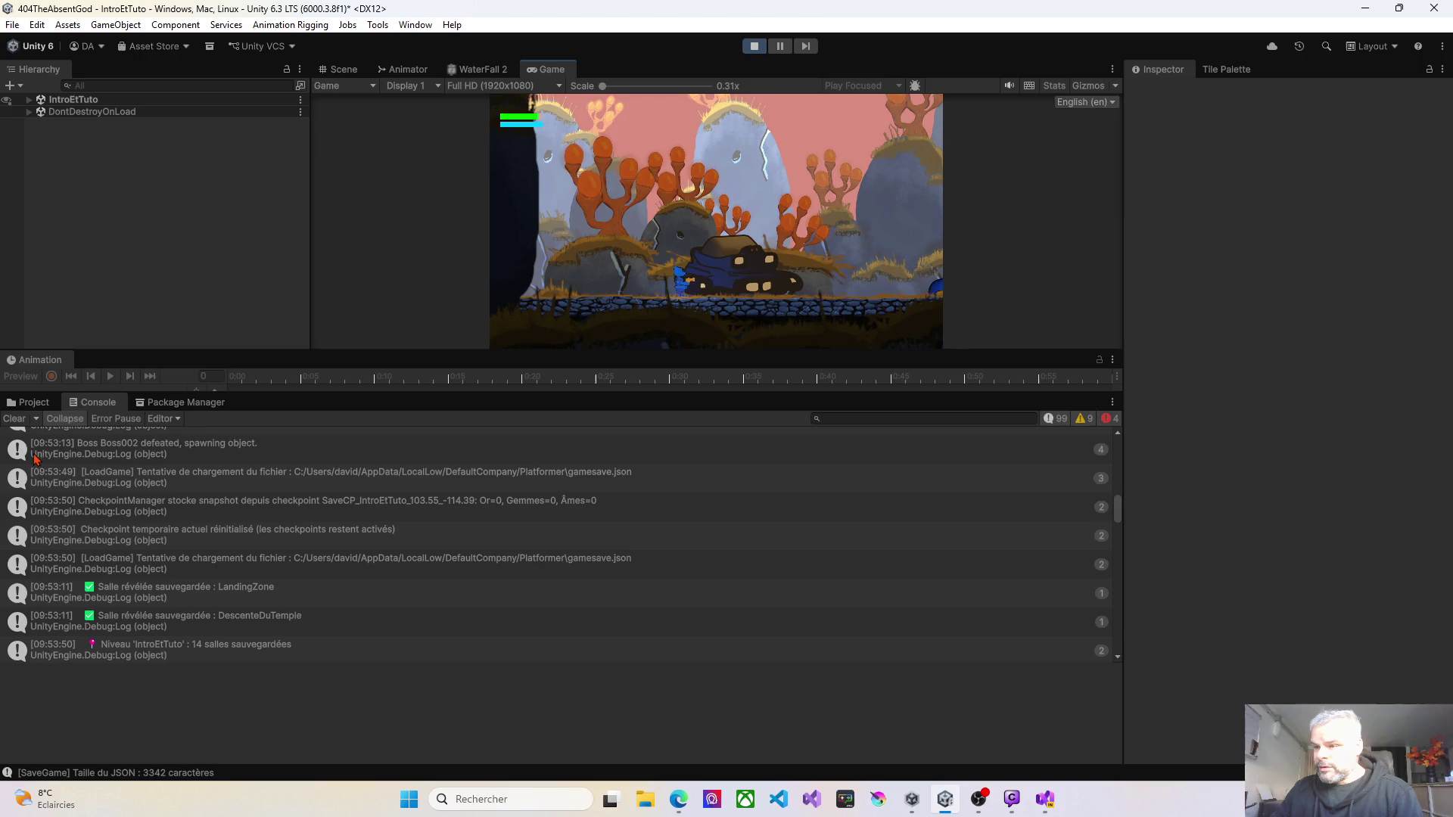
left_click(18, 420)
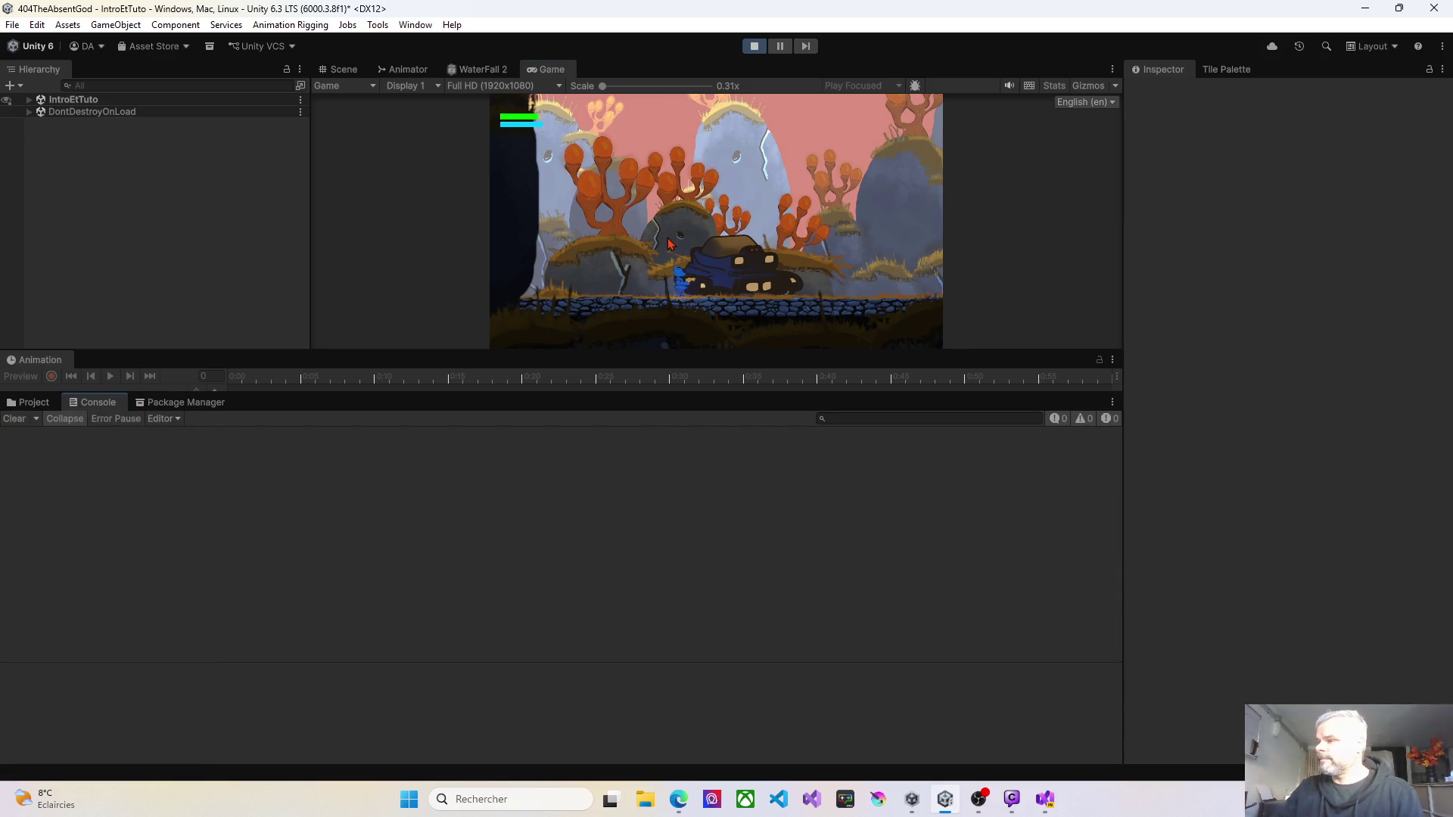
Step: Go from the pause menu back to Main Menu, start another new game, then stop Play mode
key("Escape")
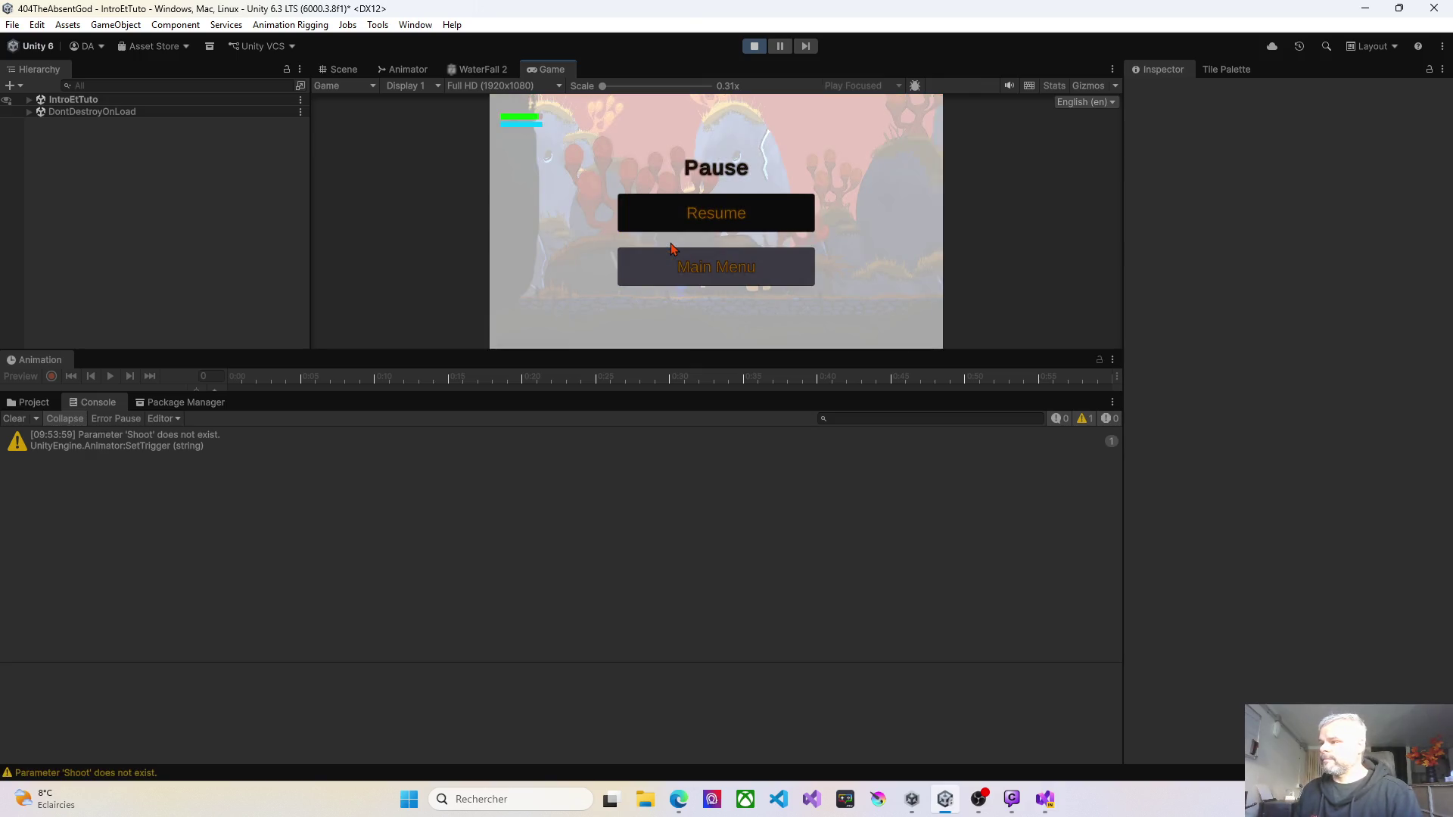
key("Down")
key("Return")
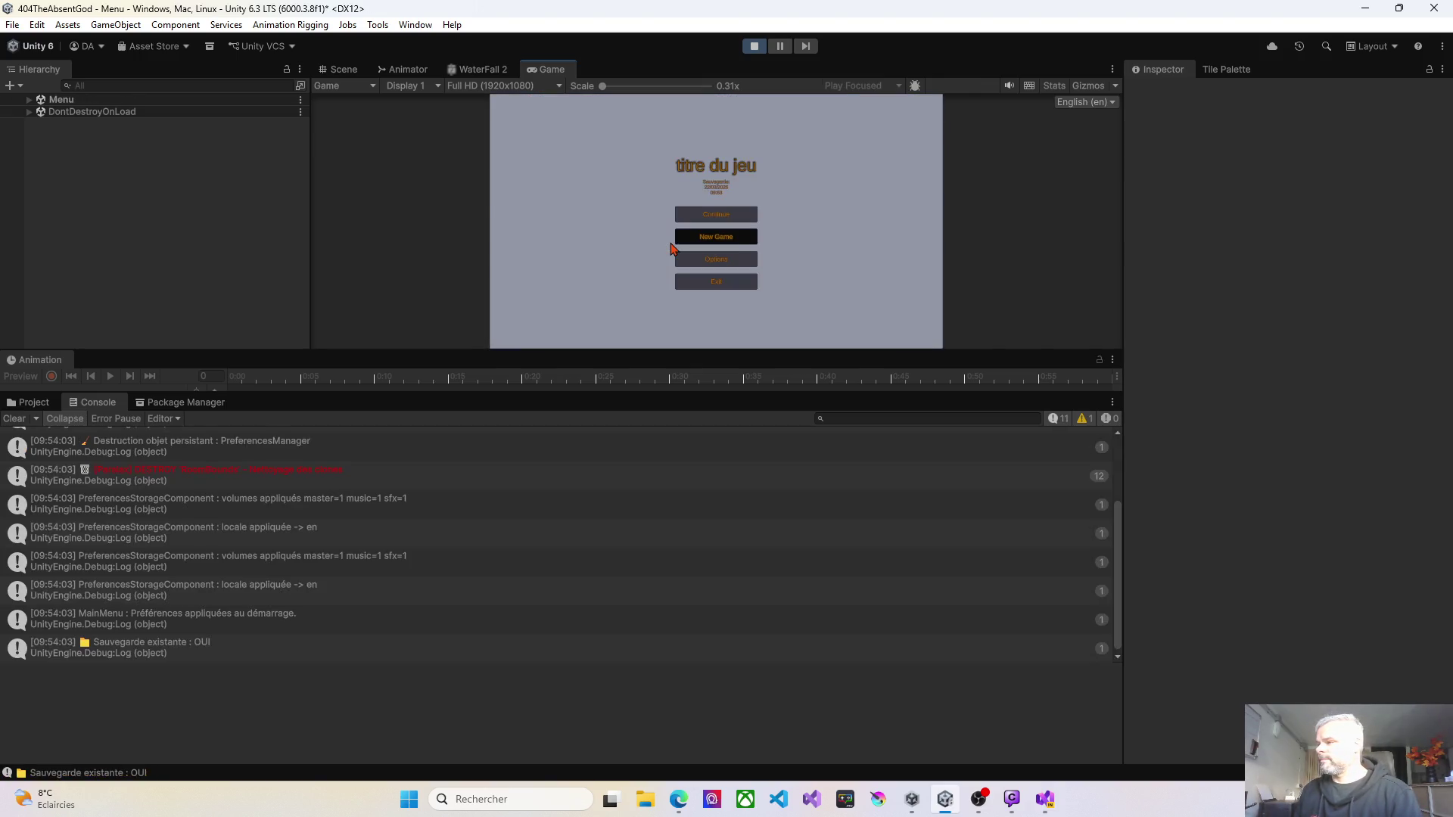
key("Return")
key("Return")
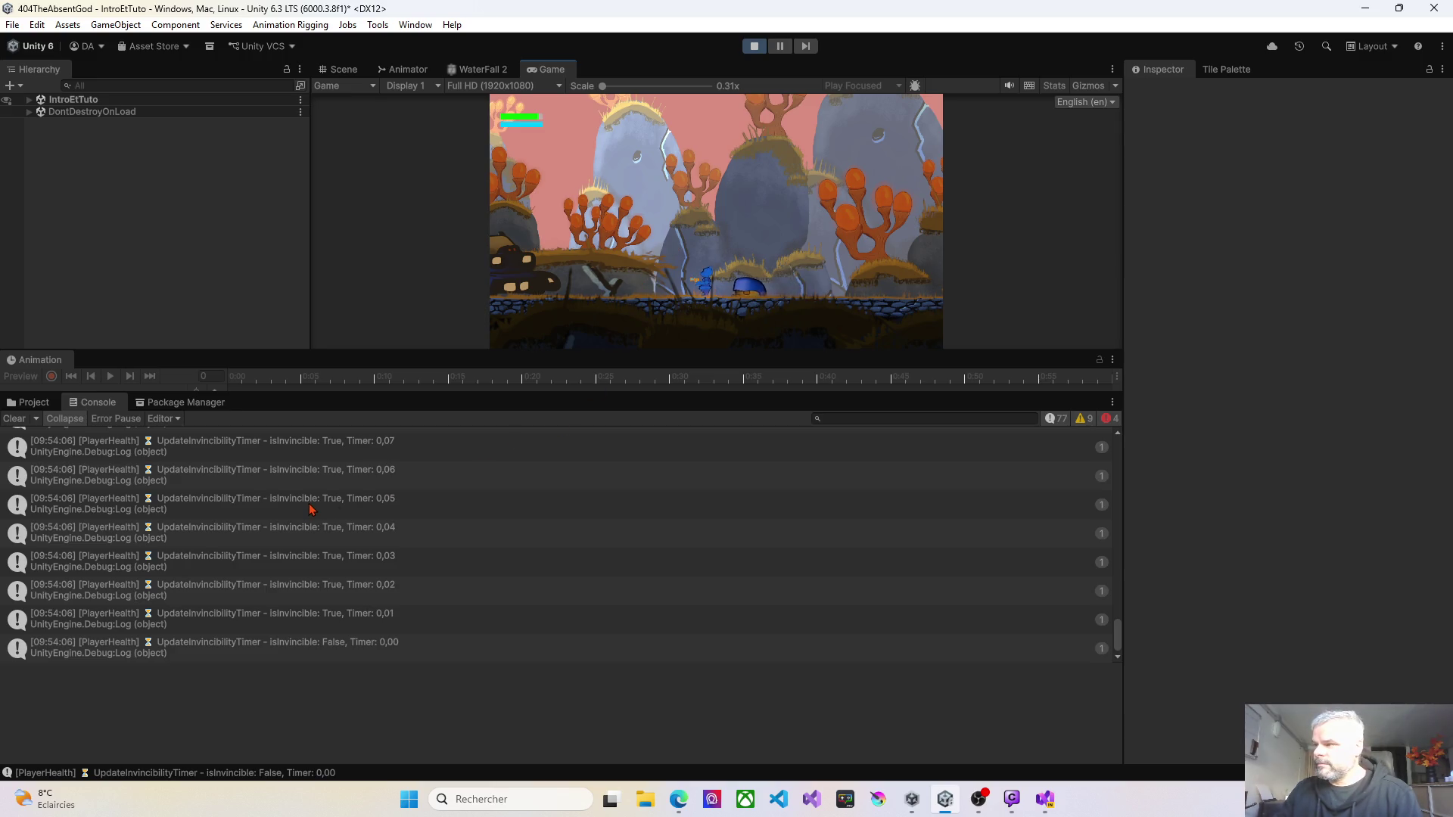
scroll(310, 508, "up", 2)
scroll(310, 509, "up", 3)
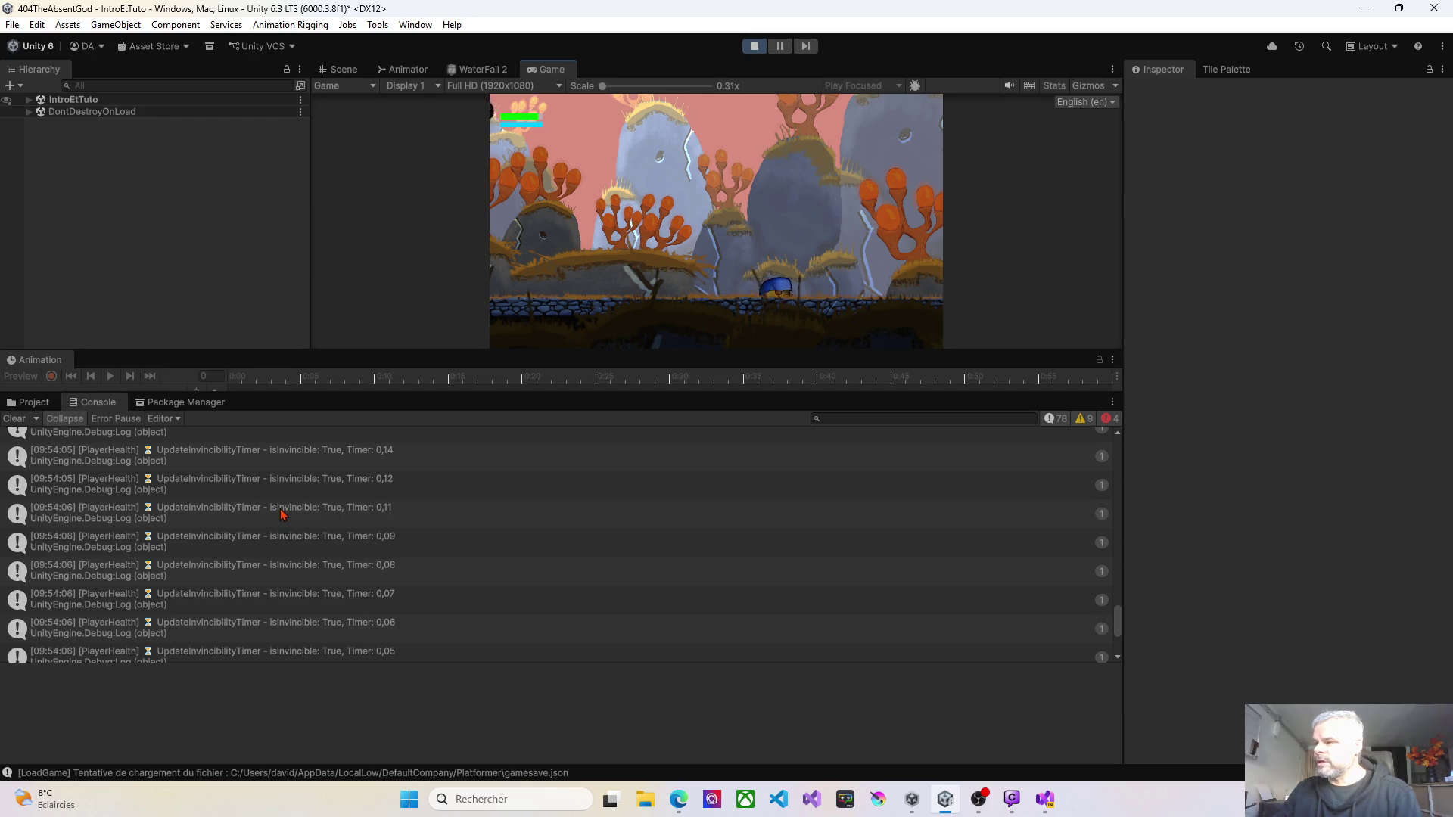
left_click(753, 47)
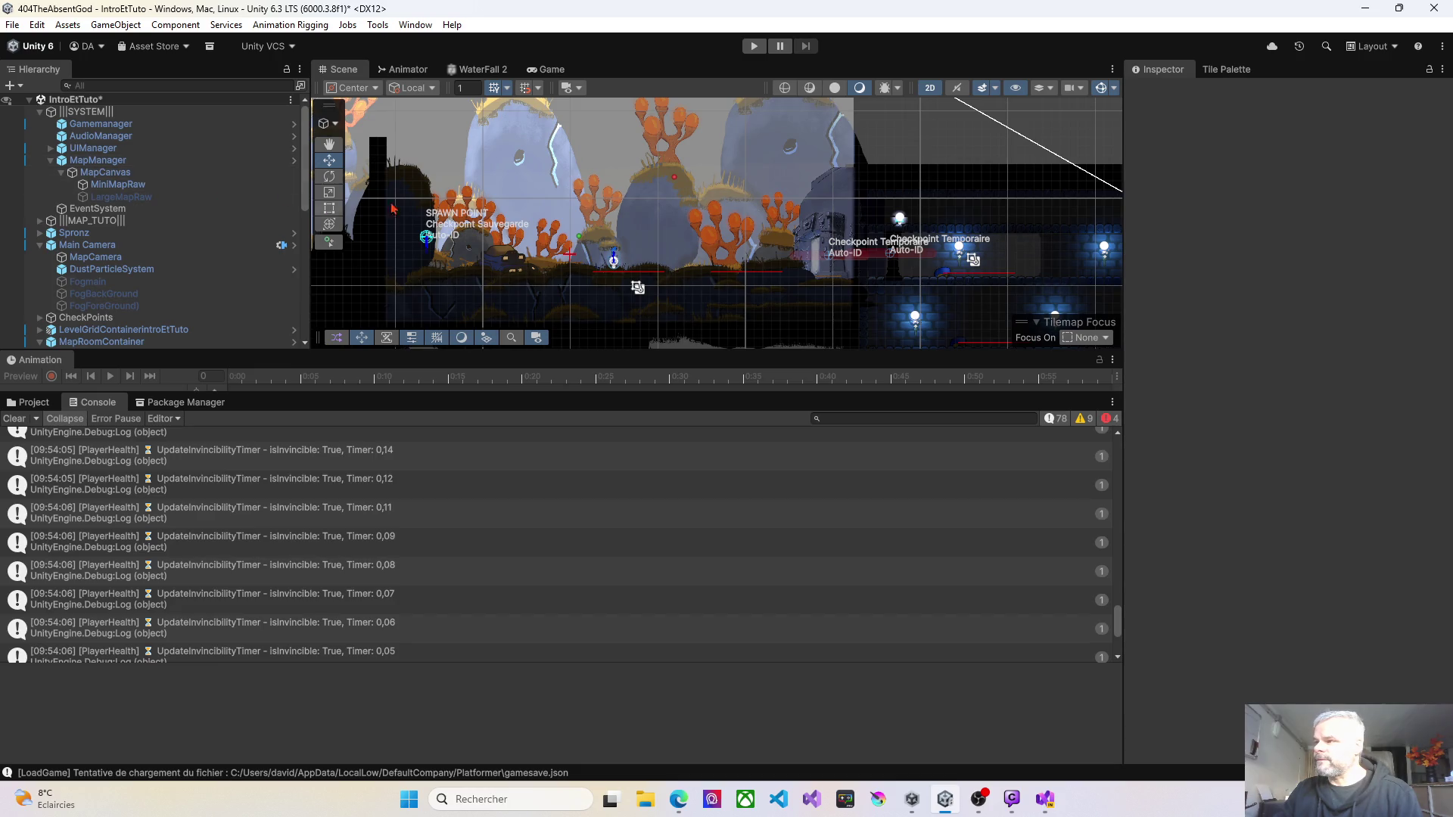
Step: Move Spronz to about X 111.79, Y -117.82 beside the spawn checkpoint and start Play mode
left_click(51, 160)
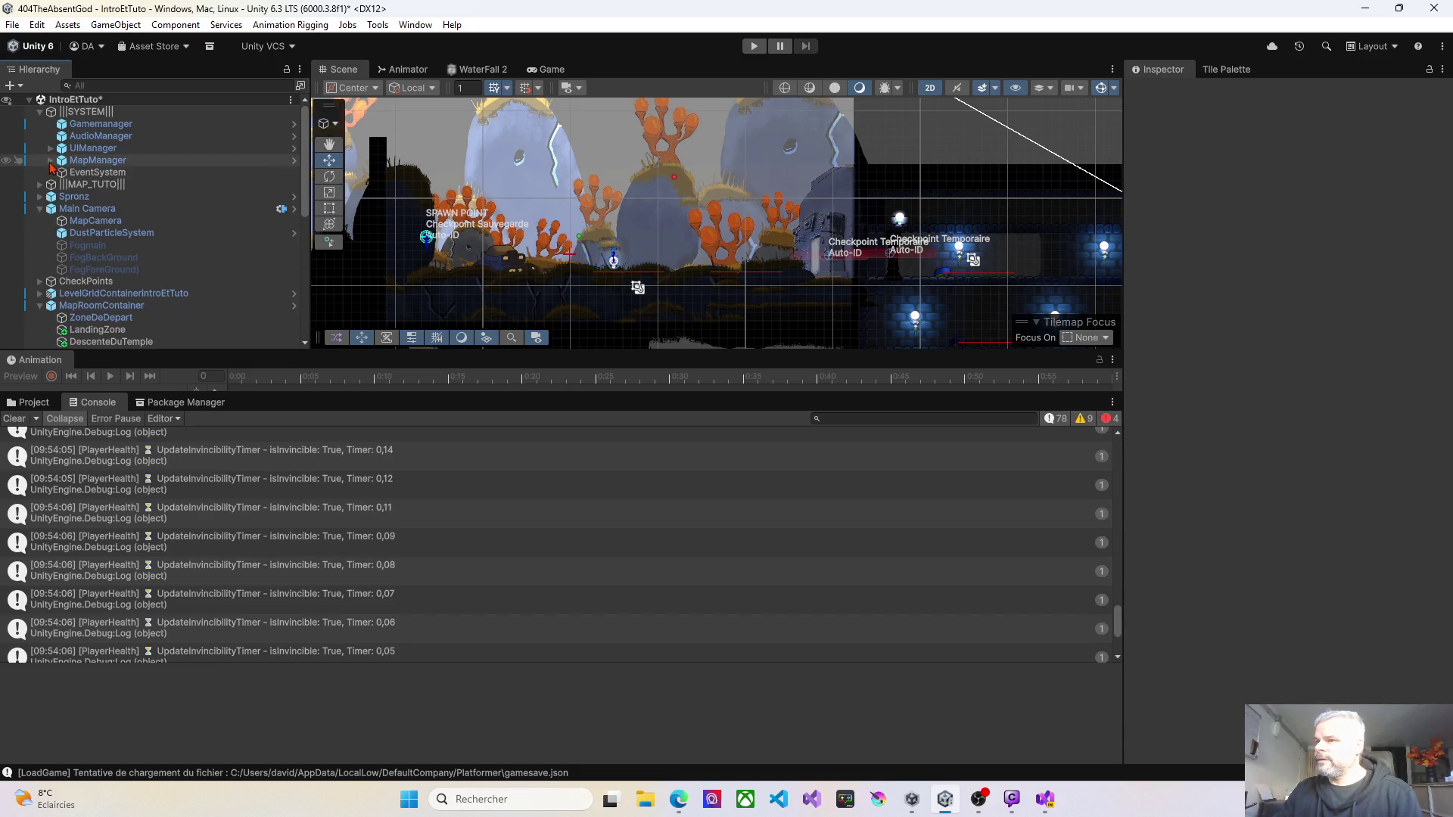
left_click(79, 198)
mouse_move(685, 260)
left_mouse_down()
mouse_move(552, 266)
mouse_move(565, 265)
left_mouse_up()
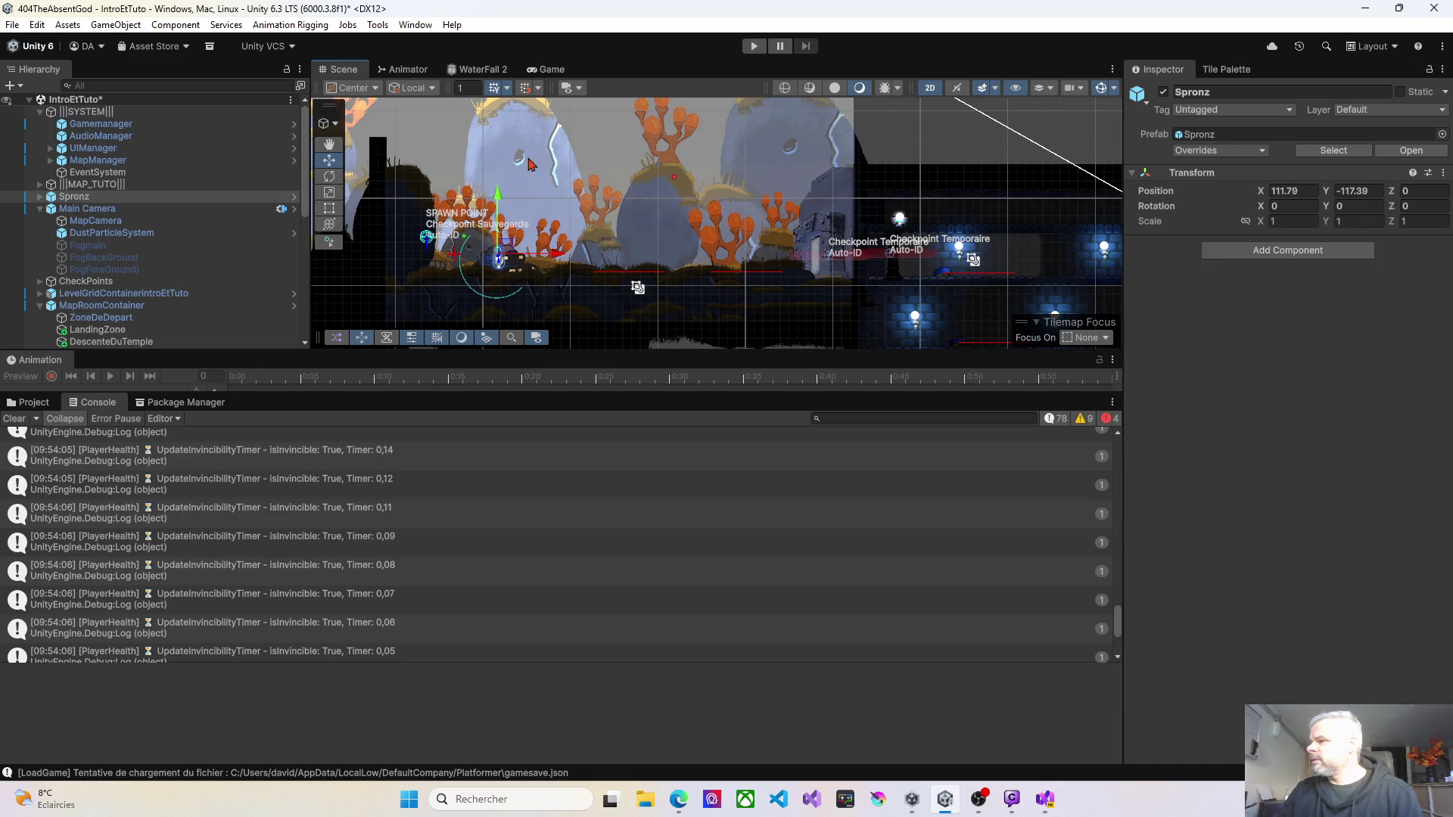
left_click_drag(500, 199, 500, 203)
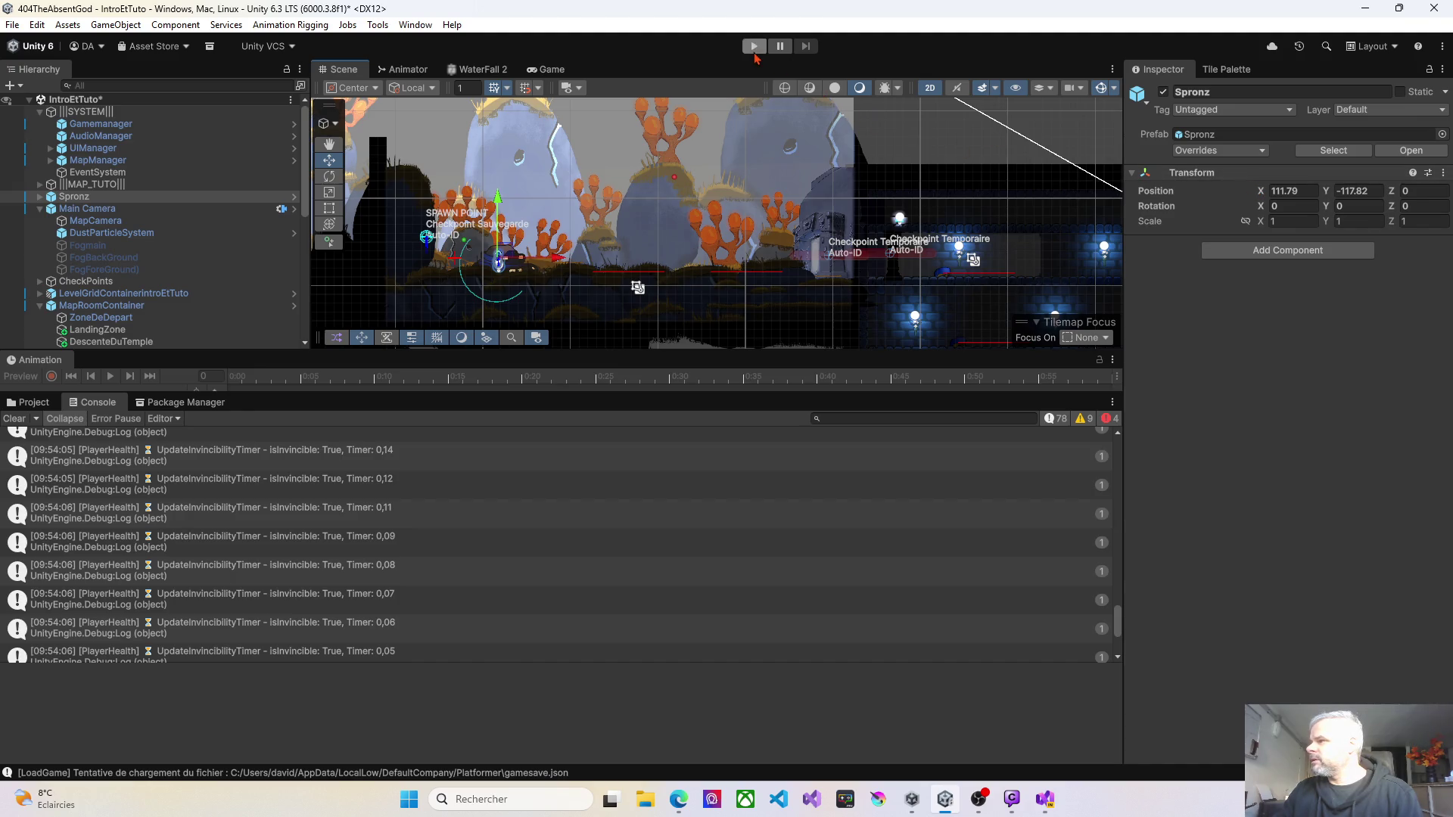
left_click(753, 46)
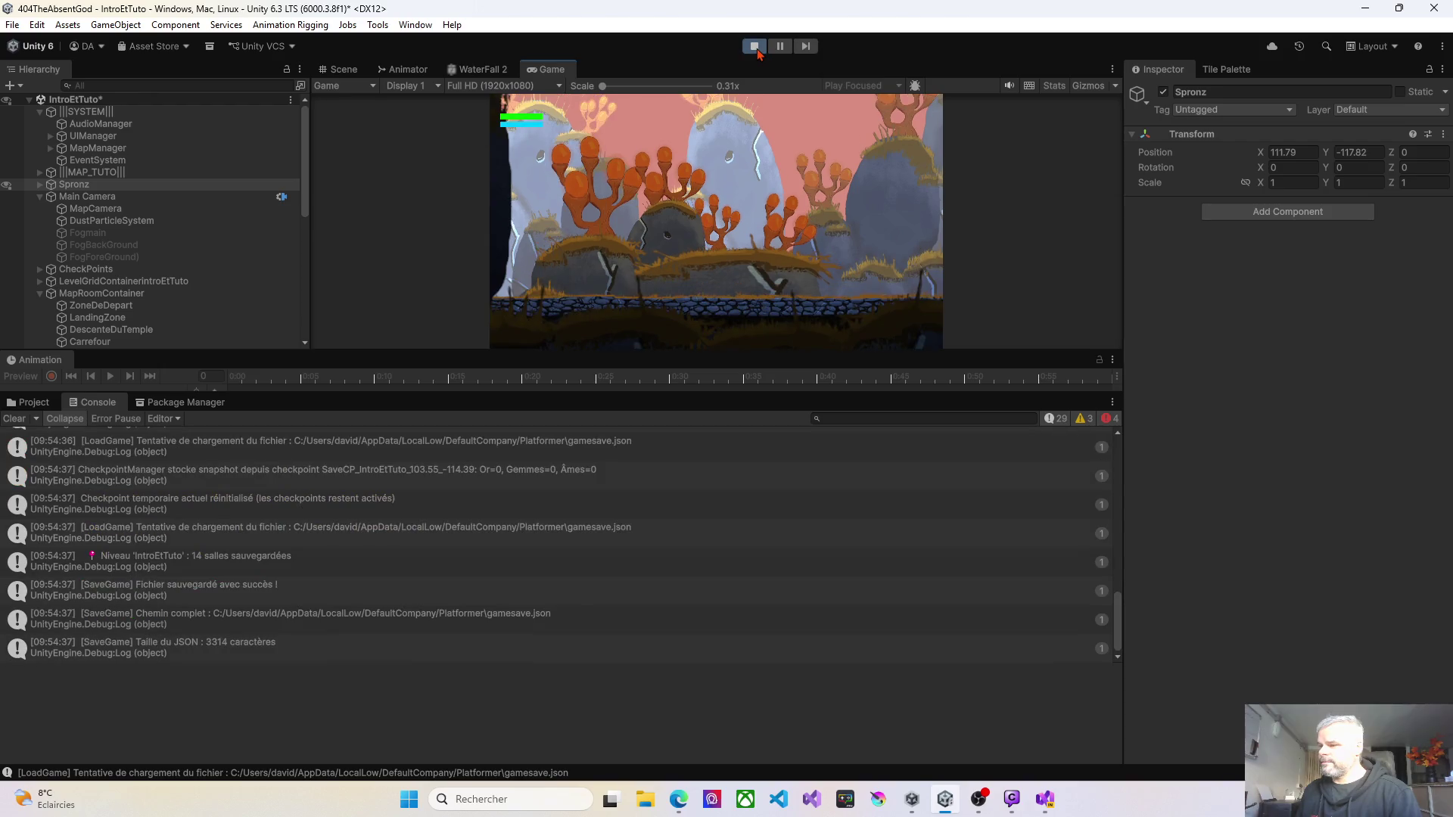
Step: Pause, pick Menu Principal, then New Game, and confirm Yes to overwrite the save
key("Escape")
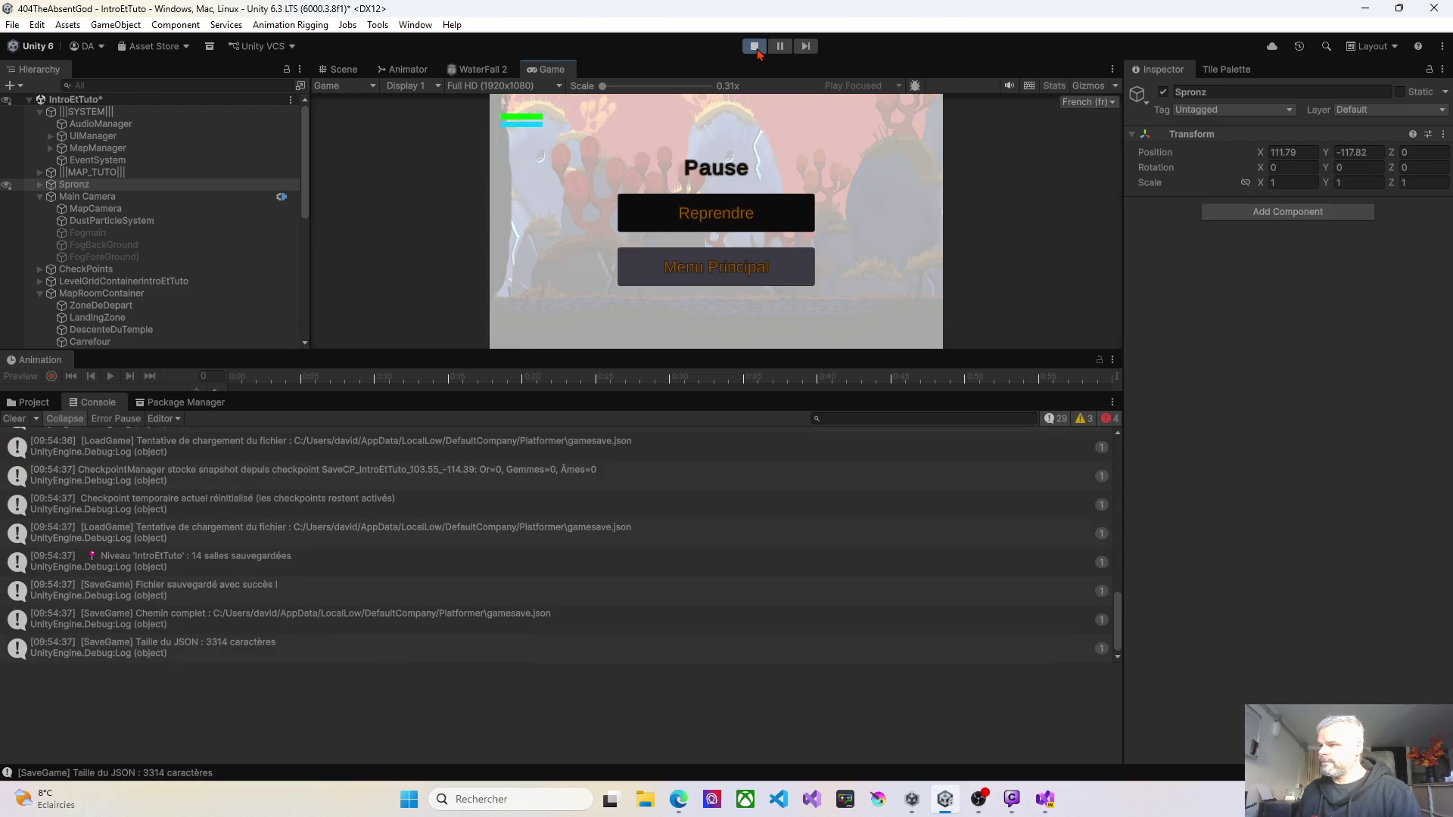
key("Down")
key("Return")
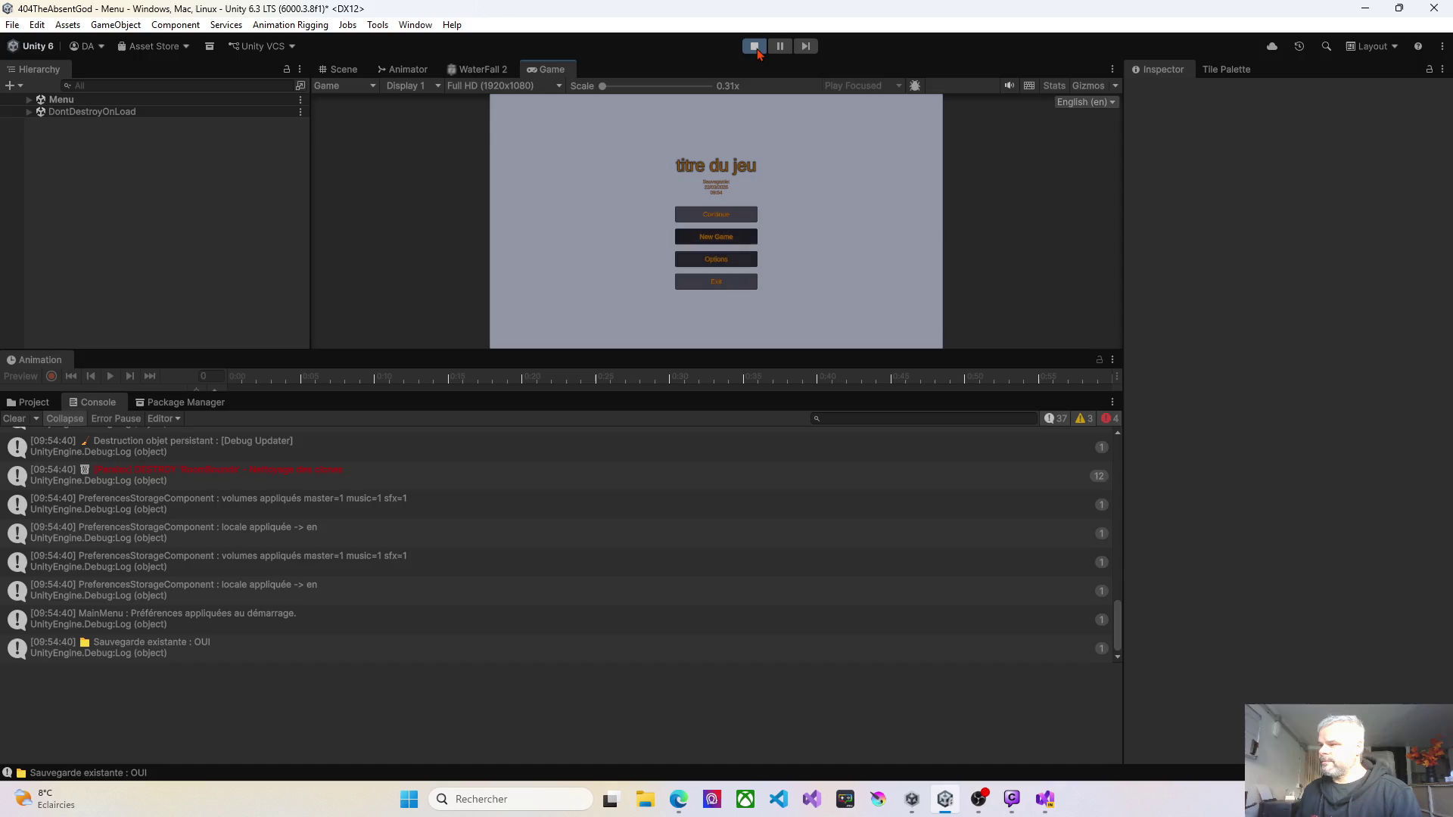
key("Return")
key("Right")
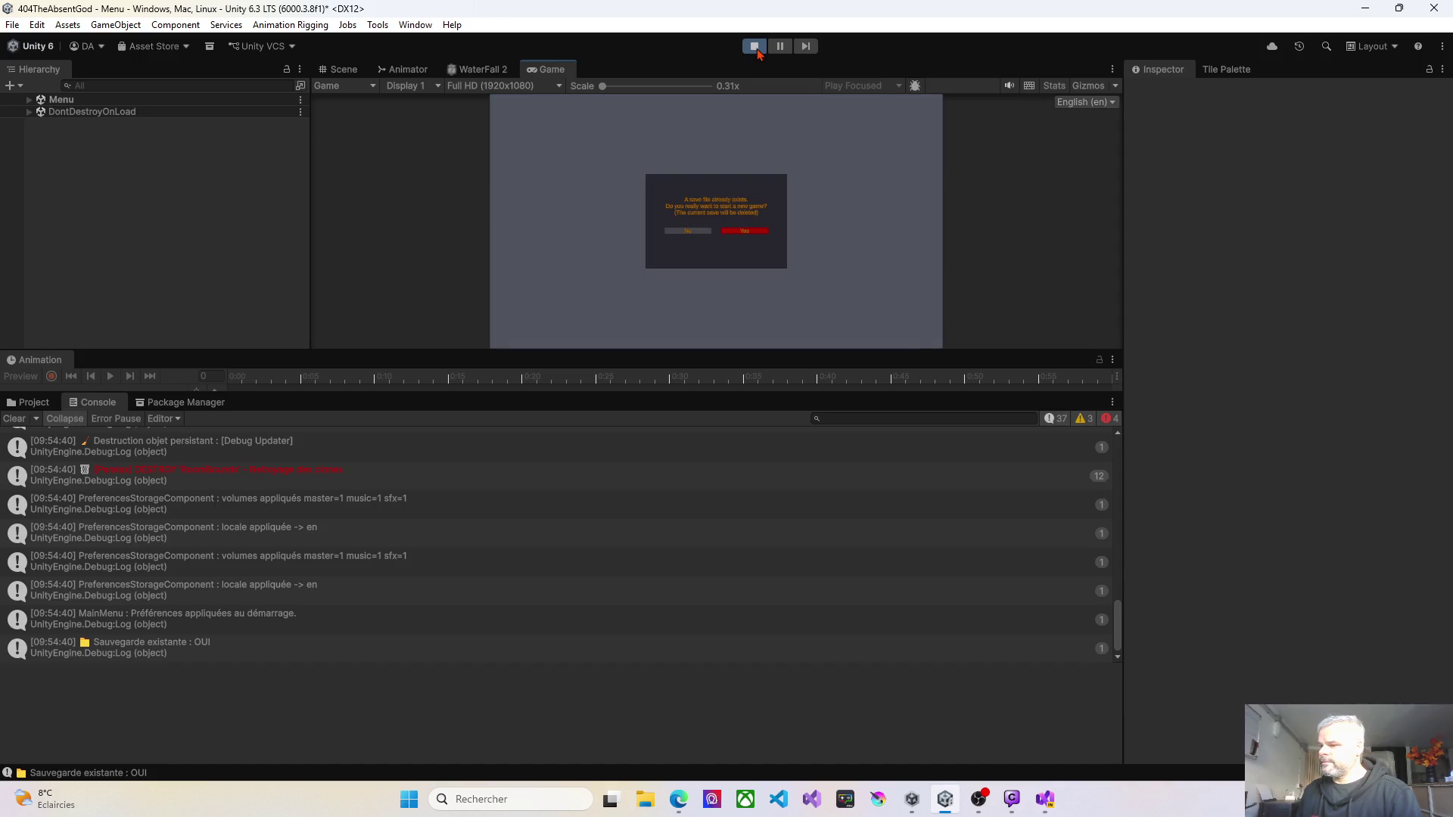
key("Return")
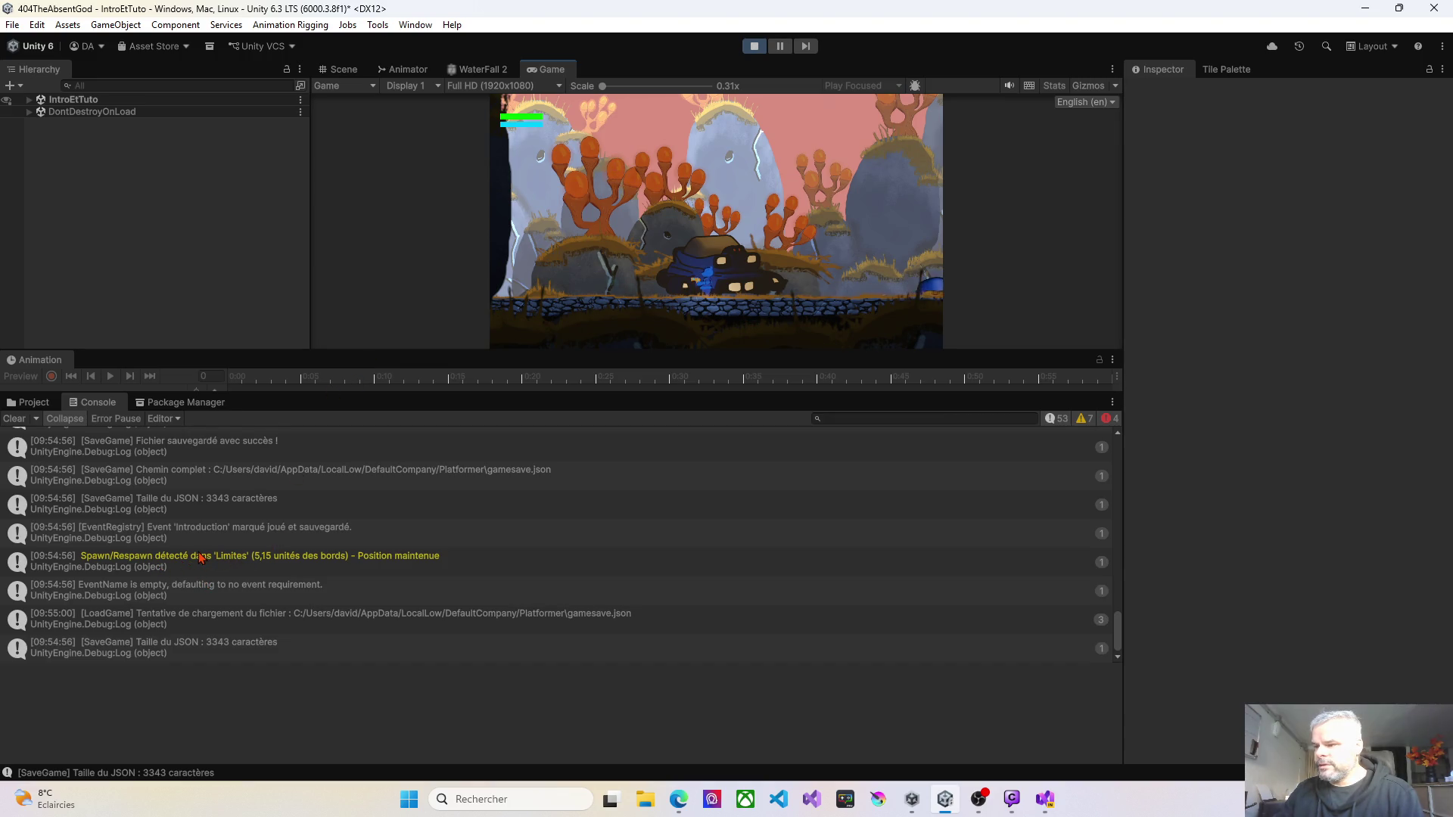
Step: Scroll back through the save and load entries in the Console, then clear all logs
scroll(167, 559, "up", 2)
scroll(167, 559, "up", 8)
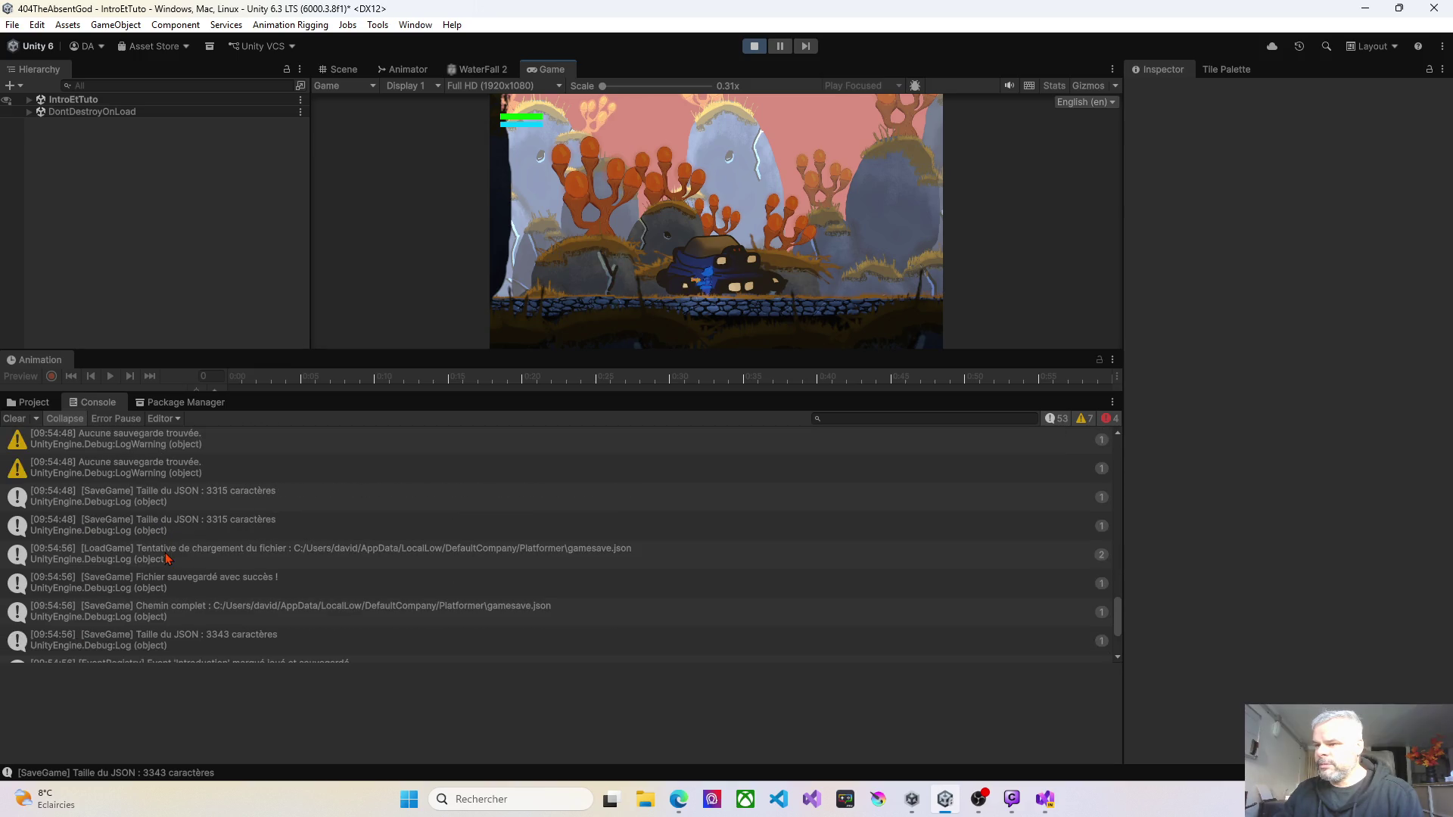
scroll(167, 558, "up", 5)
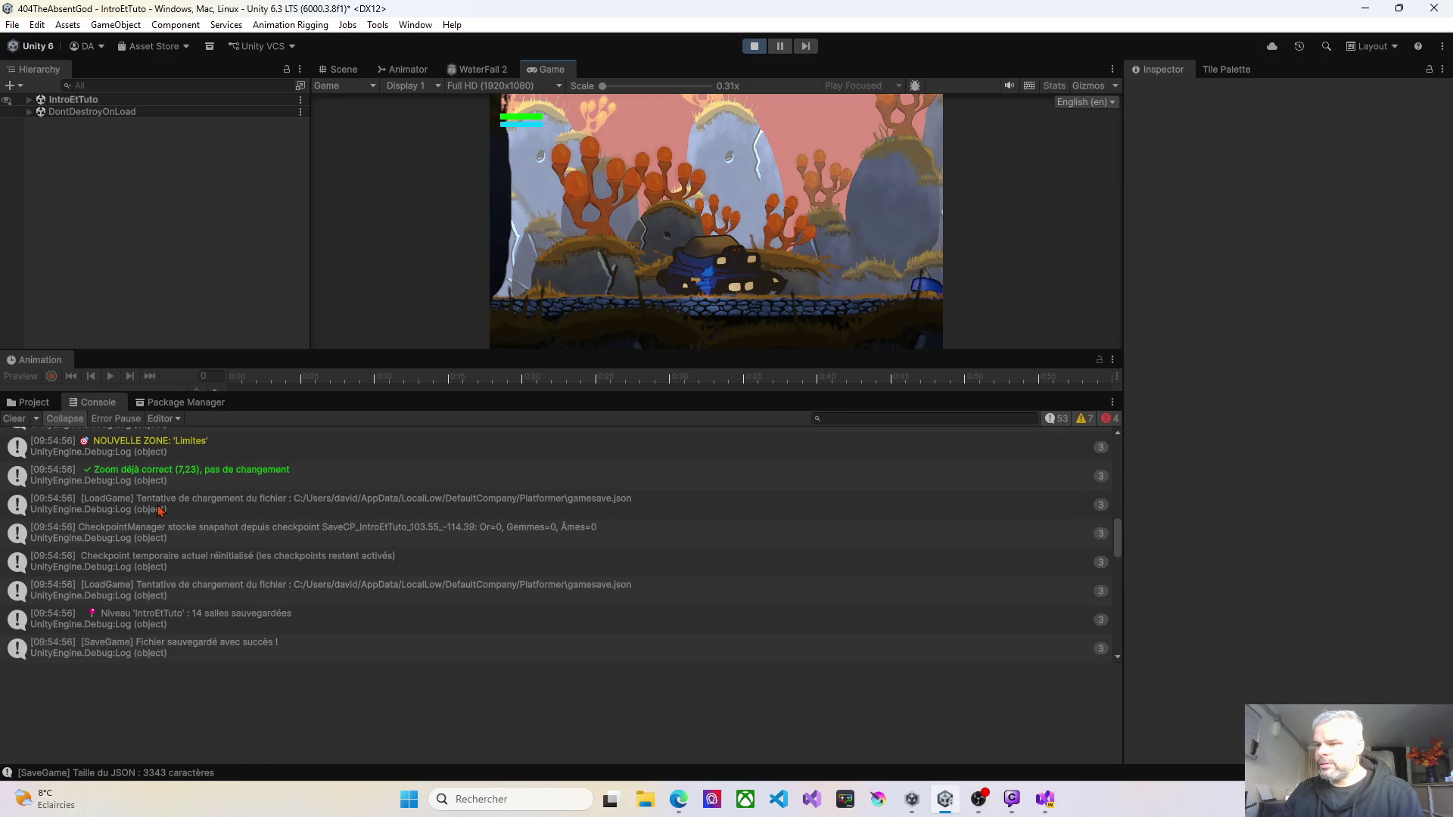
scroll(154, 494, "up", 1)
scroll(154, 495, "up", 3)
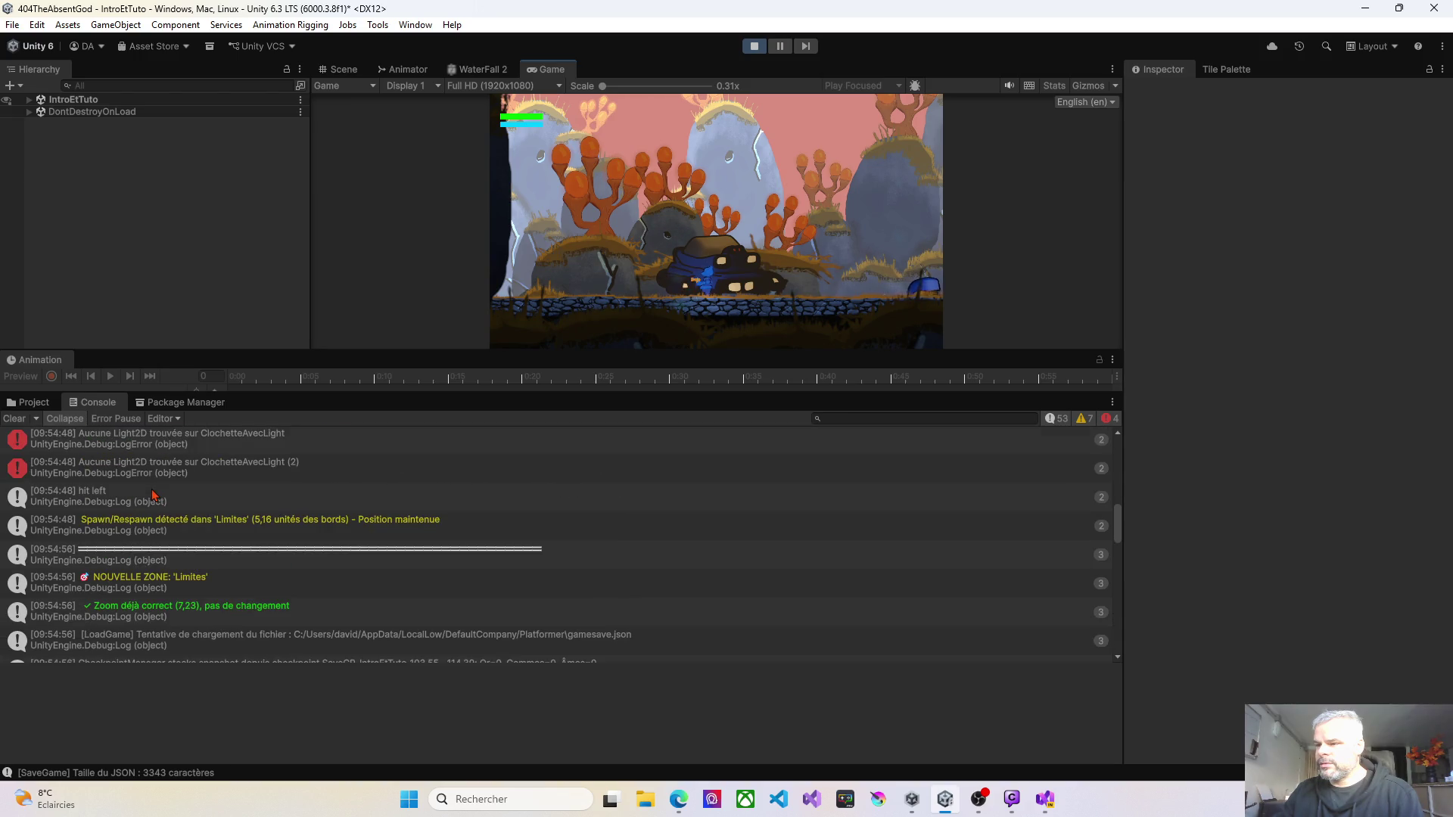
scroll(154, 495, "up", 10)
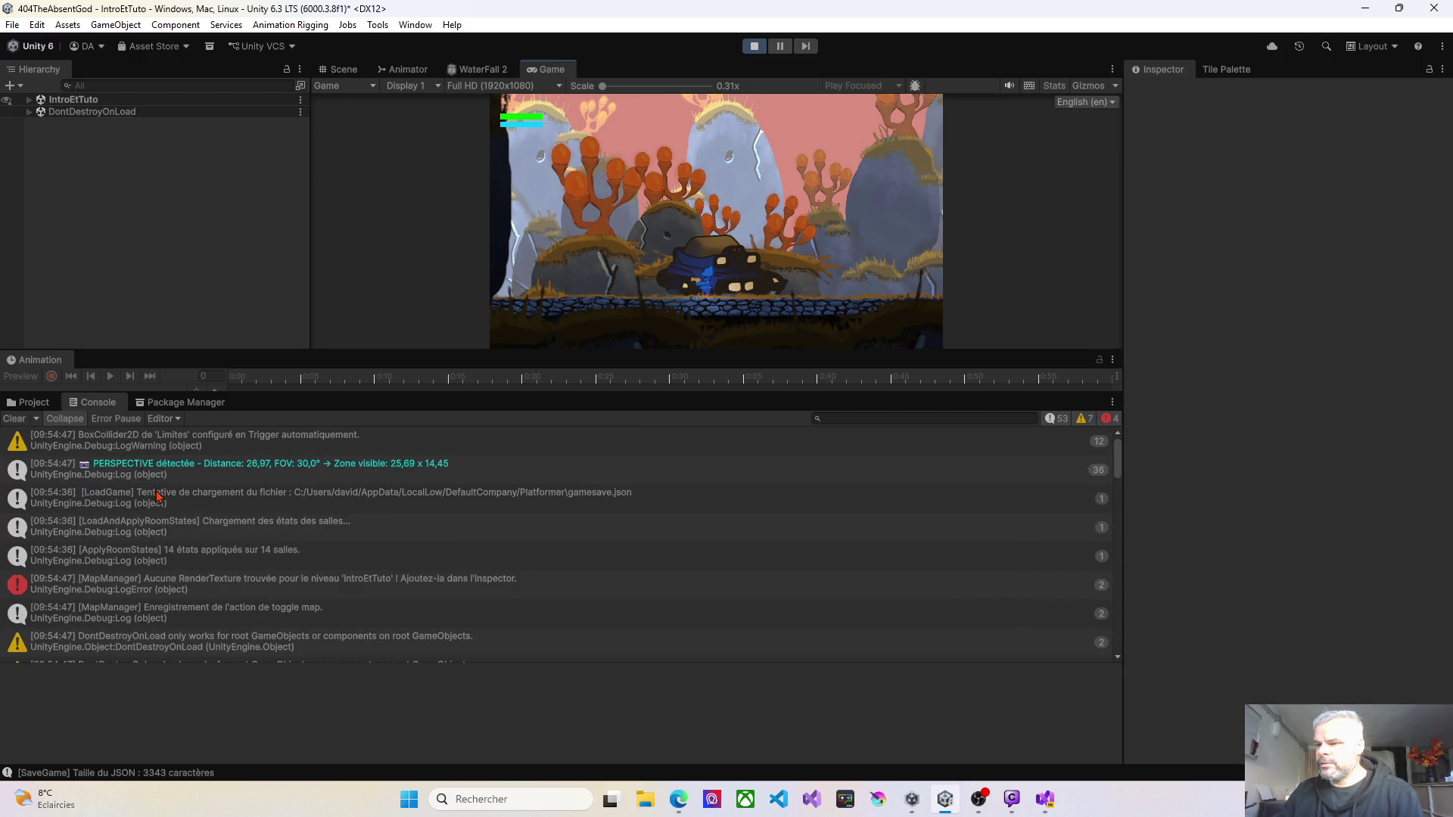
scroll(156, 496, "down", 10)
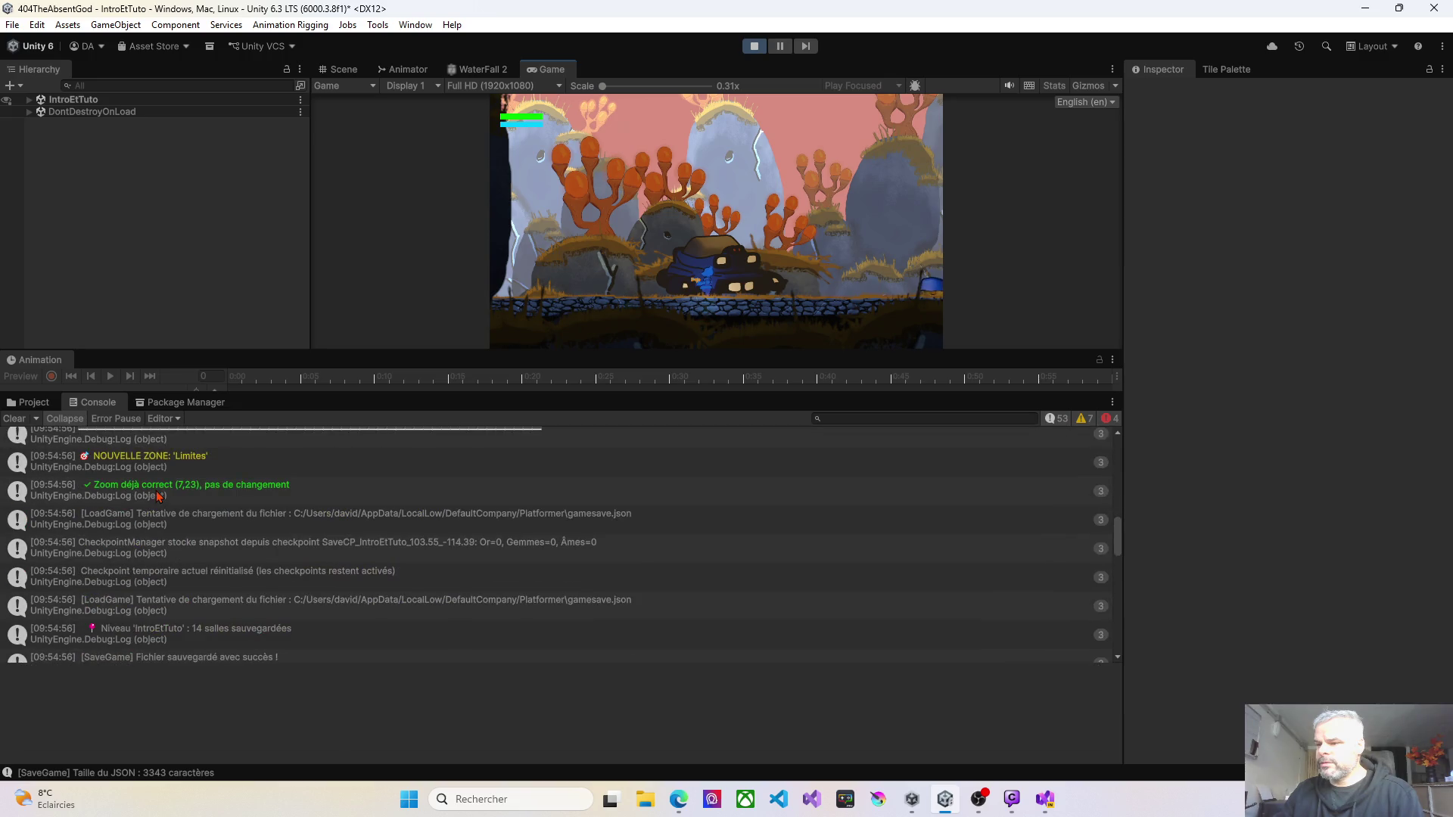
scroll(157, 496, "down", 8)
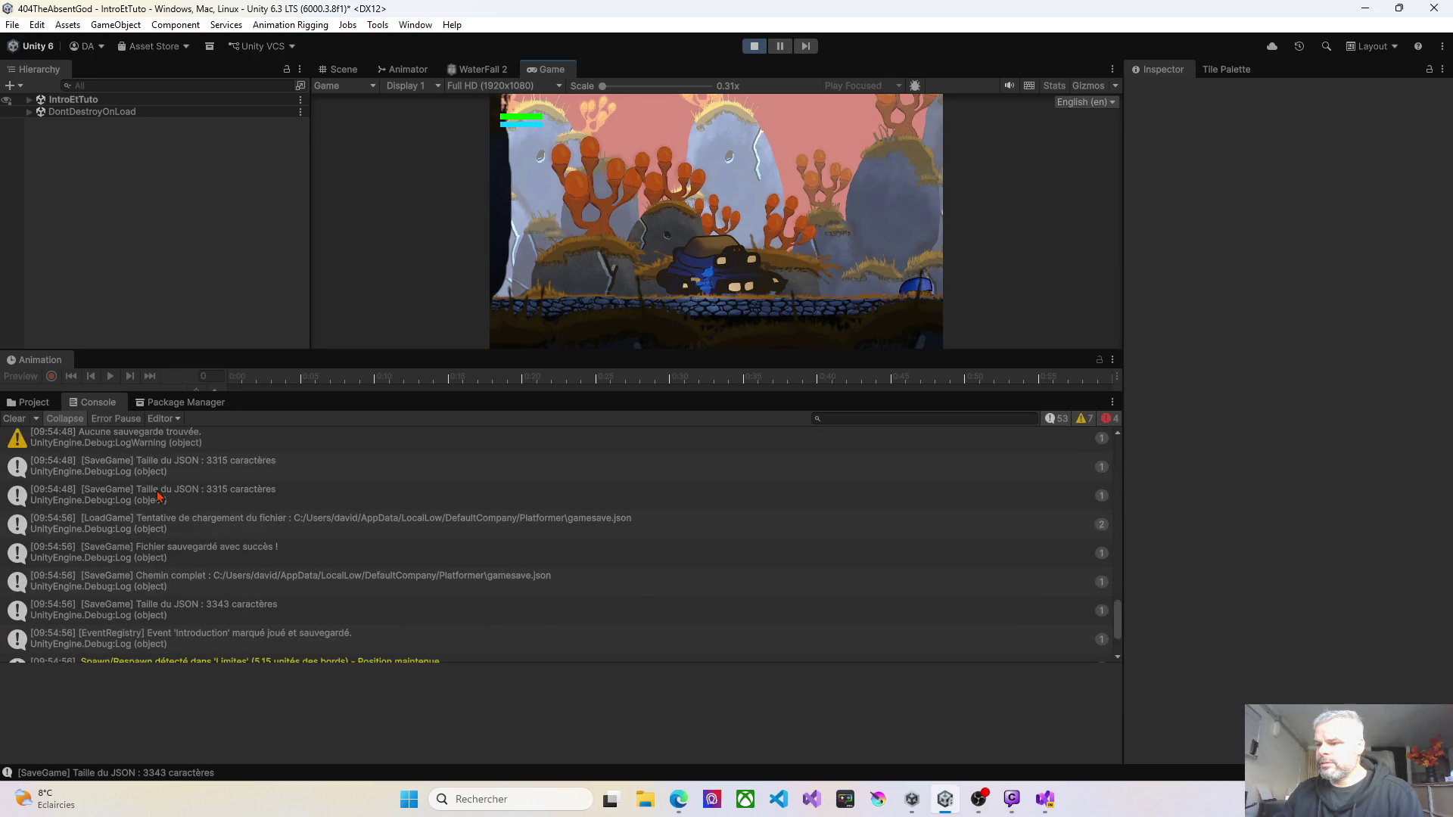
scroll(158, 496, "down", 3)
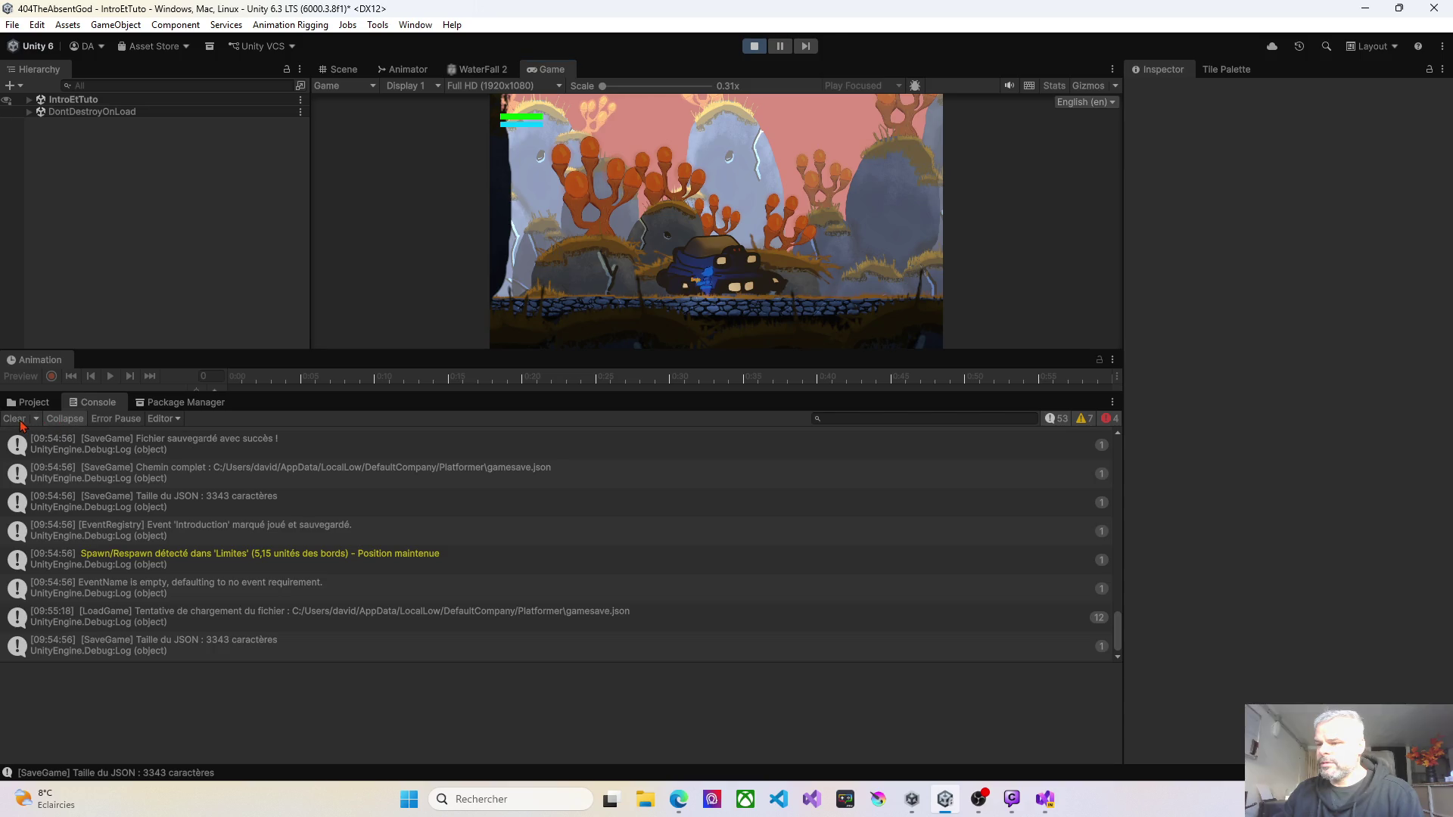
left_click(20, 422)
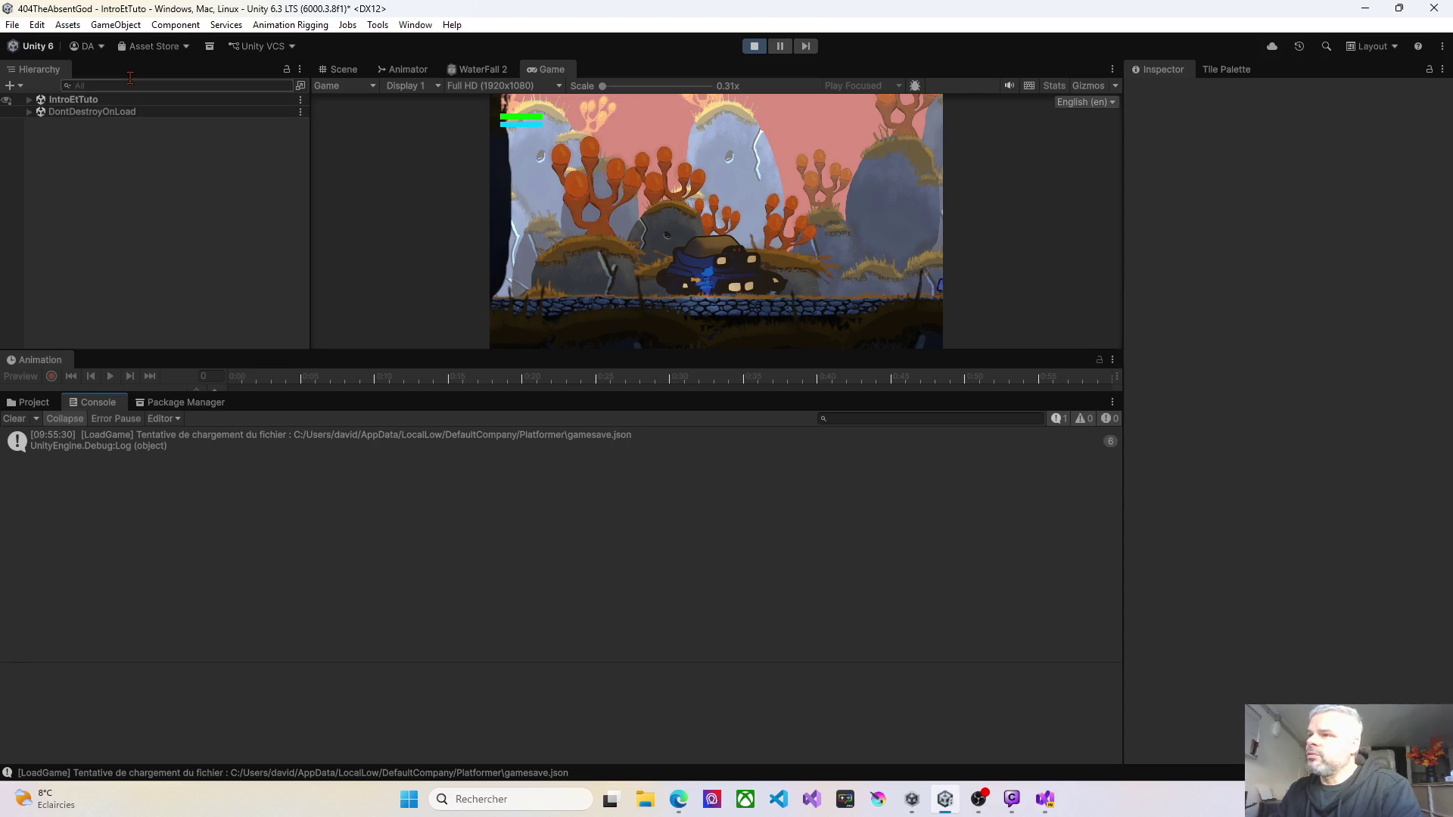
left_click(40, 25)
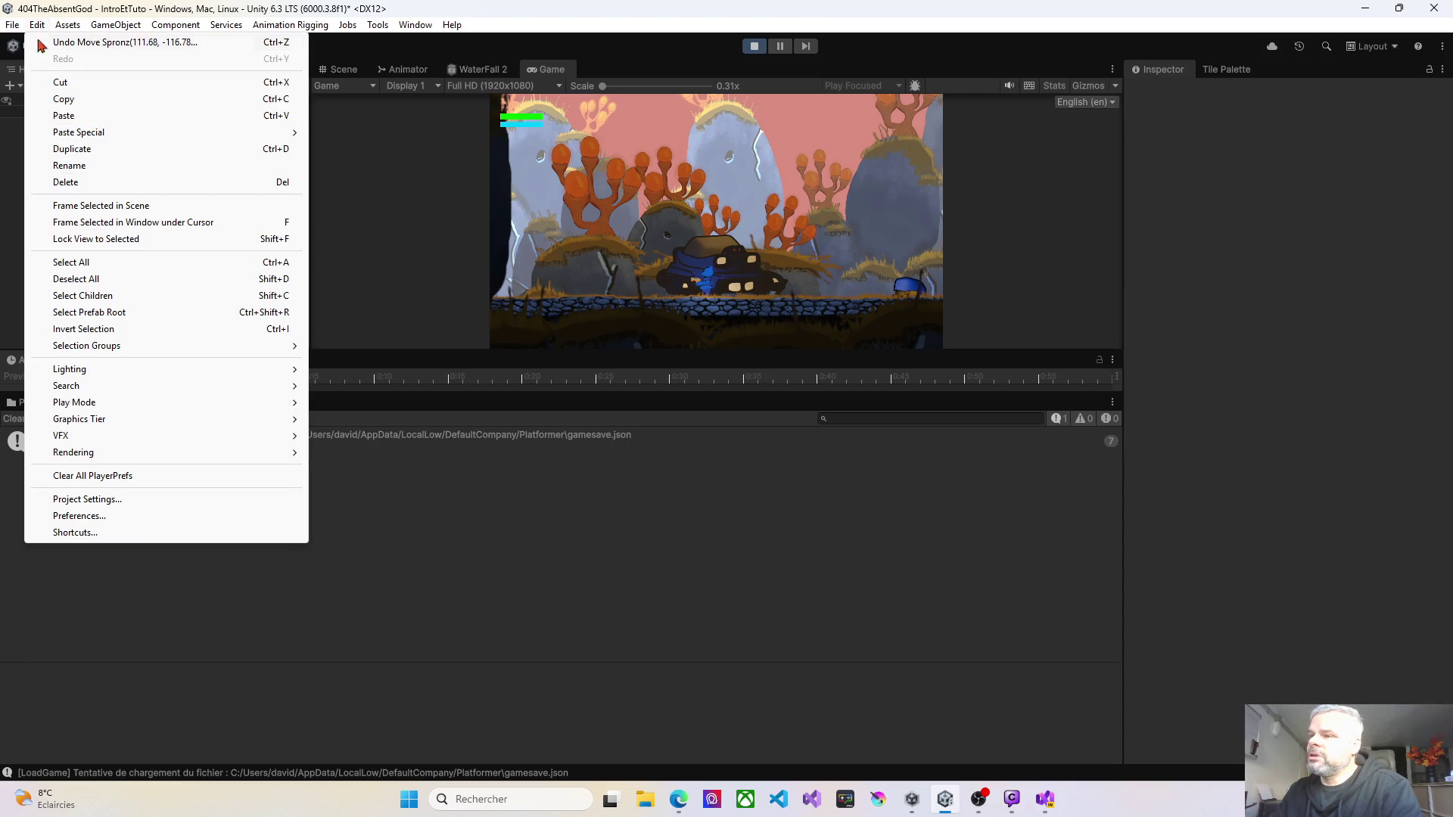
left_click(97, 499)
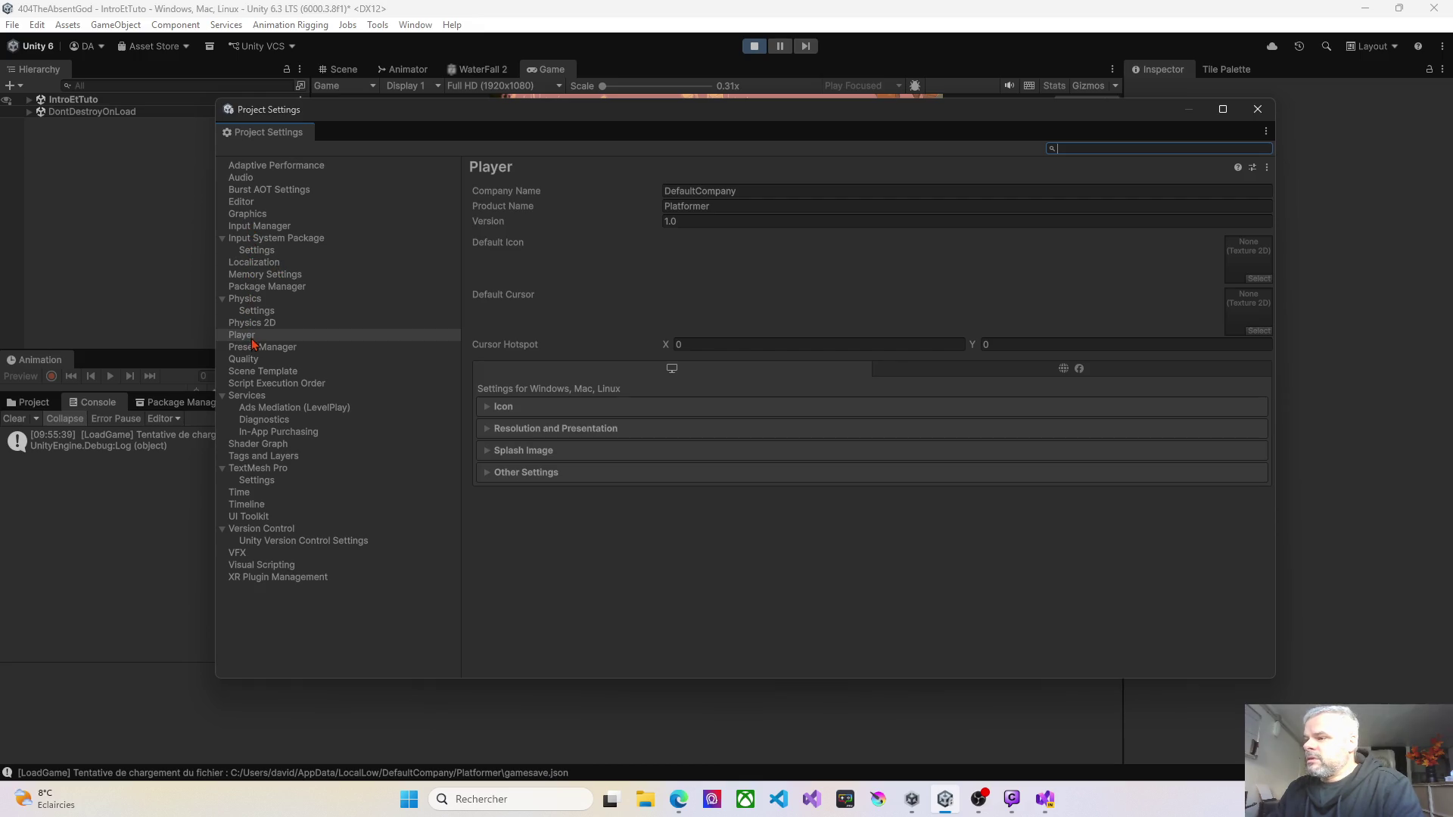
left_click(262, 228)
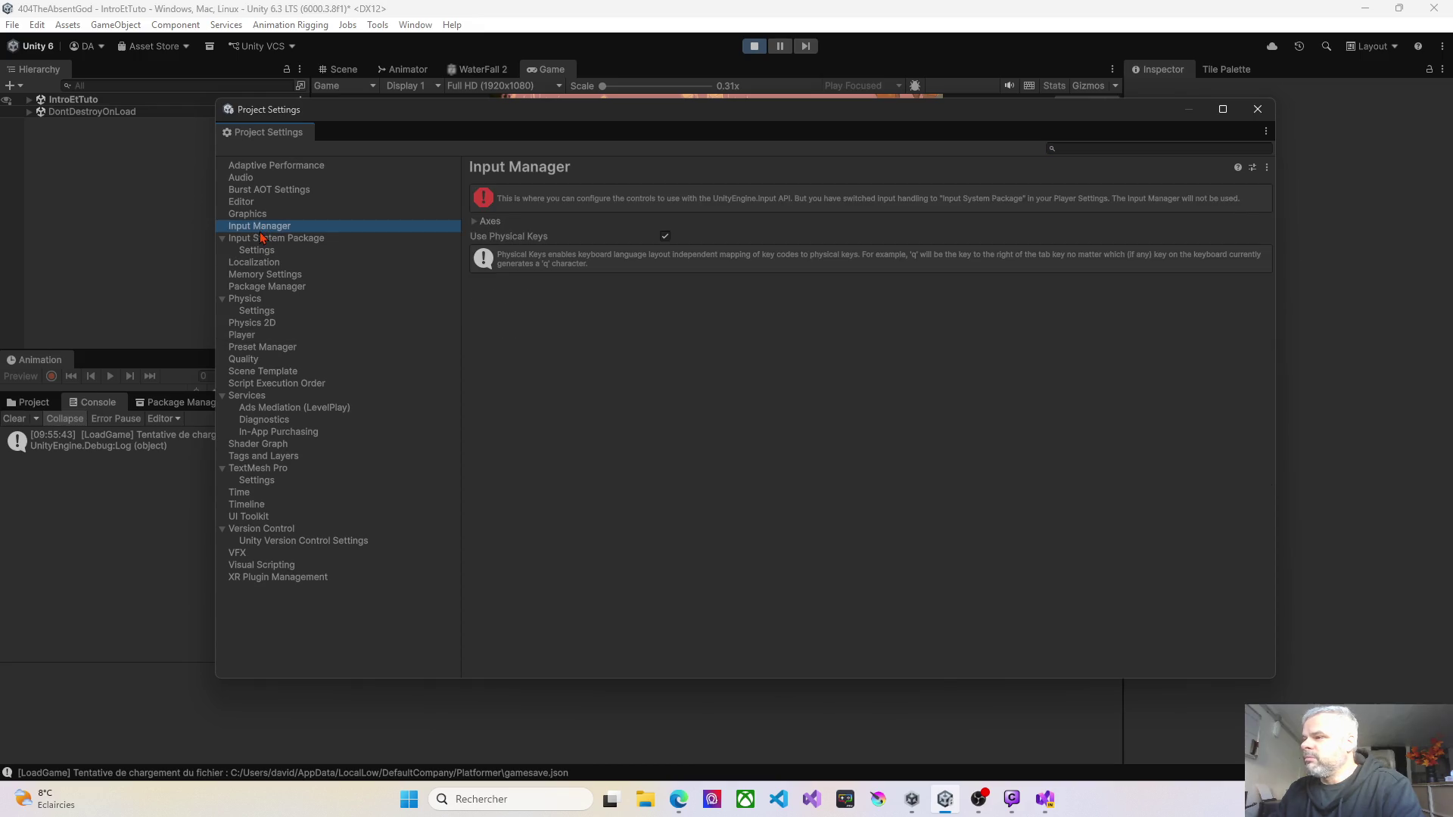
left_click(258, 239)
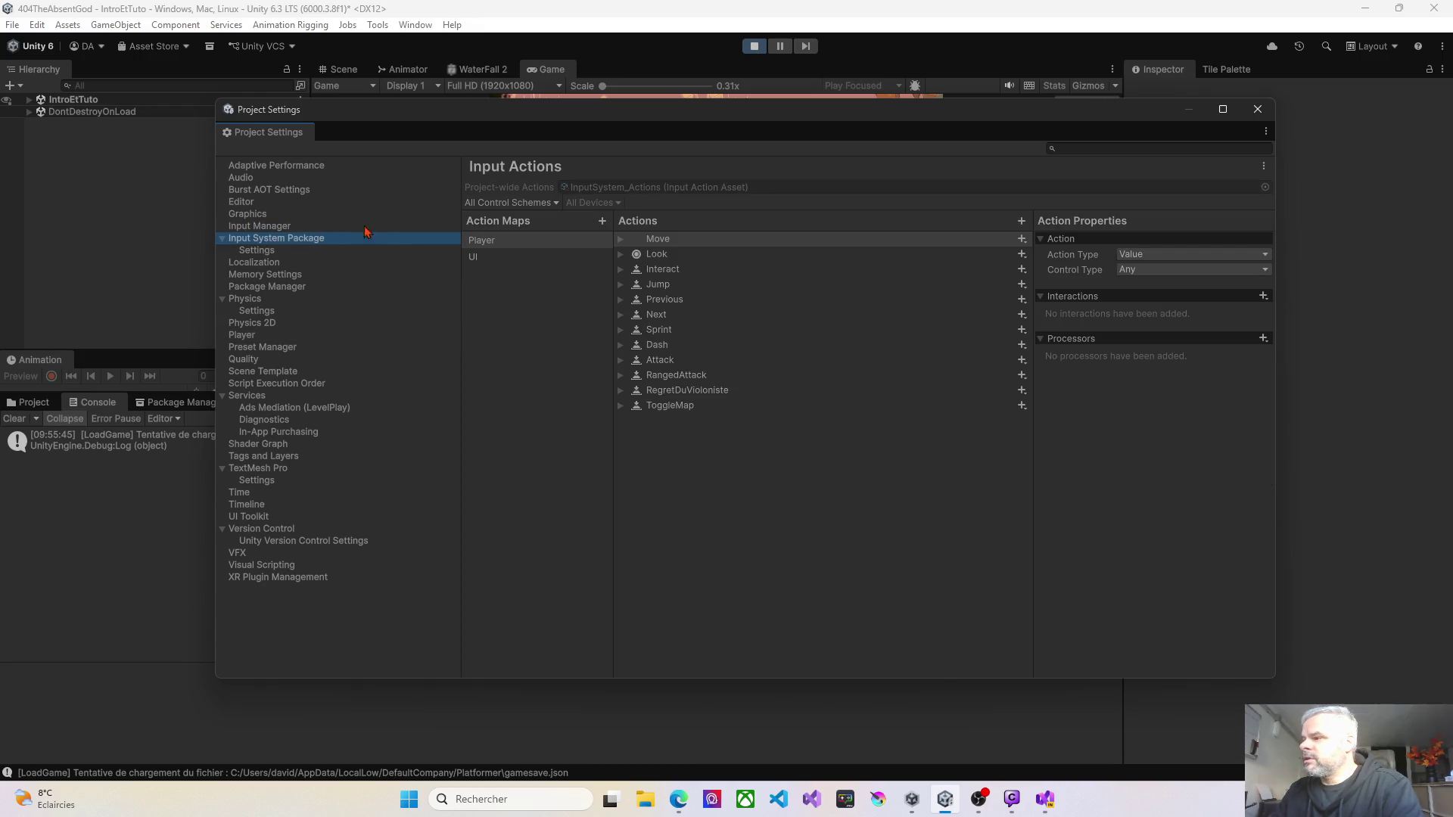
left_click(488, 261)
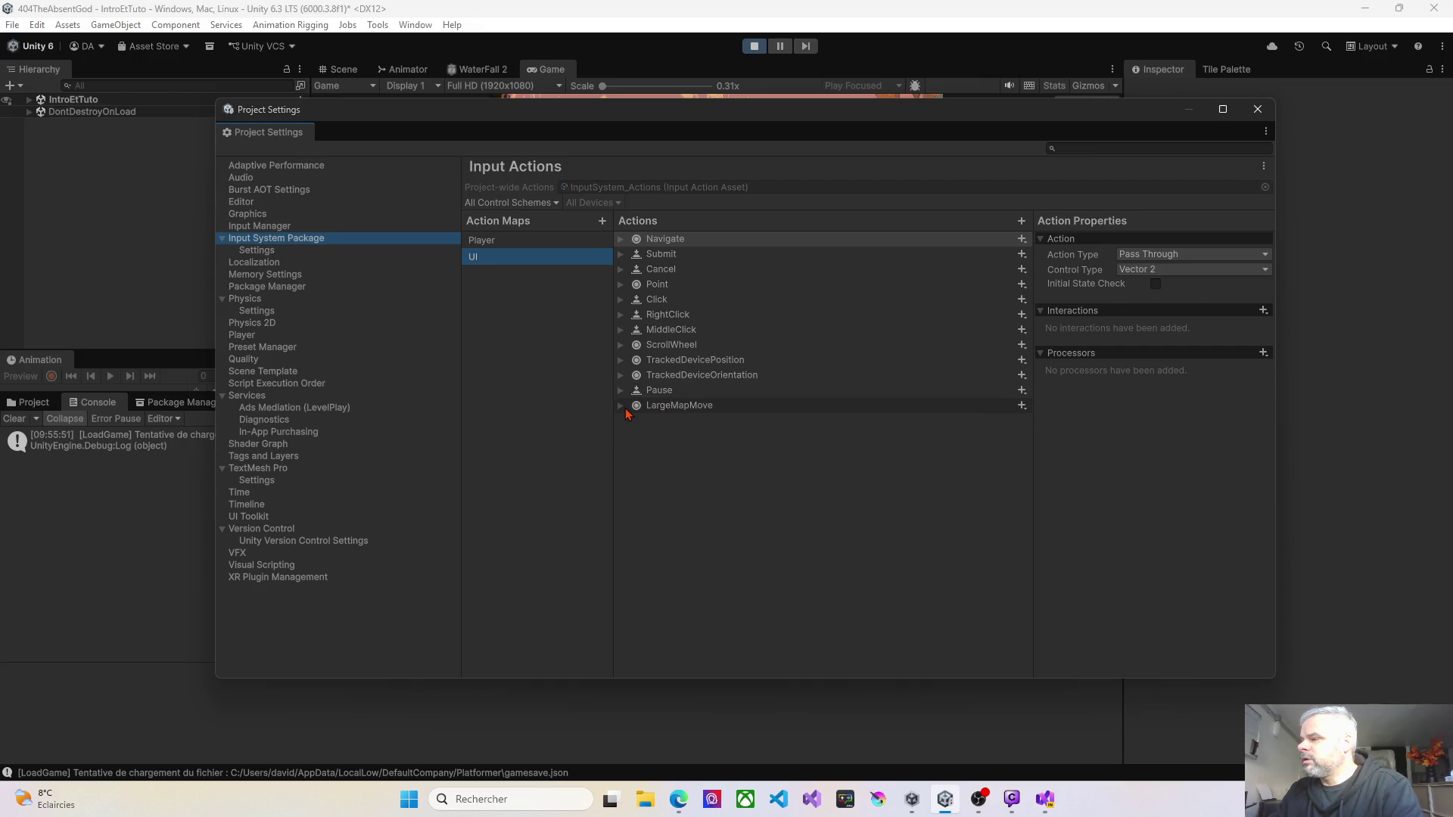
left_click(620, 407)
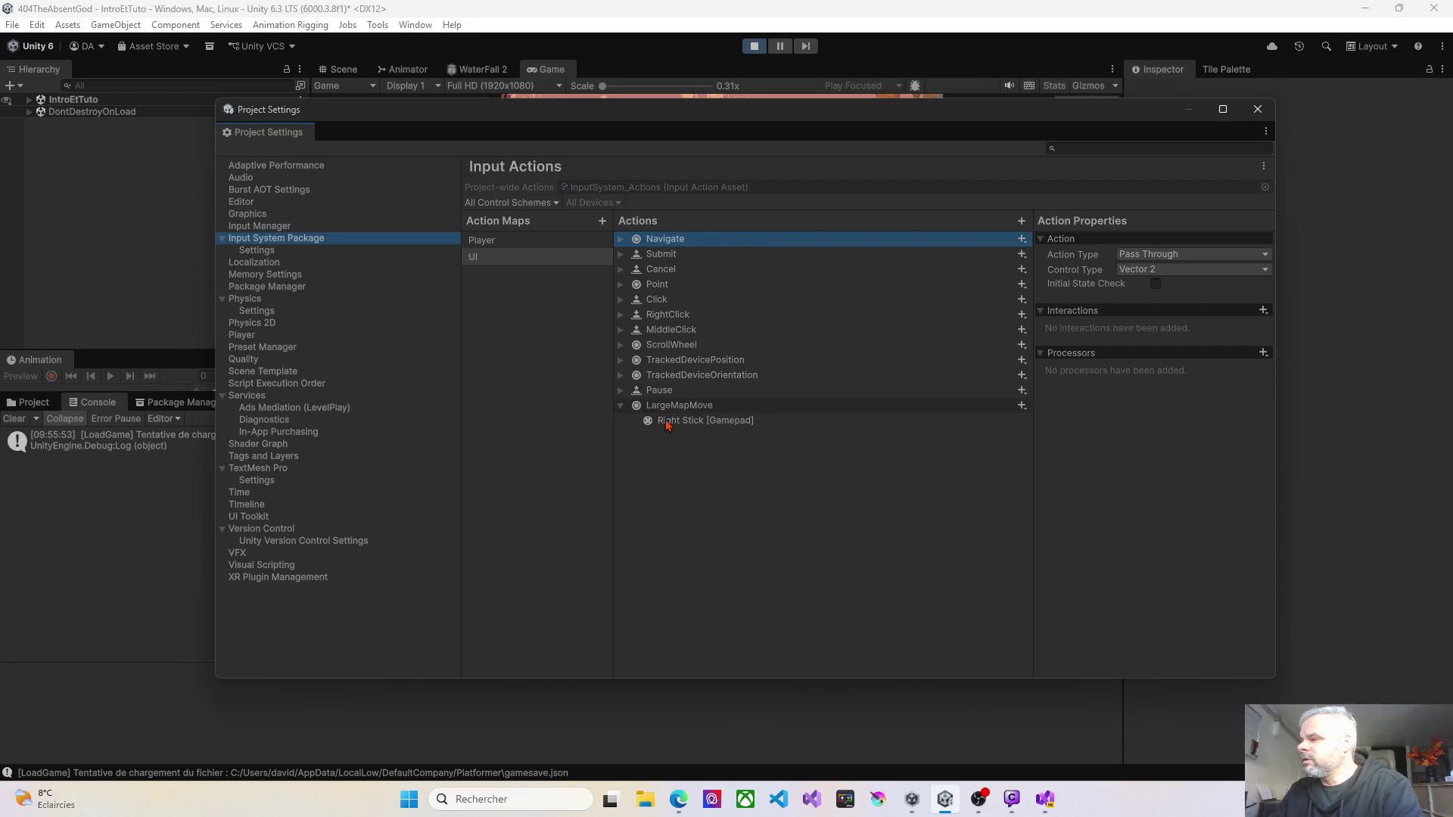
left_click(620, 407)
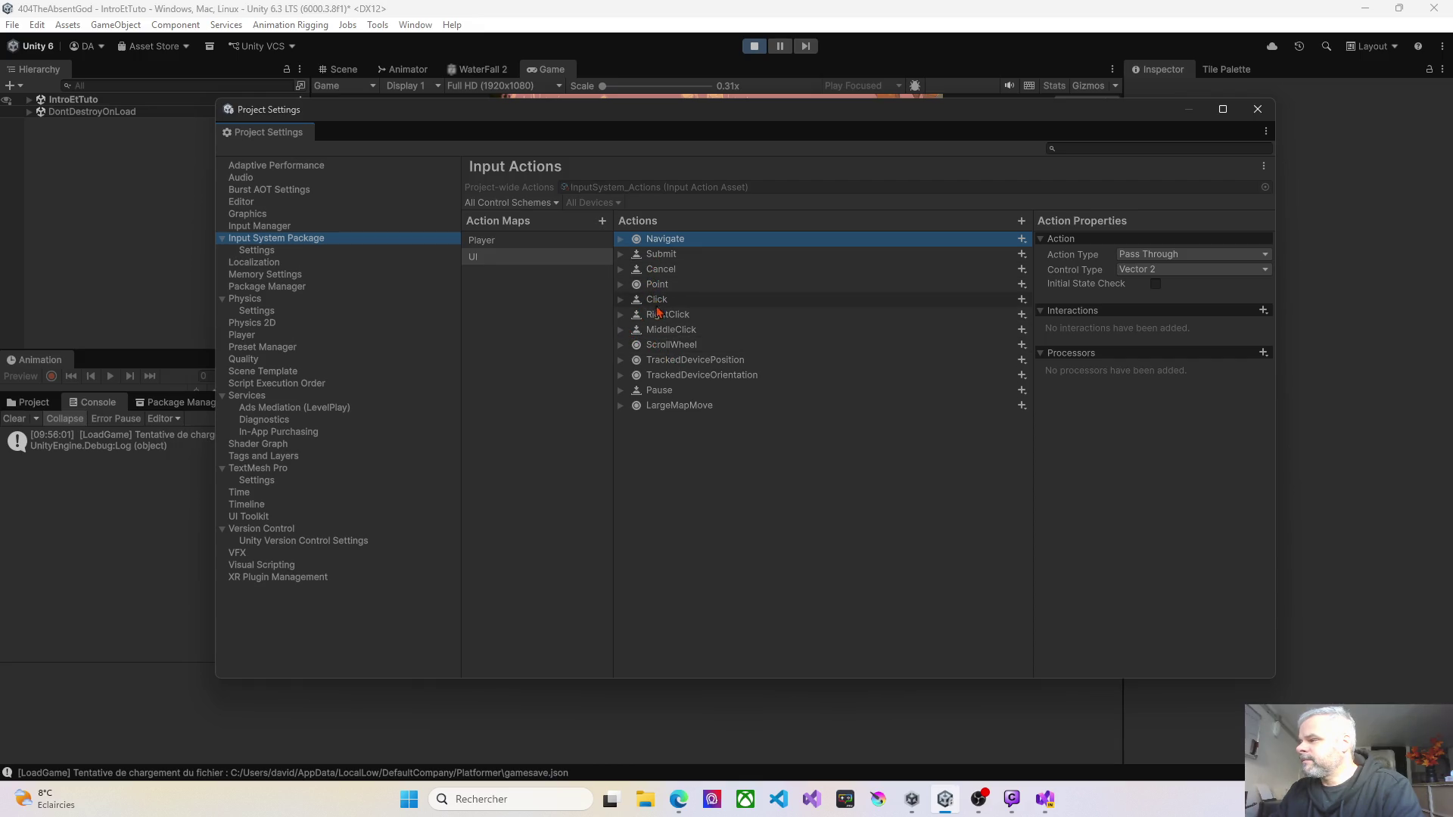
left_click(496, 245)
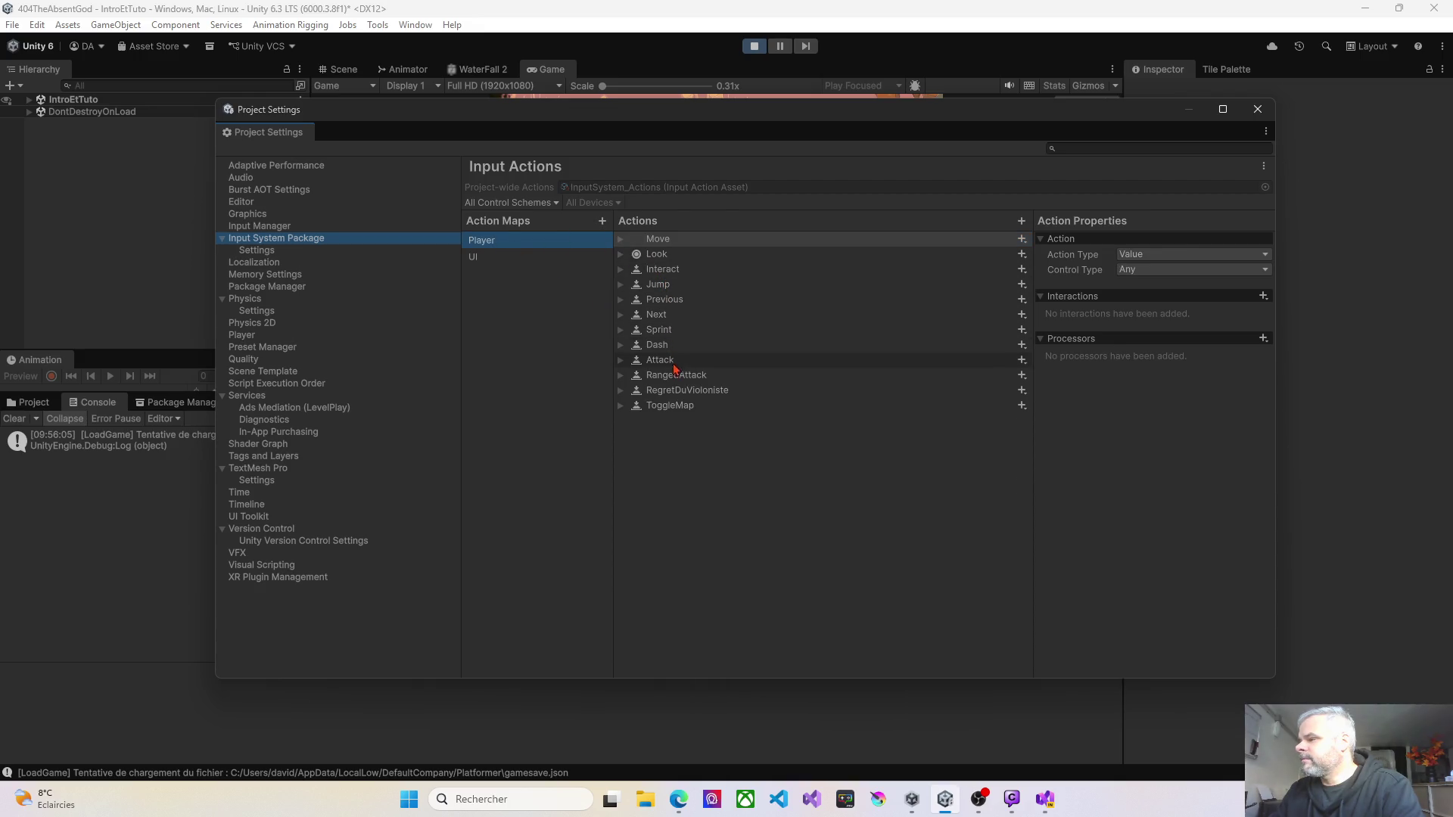
left_click(621, 409)
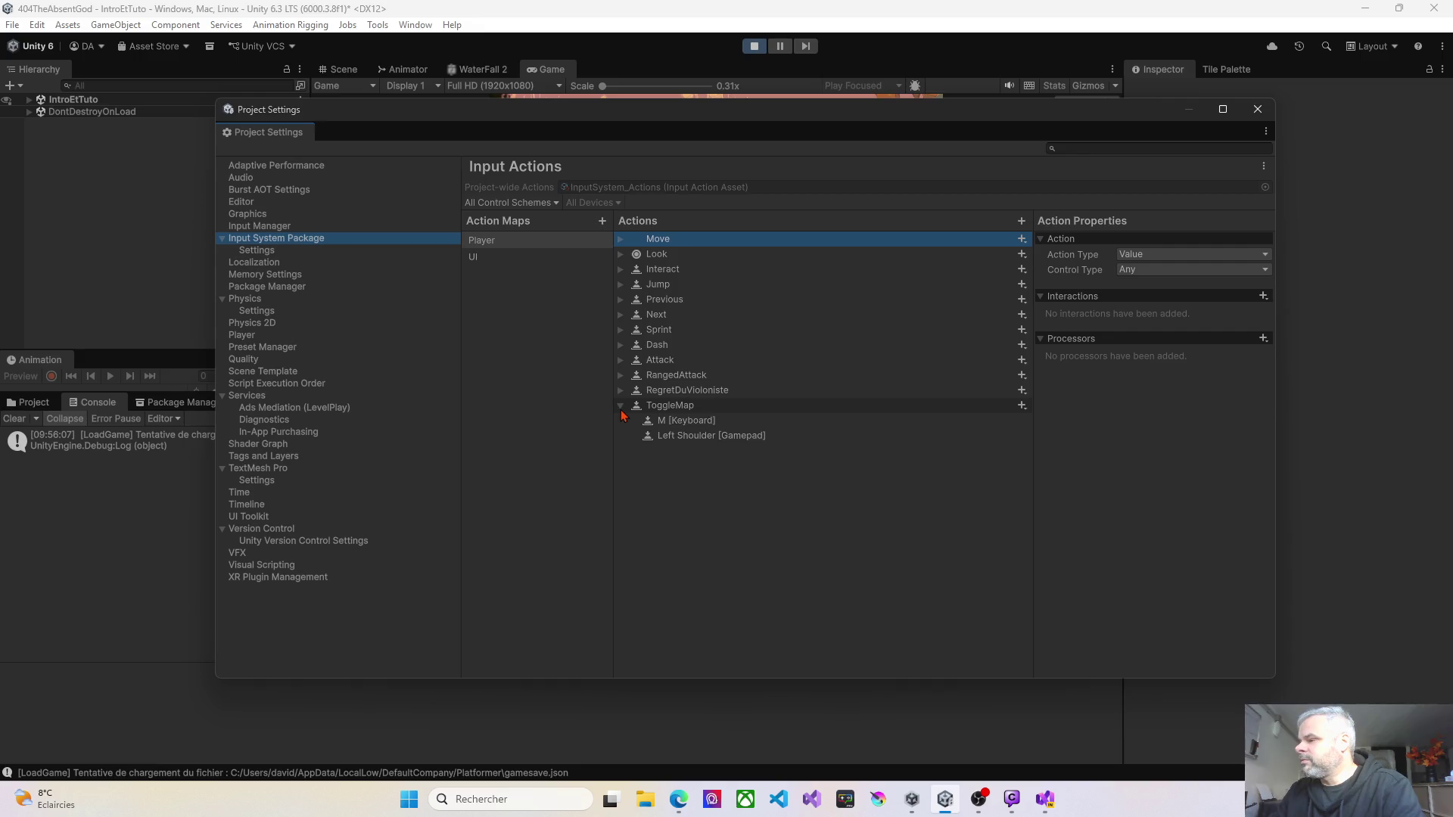
left_click(683, 436)
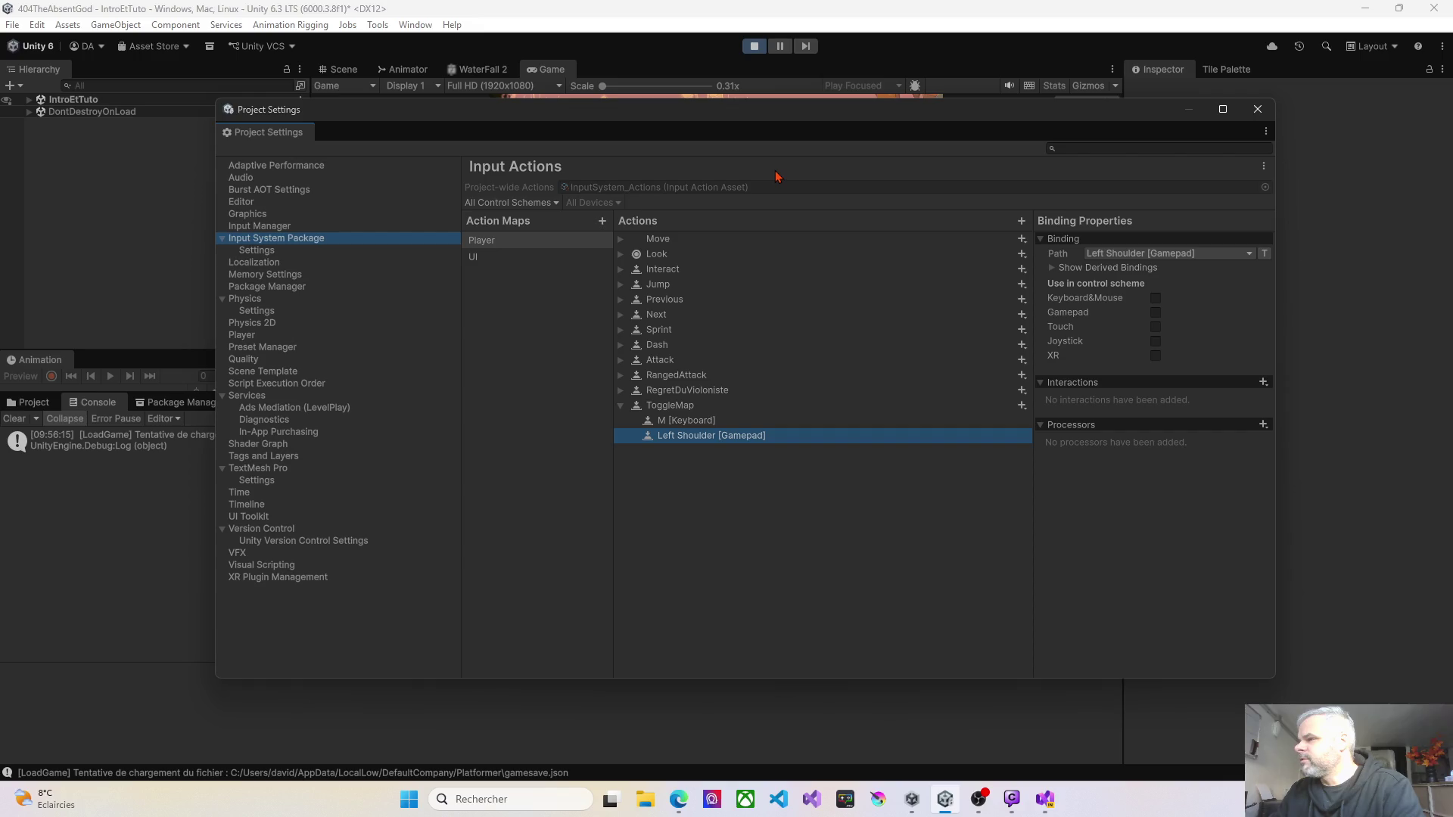
left_click(1257, 109)
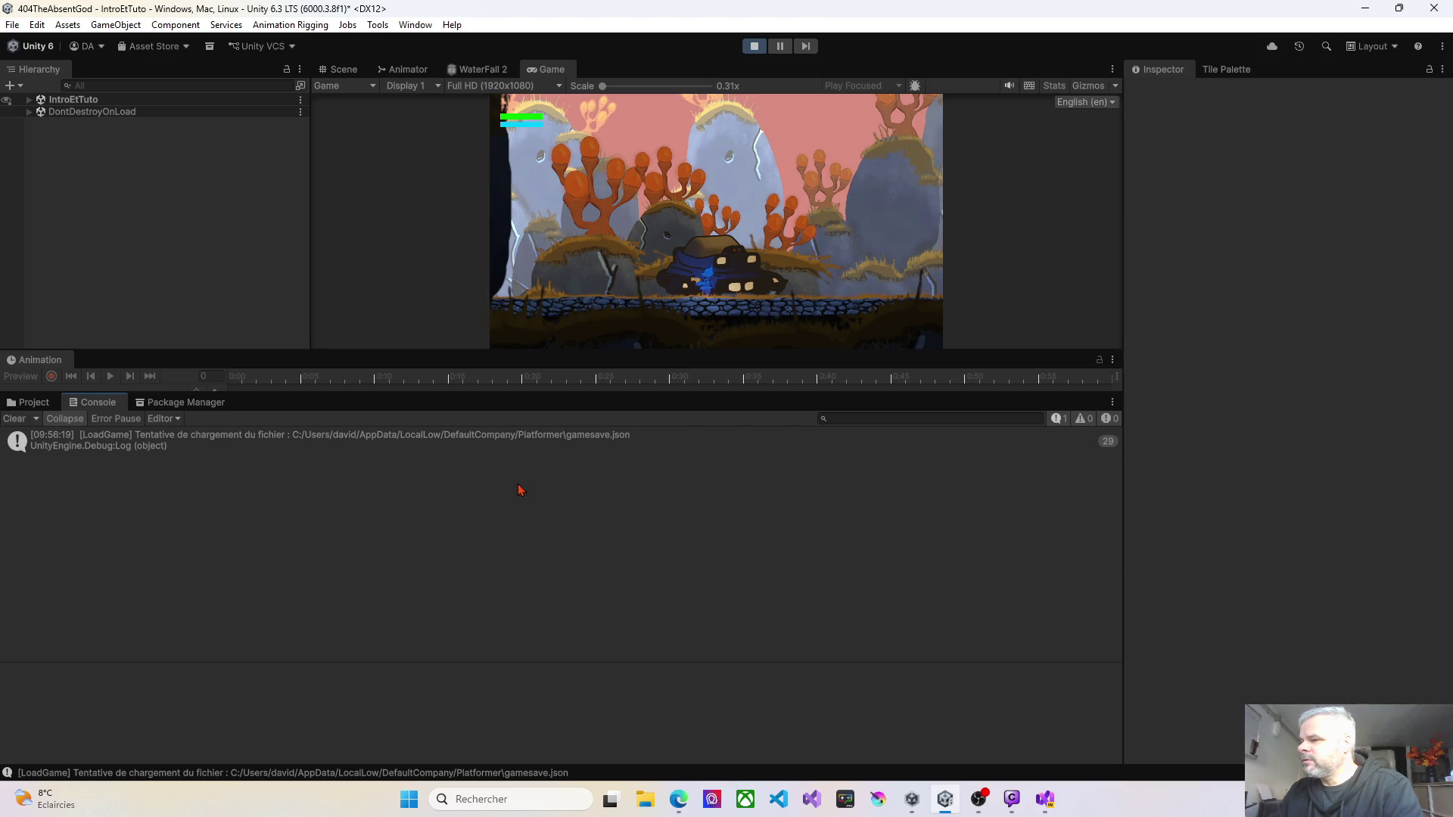
left_click(630, 324)
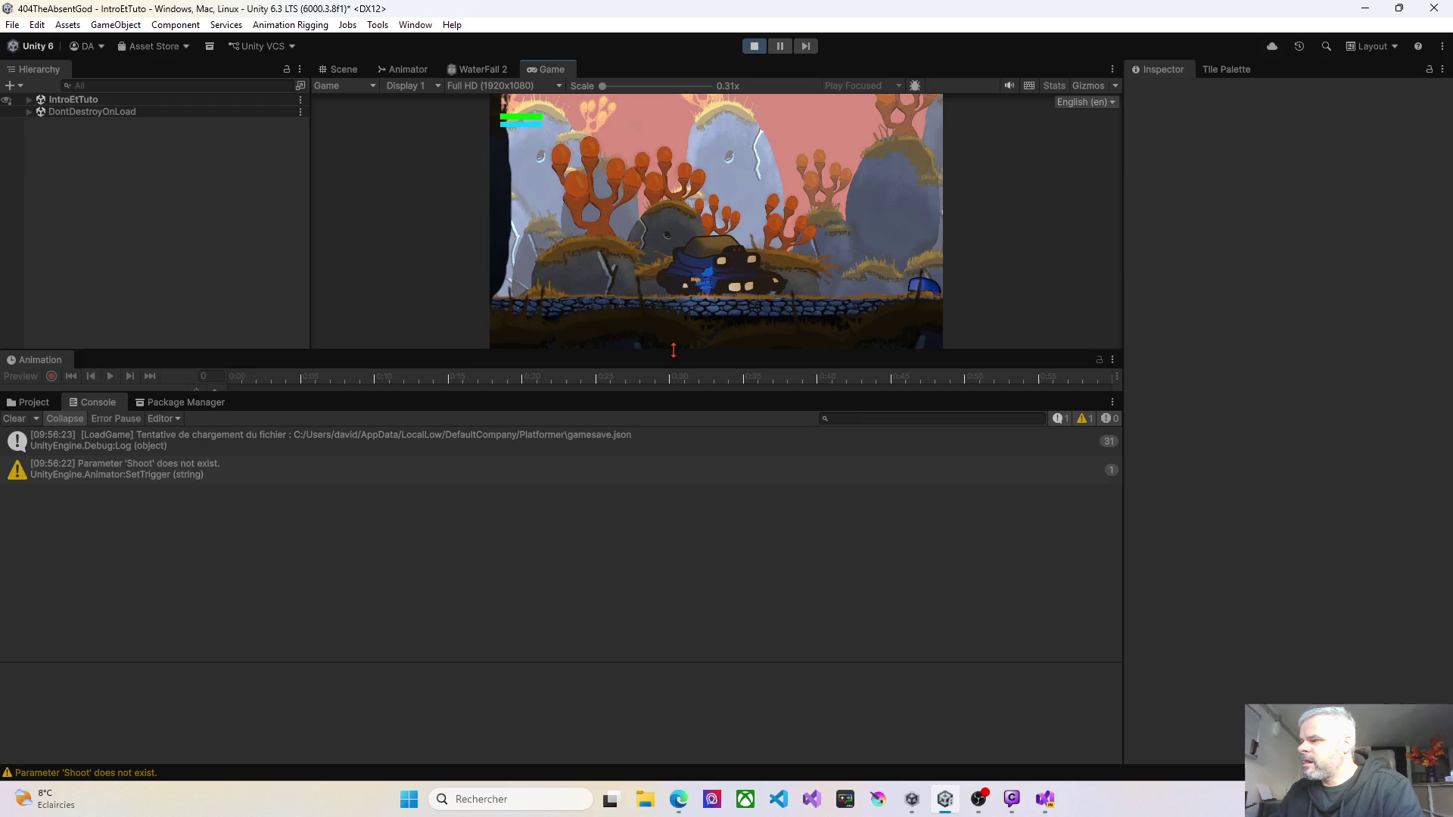
Step: Enlarge the Game view, stop the IntroEtTuto play test and show the Assets/Prefabs/Map folder
left_click_drag(606, 350, 606, 556)
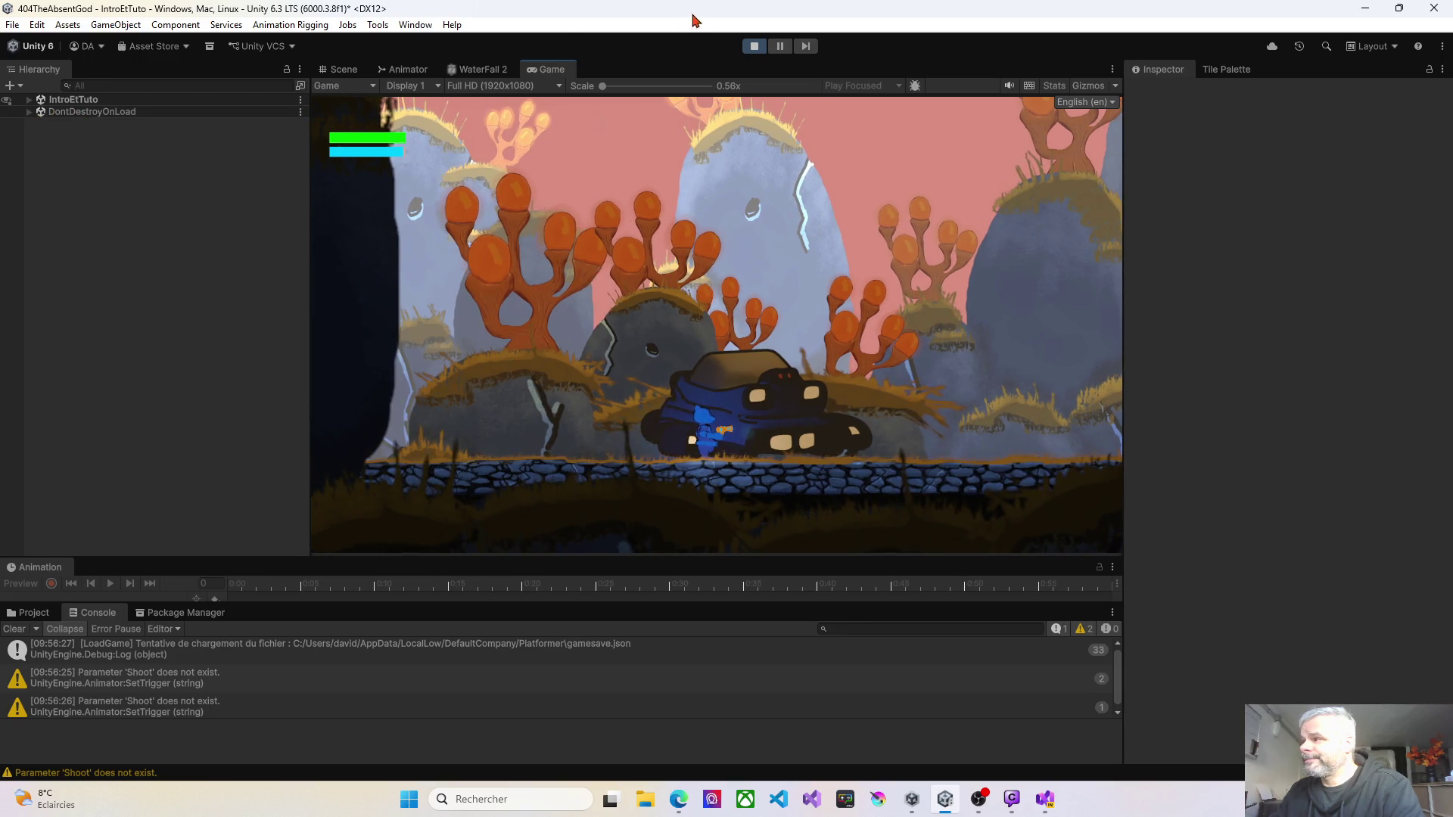
left_click(753, 47)
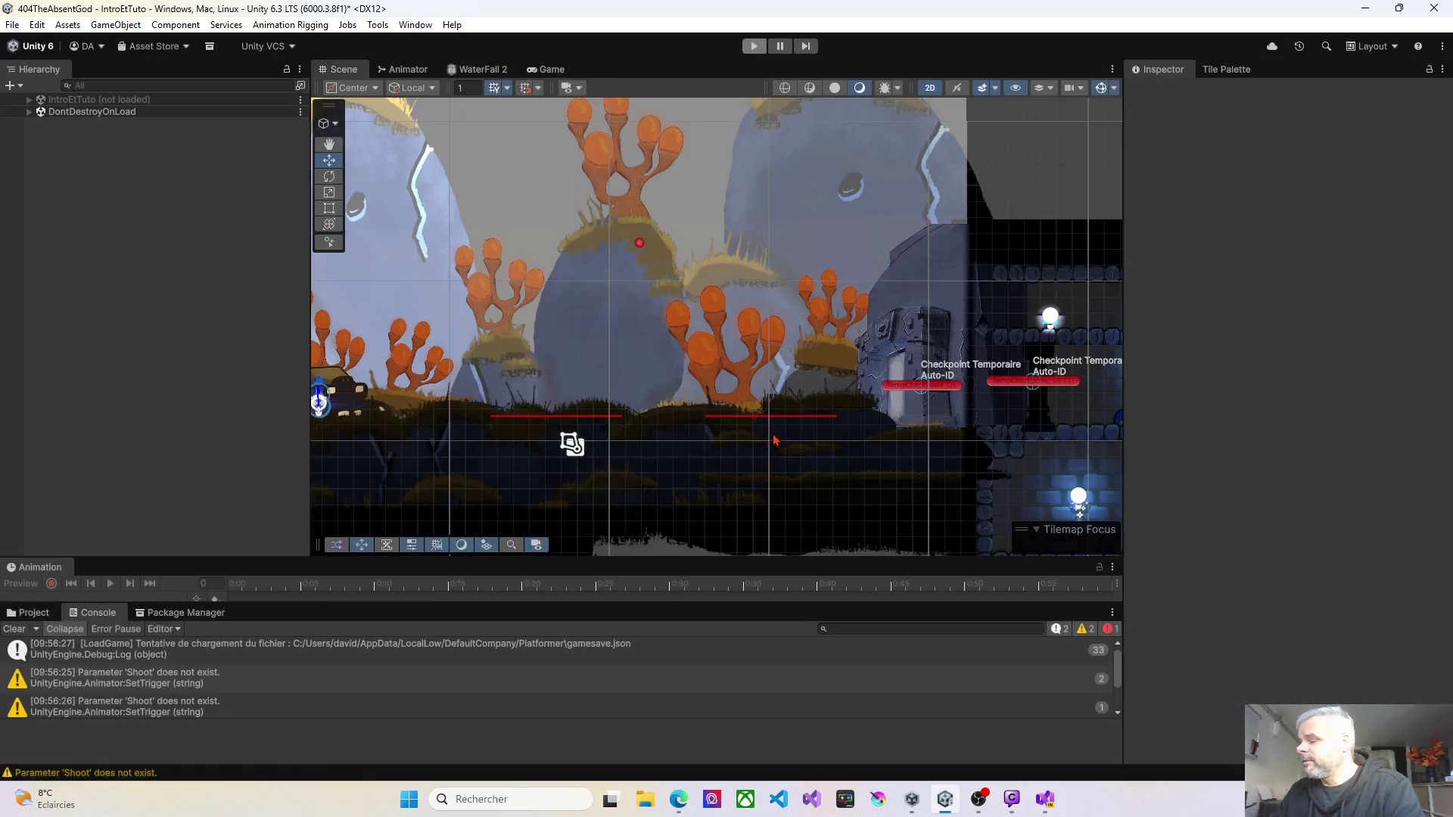
mouse_move(1042, 803)
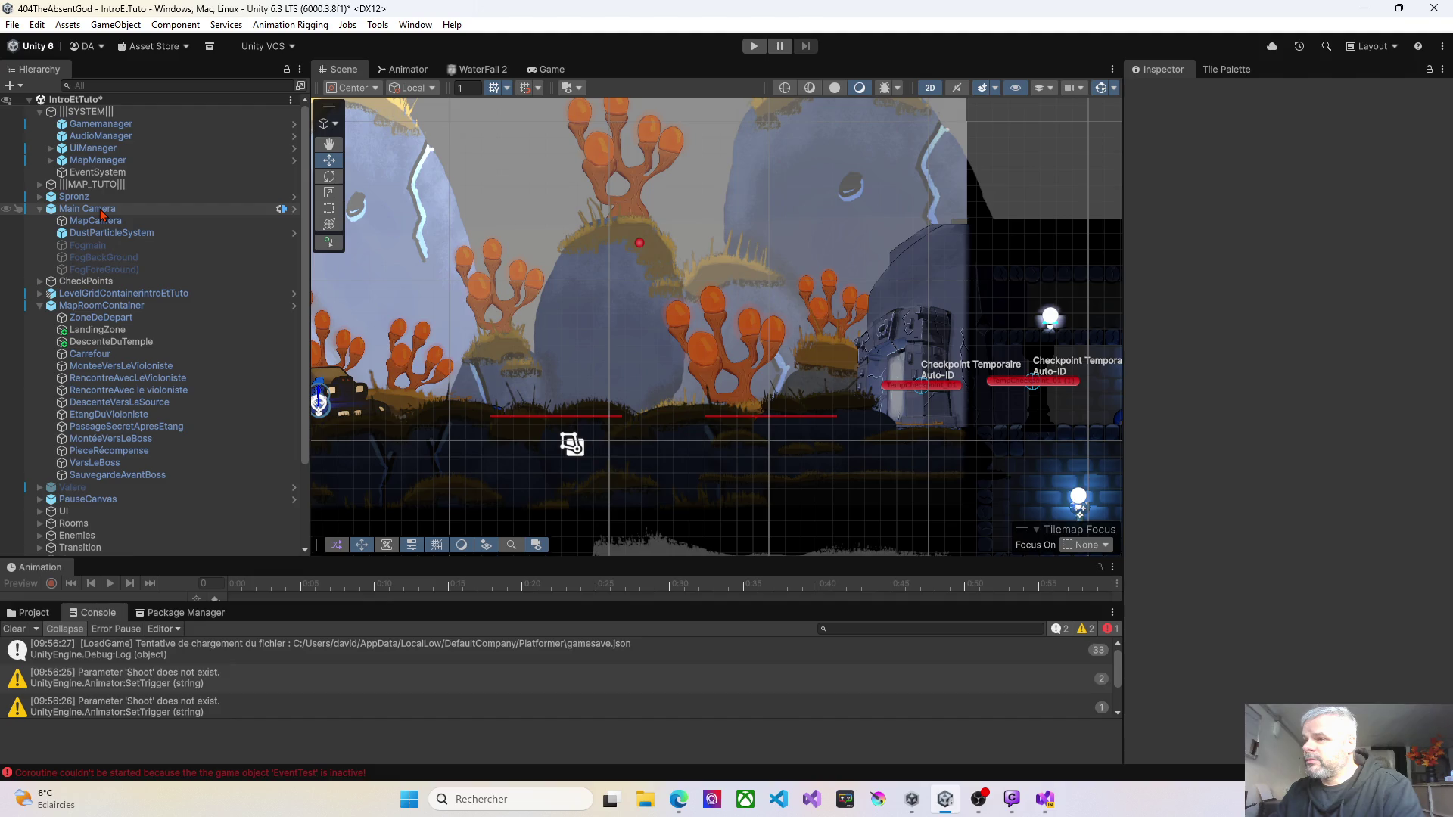
left_click(28, 613)
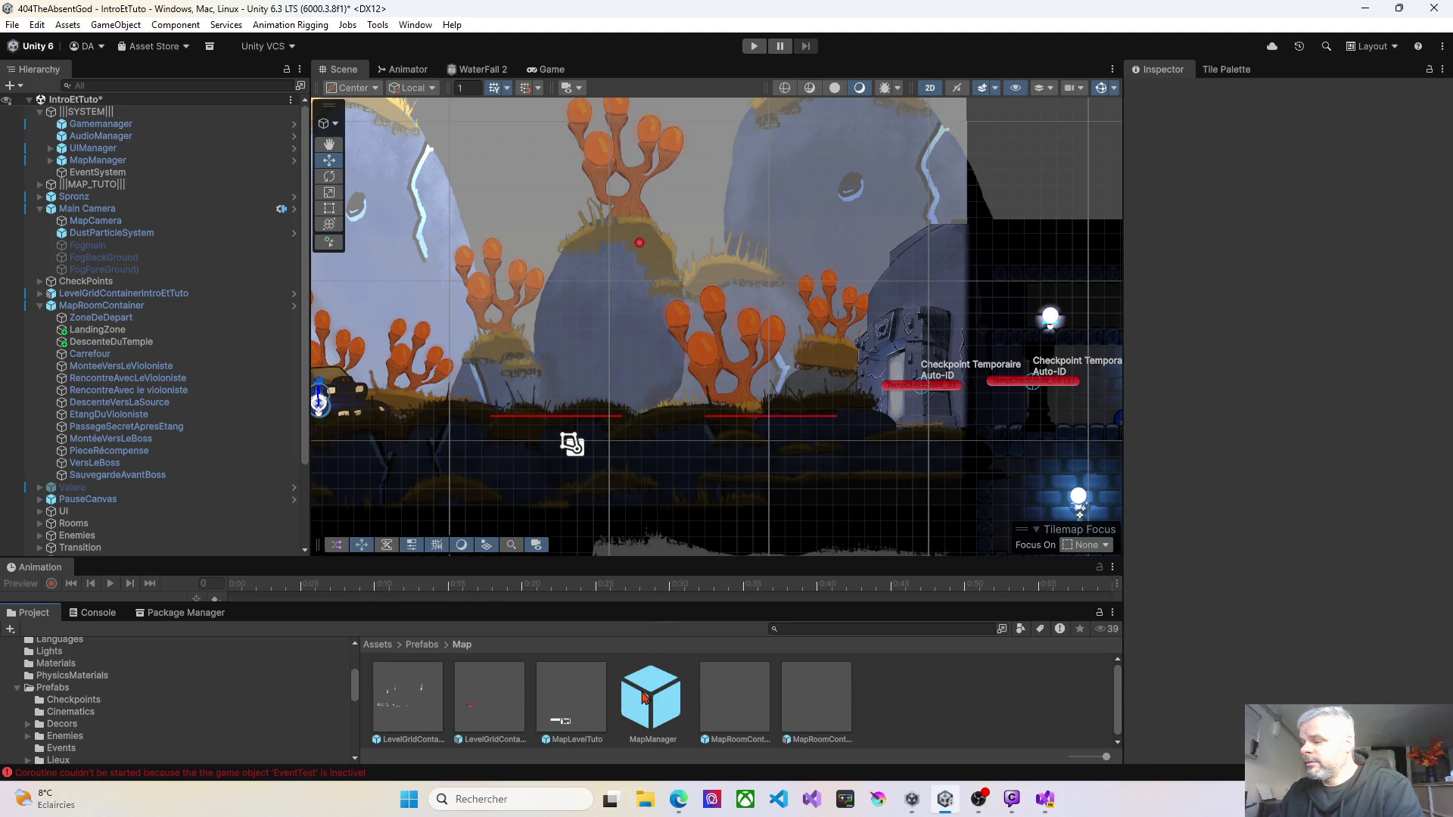
Step: Browse from GameScenes to the Scenes folder and open SampleScene, saving IntroEtTuto at the prompt
left_click(18, 687)
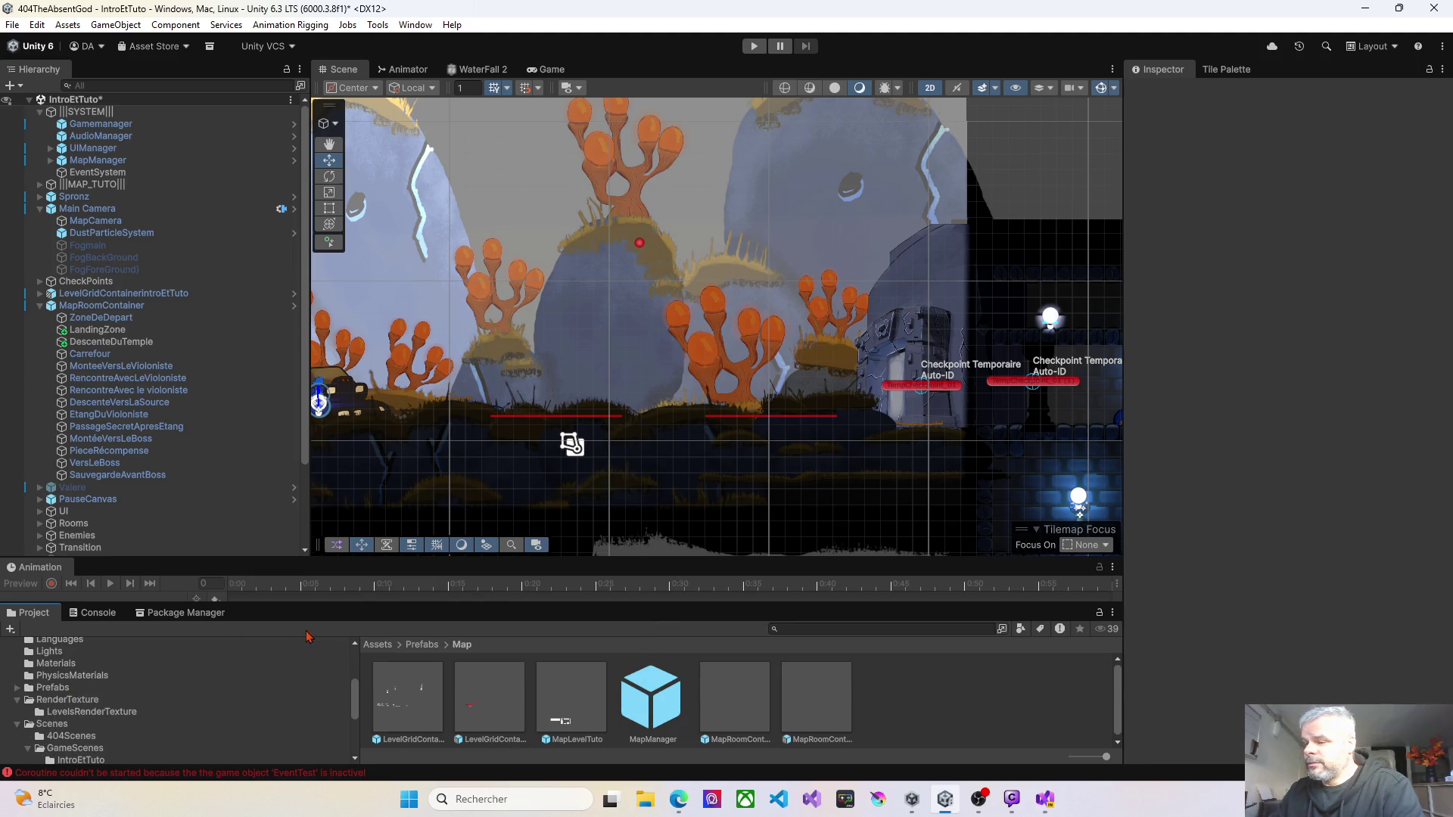
left_click_drag(349, 606, 369, 353)
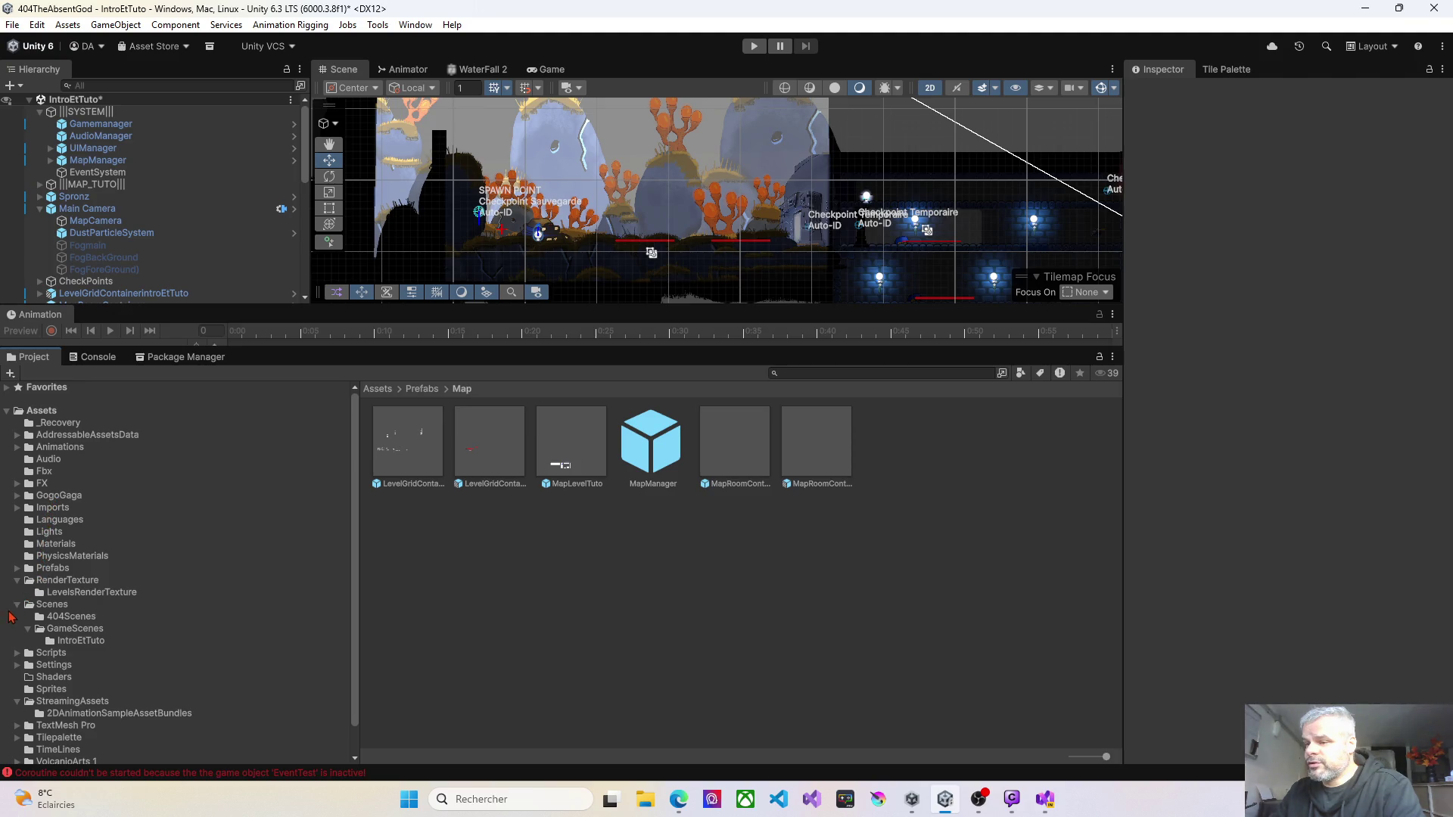
left_click(76, 630)
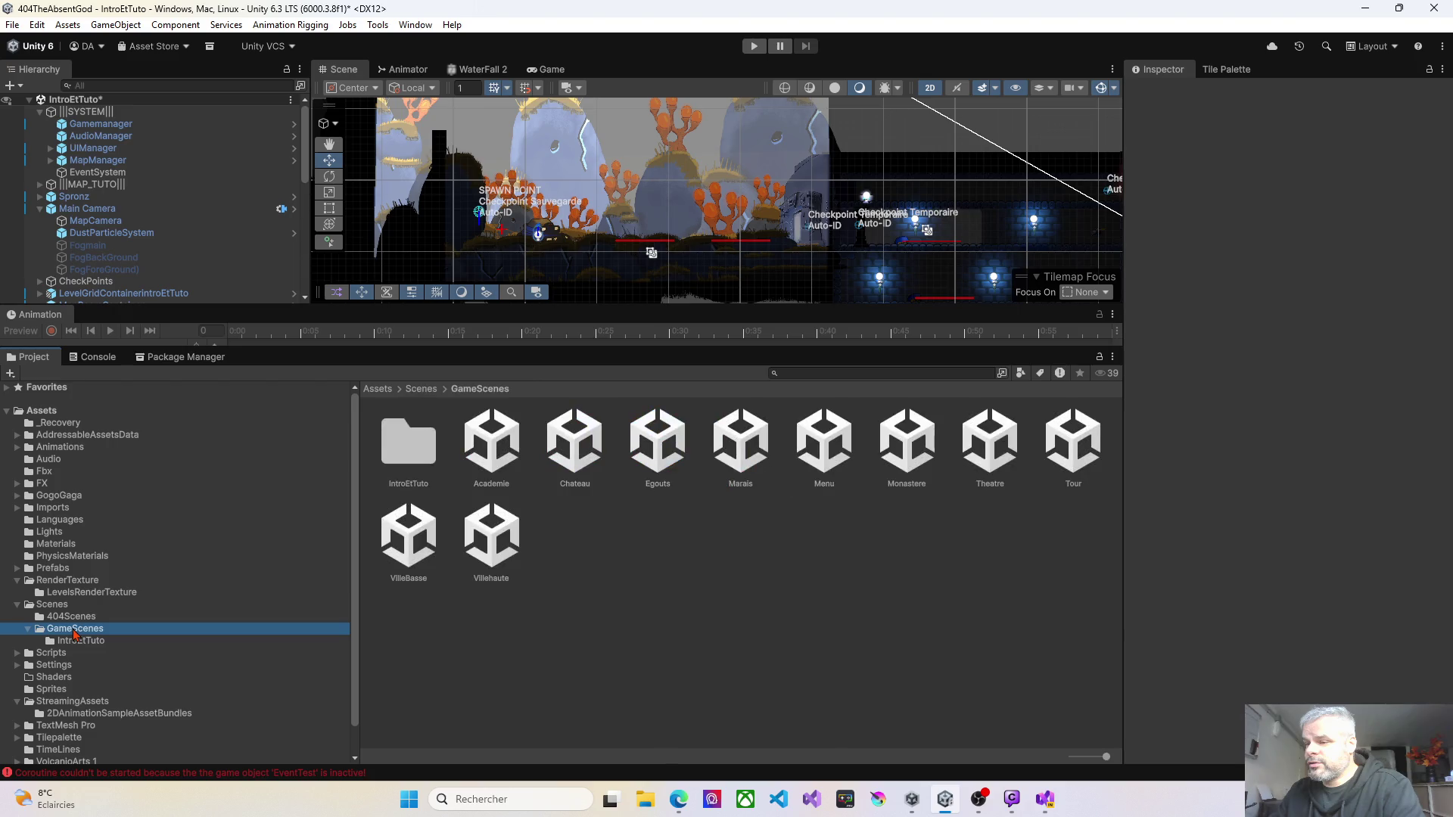
left_click(53, 605)
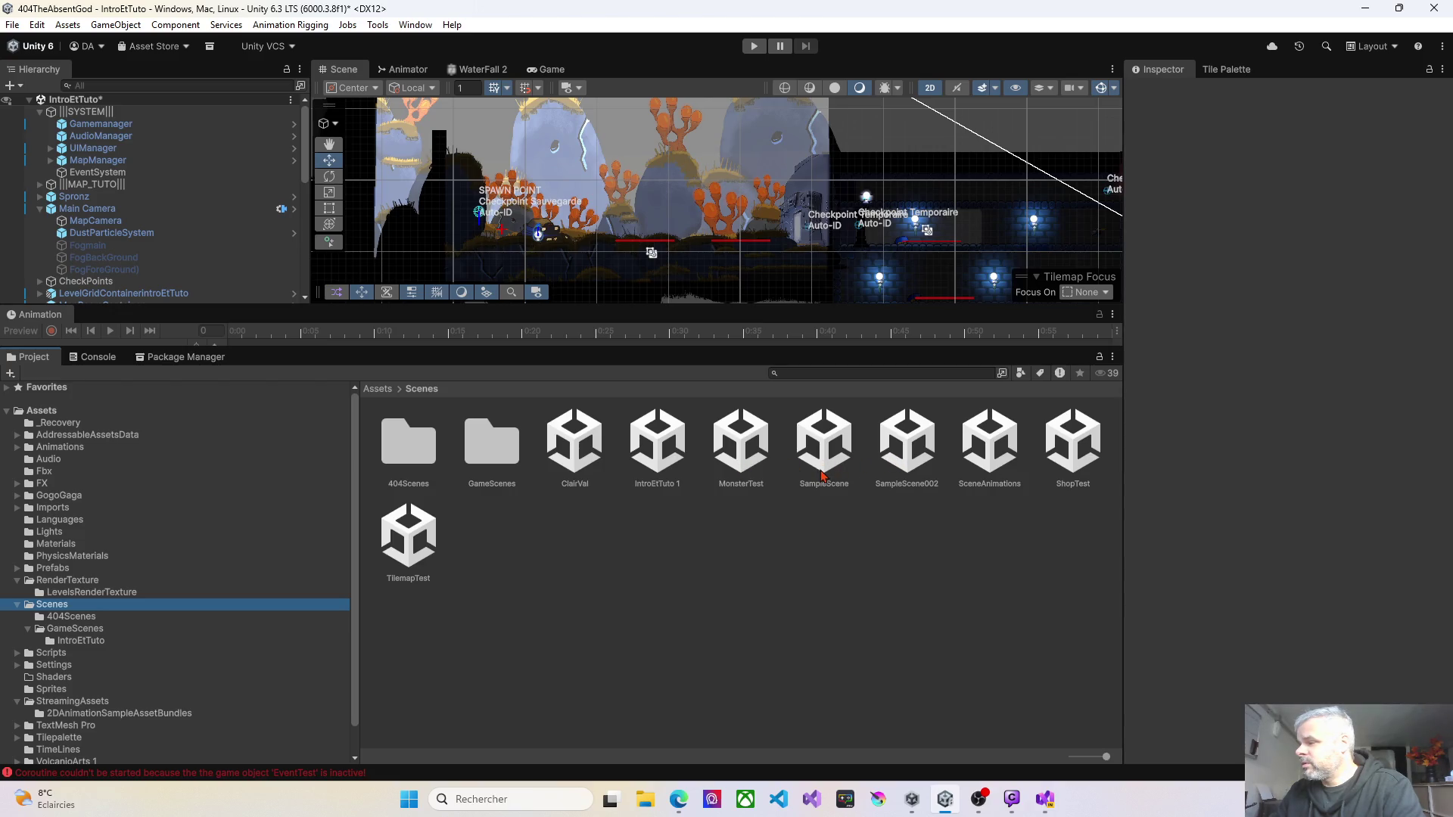
double_click(823, 475)
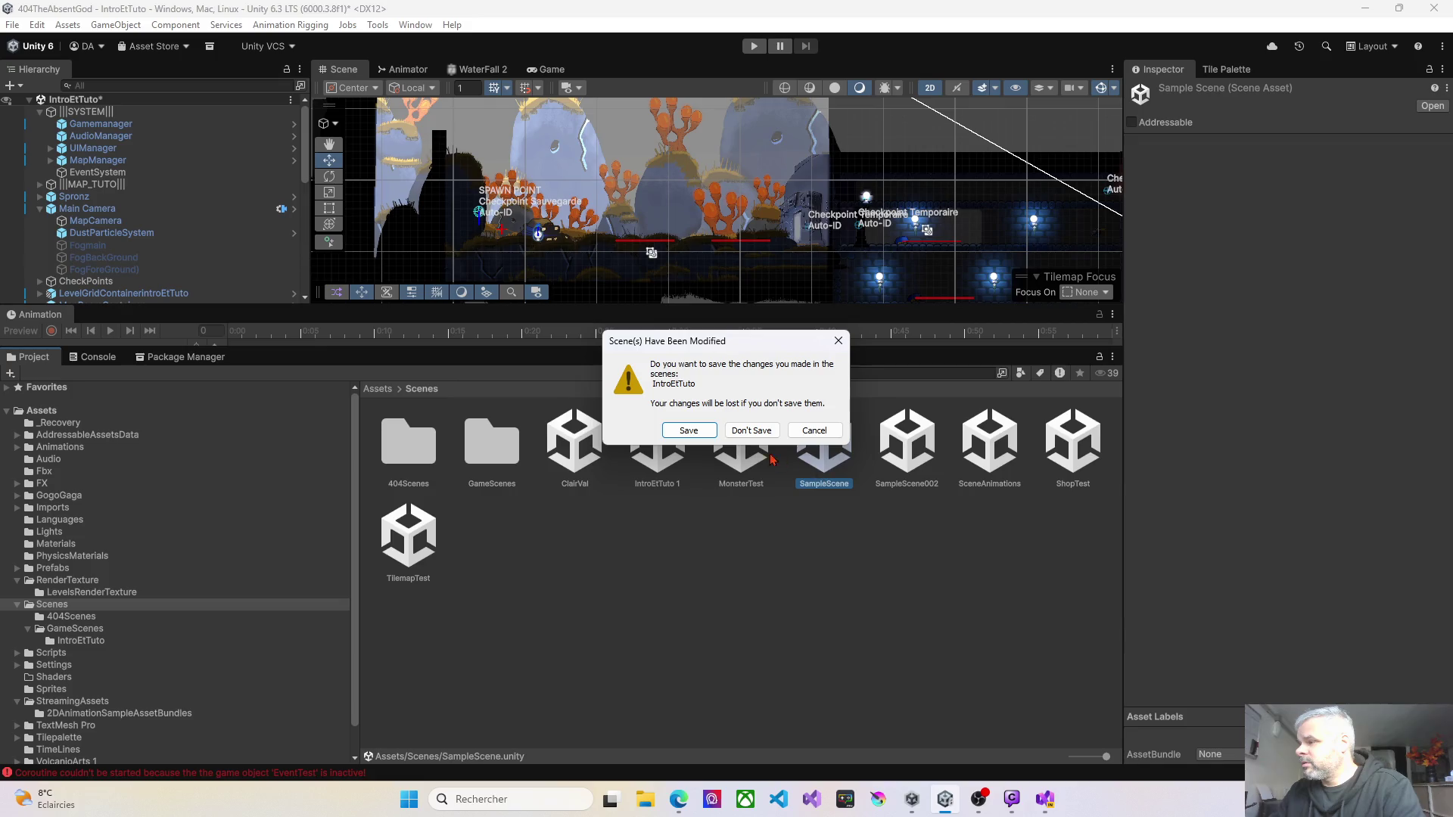
left_click(687, 430)
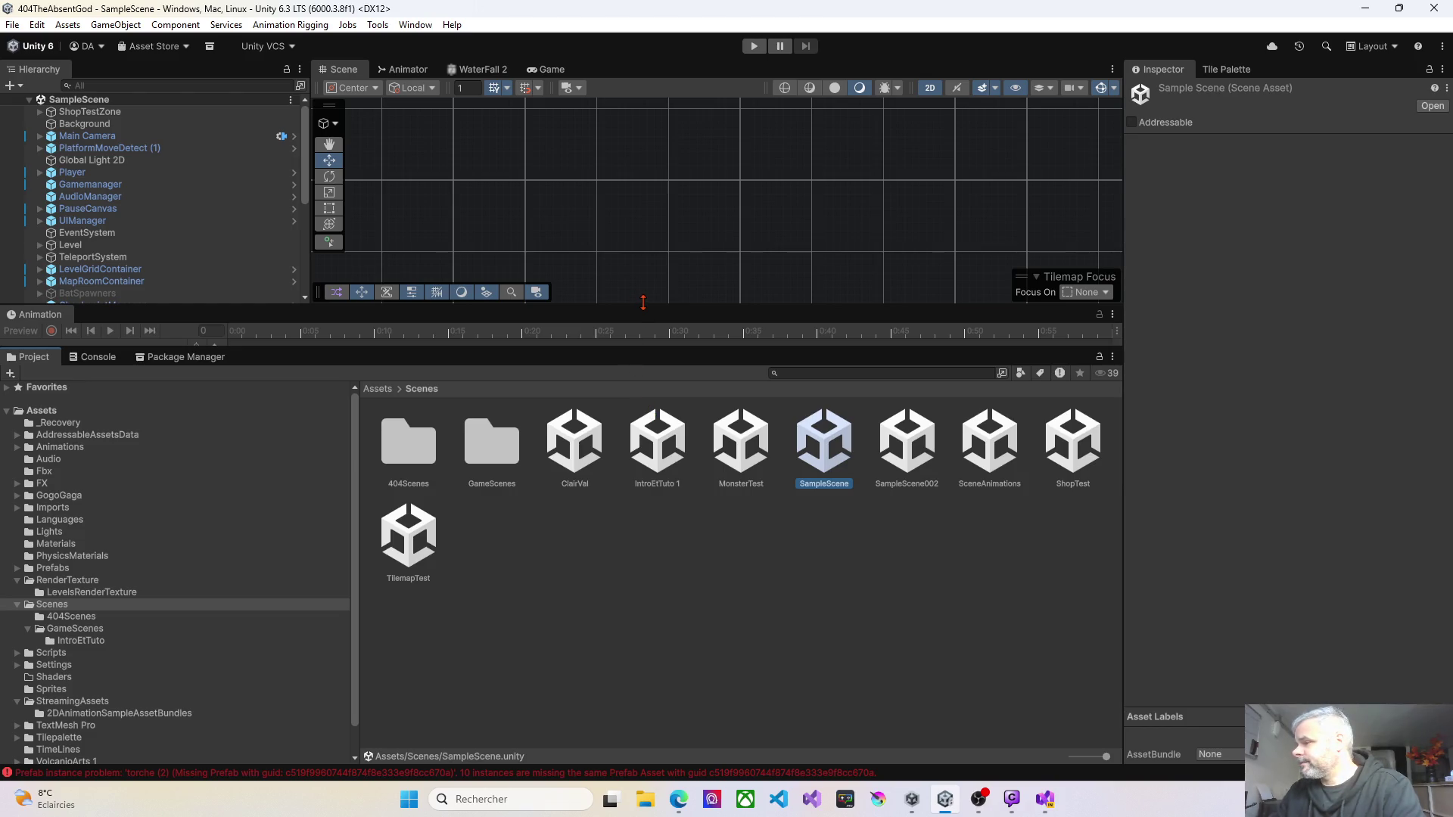
Step: Enlarge the Scene view and start Play mode in SampleScene
left_click_drag(644, 302, 655, 611)
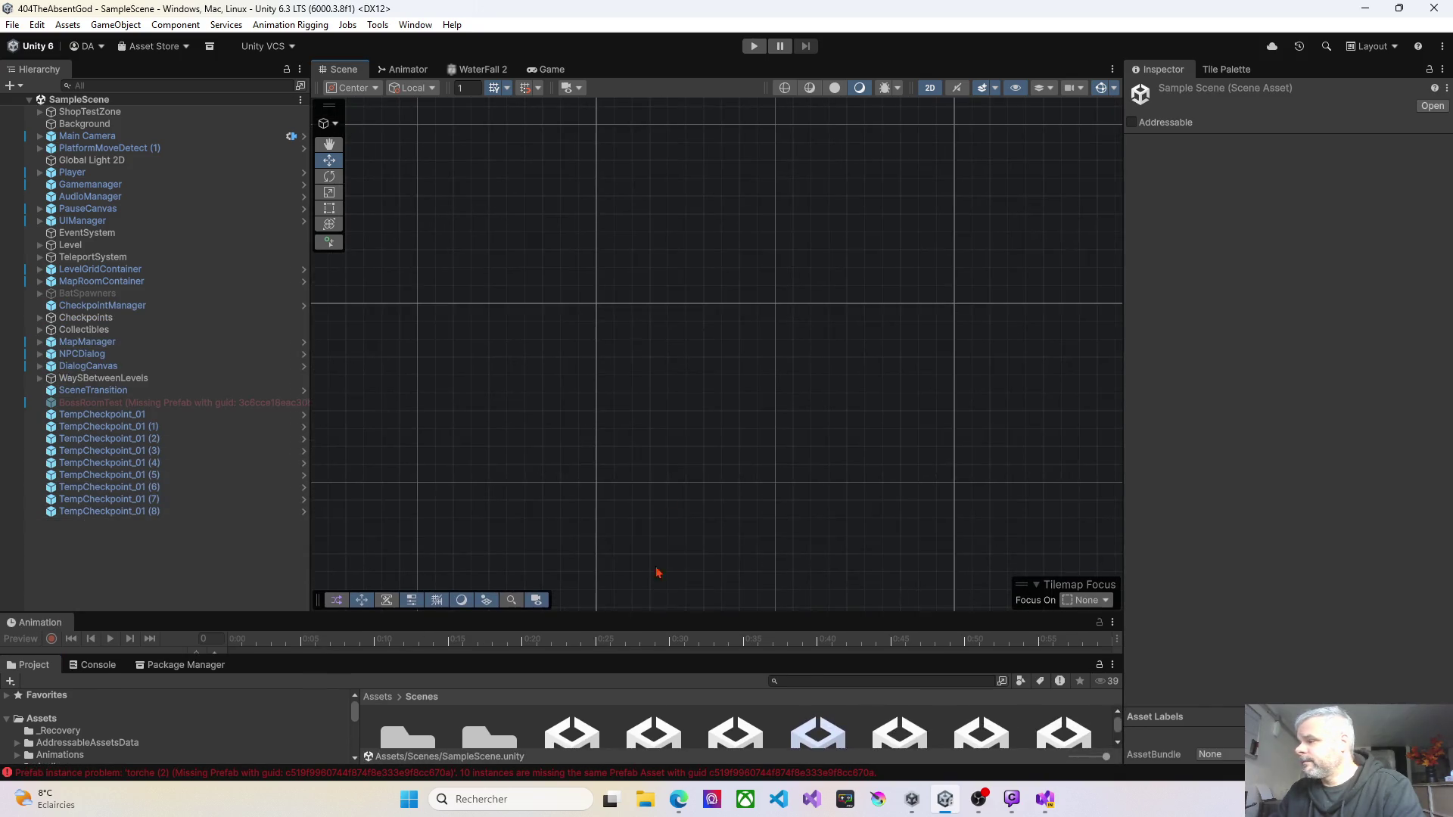
left_click(753, 46)
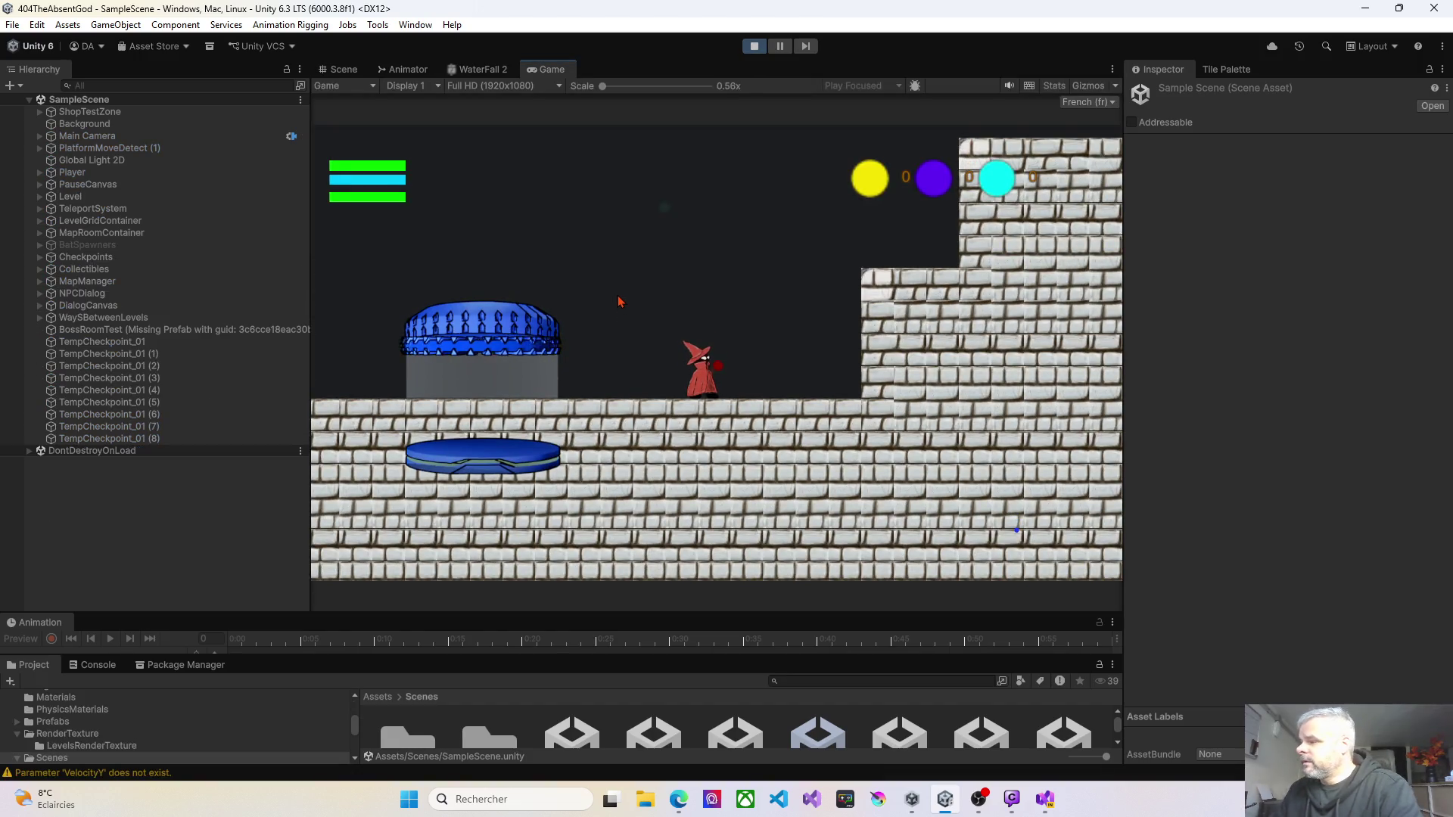
Step: Move the wizard left and right in the running game and shrink the Game view
key("Left")
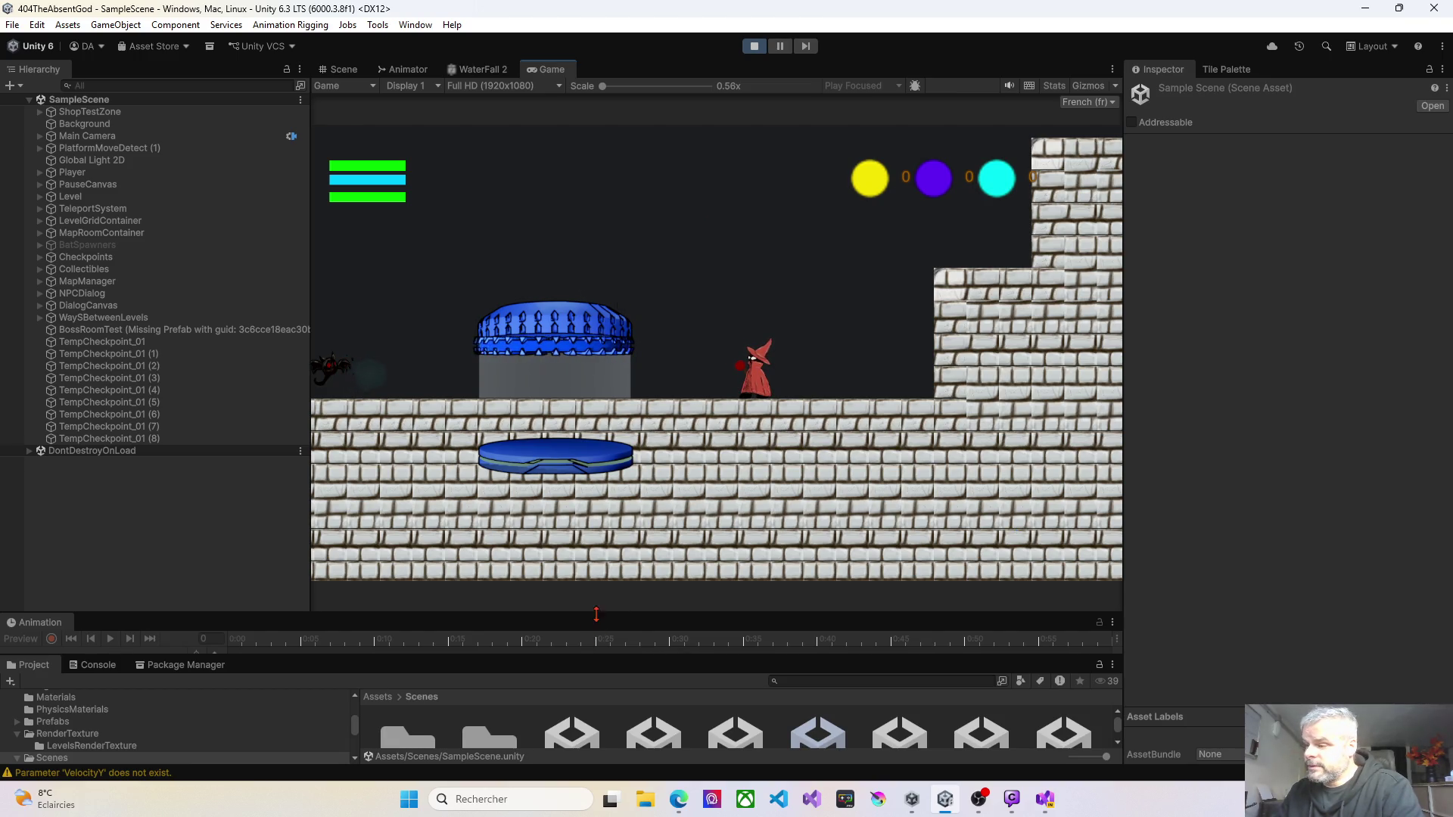
left_click_drag(597, 609, 614, 454)
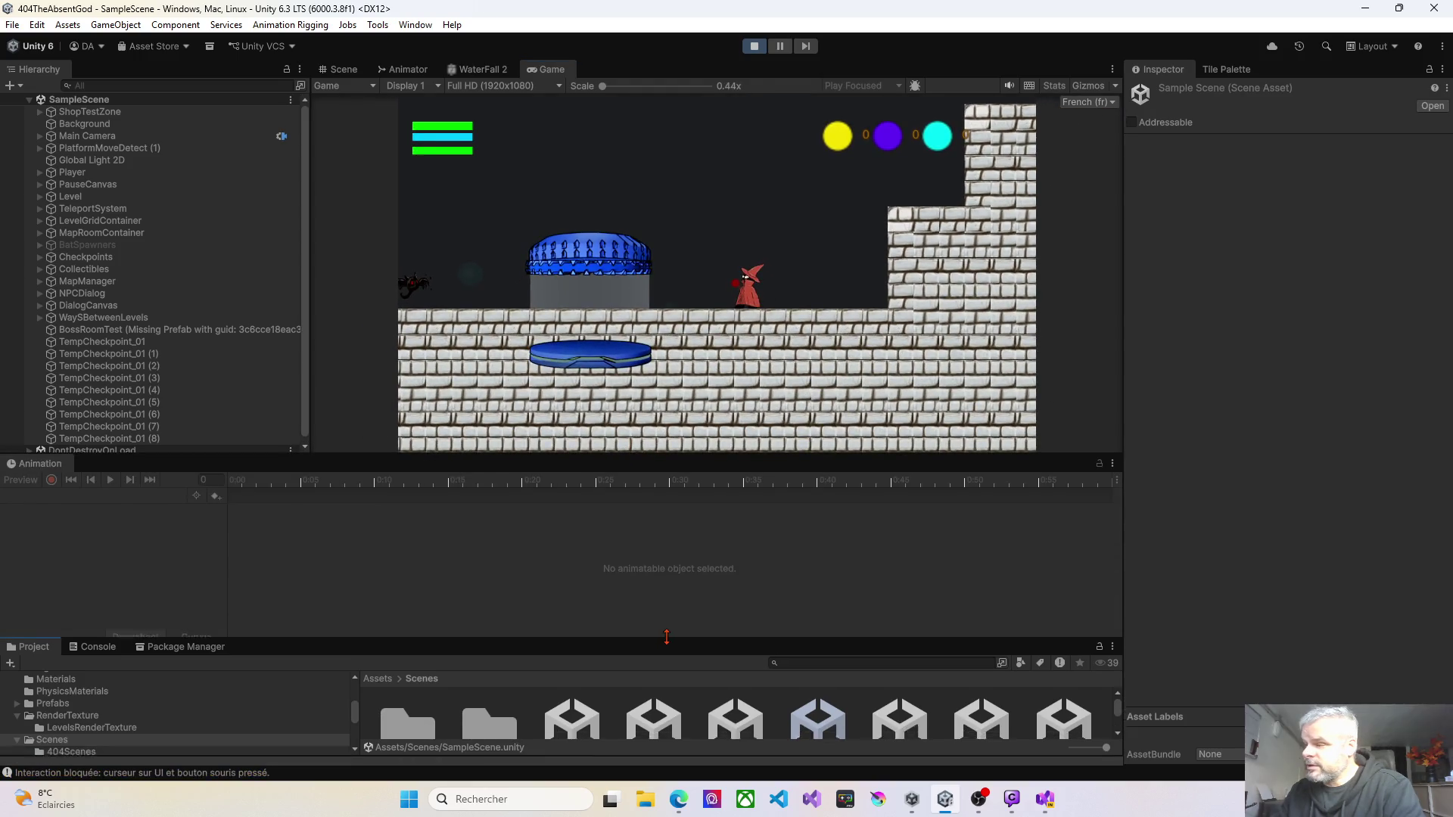
left_click_drag(615, 655, 645, 350)
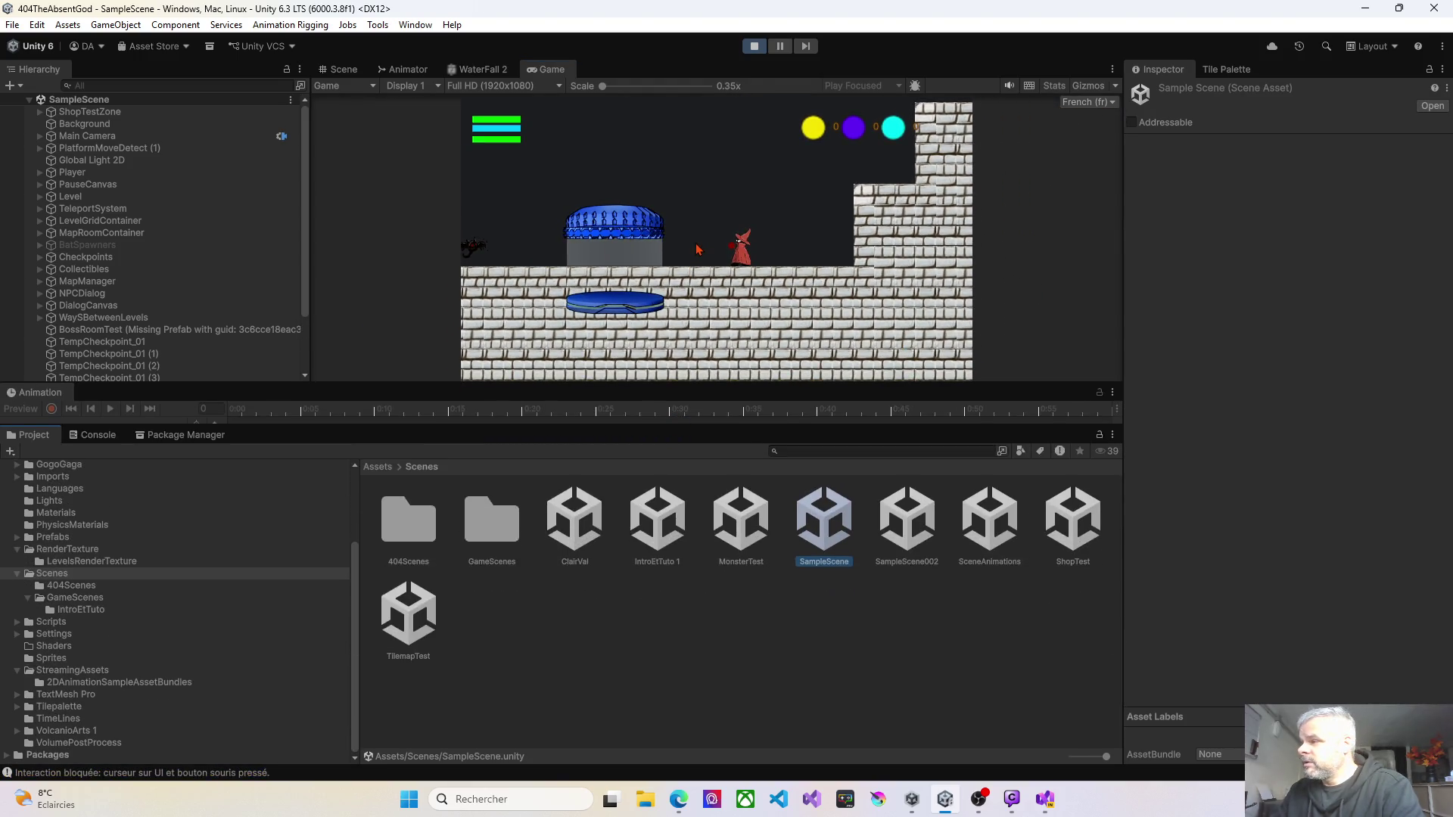
key("d")
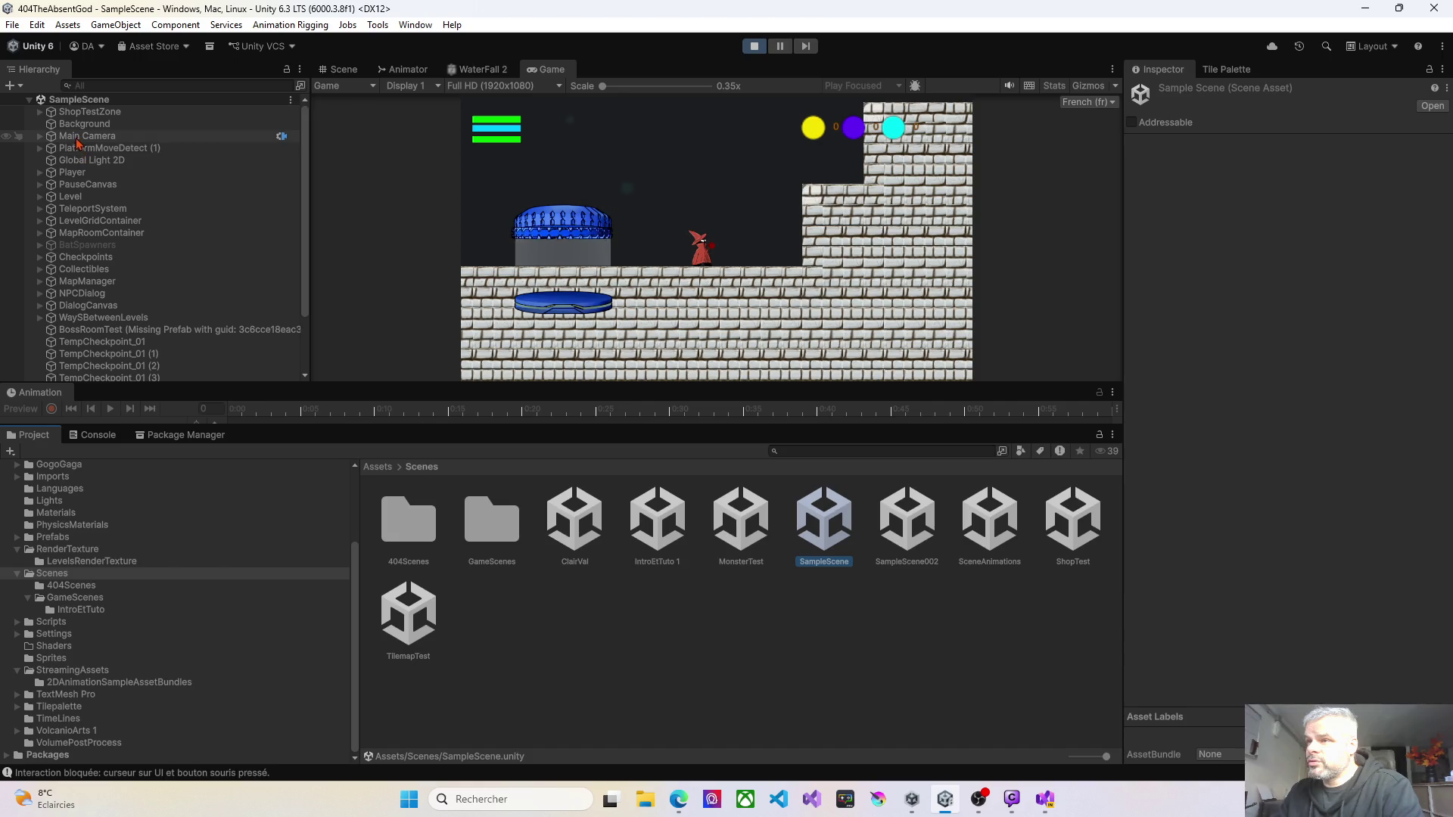
Step: Select MapCamera under Main Camera and view its renderer choices in the Inspector
left_click(40, 136)
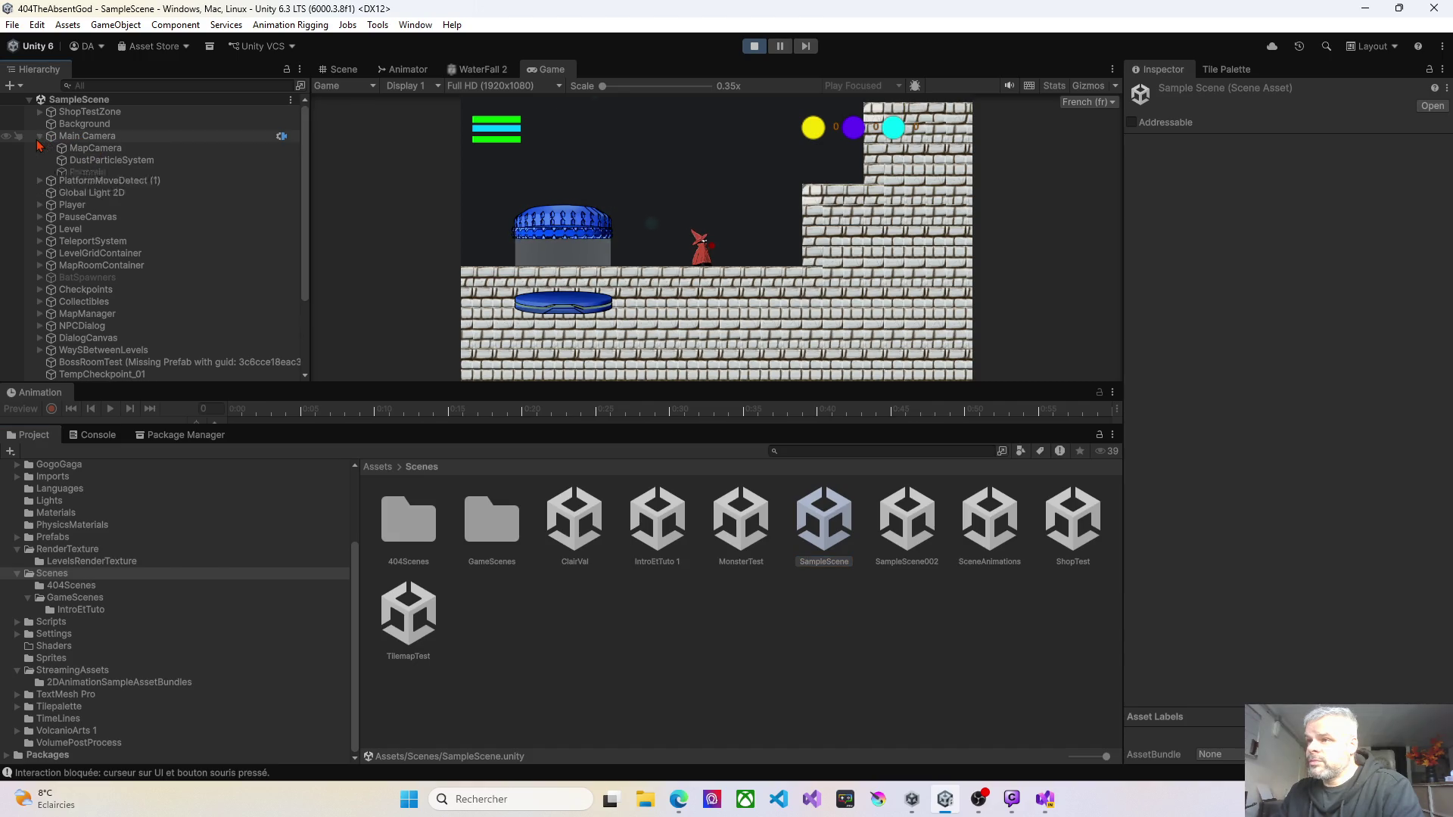
left_click(79, 149)
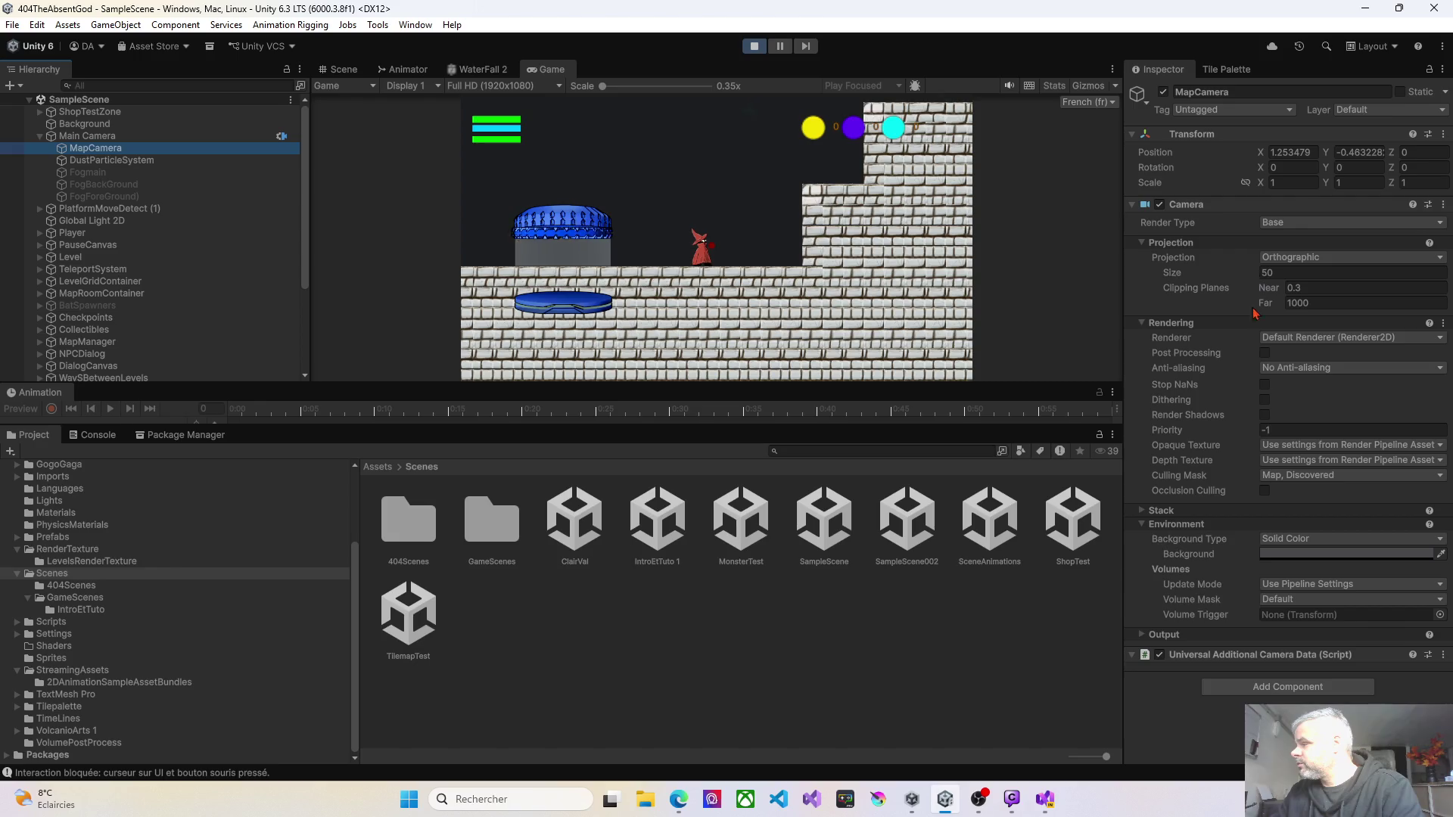
left_click(1281, 345)
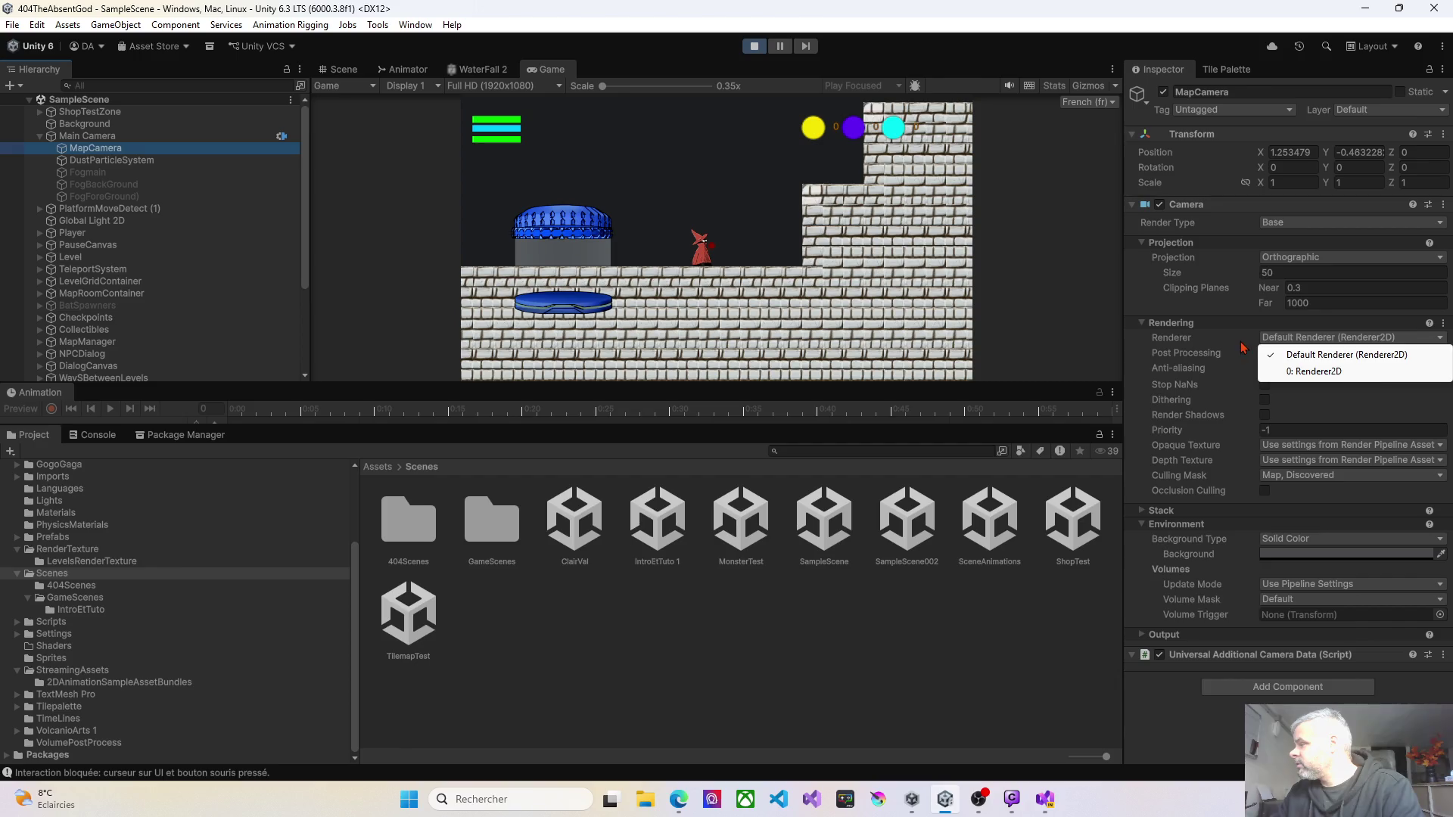
left_click(1244, 347)
left_click(1260, 253)
left_click(1281, 273)
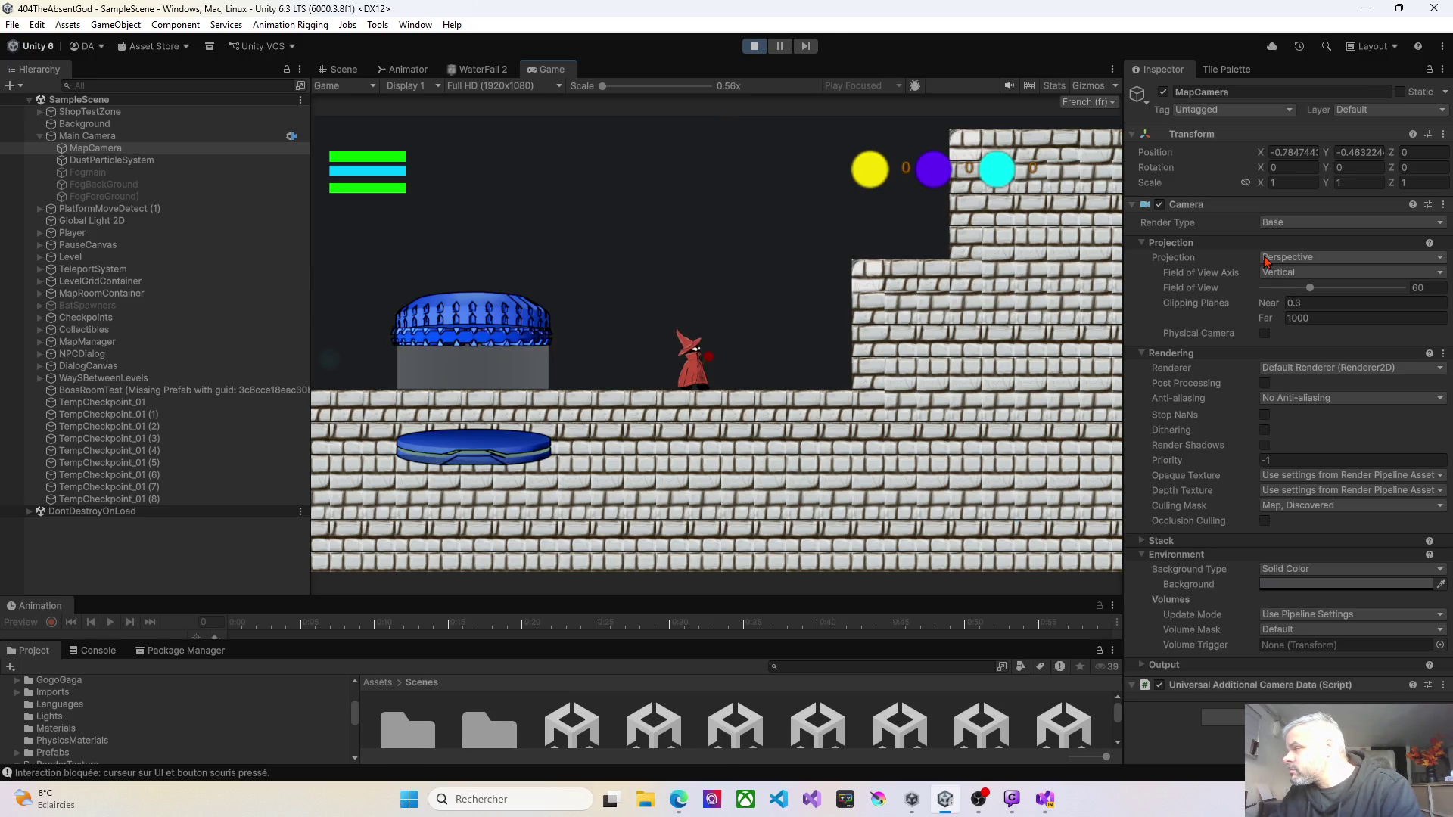
left_click(1266, 261)
left_click(1298, 293)
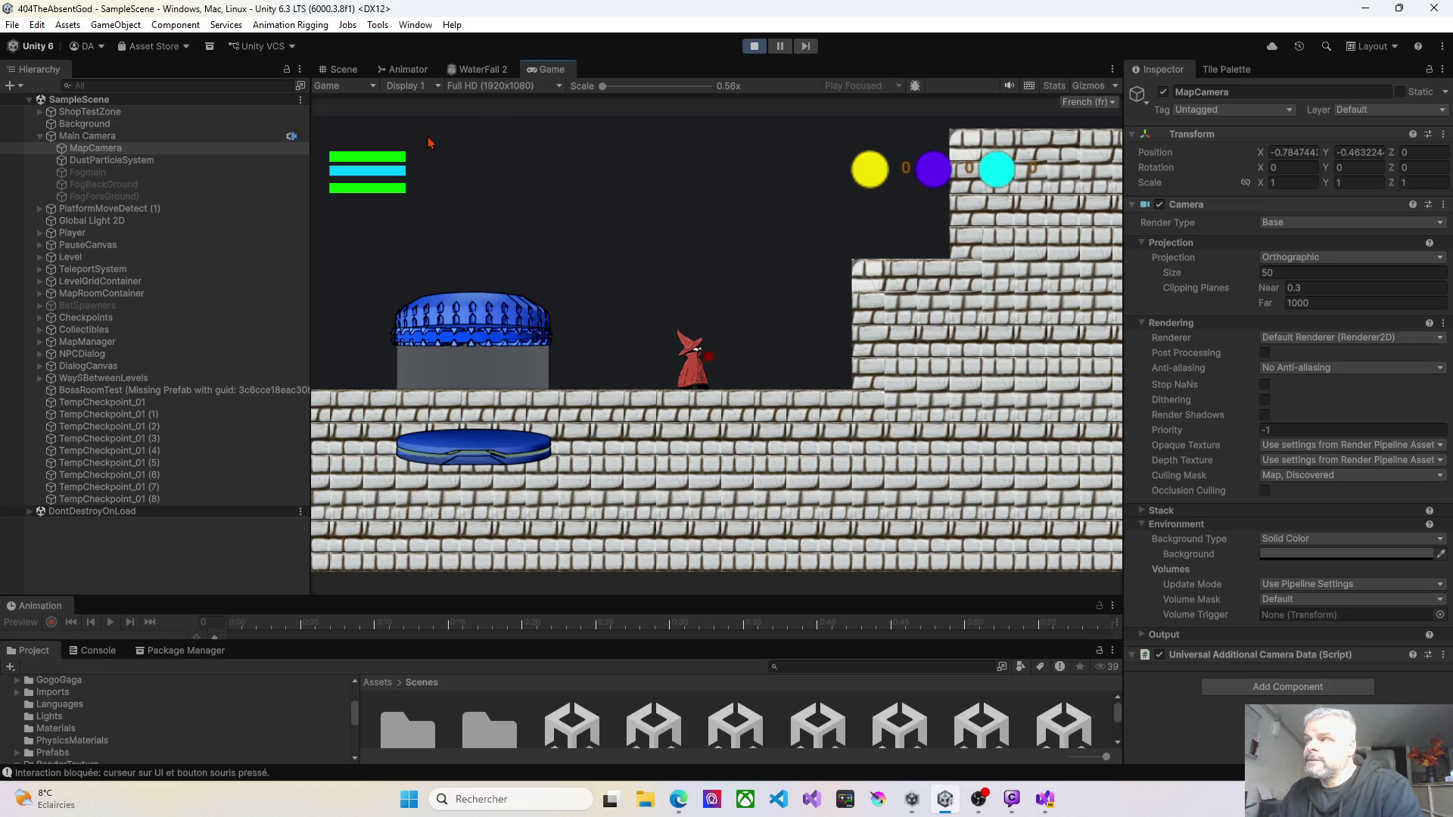
left_click(753, 47)
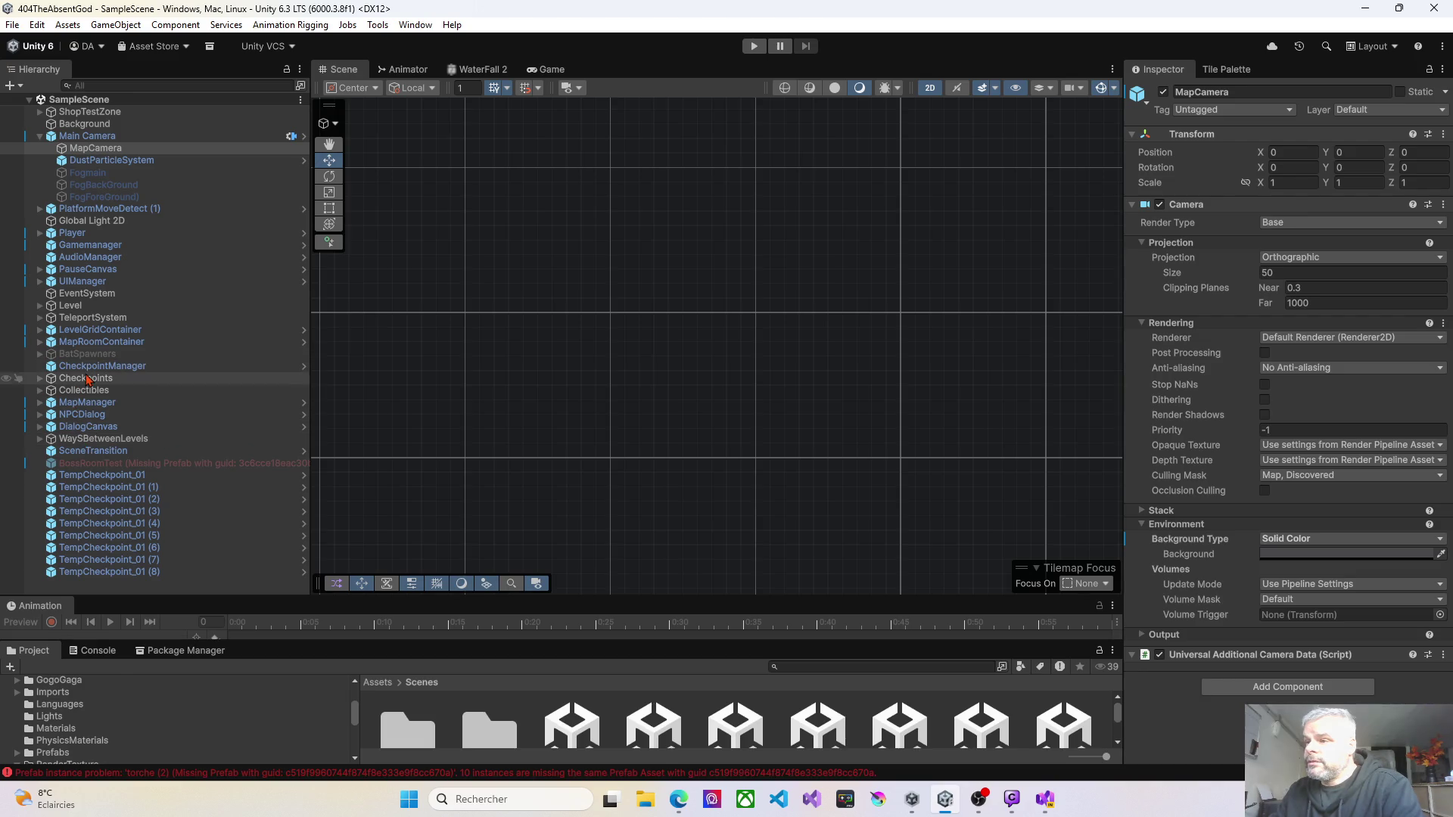
Step: Expand MapRoomContainer and inspect ZoneDeDepart, Carrefour, MonteeVersLeVioloniste and both RencontreAvec rooms
left_click(41, 343)
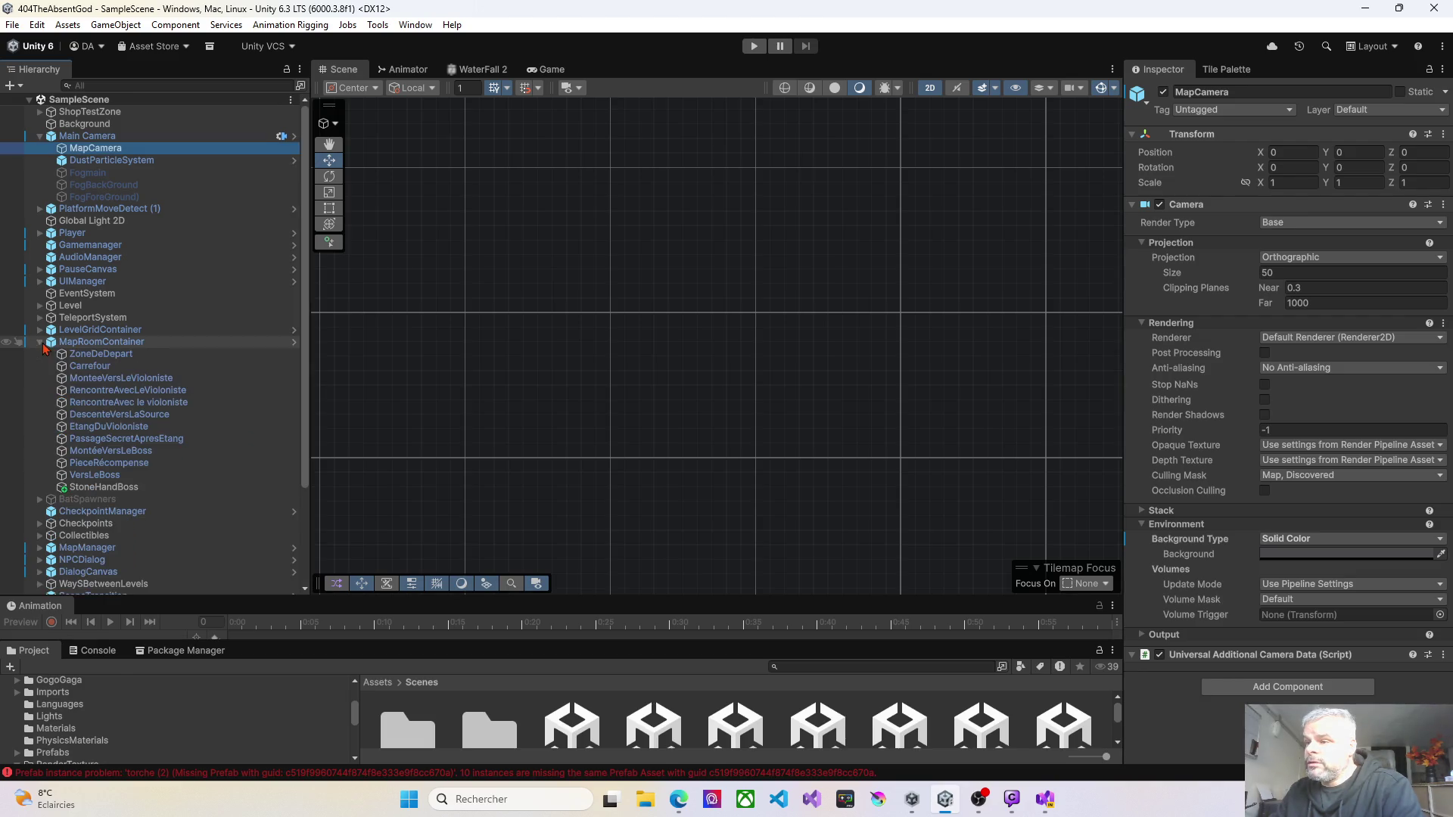
left_click(91, 359)
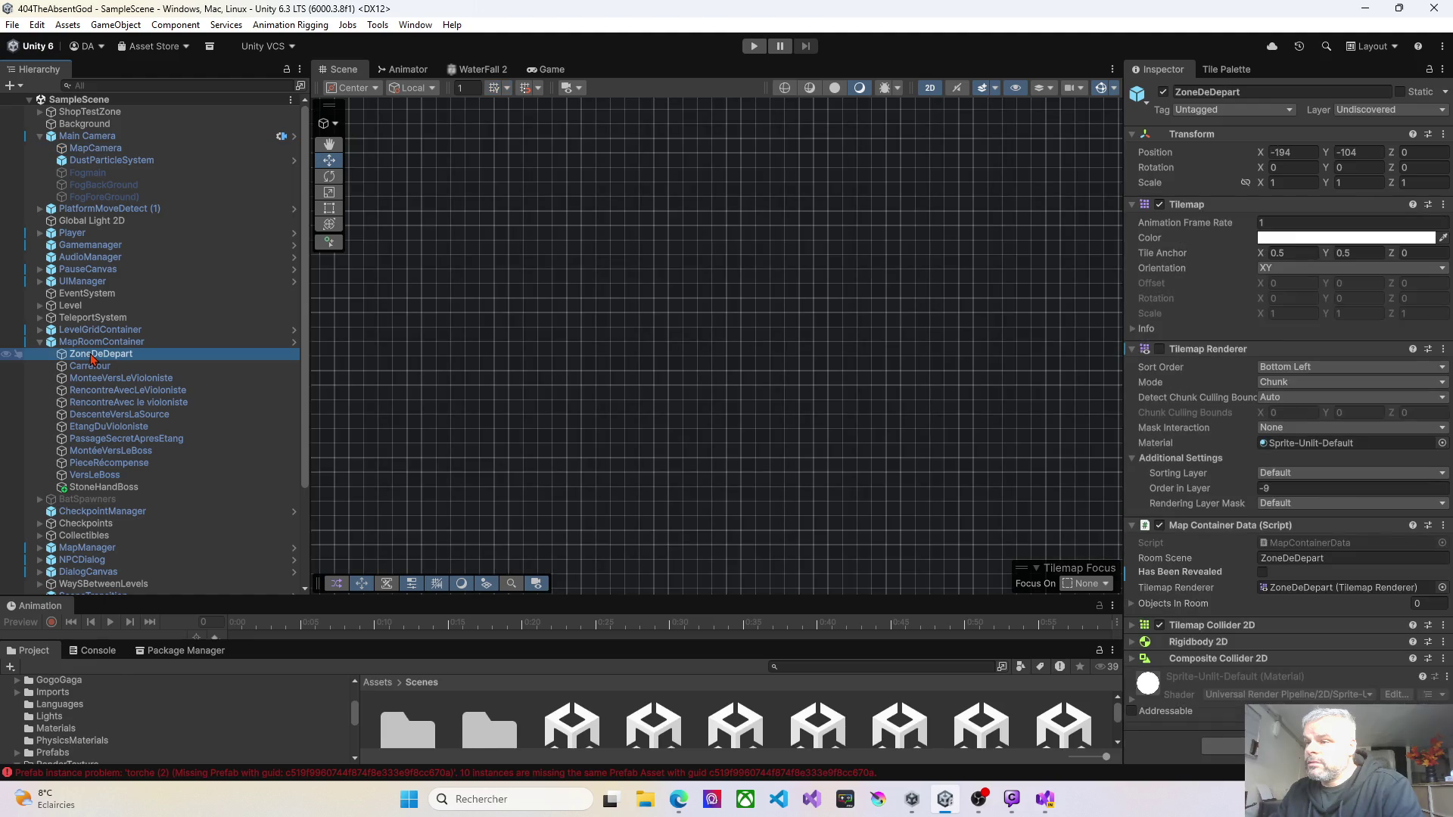
left_click(92, 367)
left_click(101, 380)
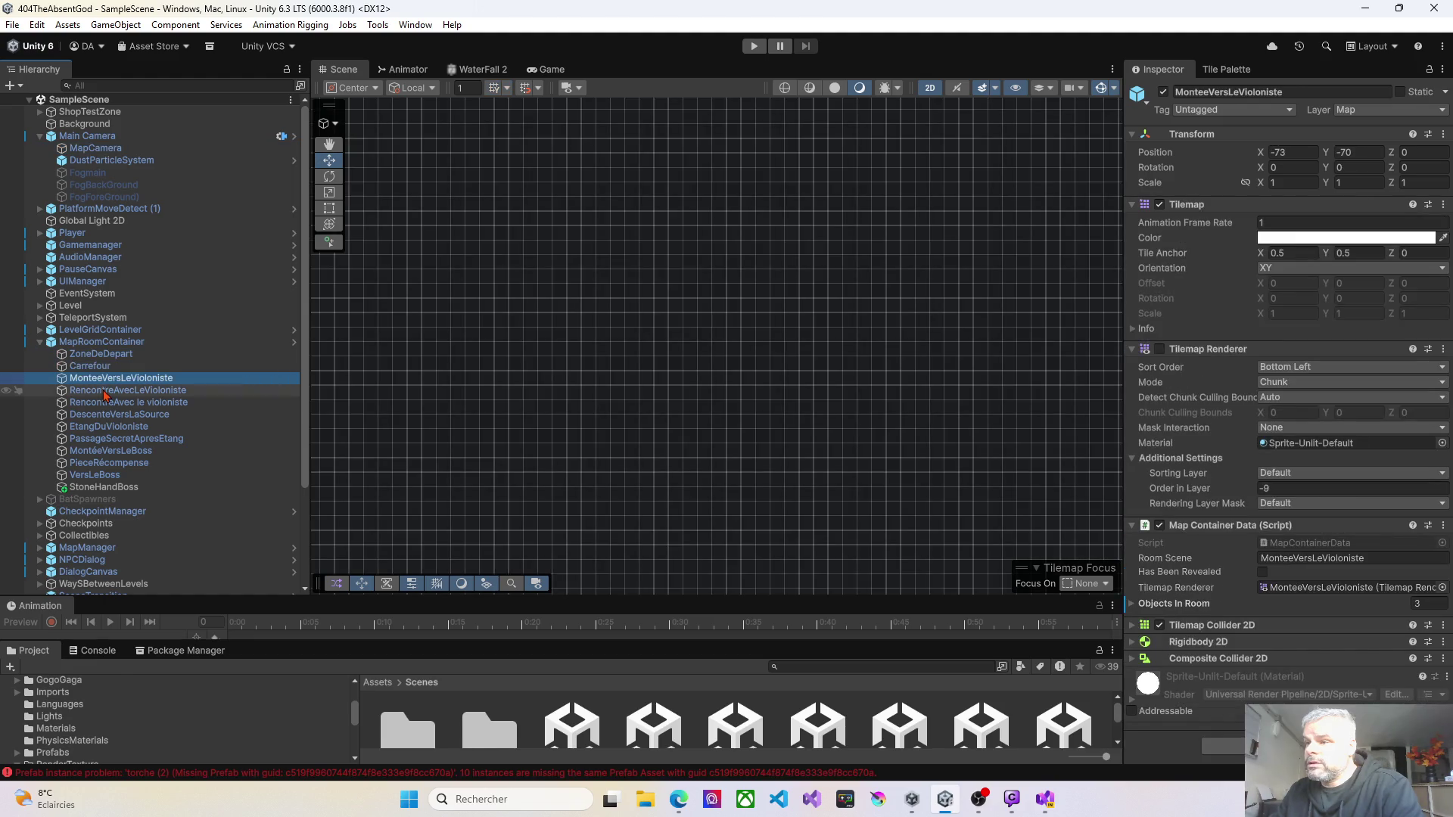
left_click(105, 390)
left_click(113, 401)
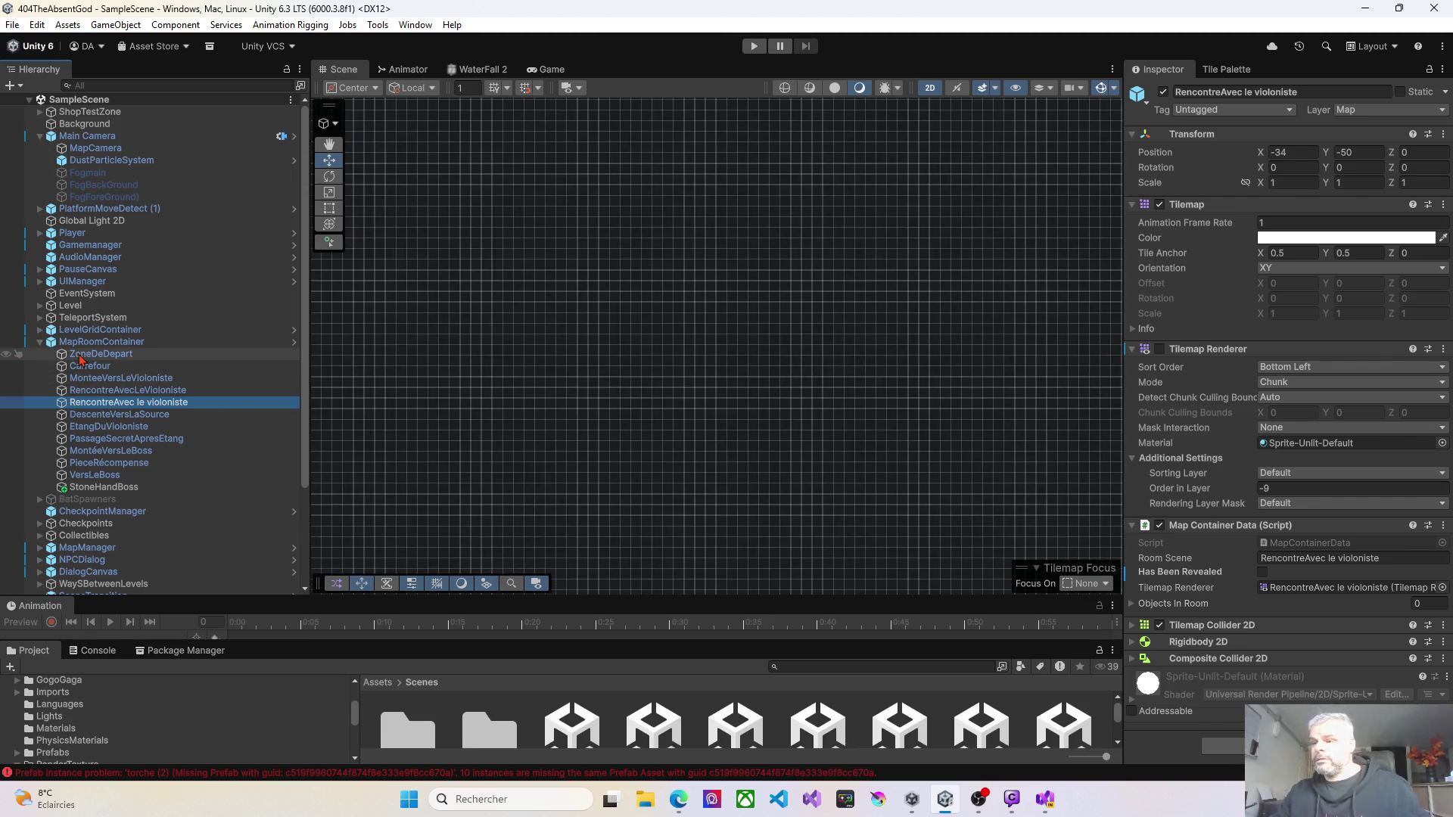
Step: Frame the RencontreAvec le violoniste room, then zoom out and pan to survey the room outlines
key("f")
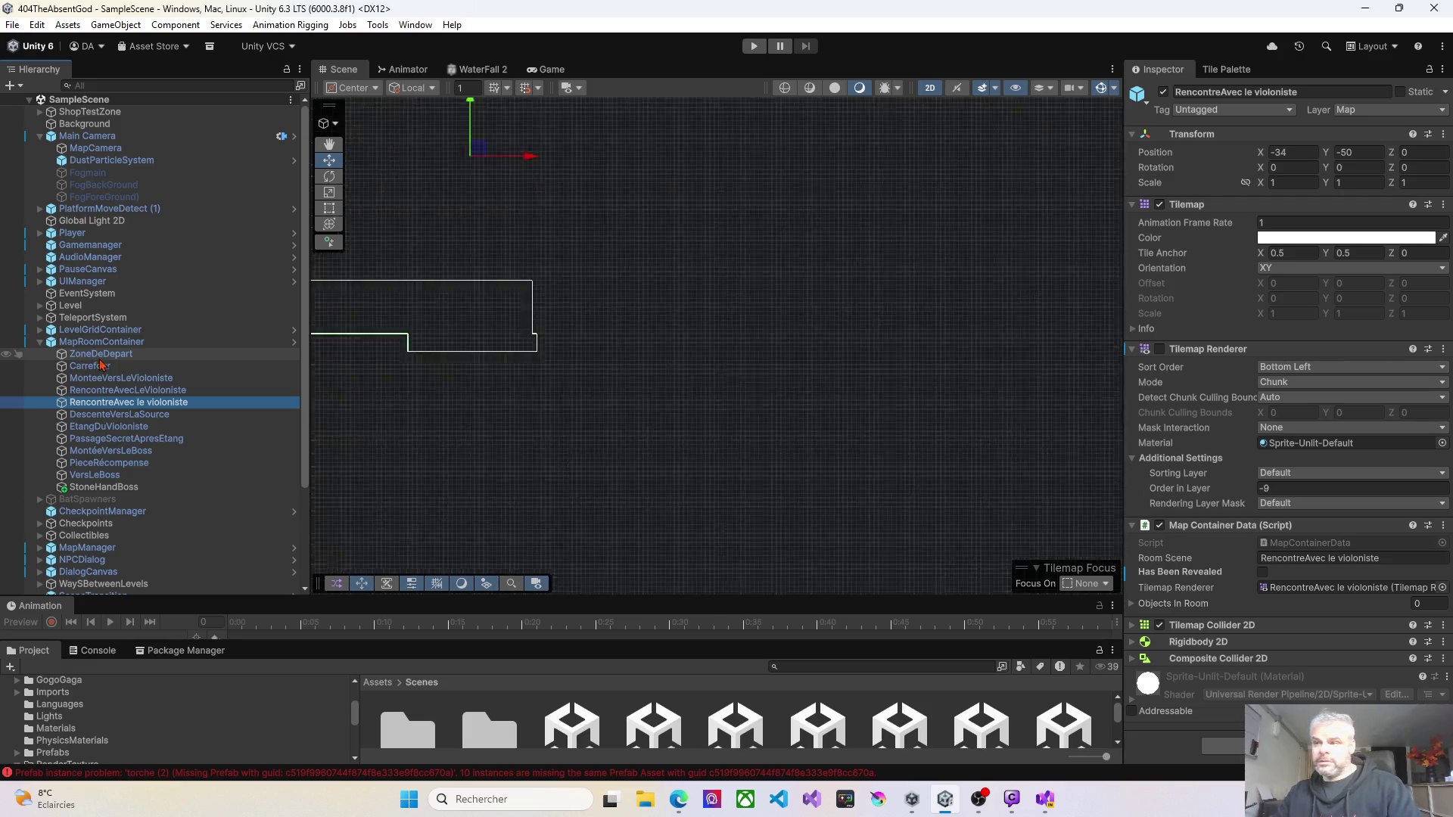
scroll(751, 391, "down", 5)
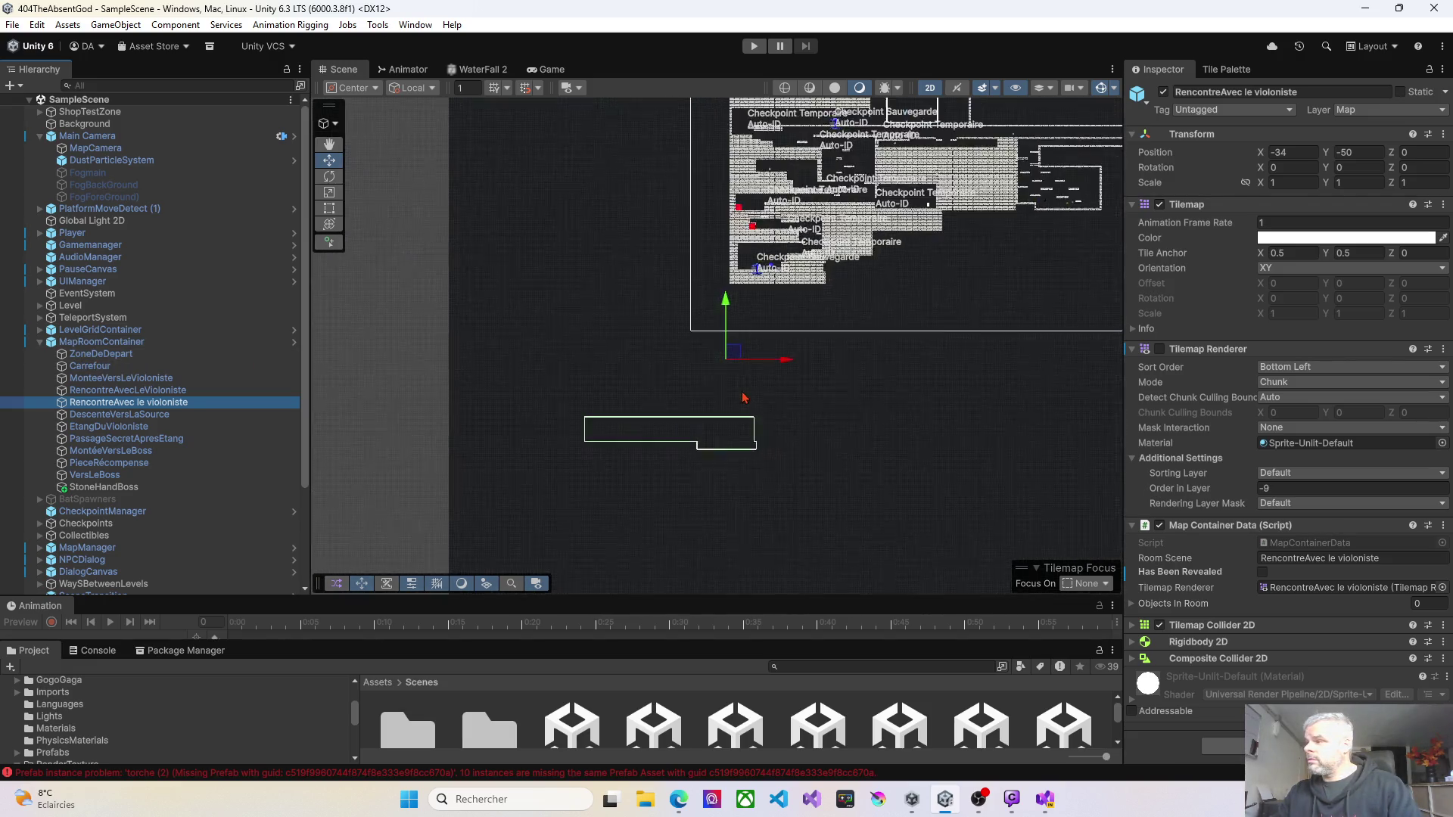
left_click_drag(705, 366, 619, 320)
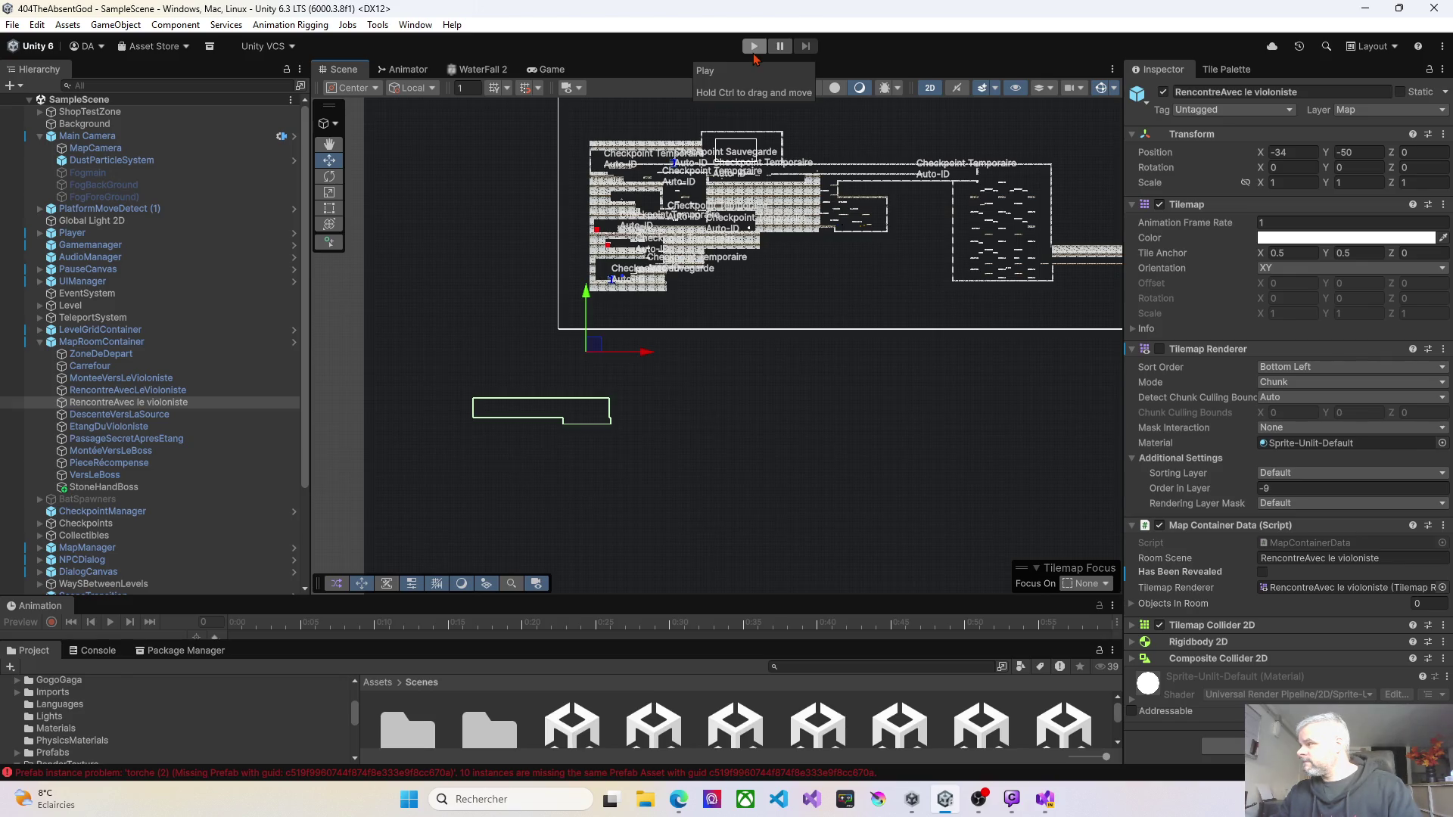
Step: Step back up the room list to Carrefour and confirm it sits on the Map layer
left_click(124, 406)
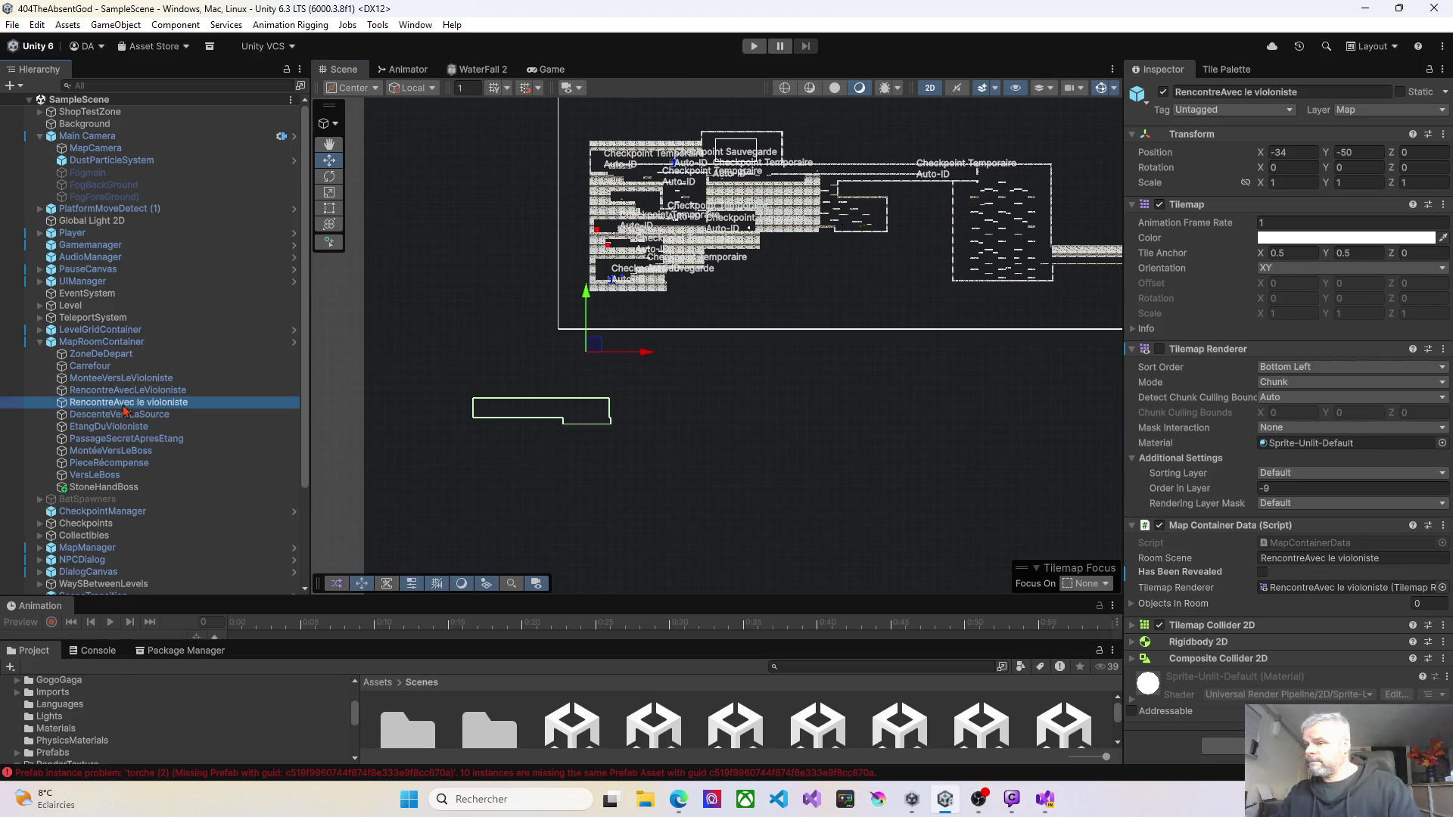
left_click(125, 390)
left_click(125, 381)
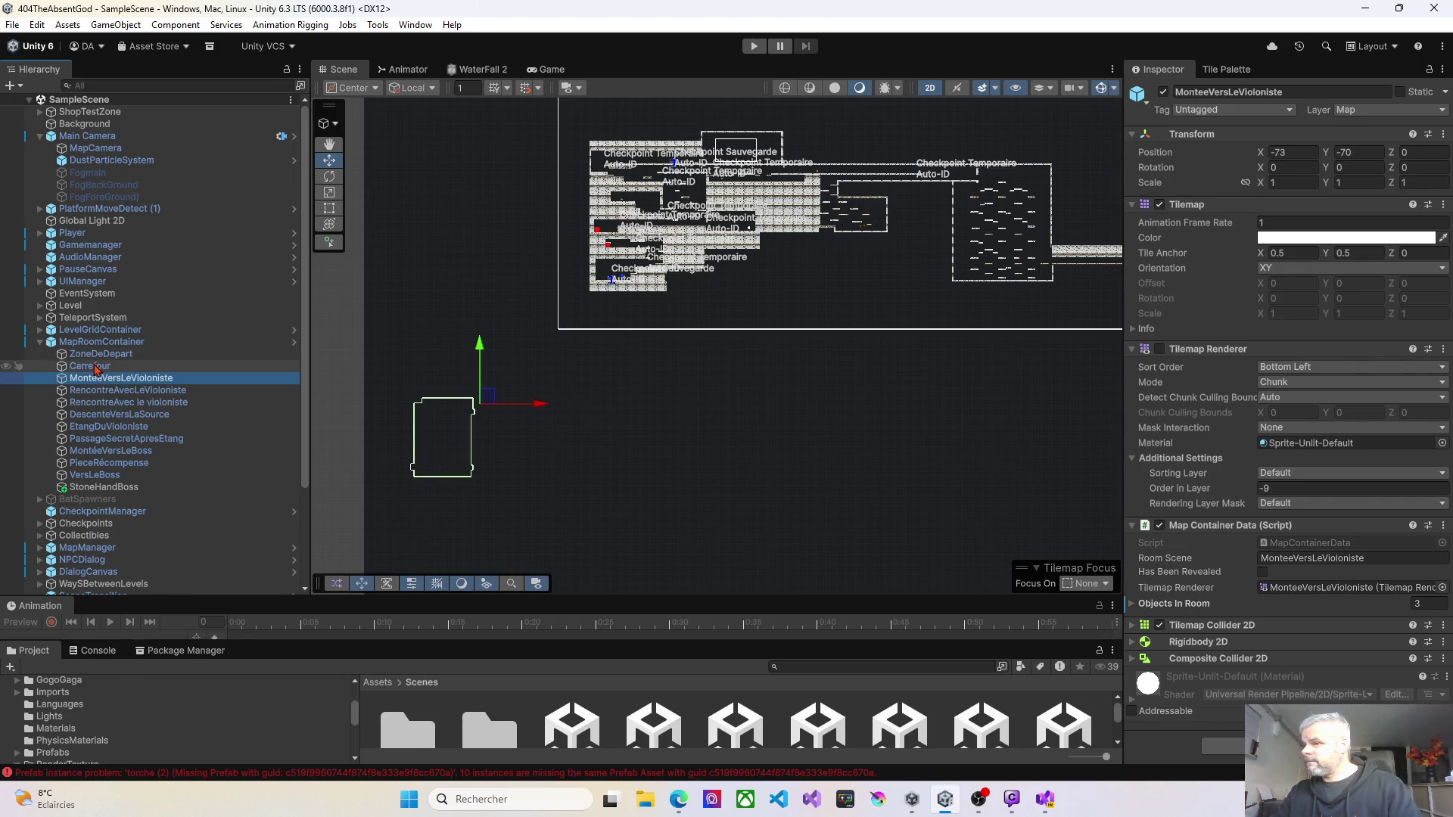
left_click(94, 367)
left_click(1397, 114)
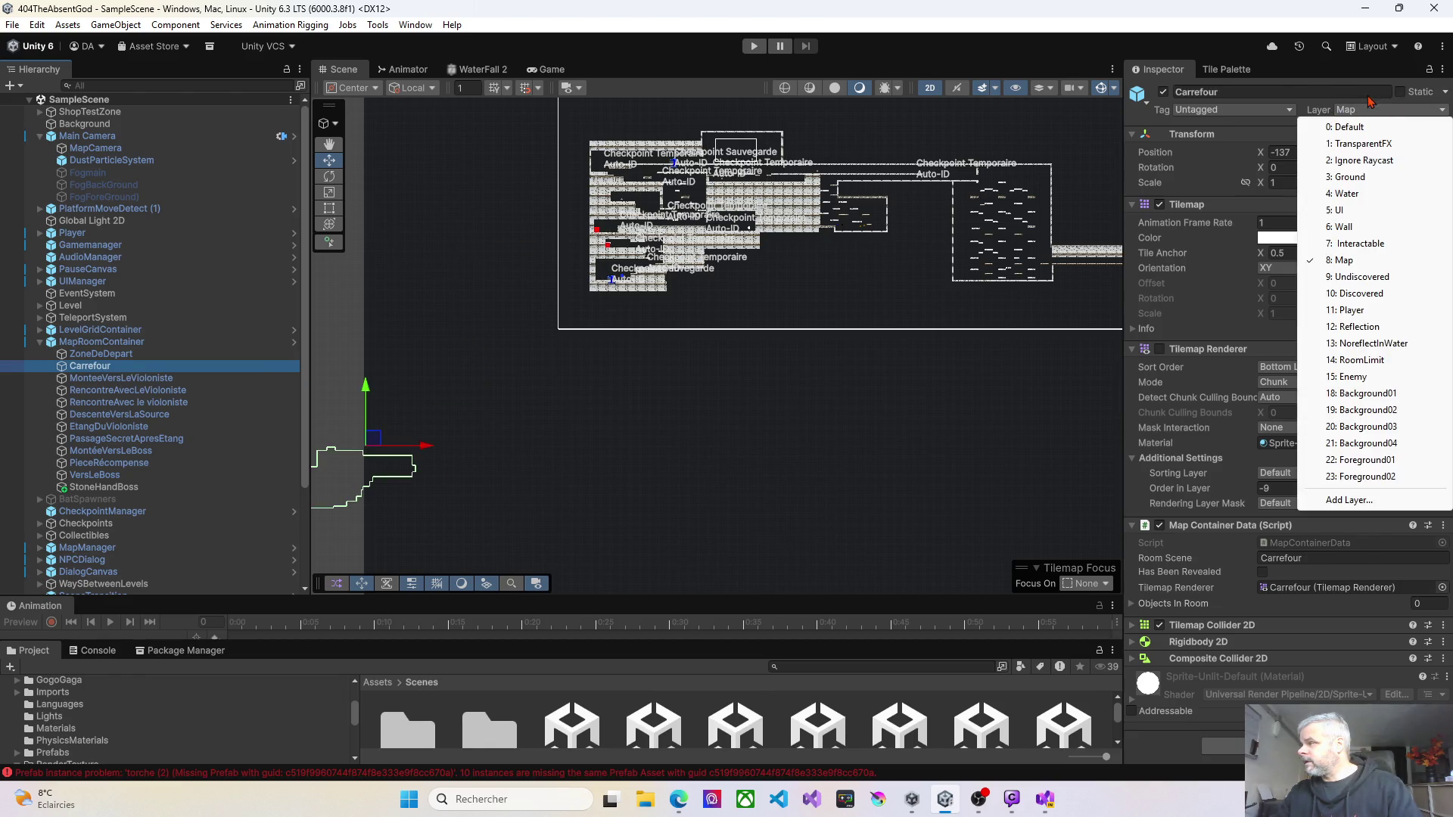
Step: Close the Layer list unchanged and check Room Scene on rooms from ZoneDeDepart to PieceRécompense
left_click(1425, 85)
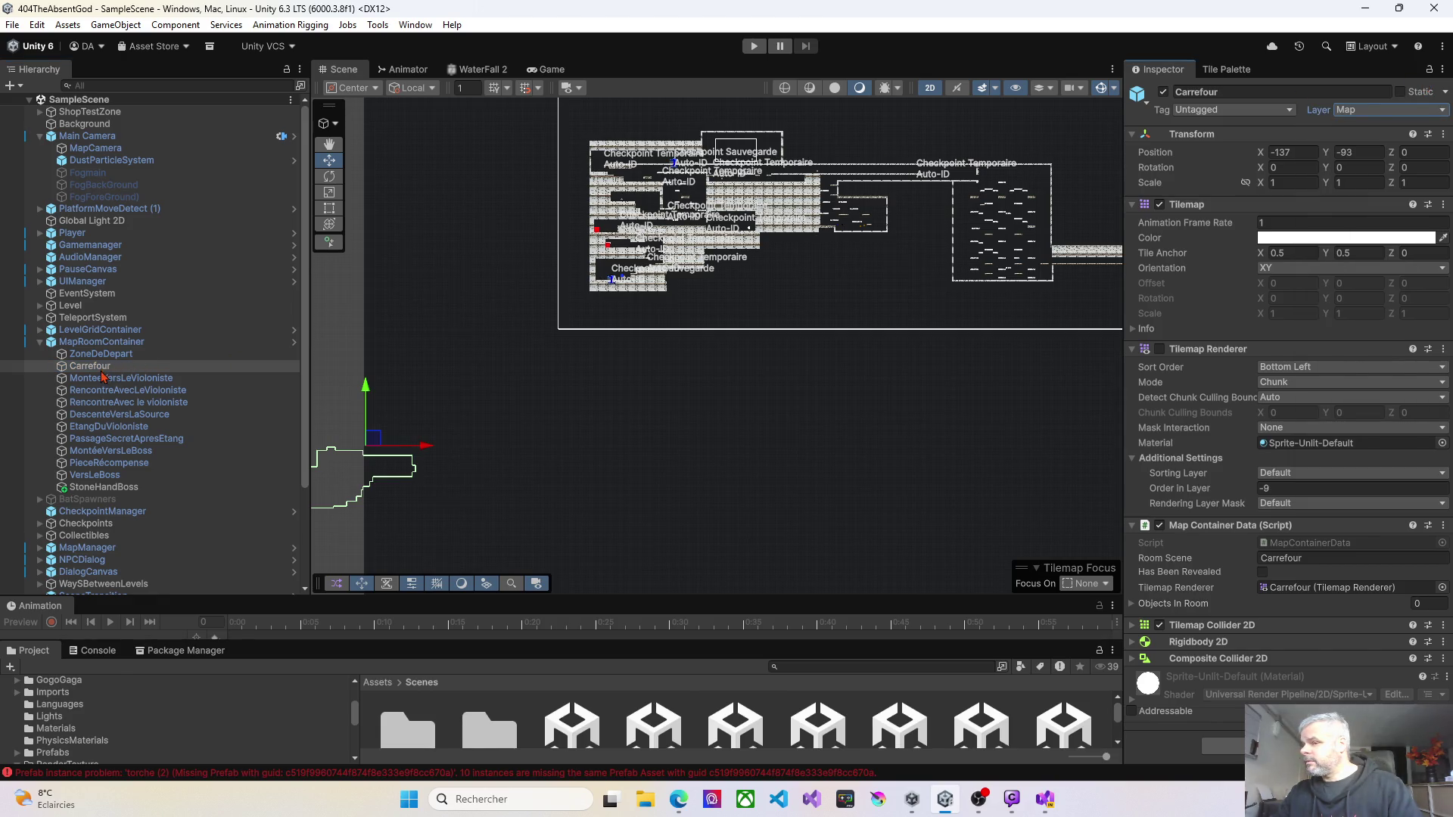
left_click(87, 403)
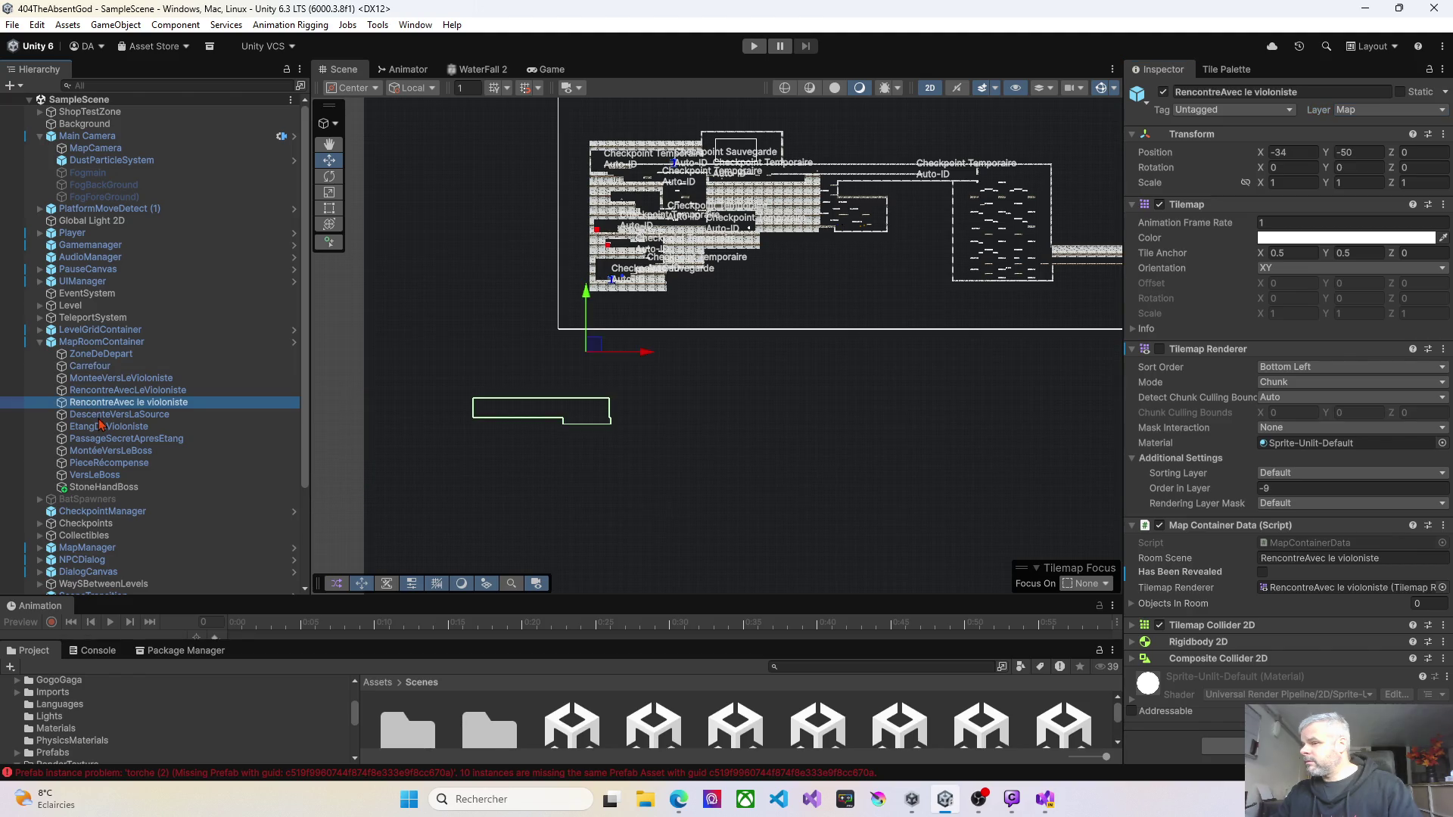
left_click(99, 416)
left_click(104, 426)
left_click(116, 440)
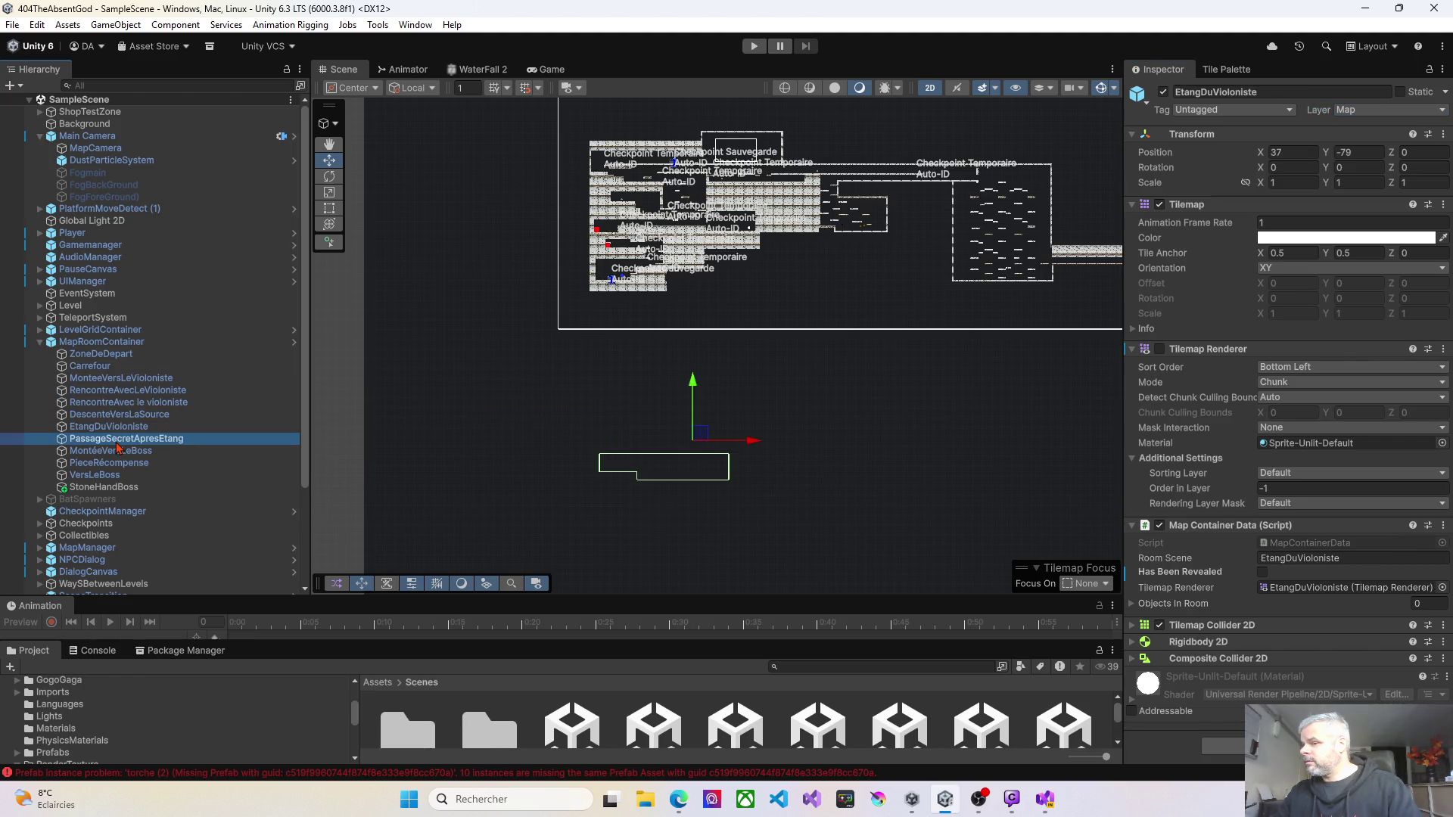
left_click(119, 450)
left_click(126, 463)
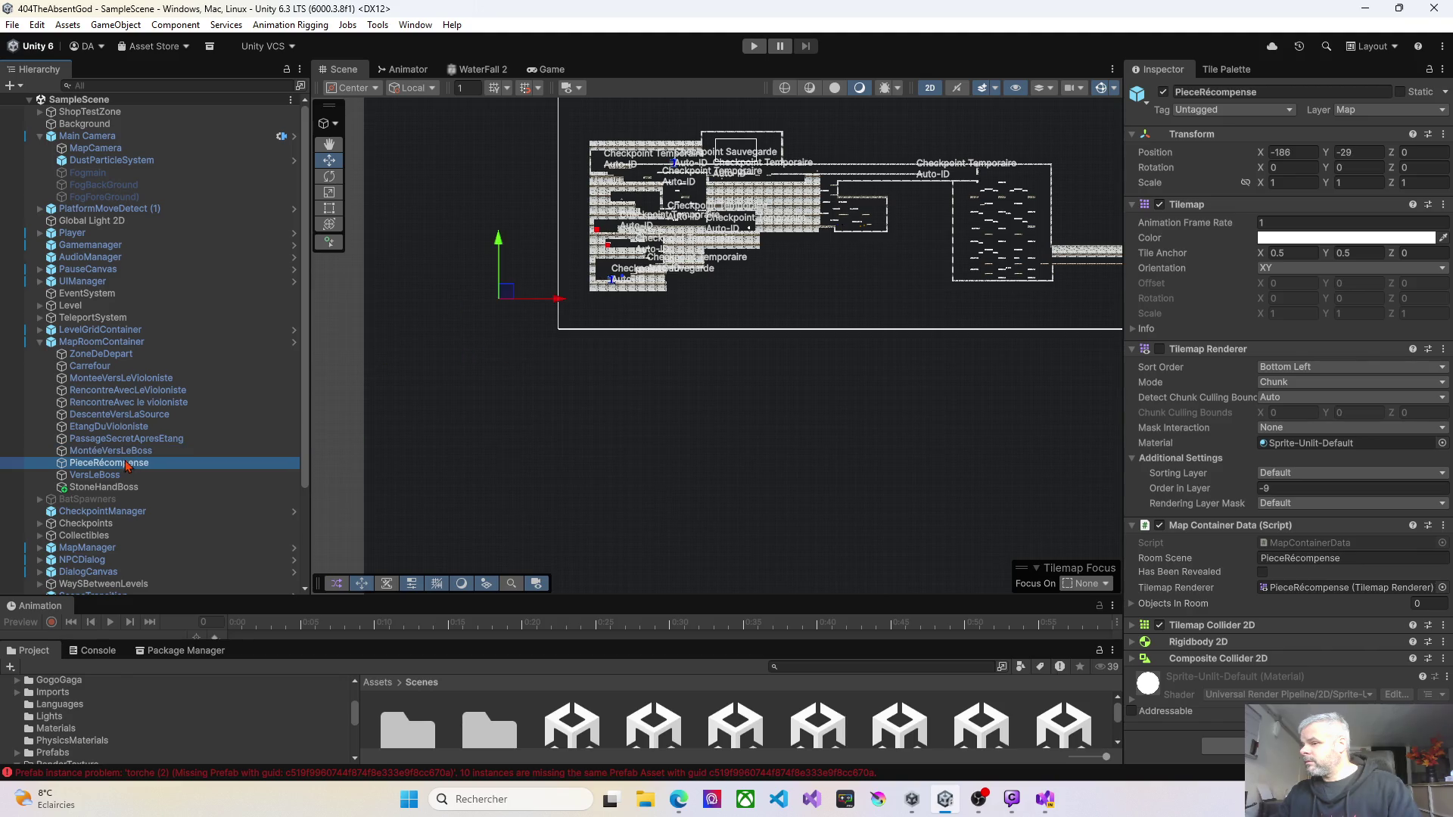
left_click(123, 439)
left_click(115, 378)
left_click(106, 368)
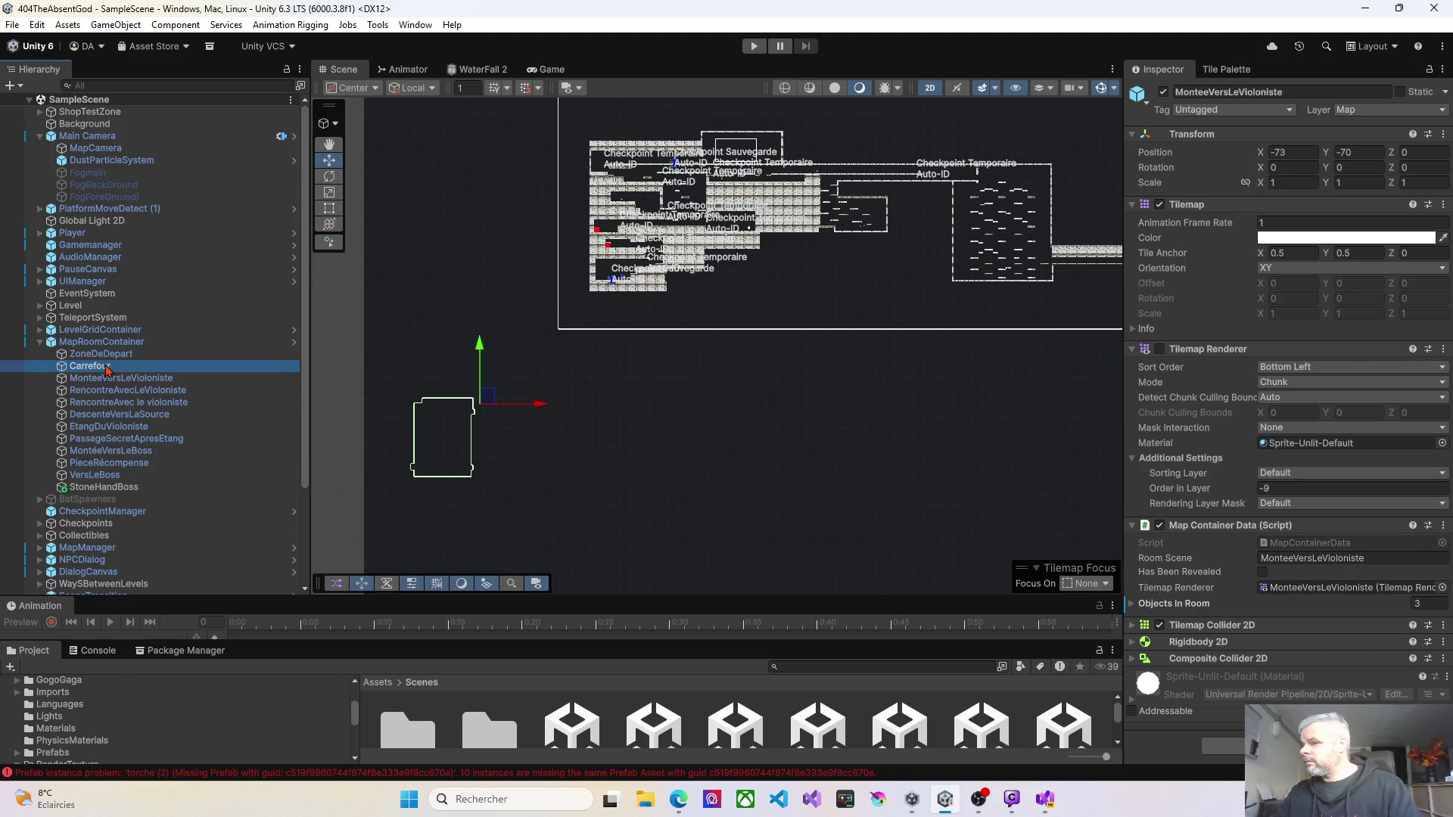
left_click(108, 358)
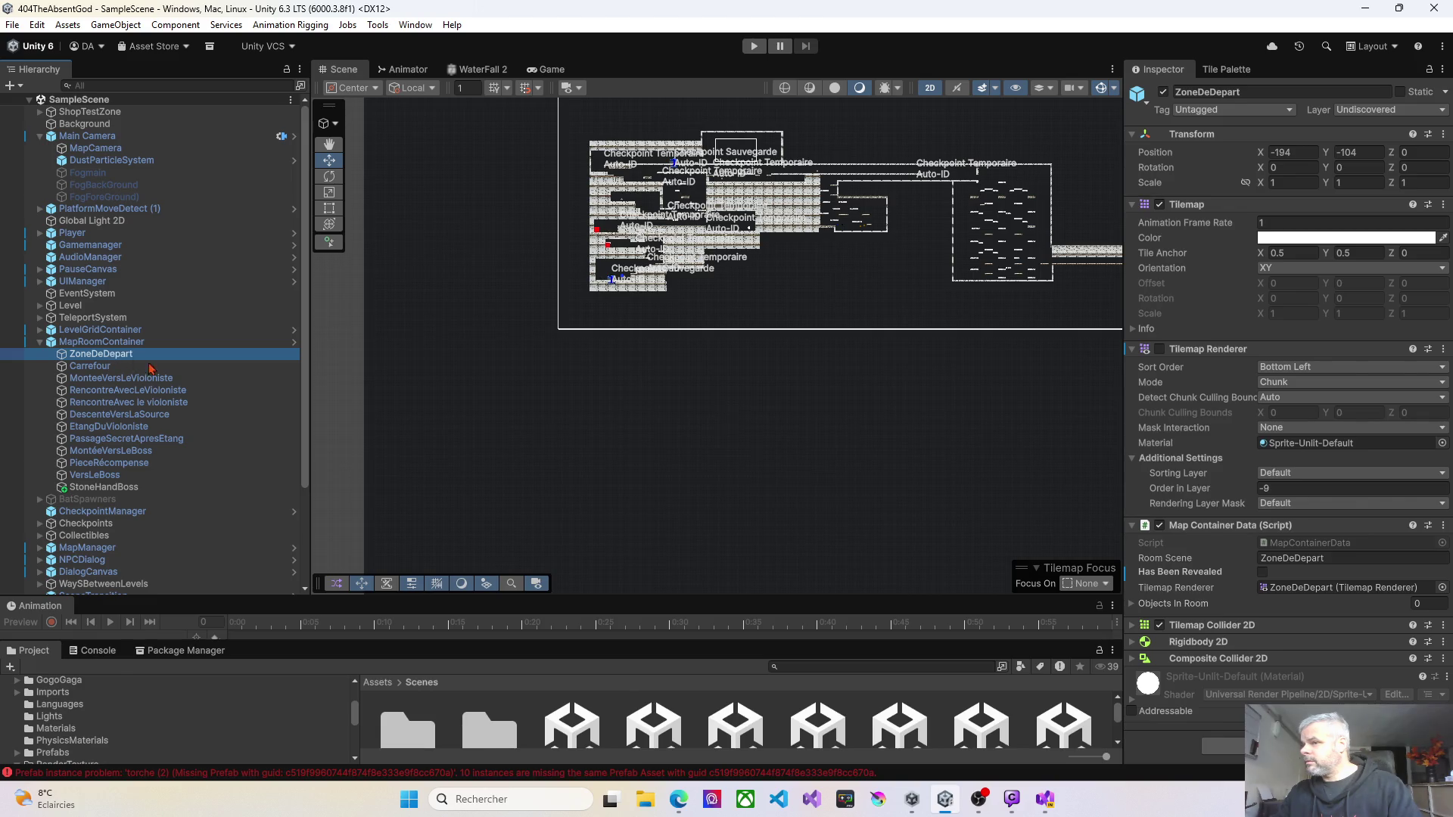
left_click(112, 367)
left_click(122, 380)
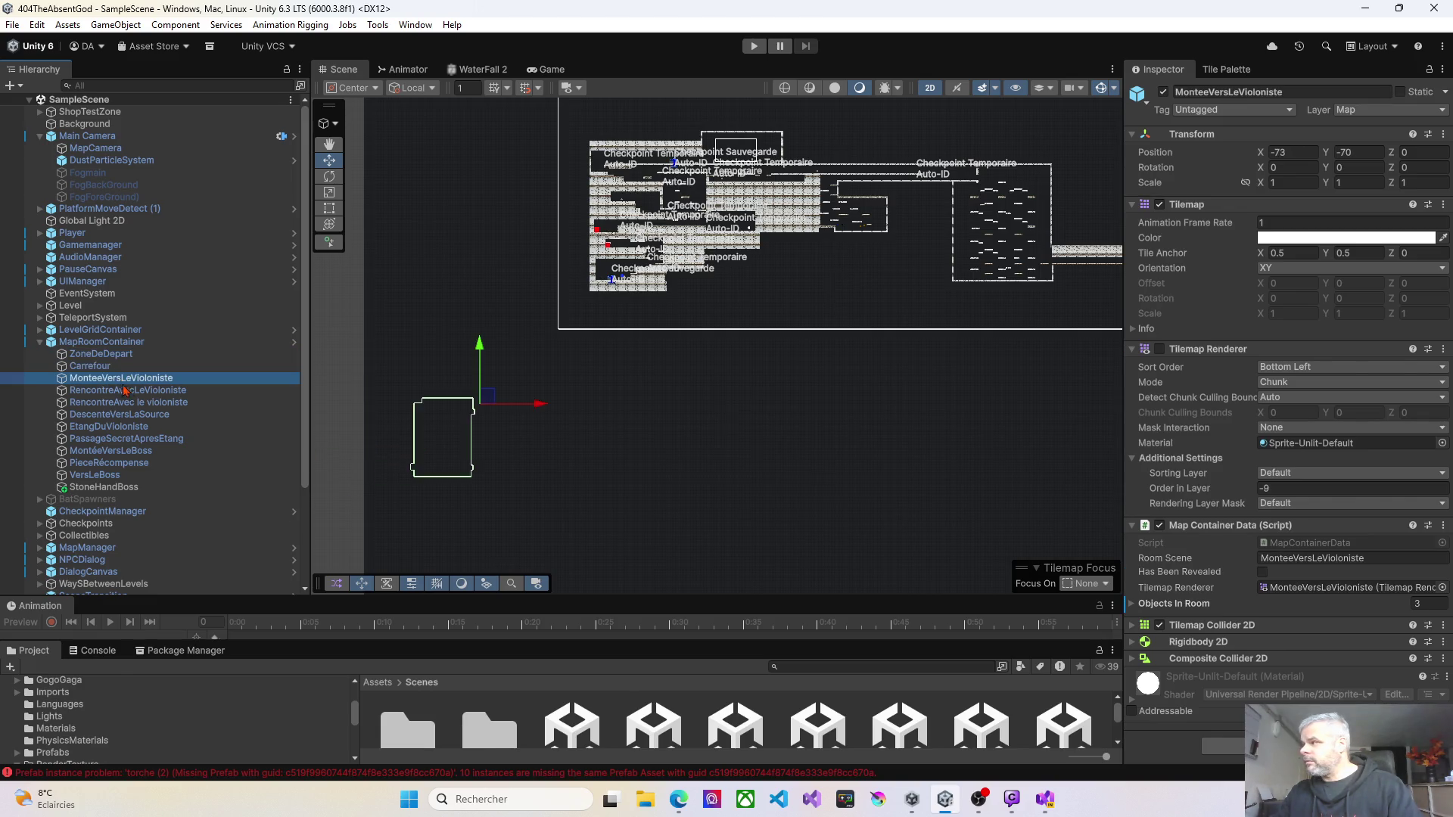
left_click(129, 391)
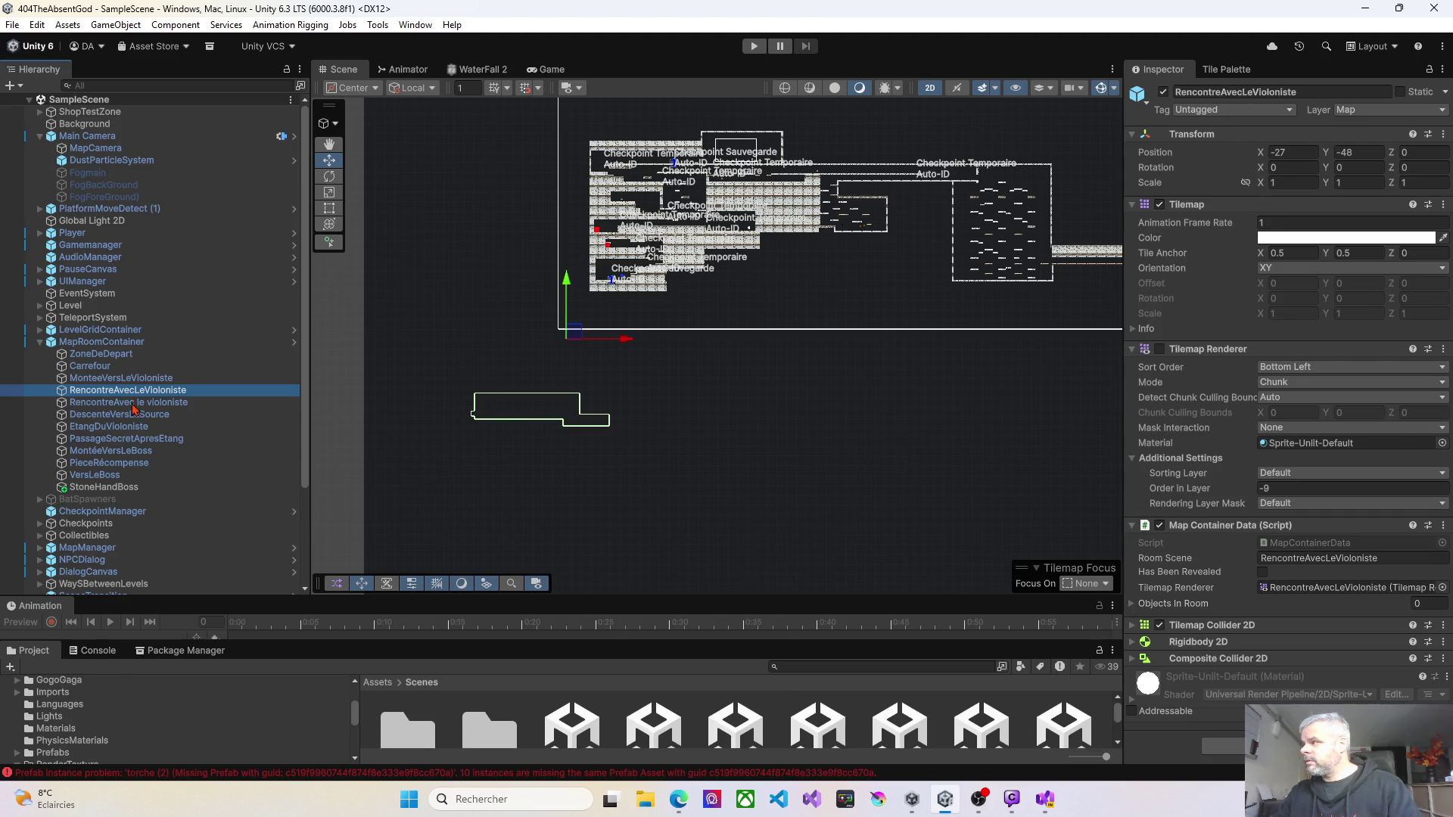
left_click(132, 403)
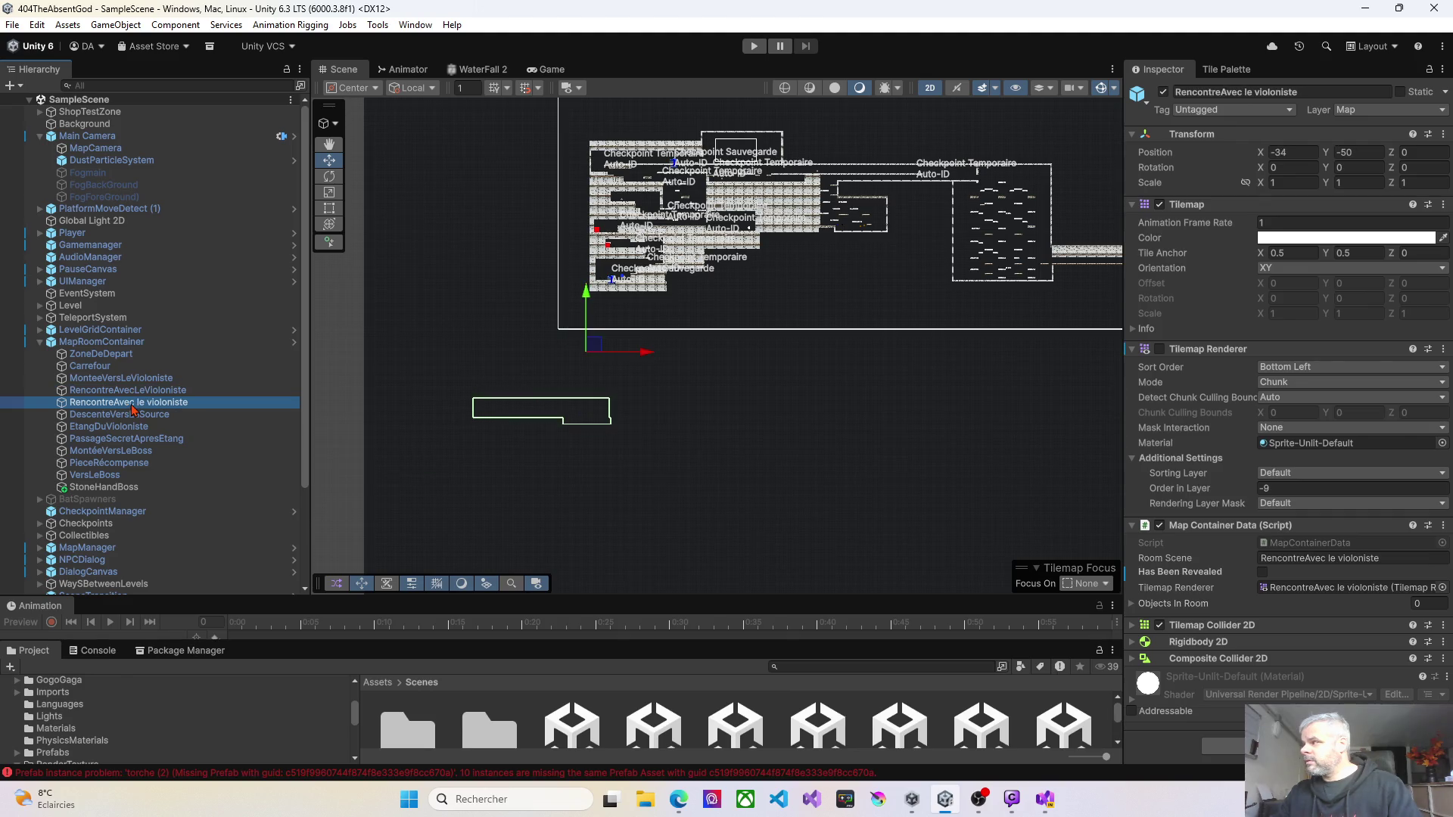
Step: Check Room Scene on every room in order, from ZoneDeDepart down to StoneHandBoss
left_click(100, 354)
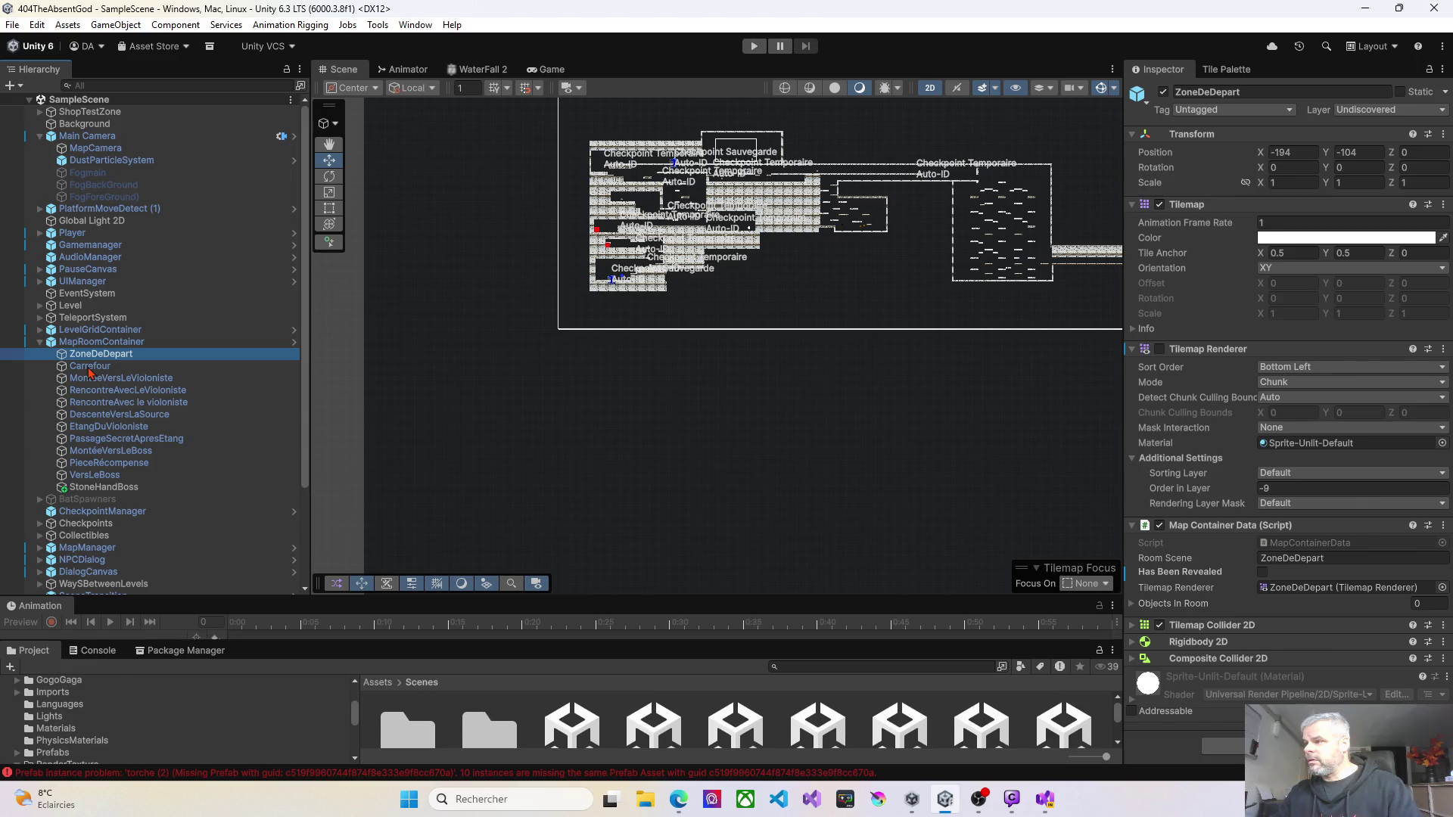
left_click(89, 369)
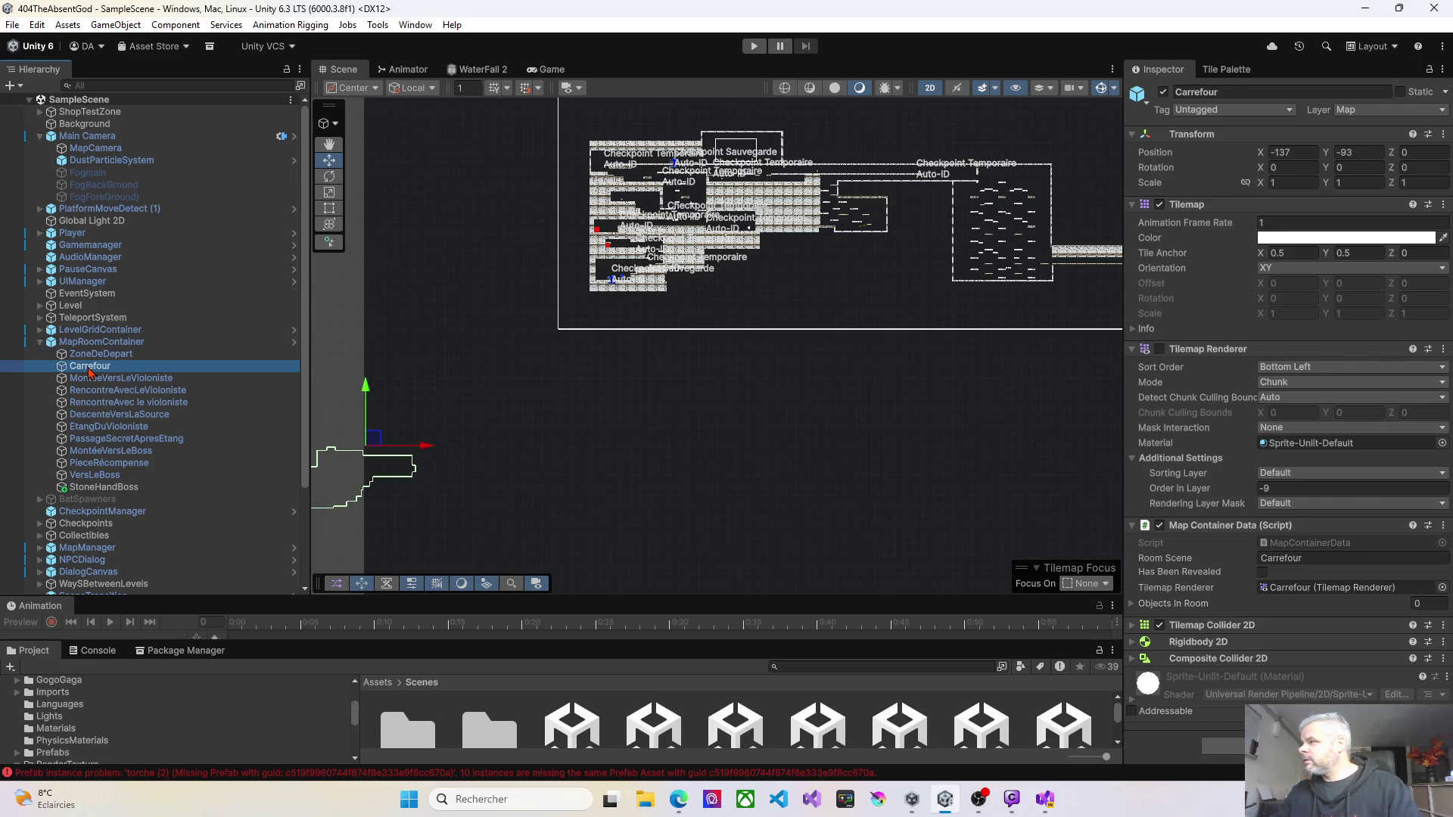
left_click(108, 380)
left_click(112, 403)
left_click(118, 414)
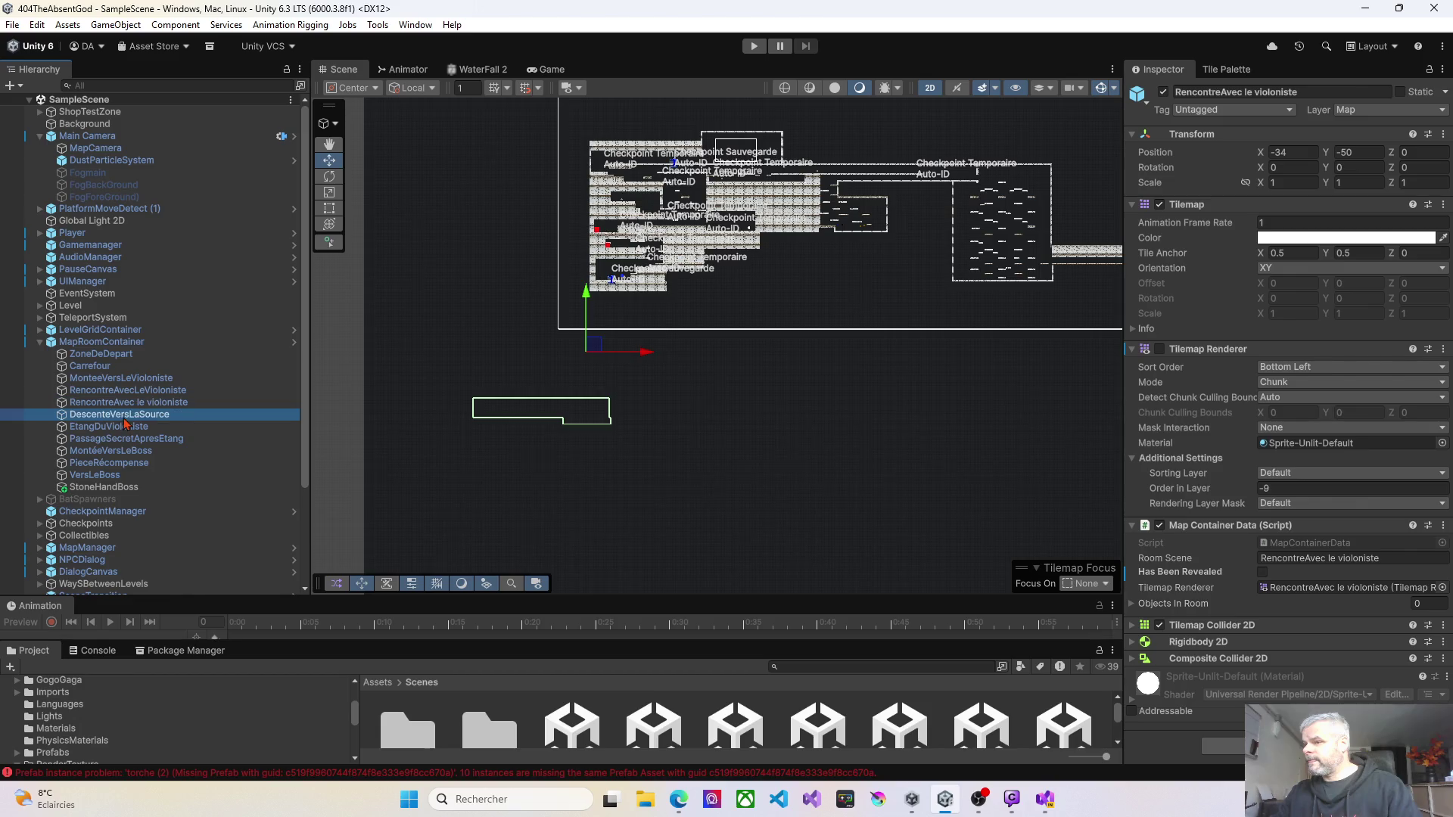
left_click(124, 426)
left_click(130, 438)
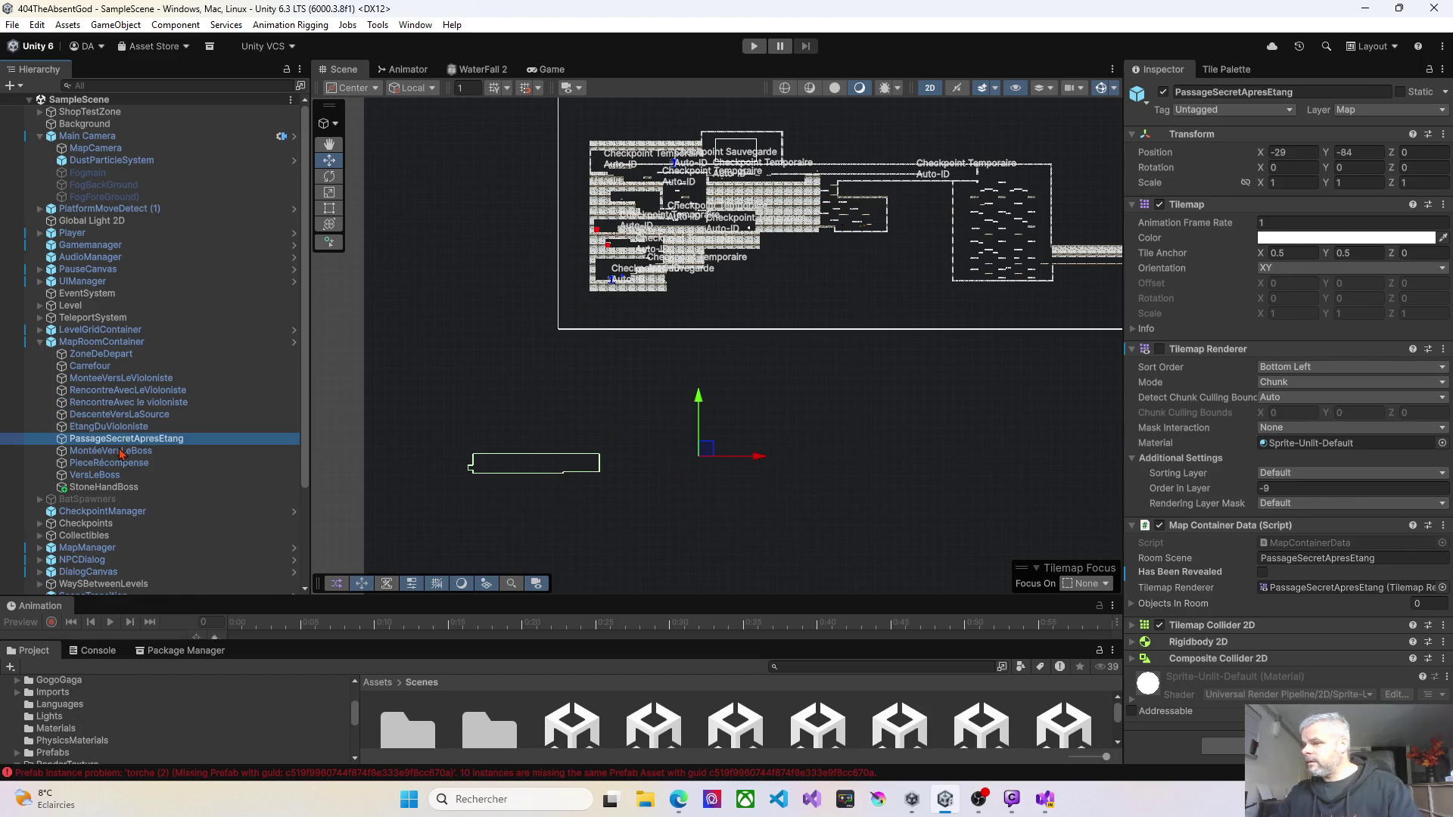
left_click(125, 453)
left_click(125, 465)
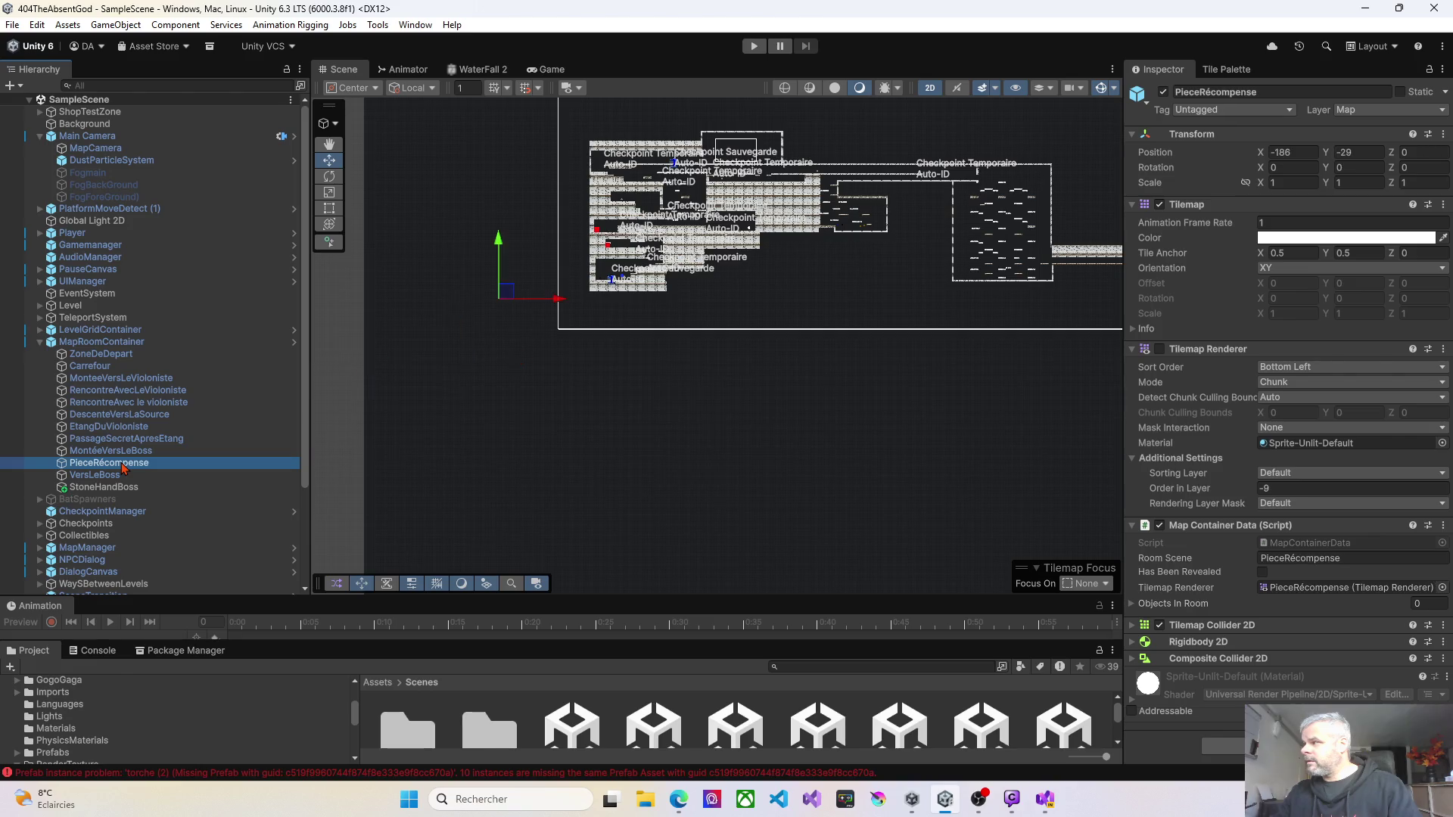
left_click(111, 477)
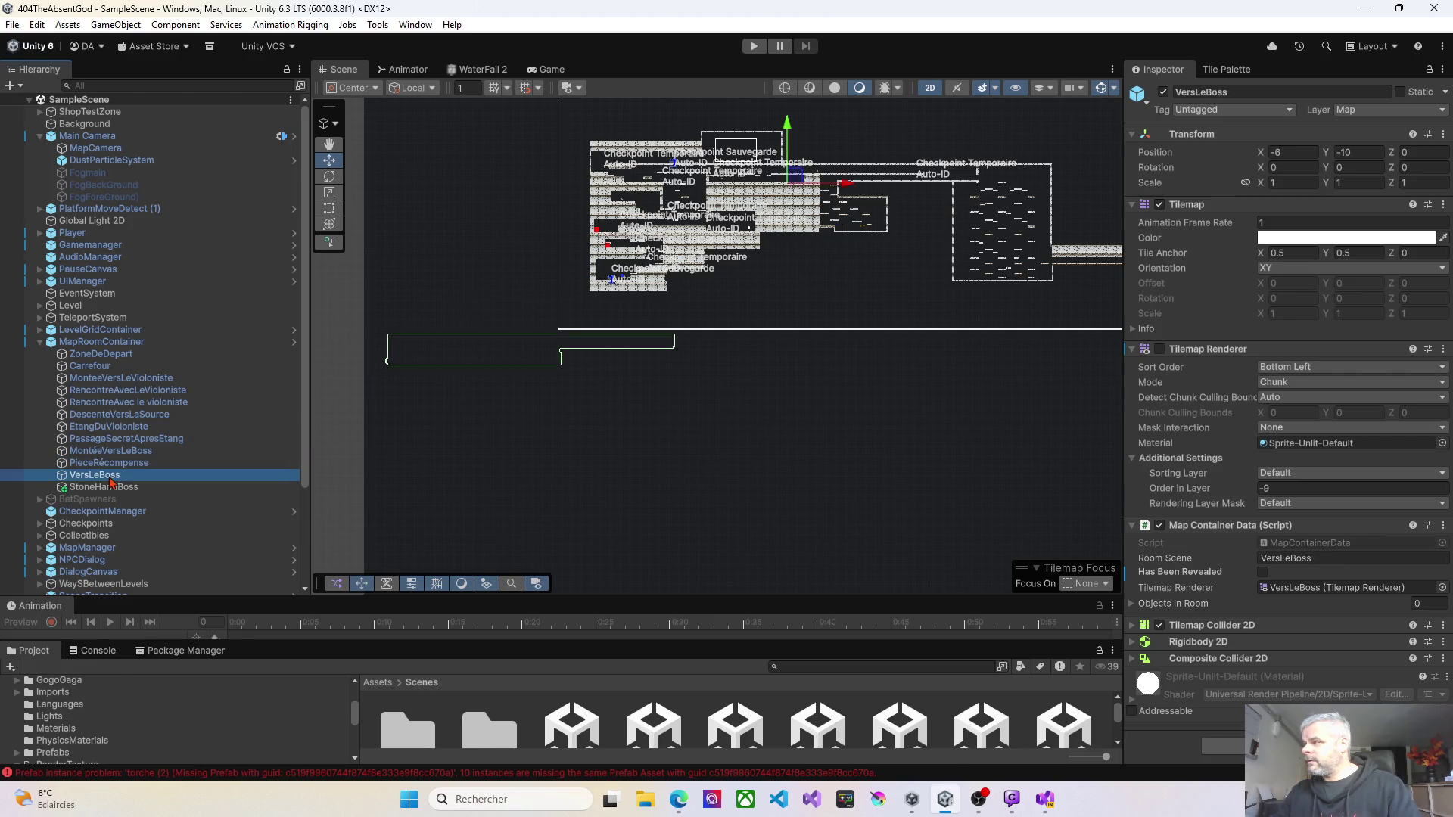
left_click(111, 490)
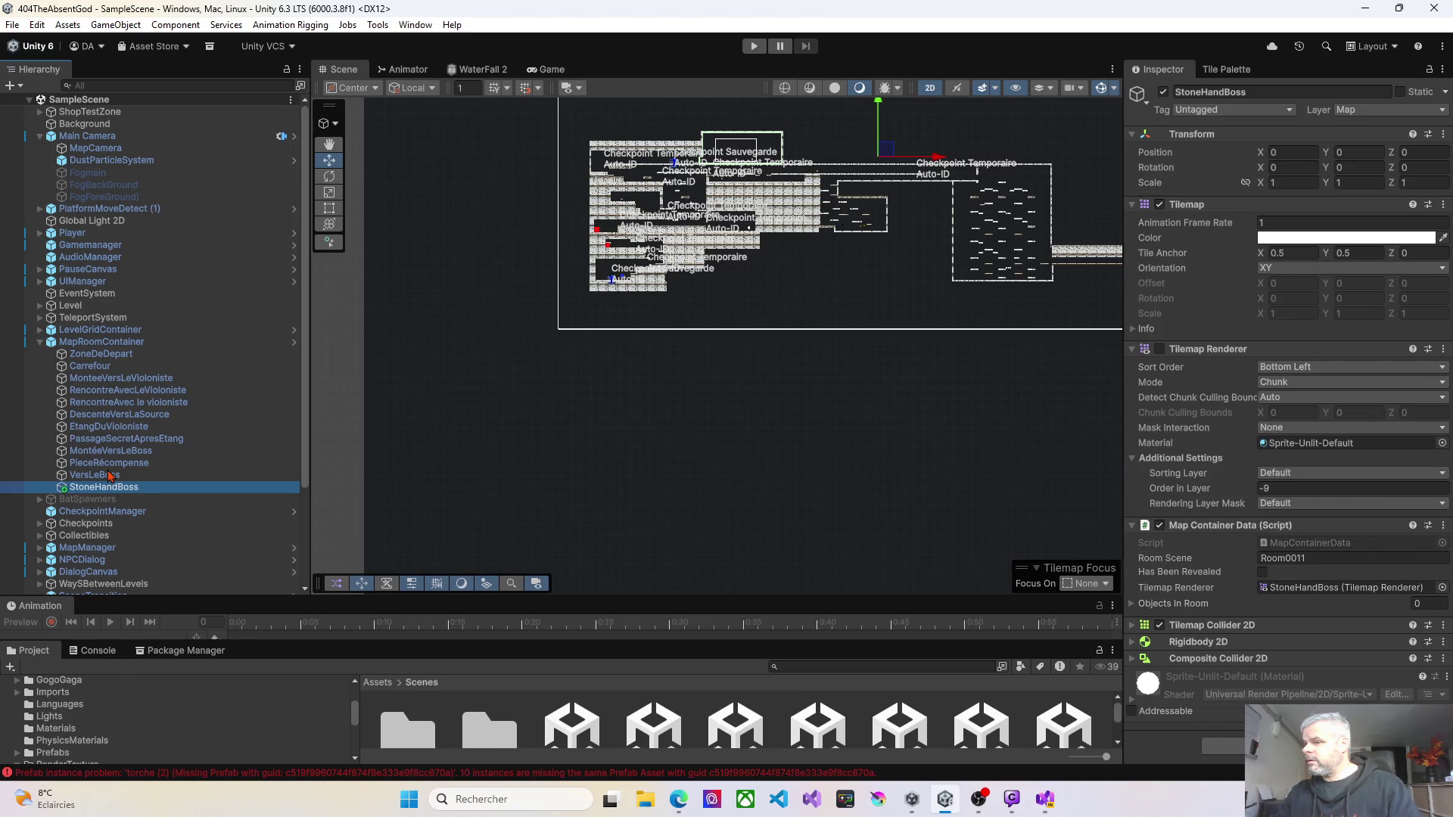
left_click(110, 475)
Step: Select MontéeVersLeBoss and expand its Tilemap Collider 2D settings, set to Merge
left_click(118, 455)
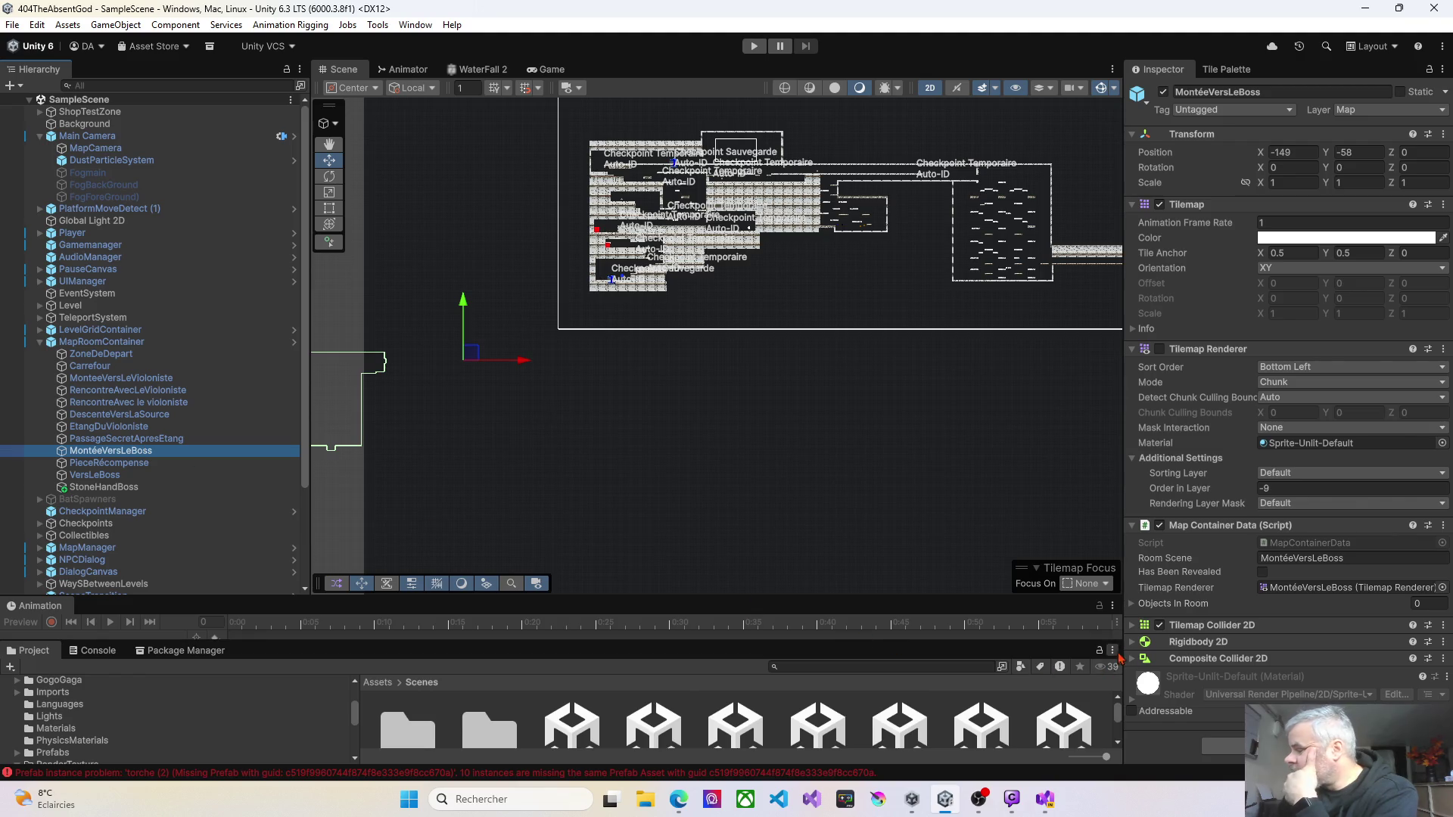
left_click(1133, 626)
scroll(1207, 399, "down", 5)
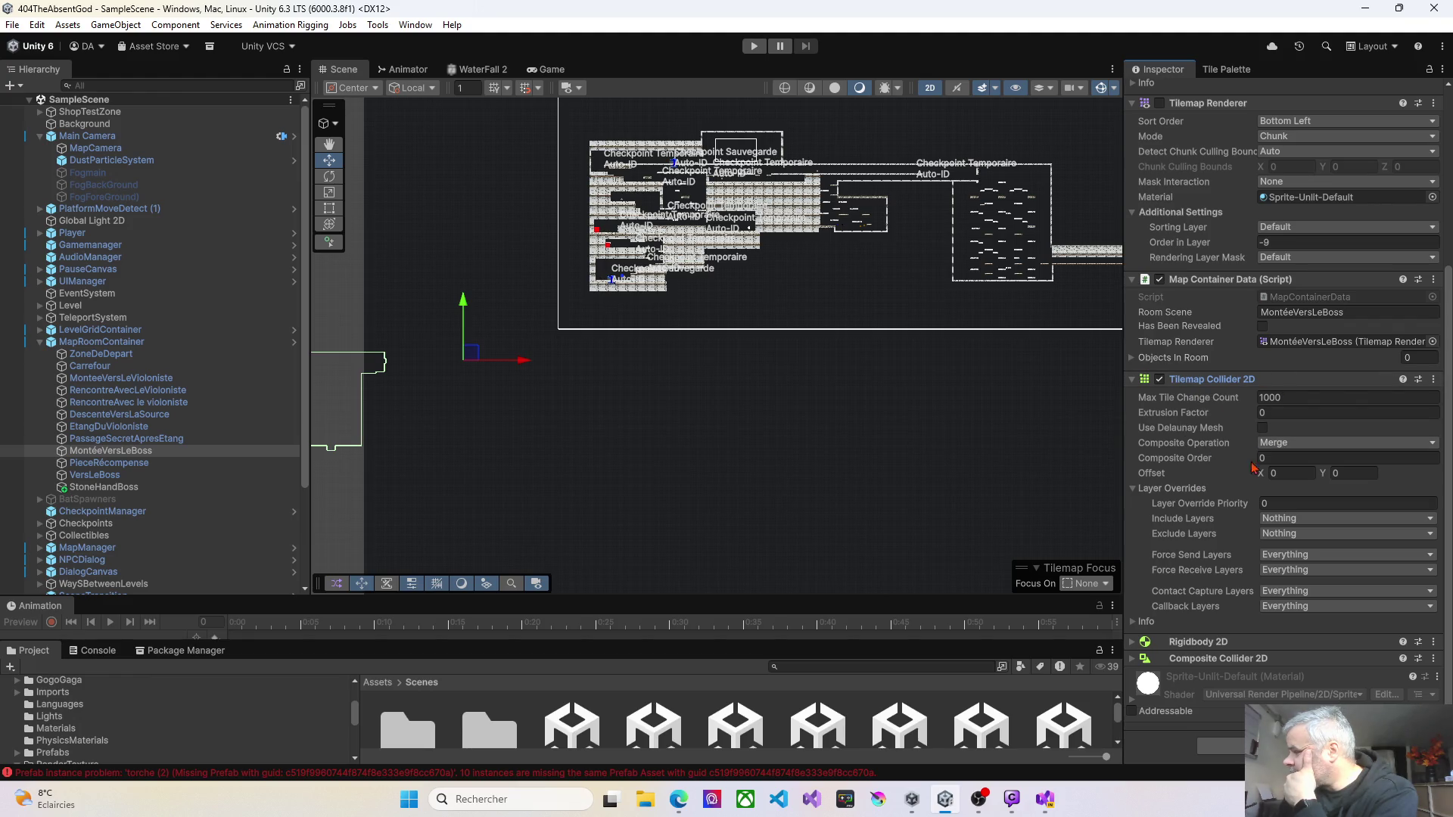
mouse_move(1176, 468)
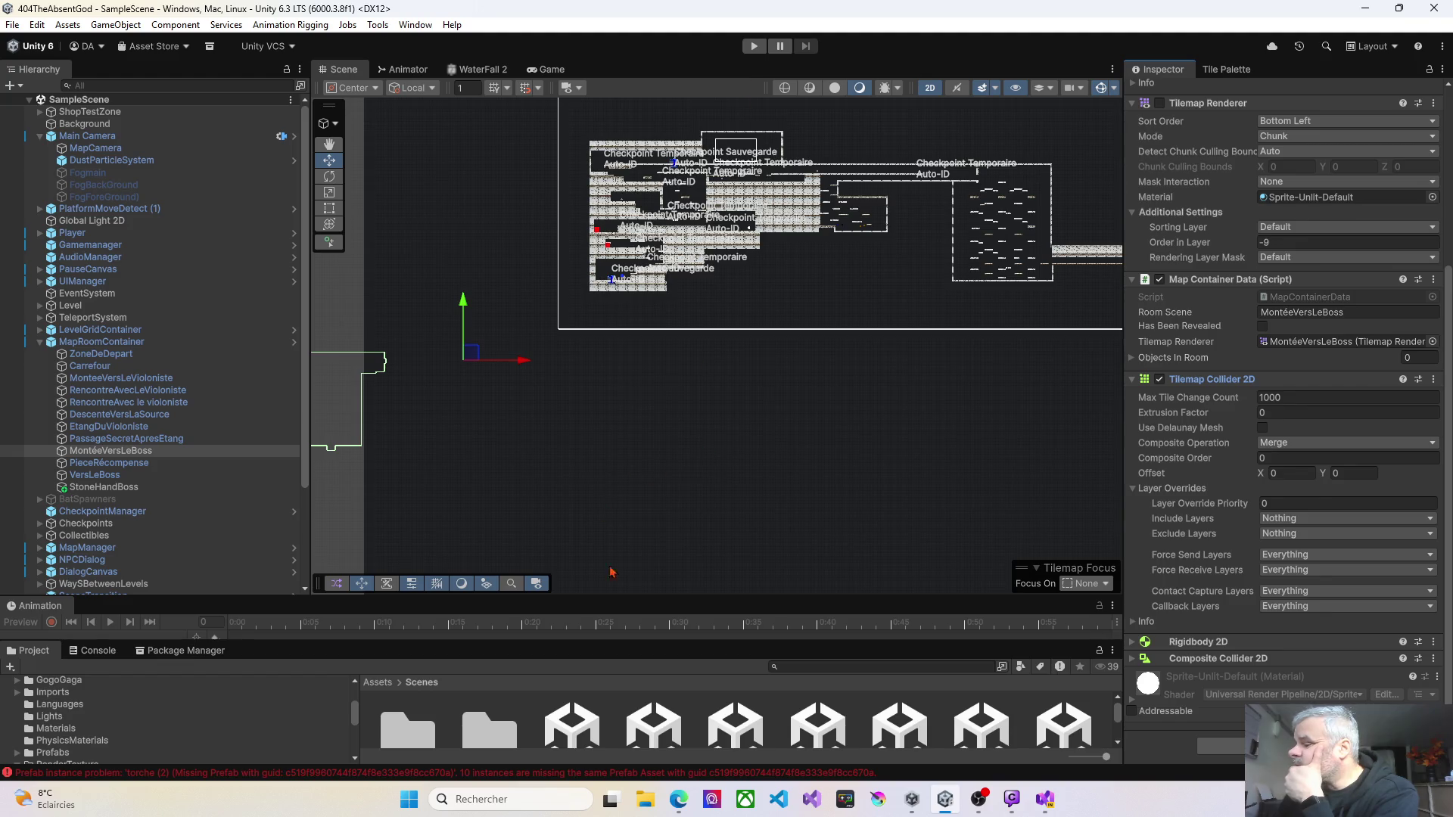
Step: Enlarge the Project panel and open the IntroEtTuto scene from Scenes > GameScenes > IntroEtTuto
left_click_drag(655, 653, 655, 462)
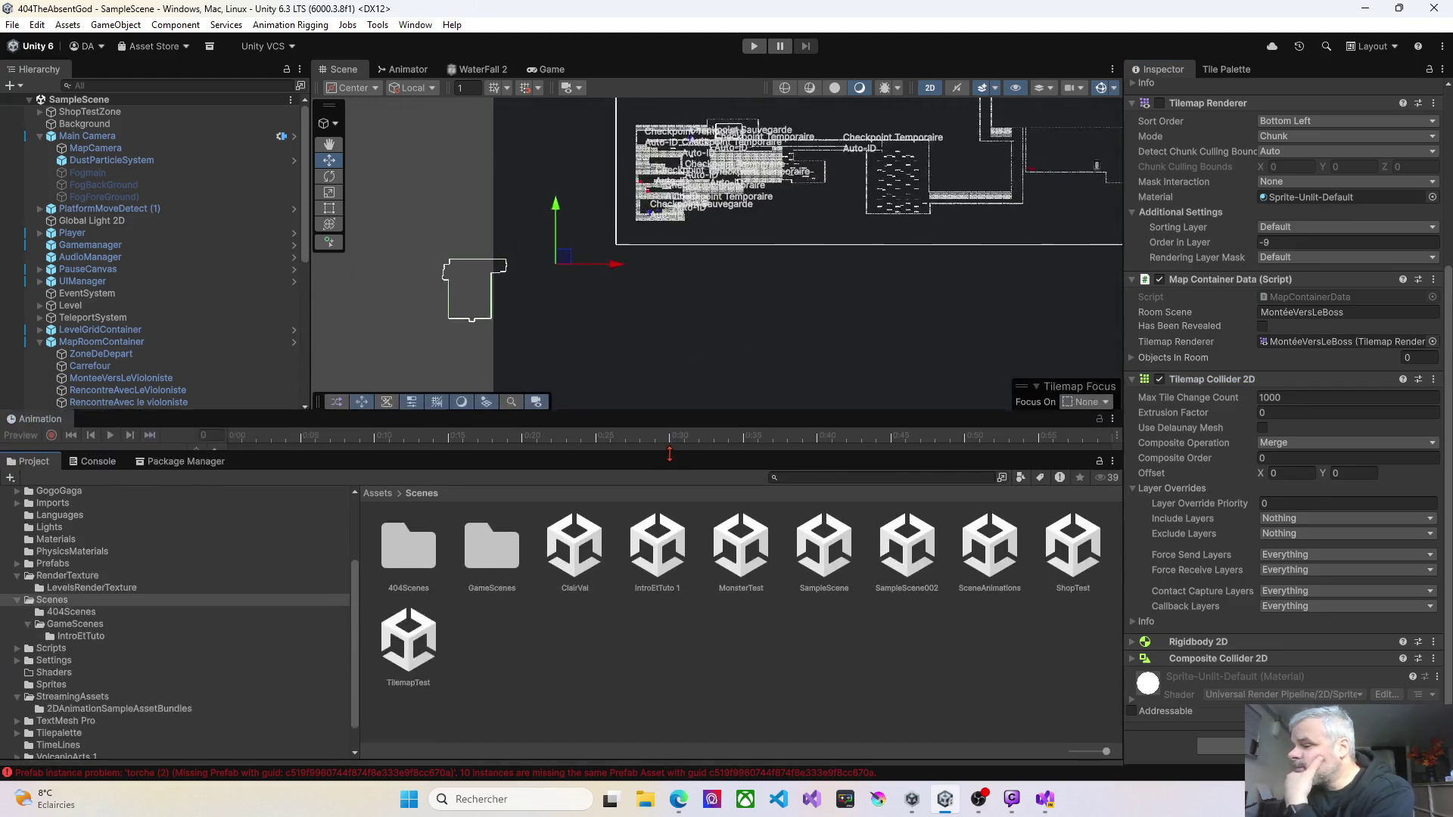
double_click(499, 550)
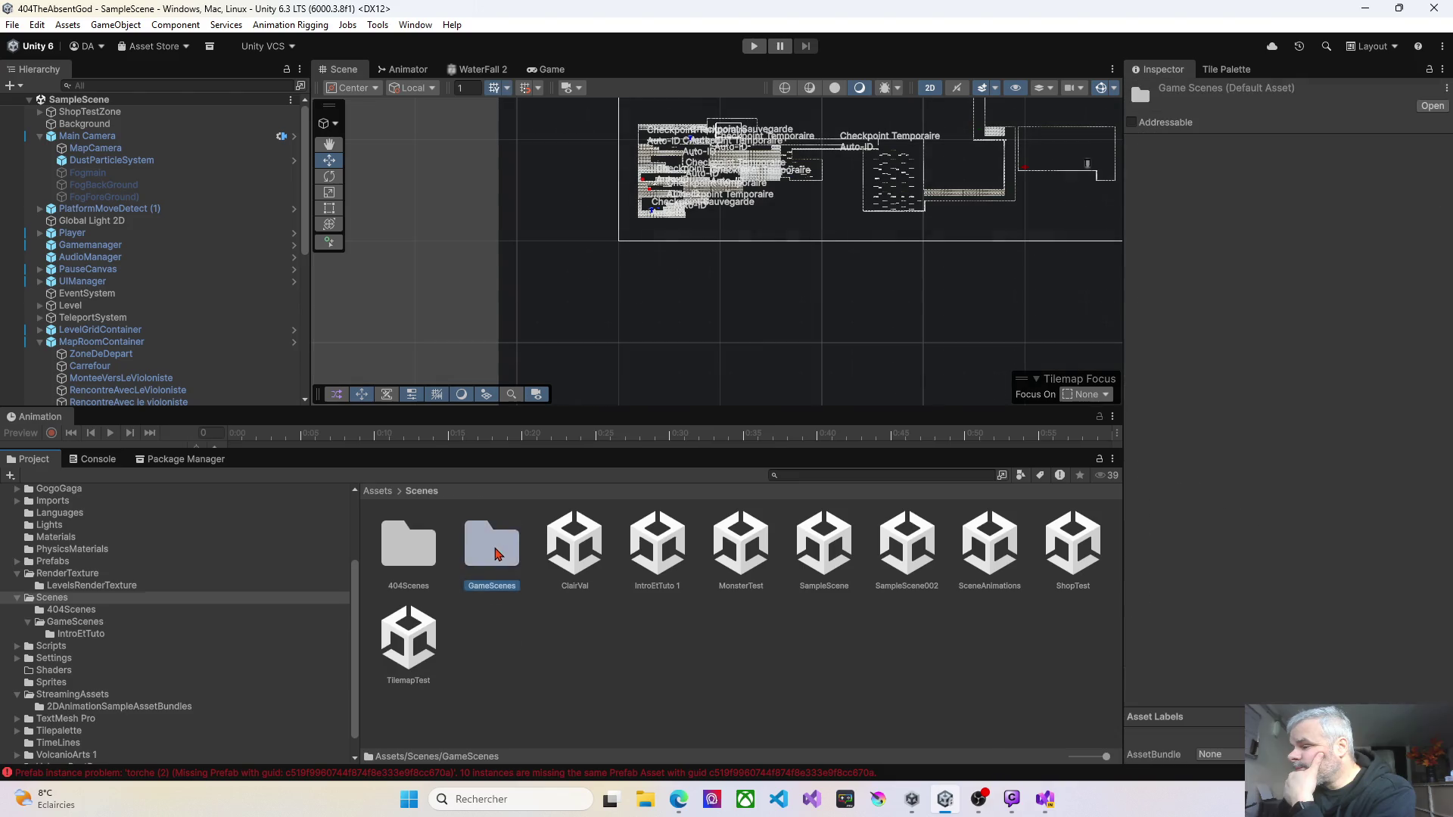
double_click(408, 564)
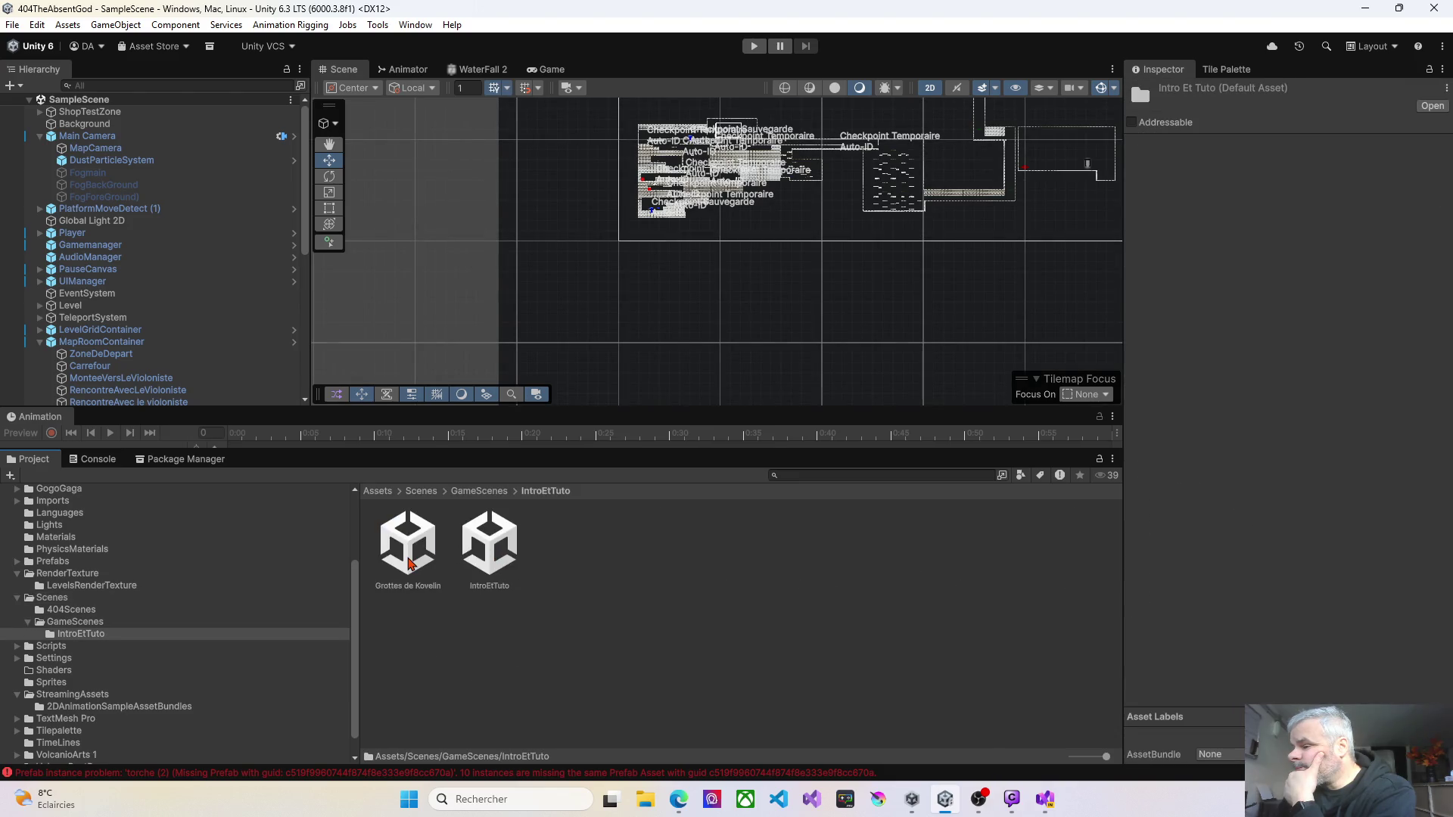
left_click(483, 564)
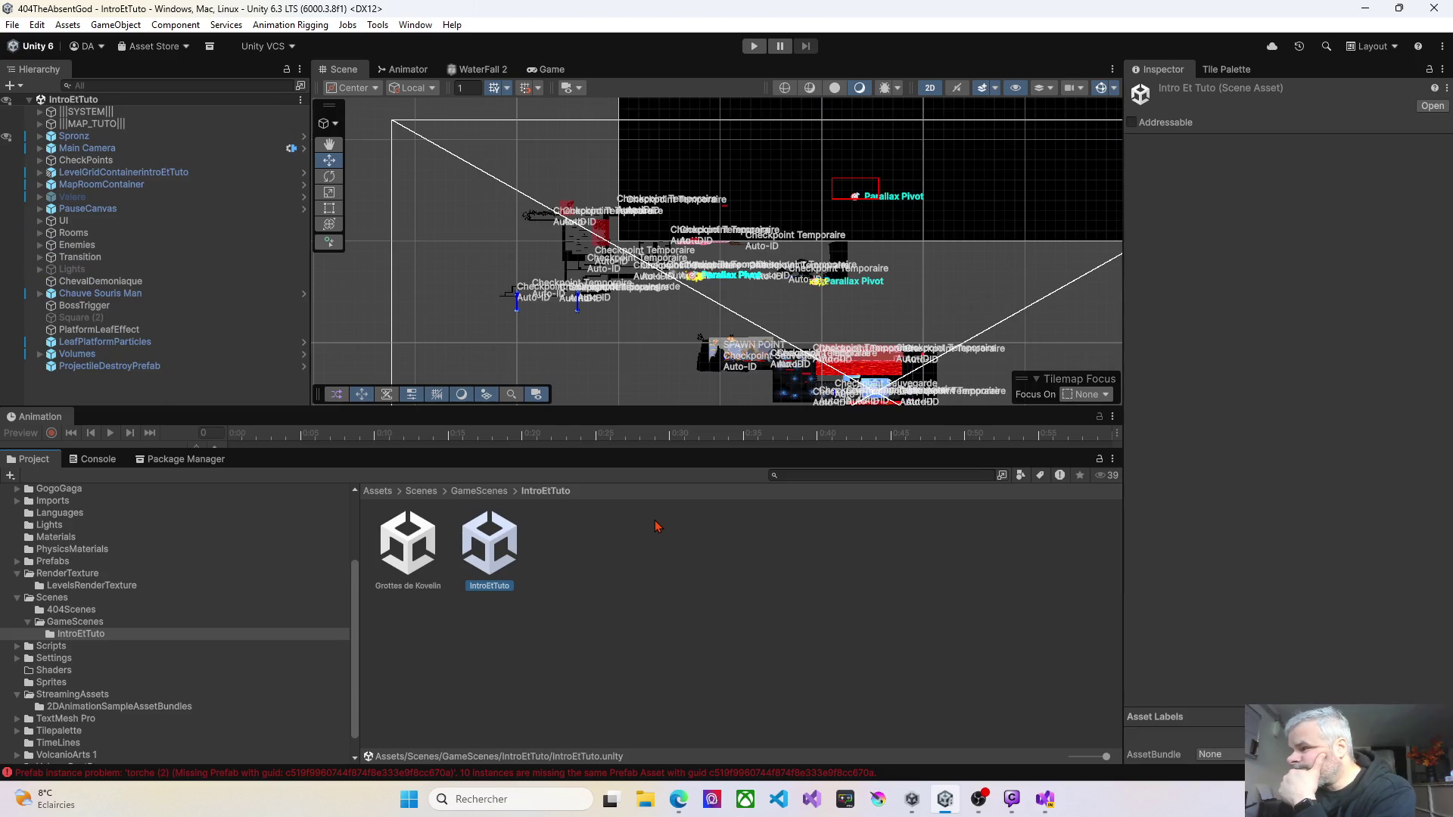
scroll(658, 265, "up", 8)
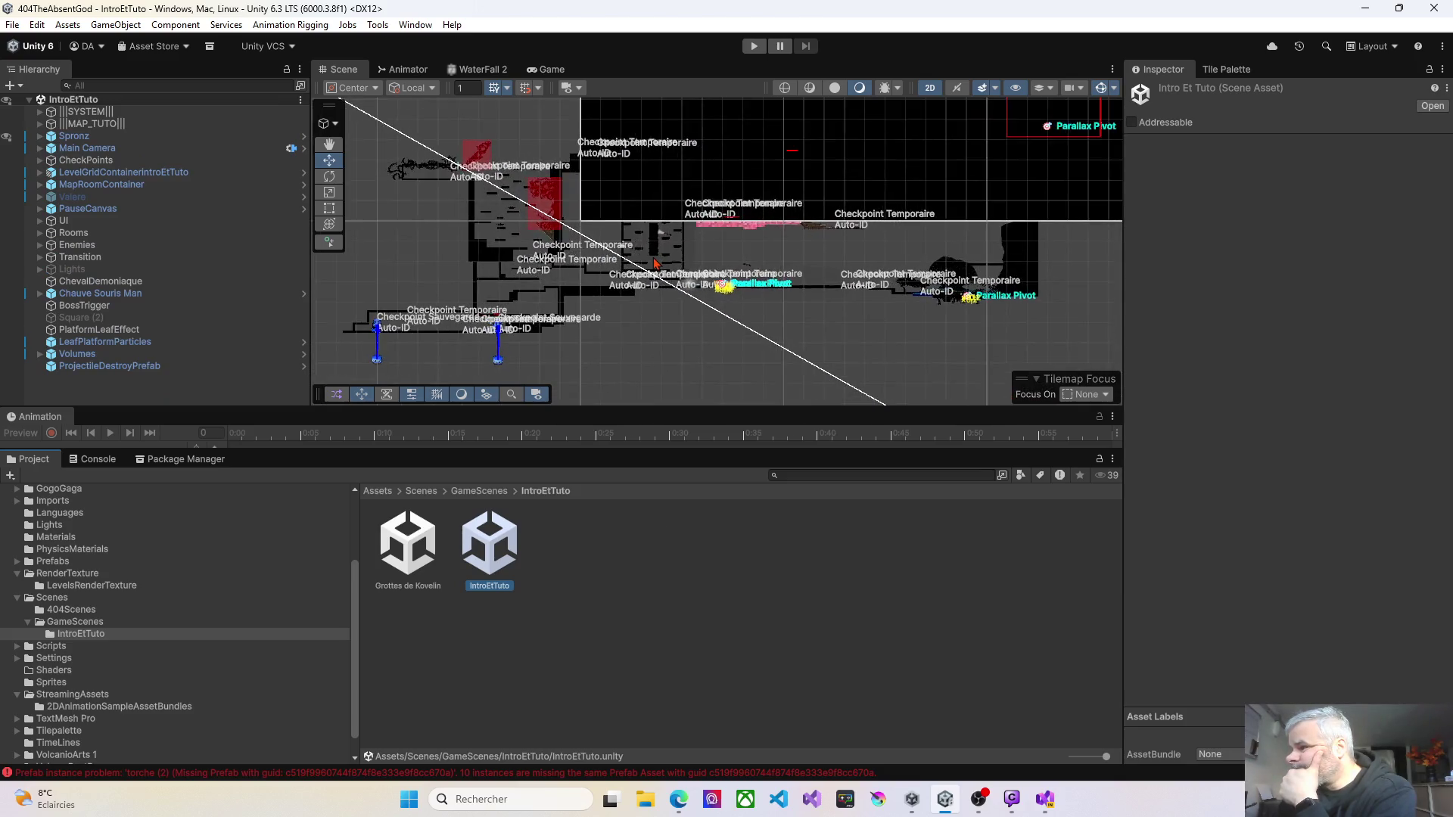
scroll(656, 264, "up", 2)
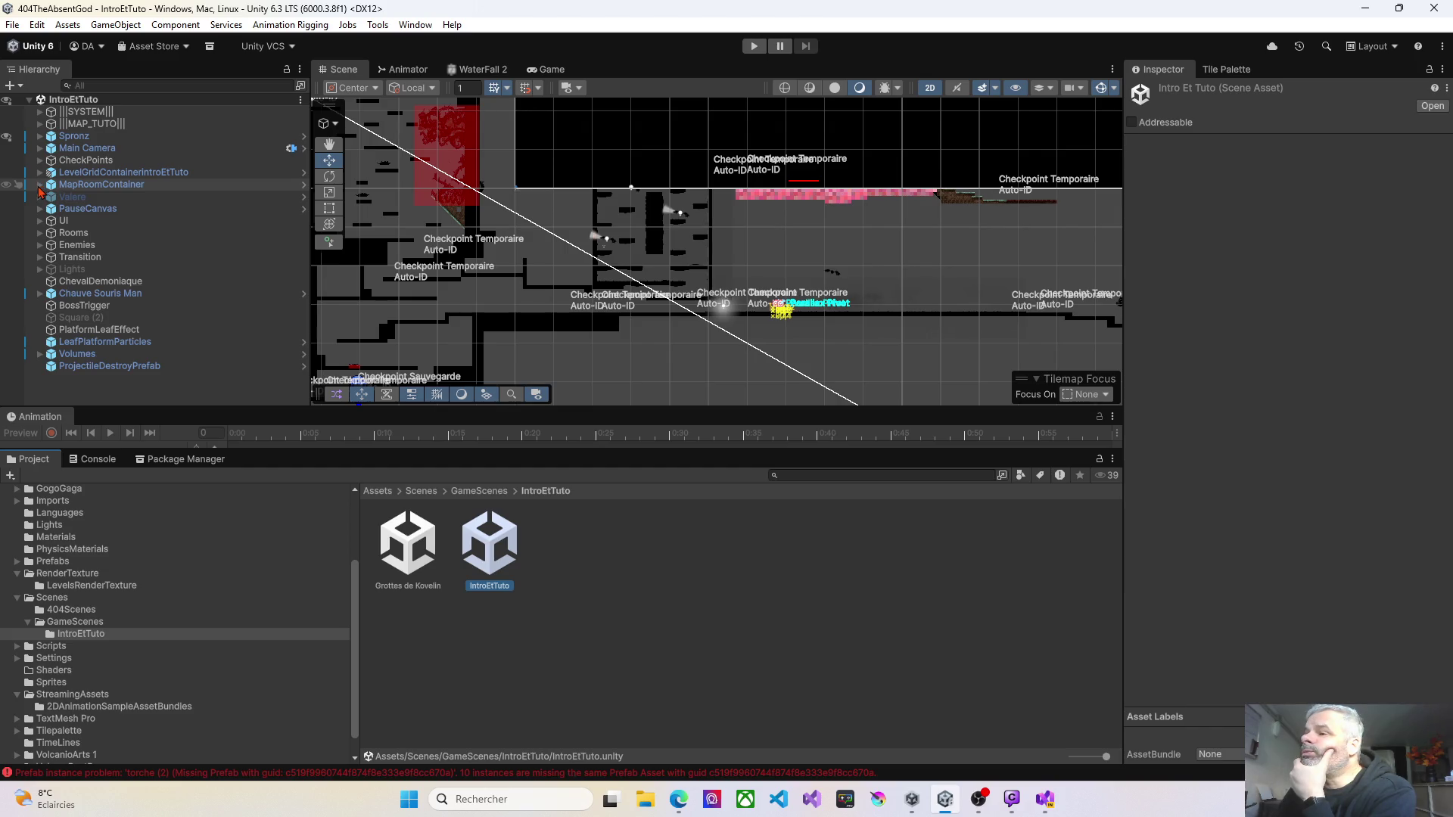
left_click(39, 185)
left_click(84, 211)
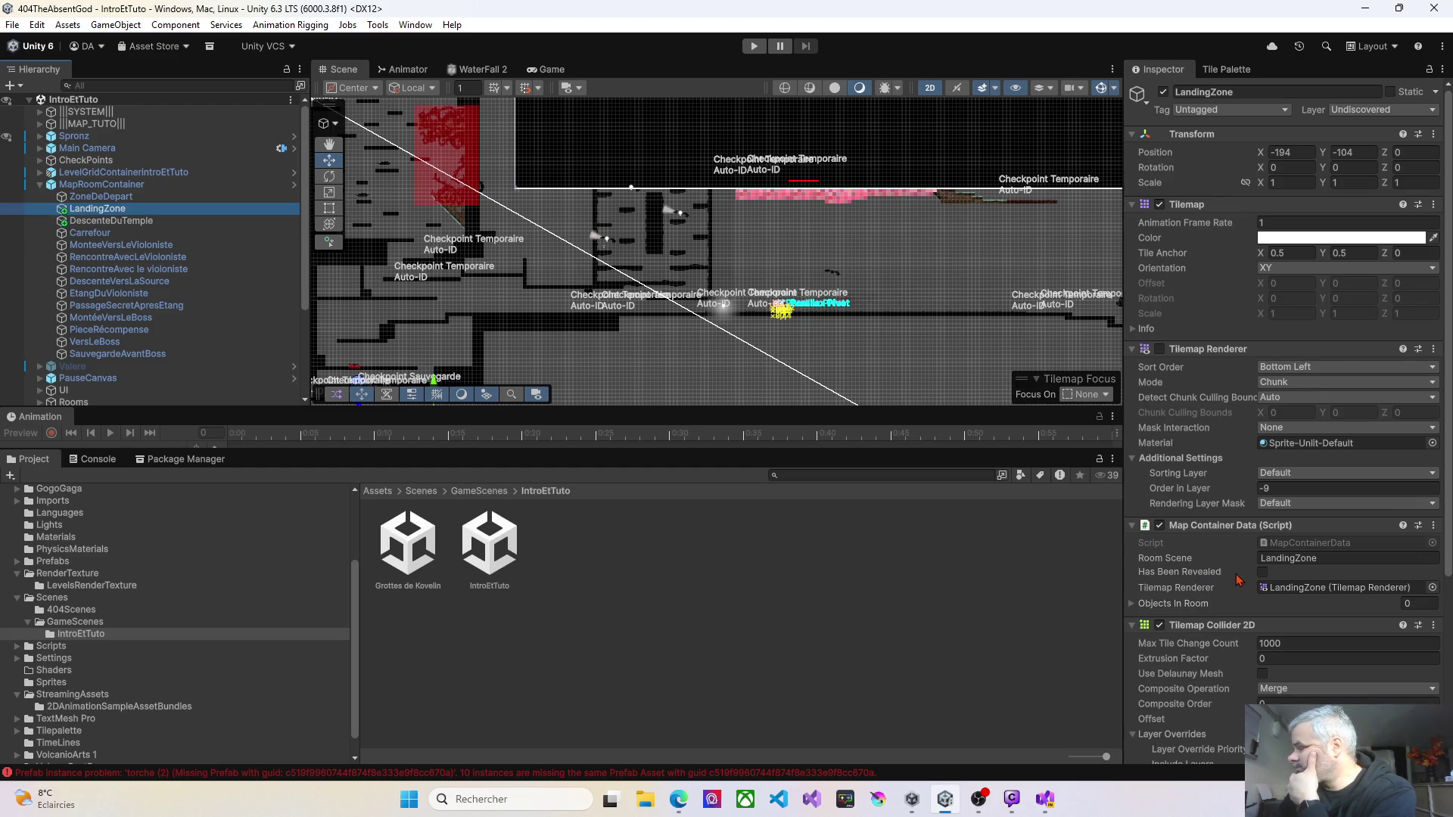
scroll(1239, 581, "down", 8)
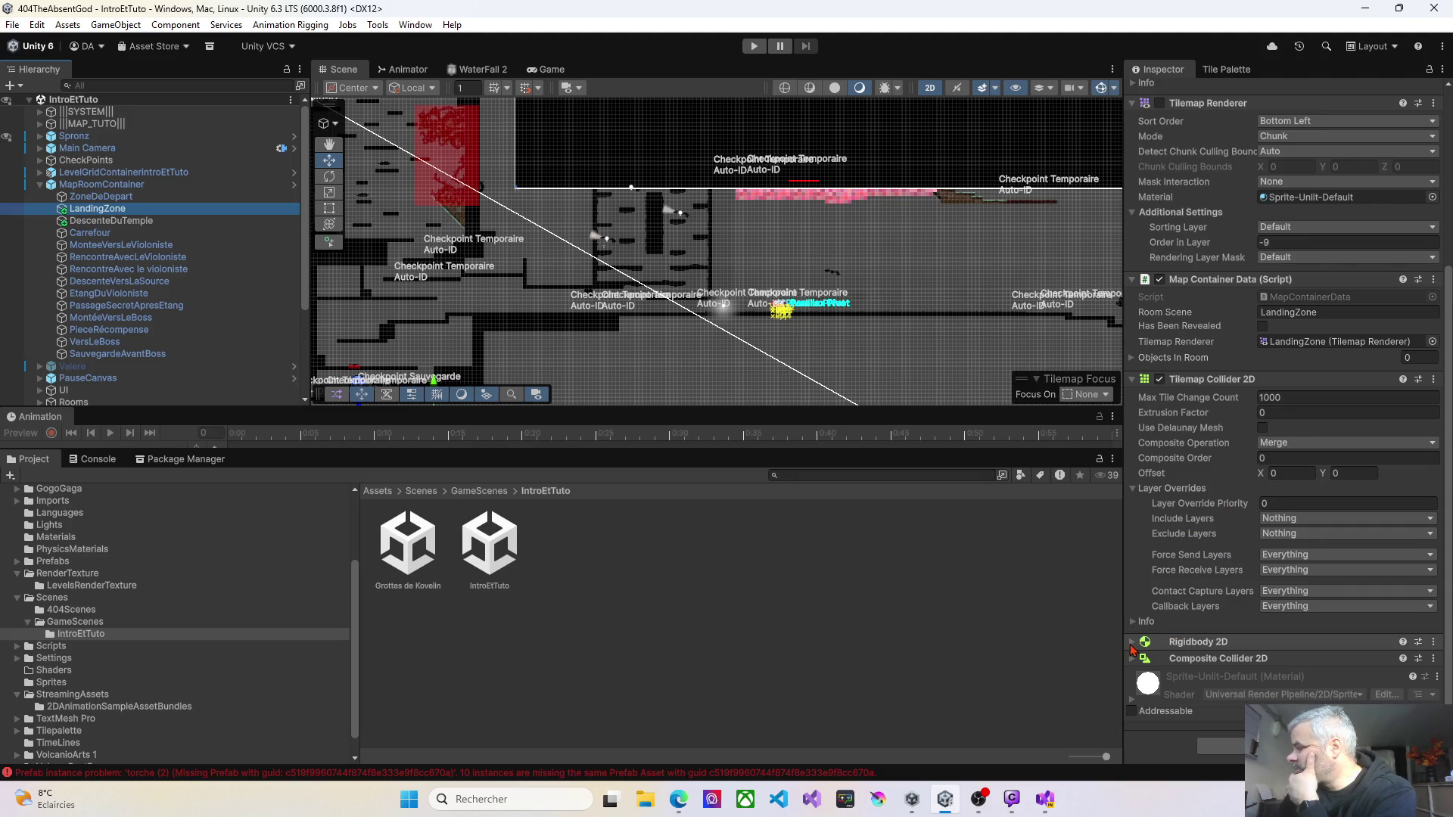
left_click(1131, 643)
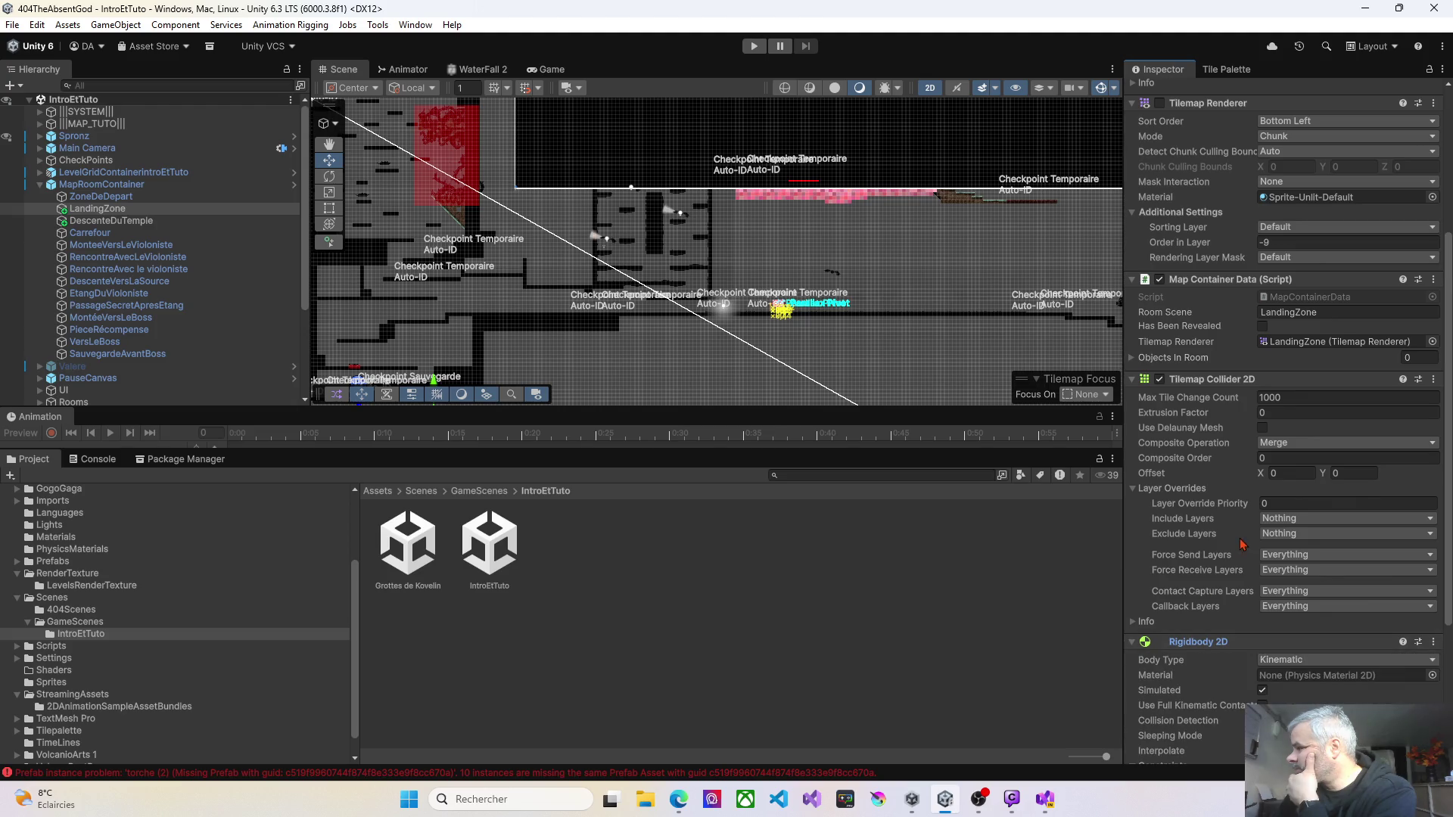
scroll(1242, 539, "up", 5)
scroll(1241, 539, "down", 10)
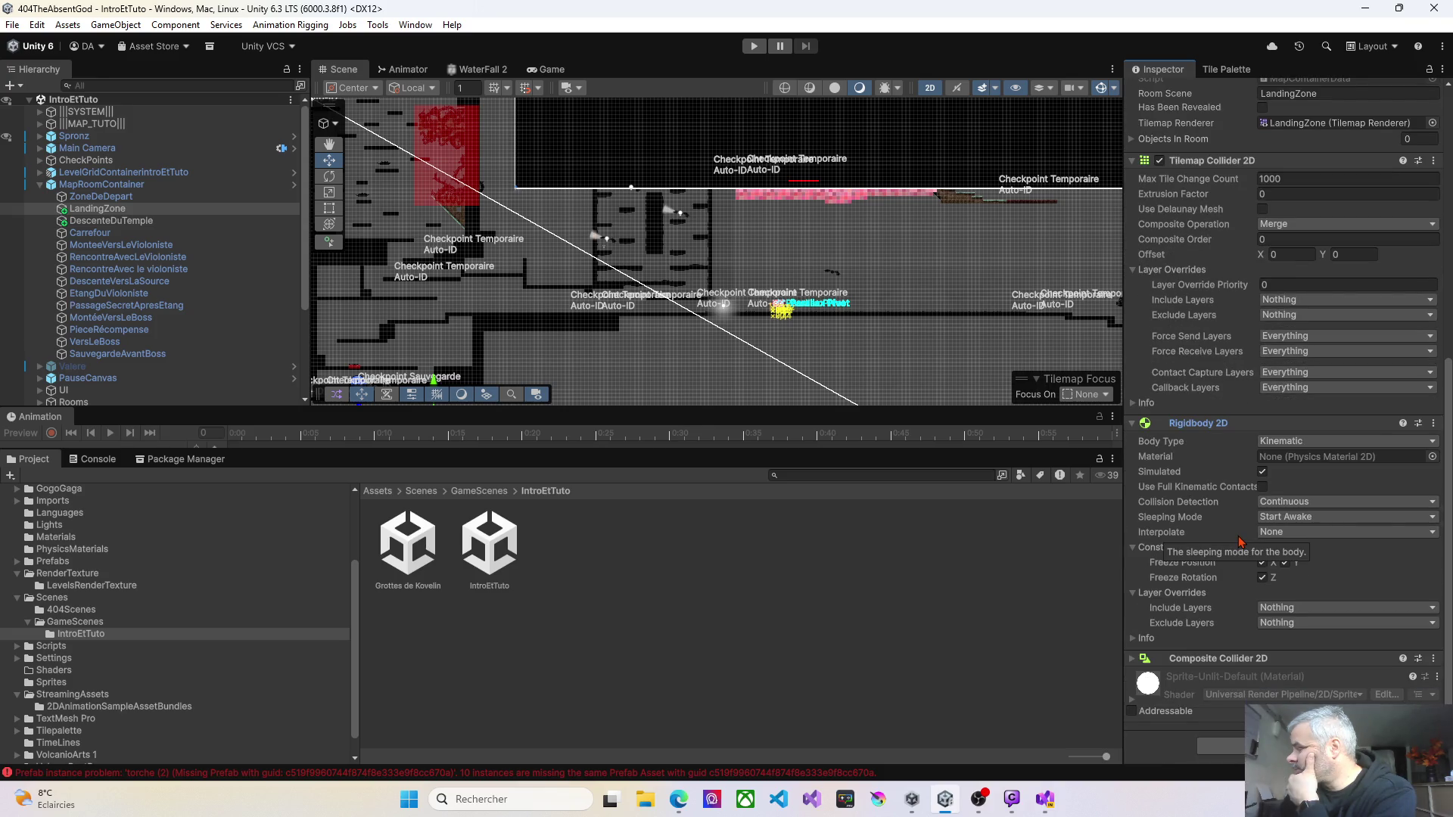
scroll(1242, 539, "up", 3)
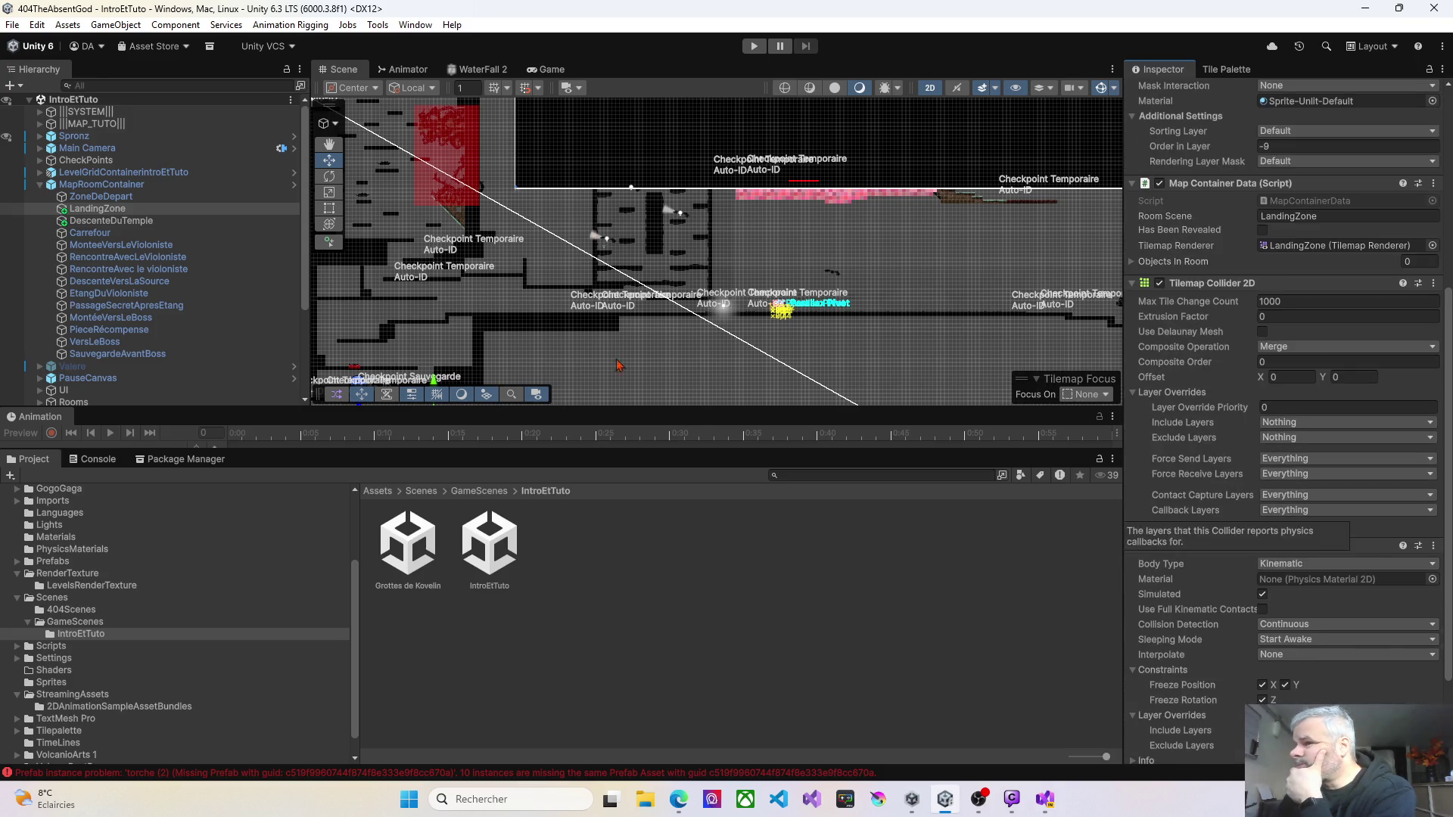
left_click(93, 223)
scroll(1302, 414, "up", 8)
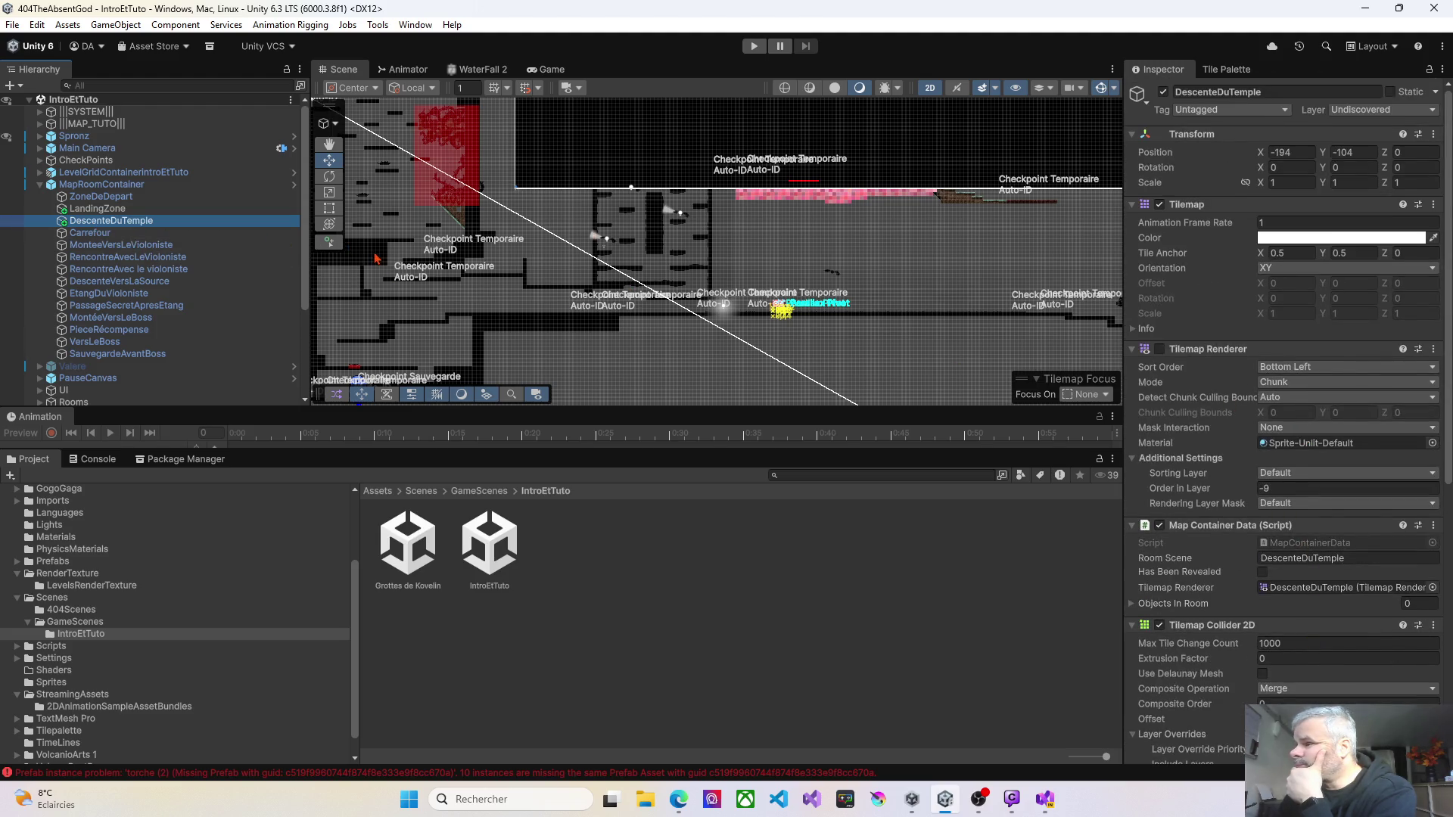
mouse_move(482, 327)
left_mouse_down()
mouse_move(766, 370)
mouse_move(726, 239)
left_mouse_up()
scroll(765, 370, "down", 5)
scroll(726, 239, "up", 5)
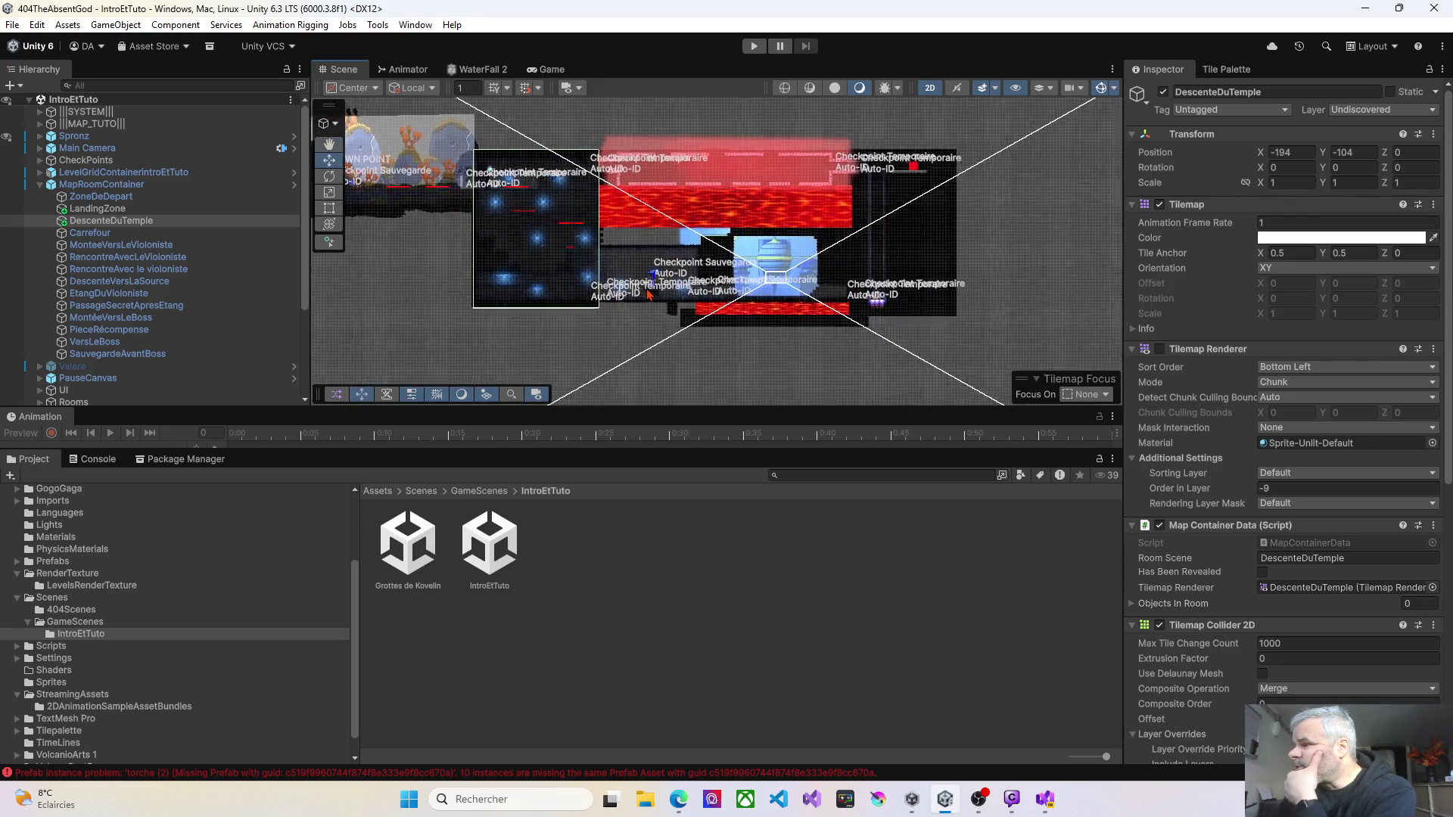
scroll(632, 286, "up", 3)
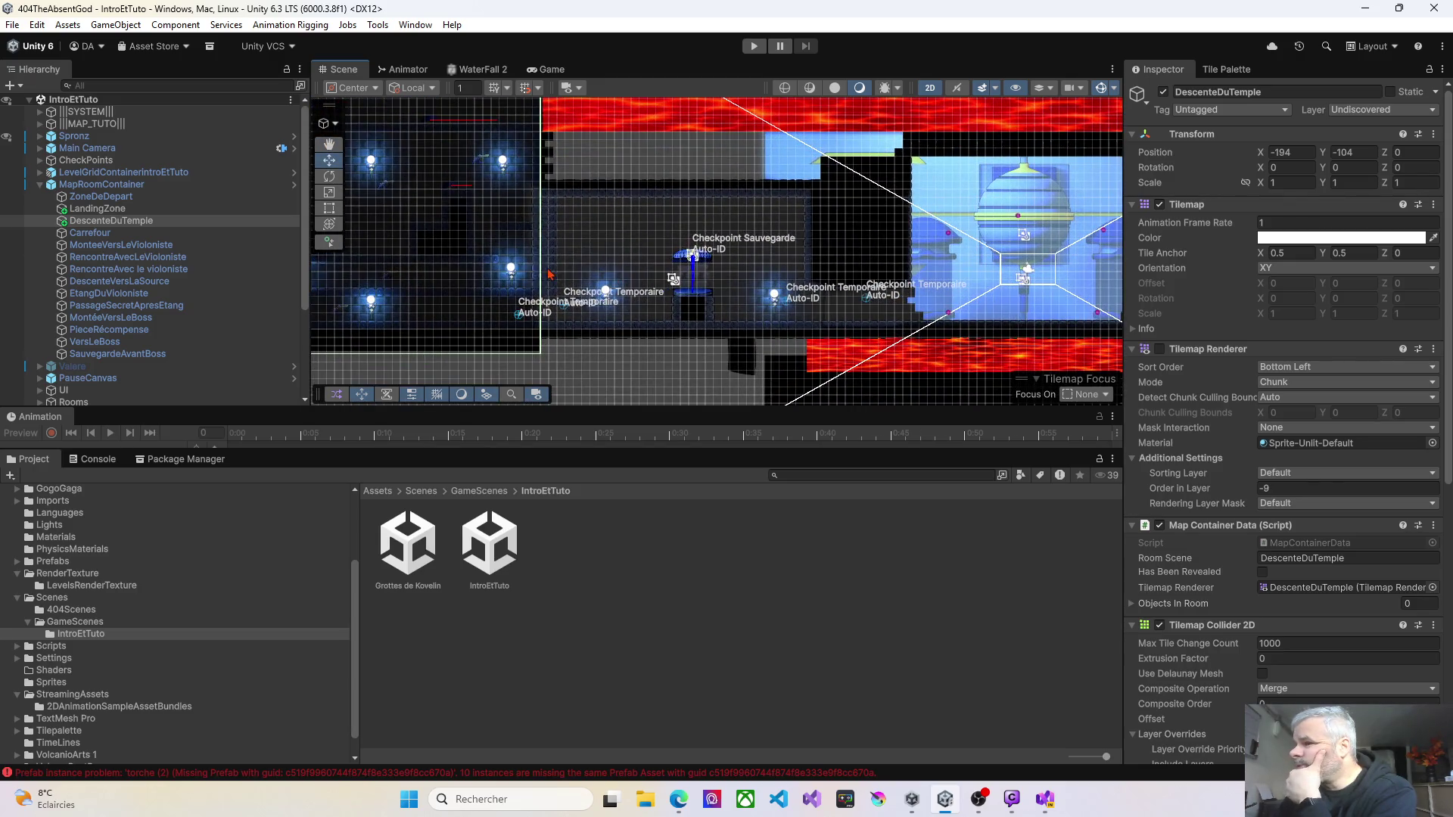
key("ctrl+d")
scroll(586, 263, "down", 2)
Step: Open the Tile Palette, target DescenteDuTemple (1) and pick an empty palette area as brush
key("b")
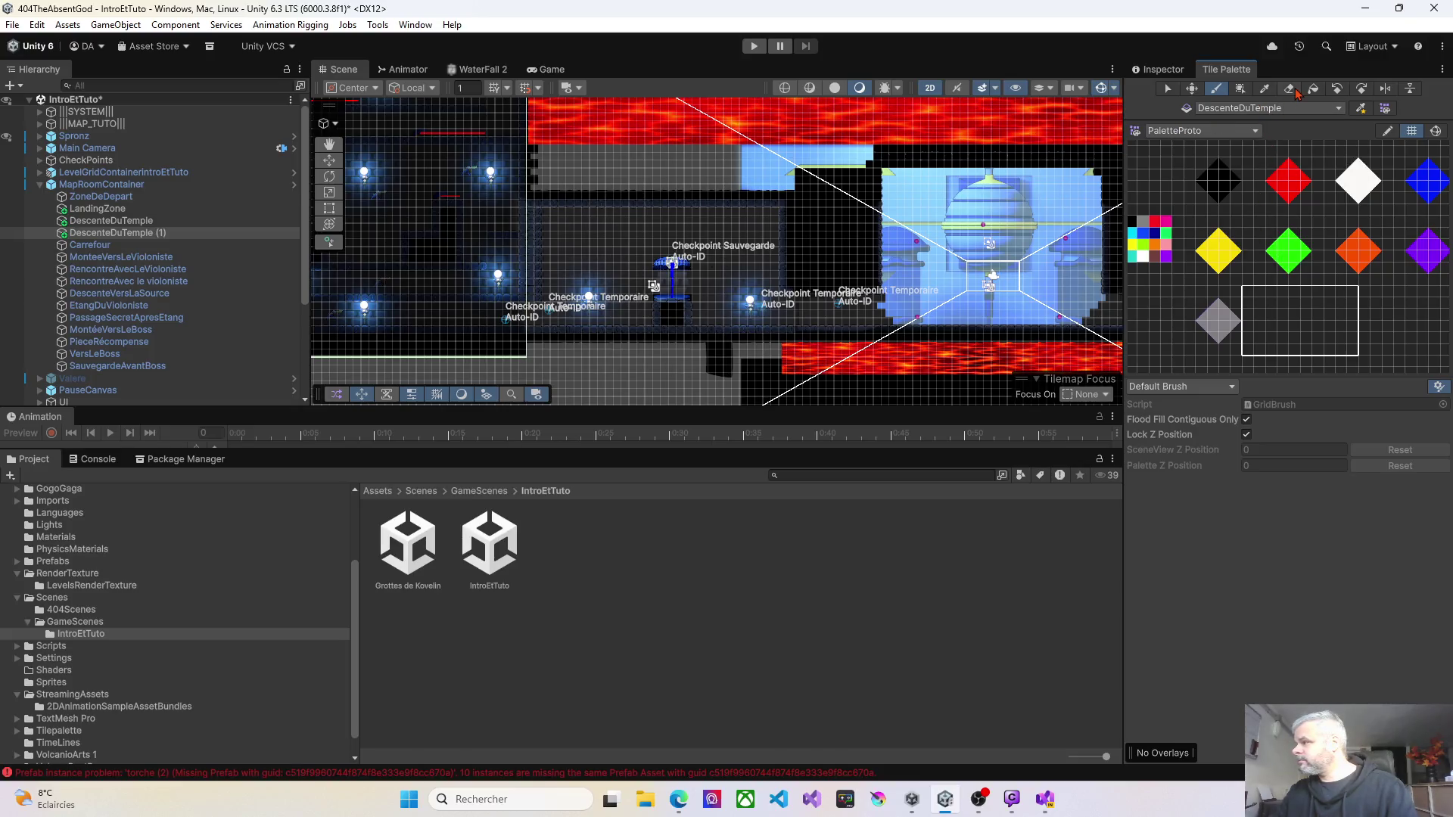
left_click_drag(511, 380, 800, 351)
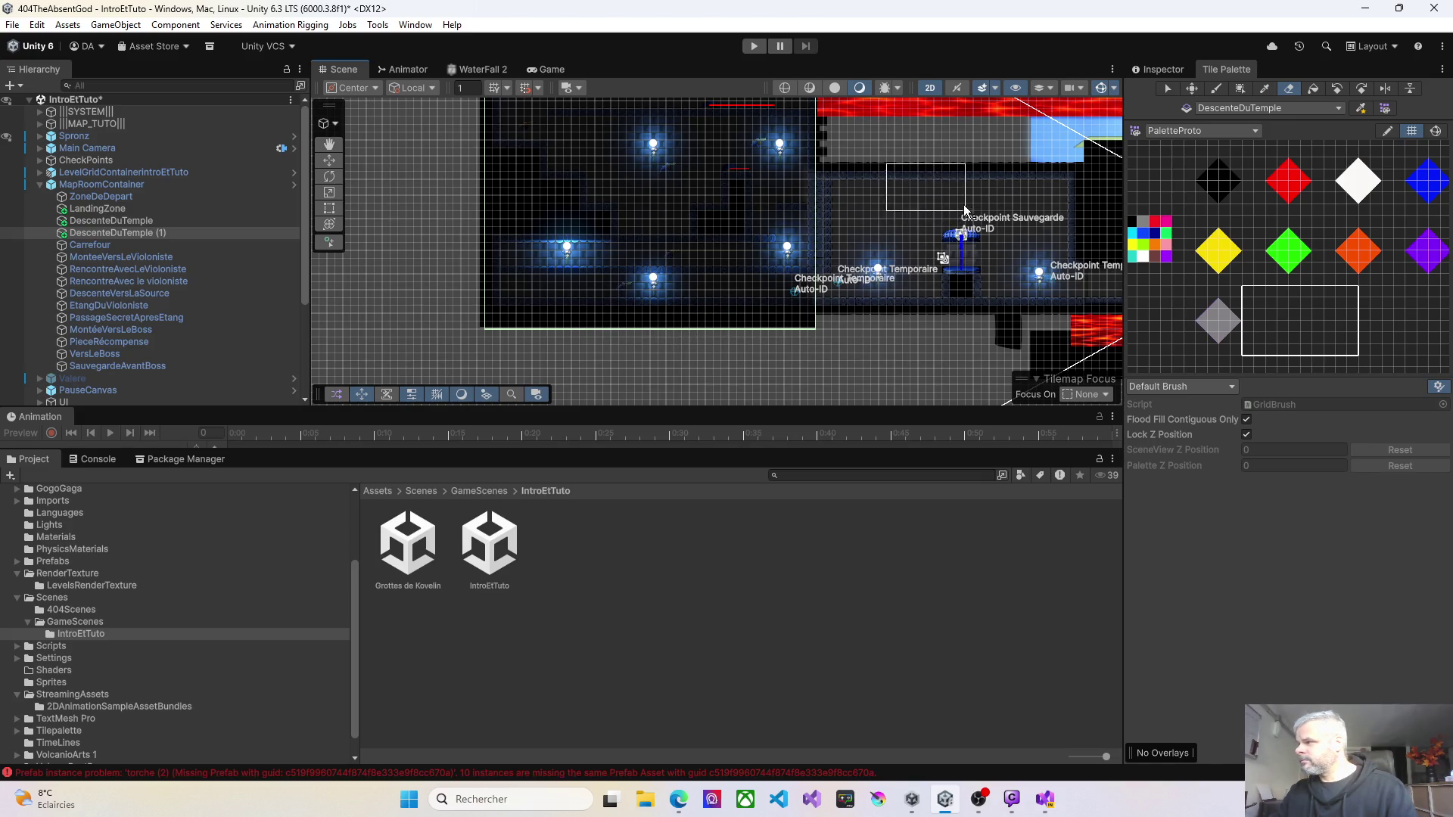
left_click(148, 235)
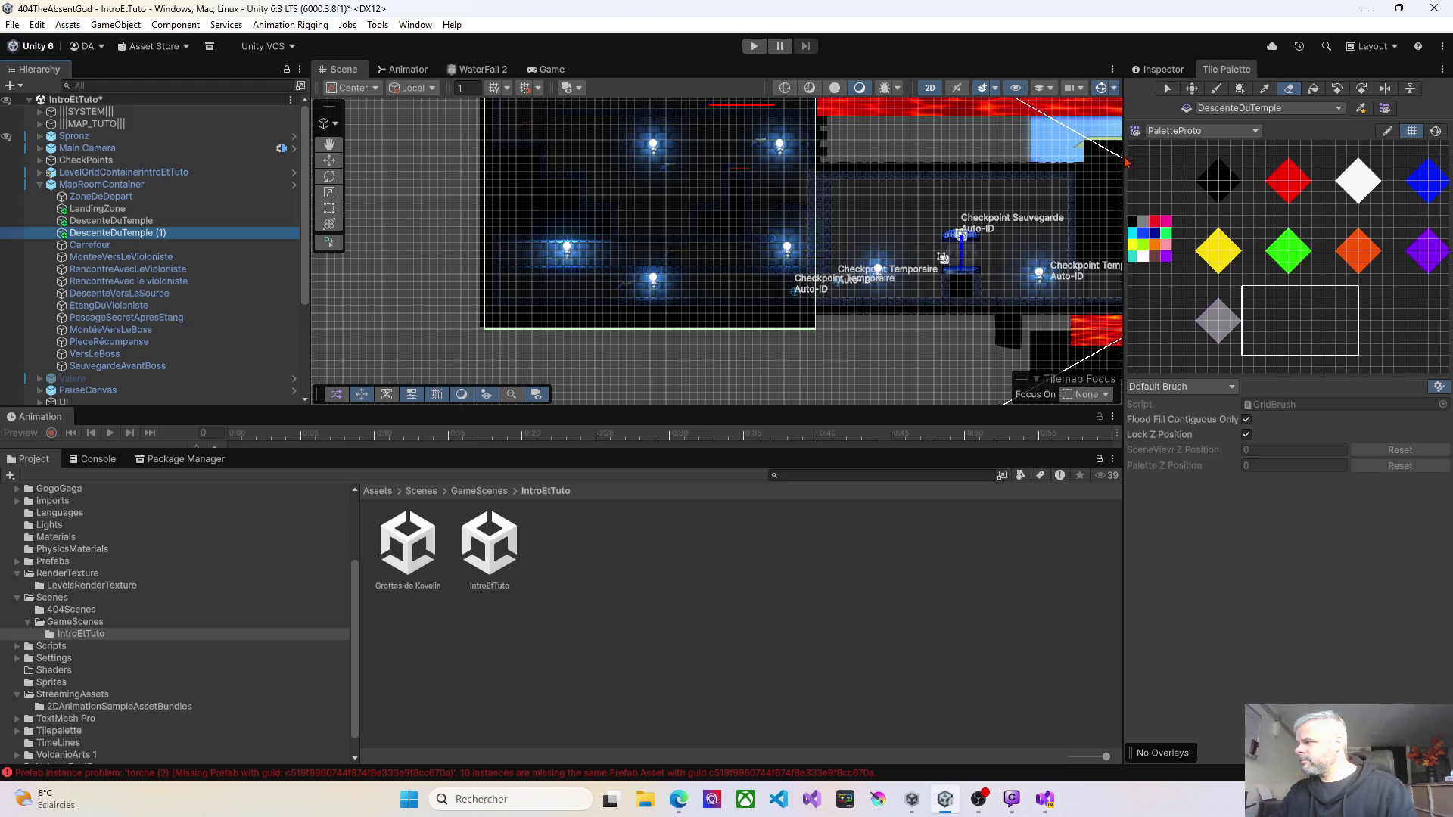
left_click(1291, 91)
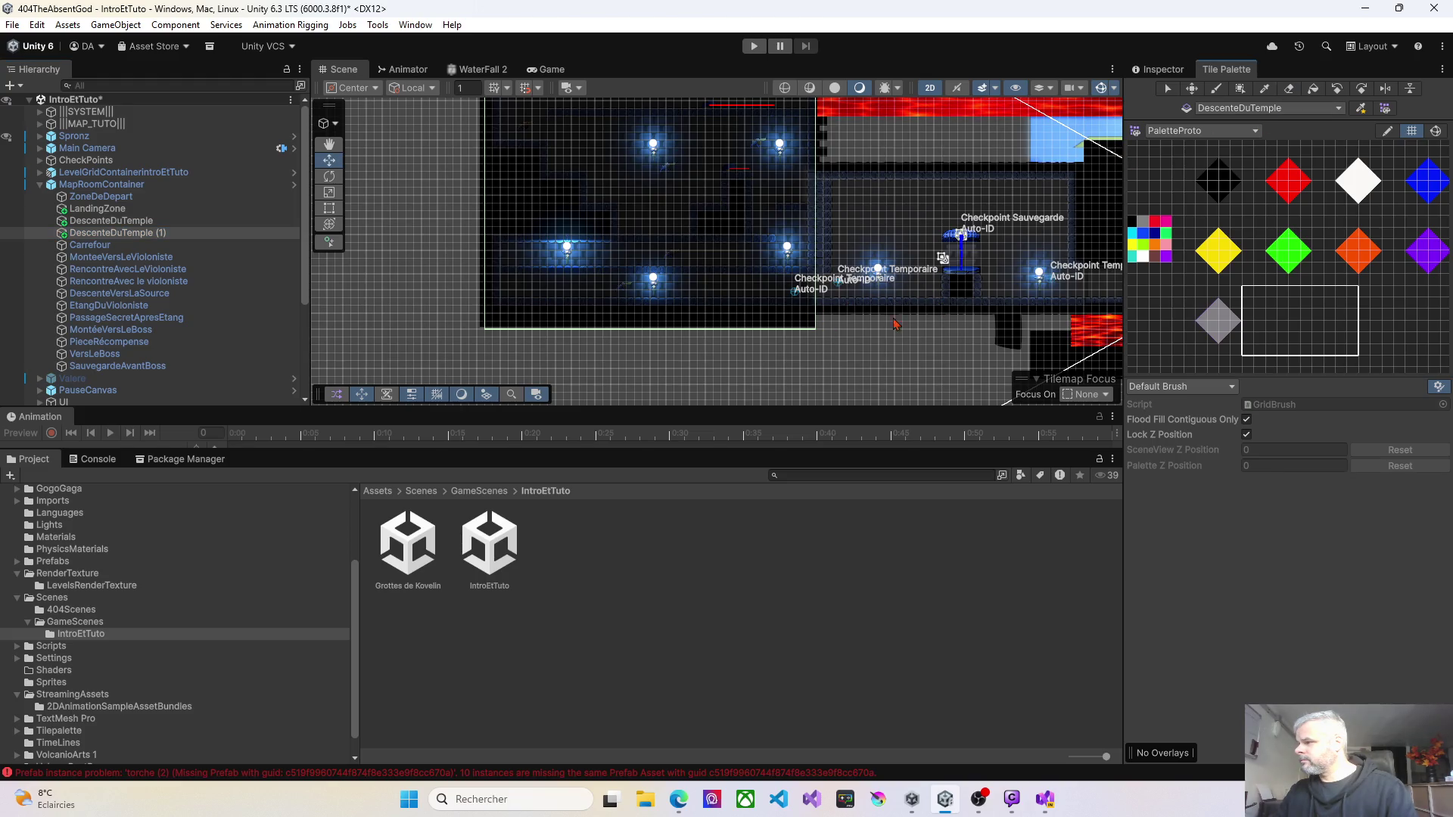
left_click_drag(1361, 355, 1370, 356)
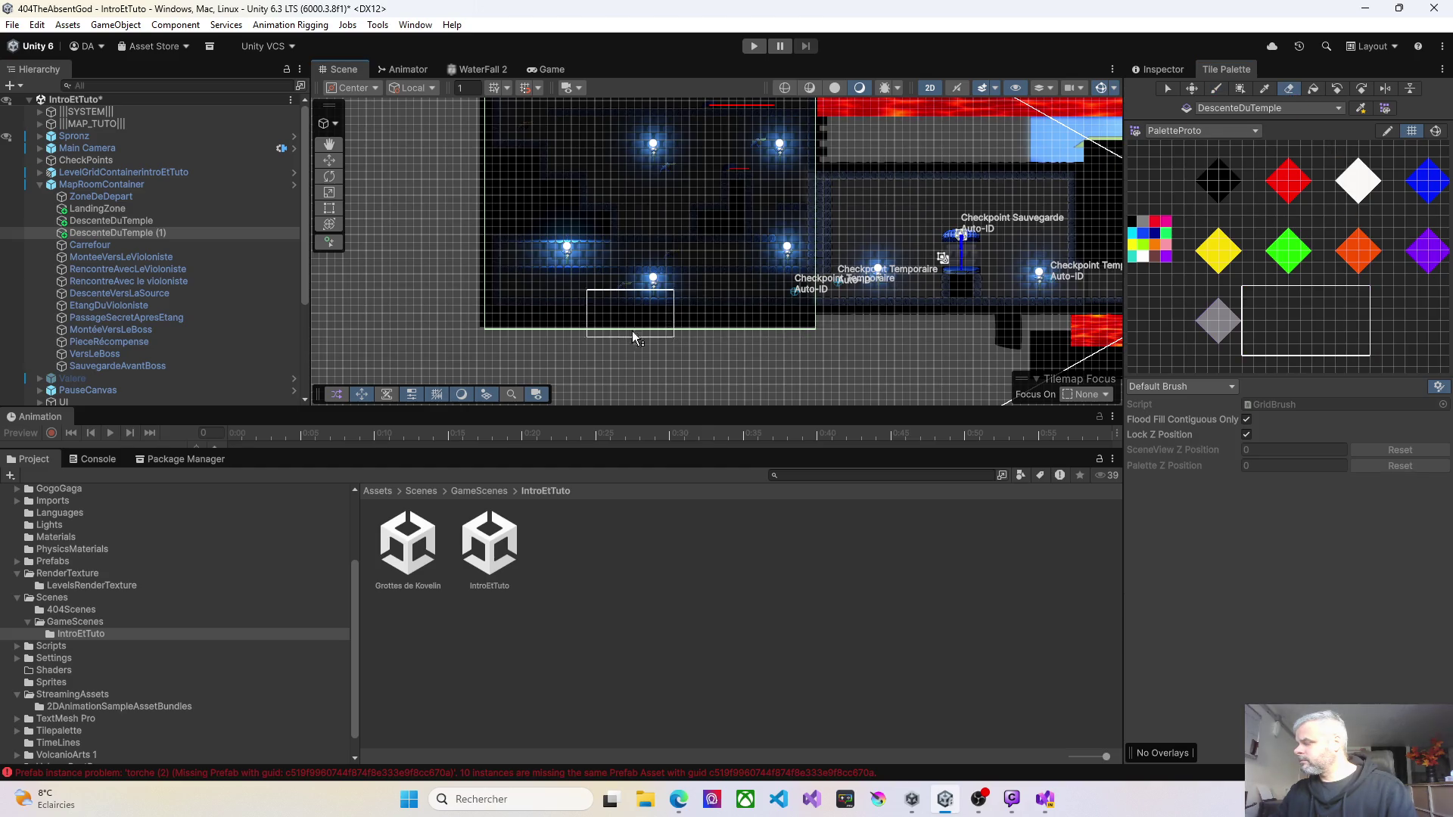
scroll(666, 248, "down", 3)
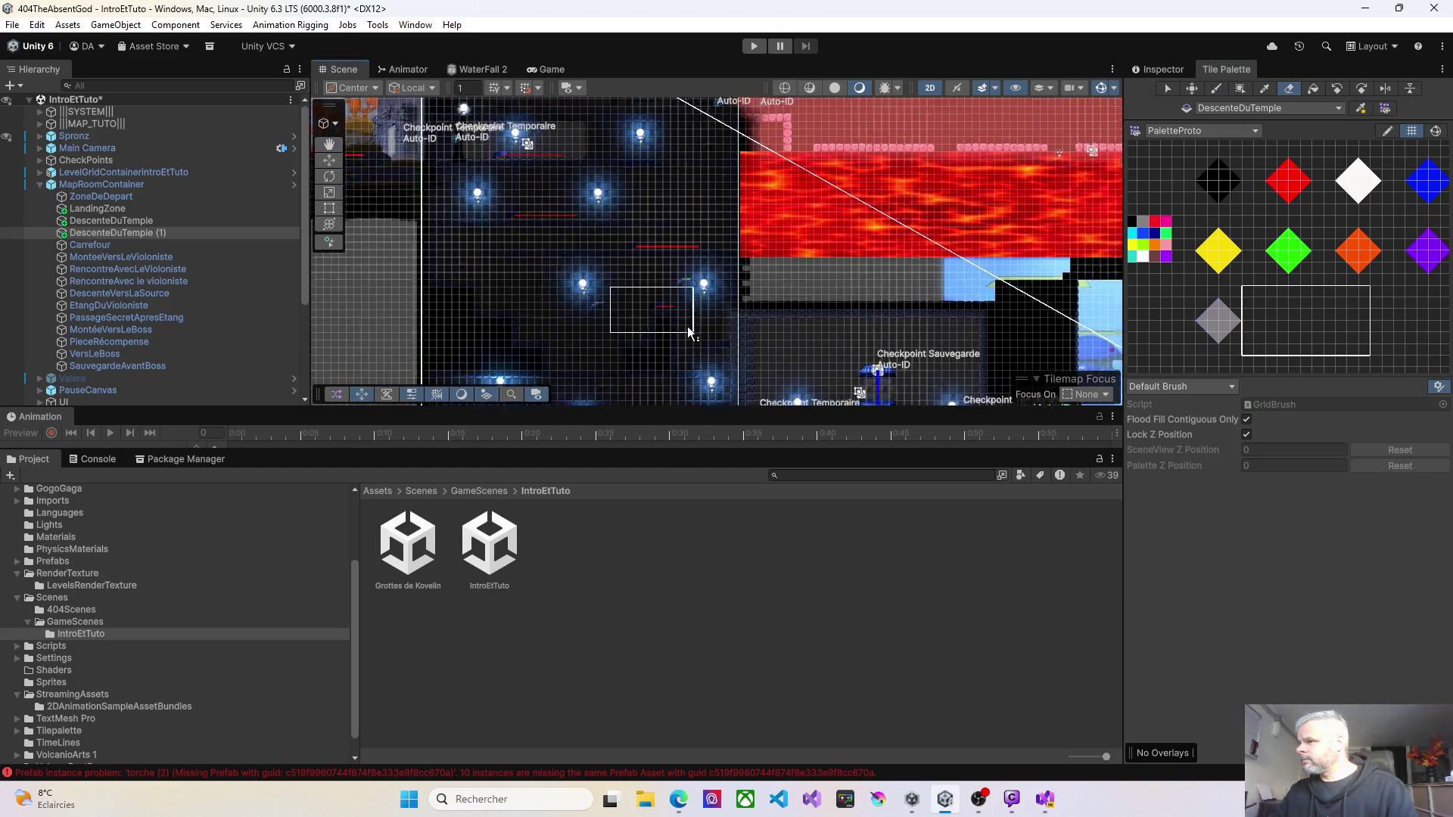
scroll(666, 227, "down", 1)
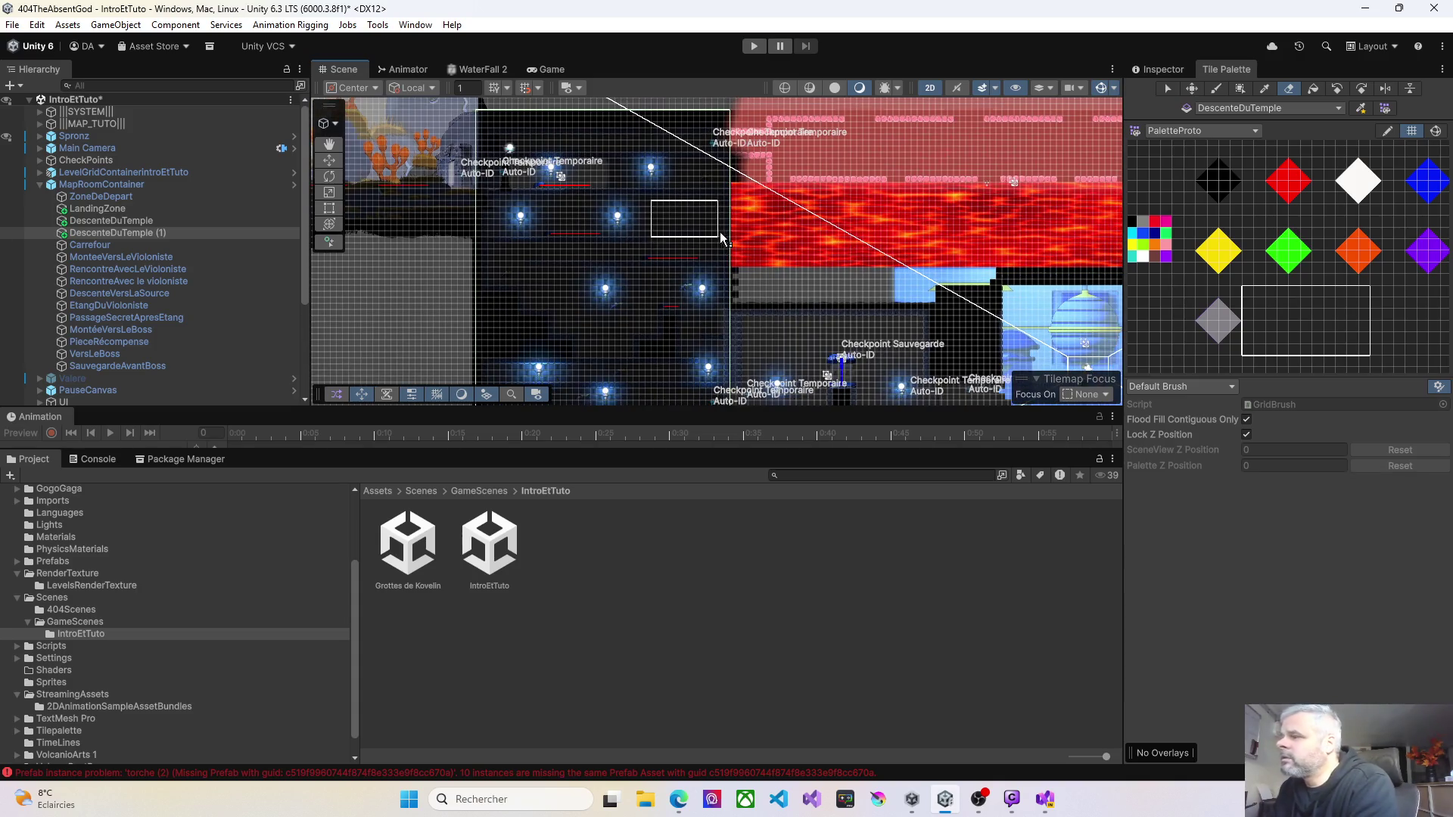
scroll(647, 200, "down", 1)
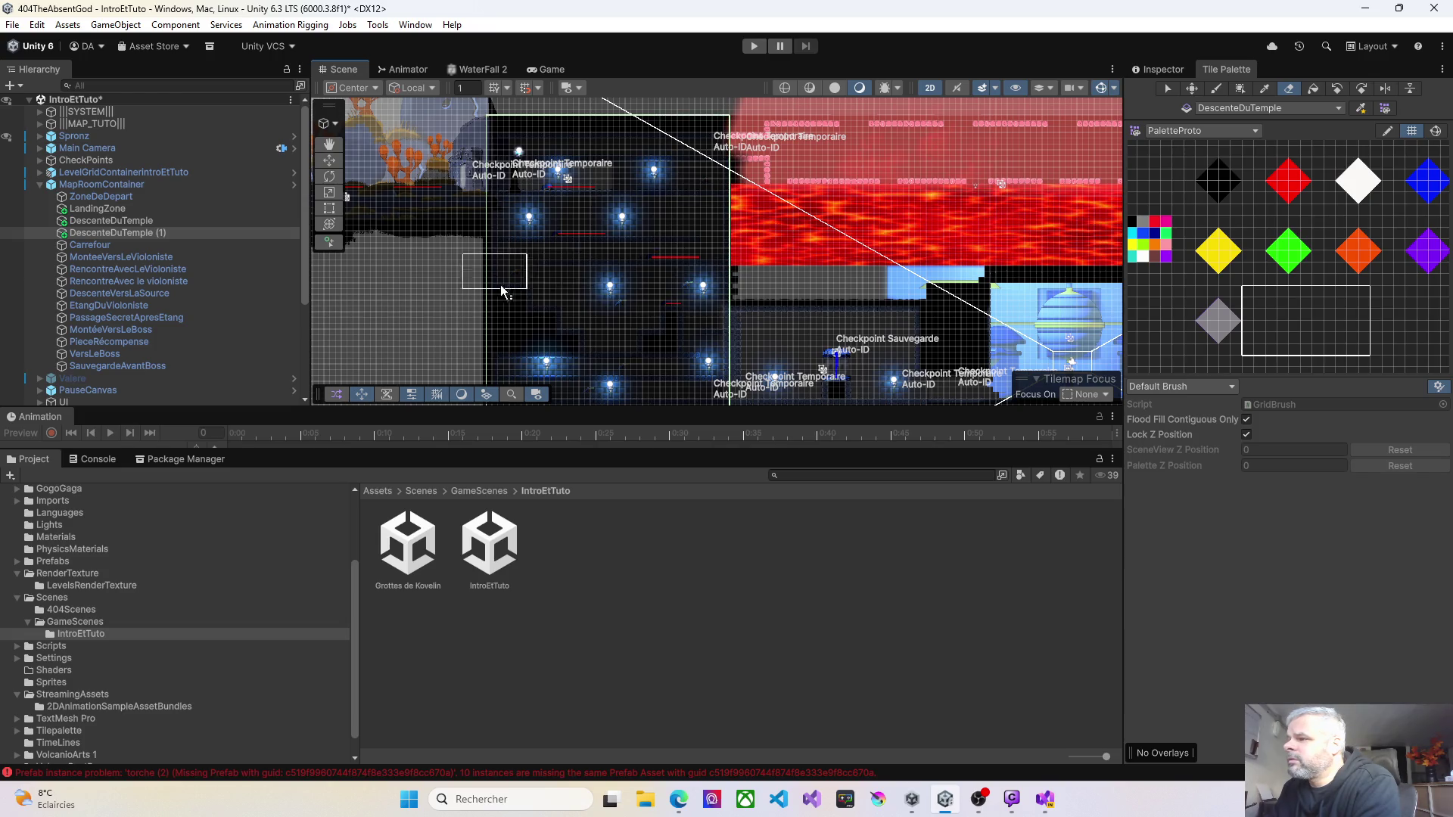
Step: Compare outlines with the original, then erase the copy's lower tiles leaving a thin top band
left_click(131, 223)
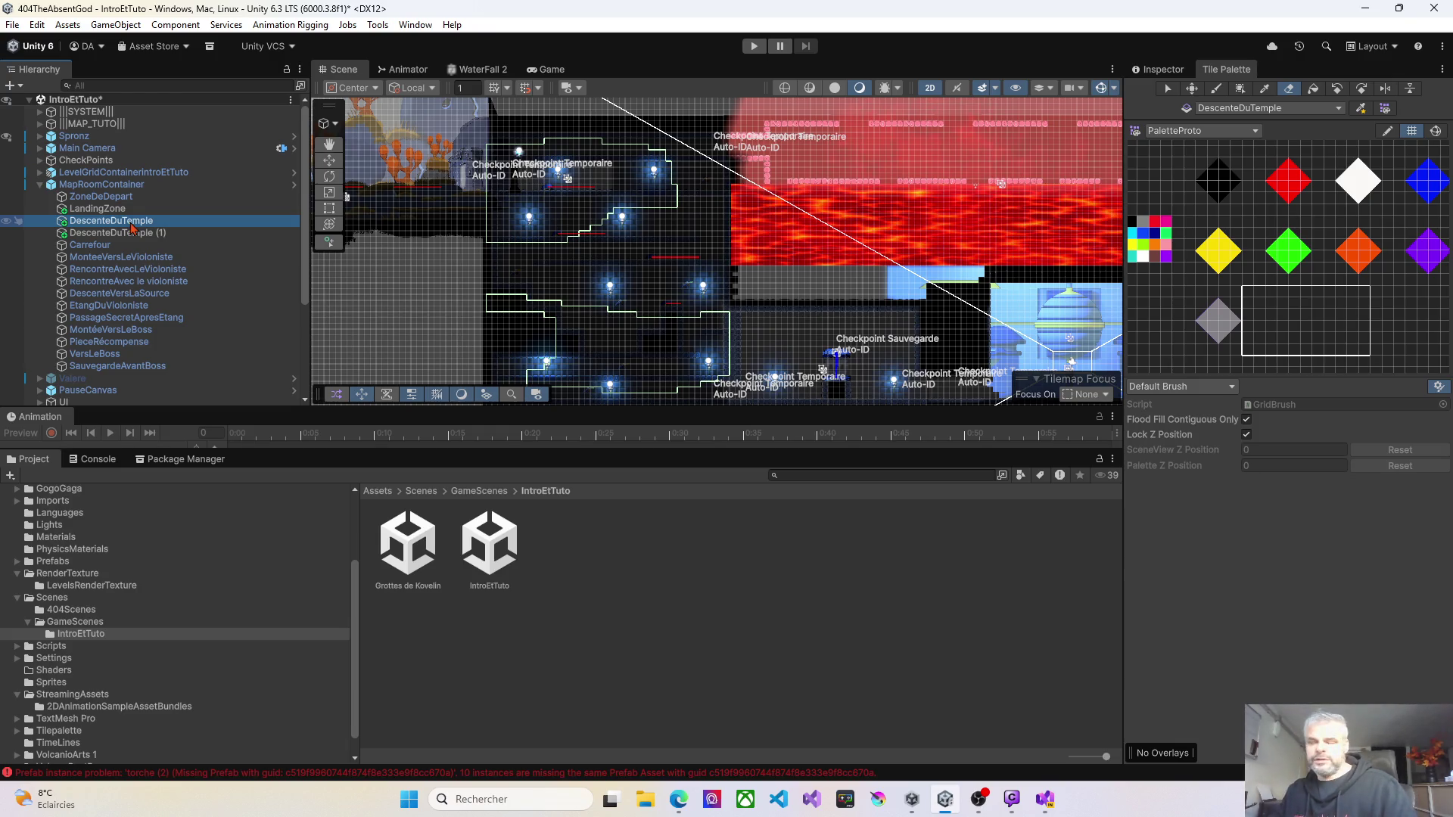
key("Down")
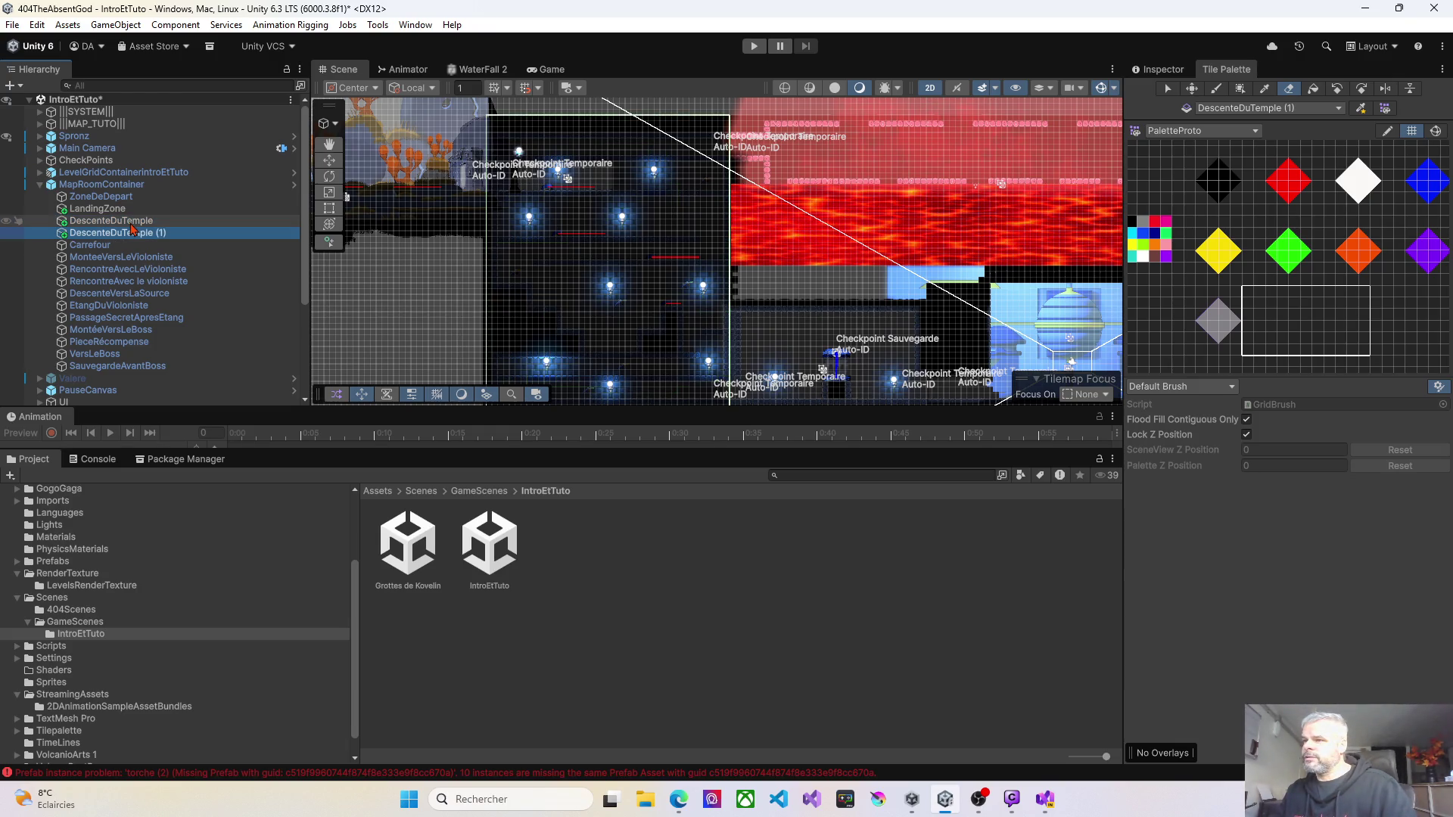
key("Up")
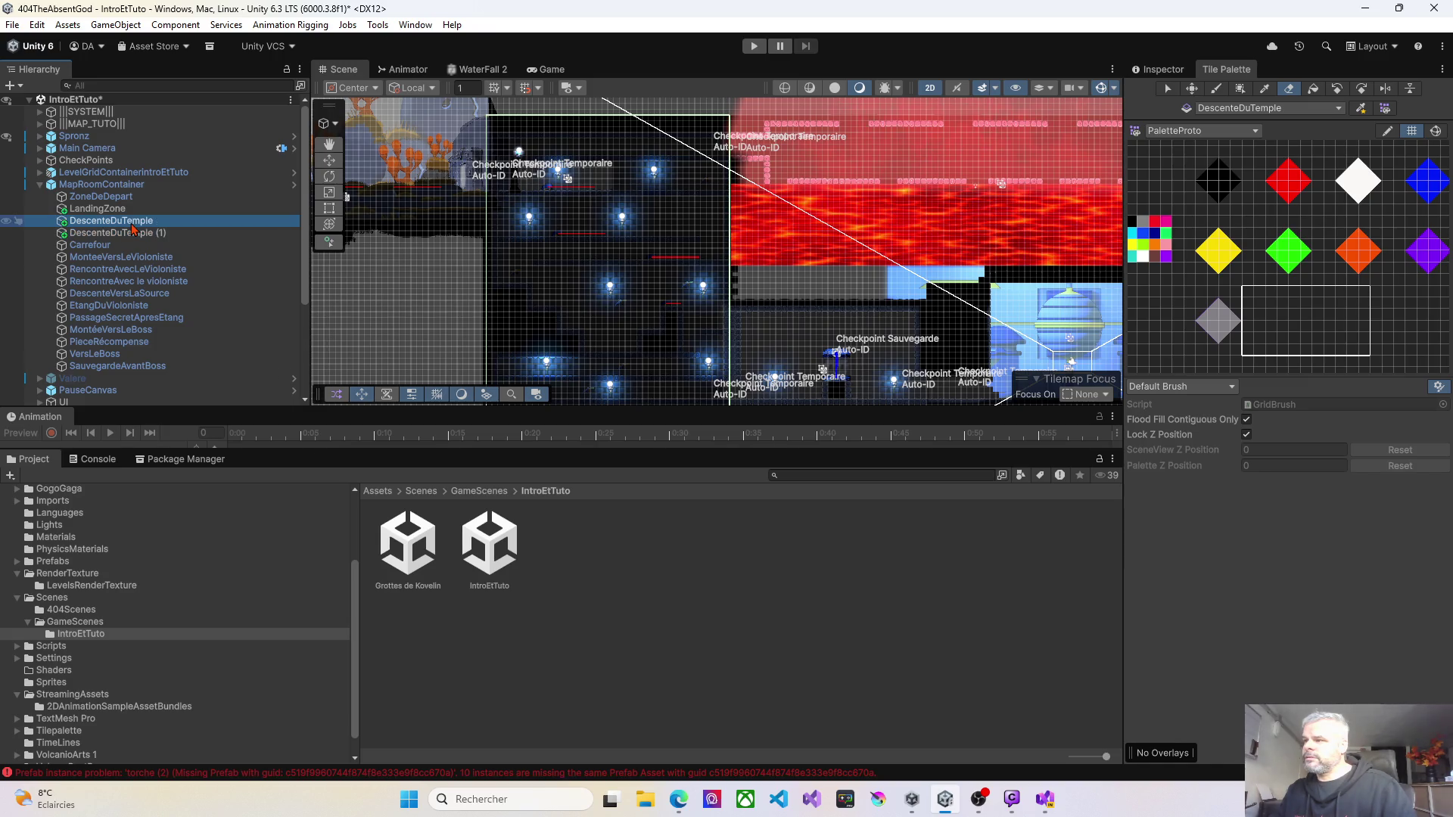
left_click(132, 235)
mouse_move(487, 304)
left_mouse_down()
mouse_move(499, 289)
mouse_move(458, 212)
left_mouse_up()
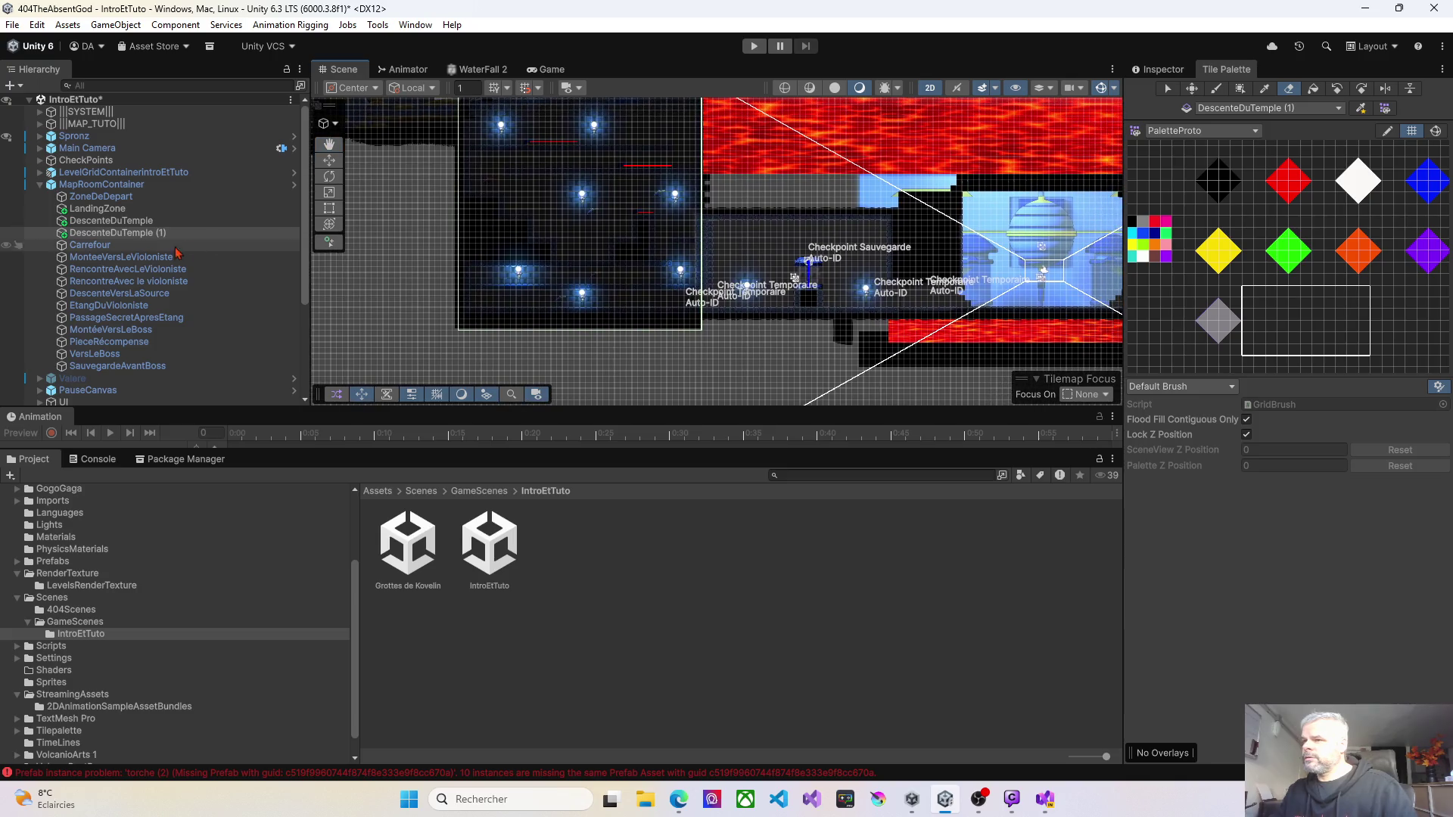
left_click_drag(517, 335, 760, 308)
mouse_move(514, 294)
left_mouse_down()
mouse_move(451, 250)
mouse_move(733, 202)
mouse_move(712, 204)
mouse_move(731, 314)
mouse_move(628, 250)
mouse_move(529, 152)
mouse_move(732, 206)
mouse_move(681, 176)
mouse_move(505, 198)
left_mouse_up()
left_click(227, 233)
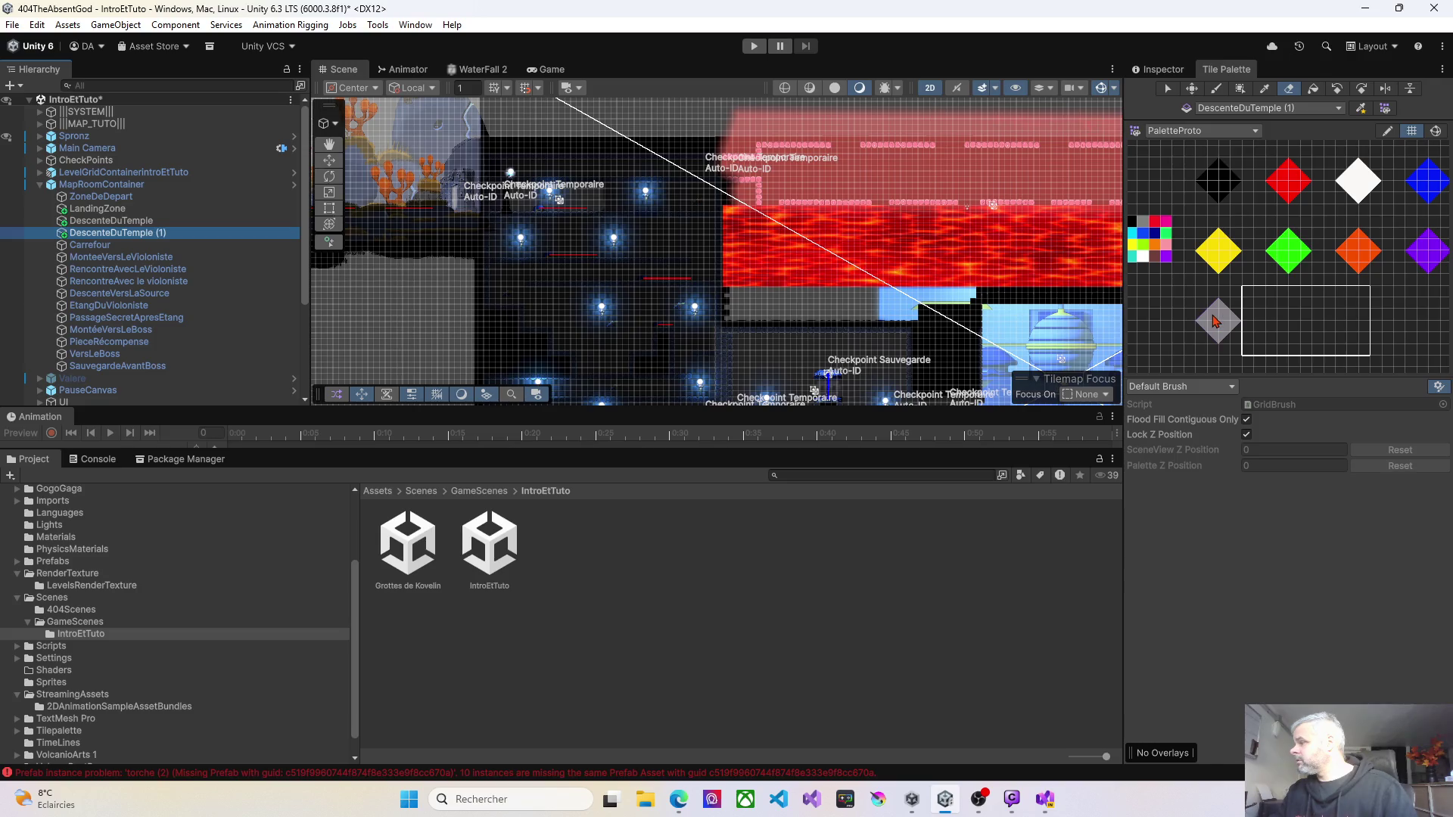
scroll(704, 239, "left", 10)
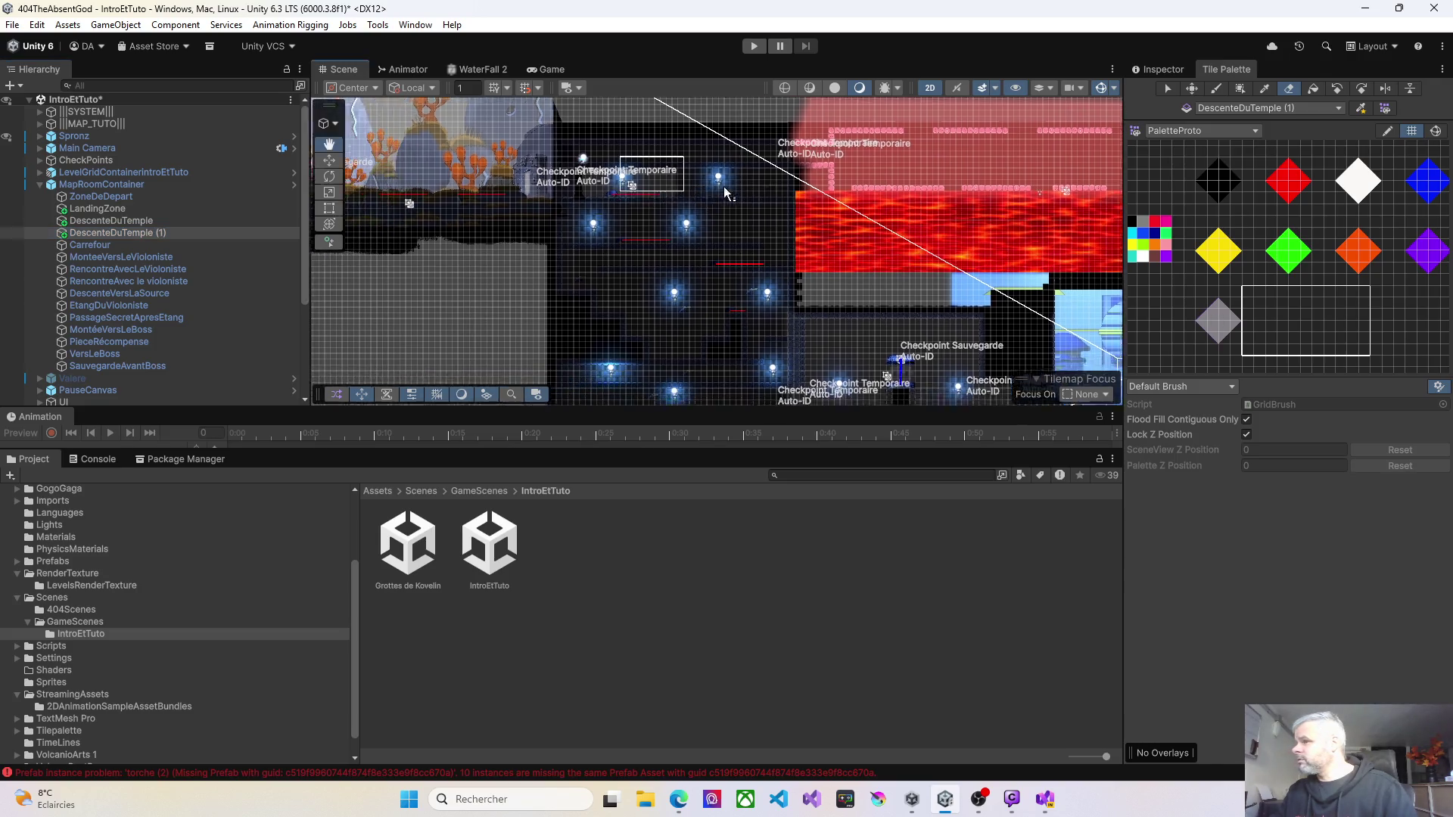
Step: Inspect the original DescenteDuTemple tilemap, toggling its Tilemap Renderer on and back off
left_click(133, 222)
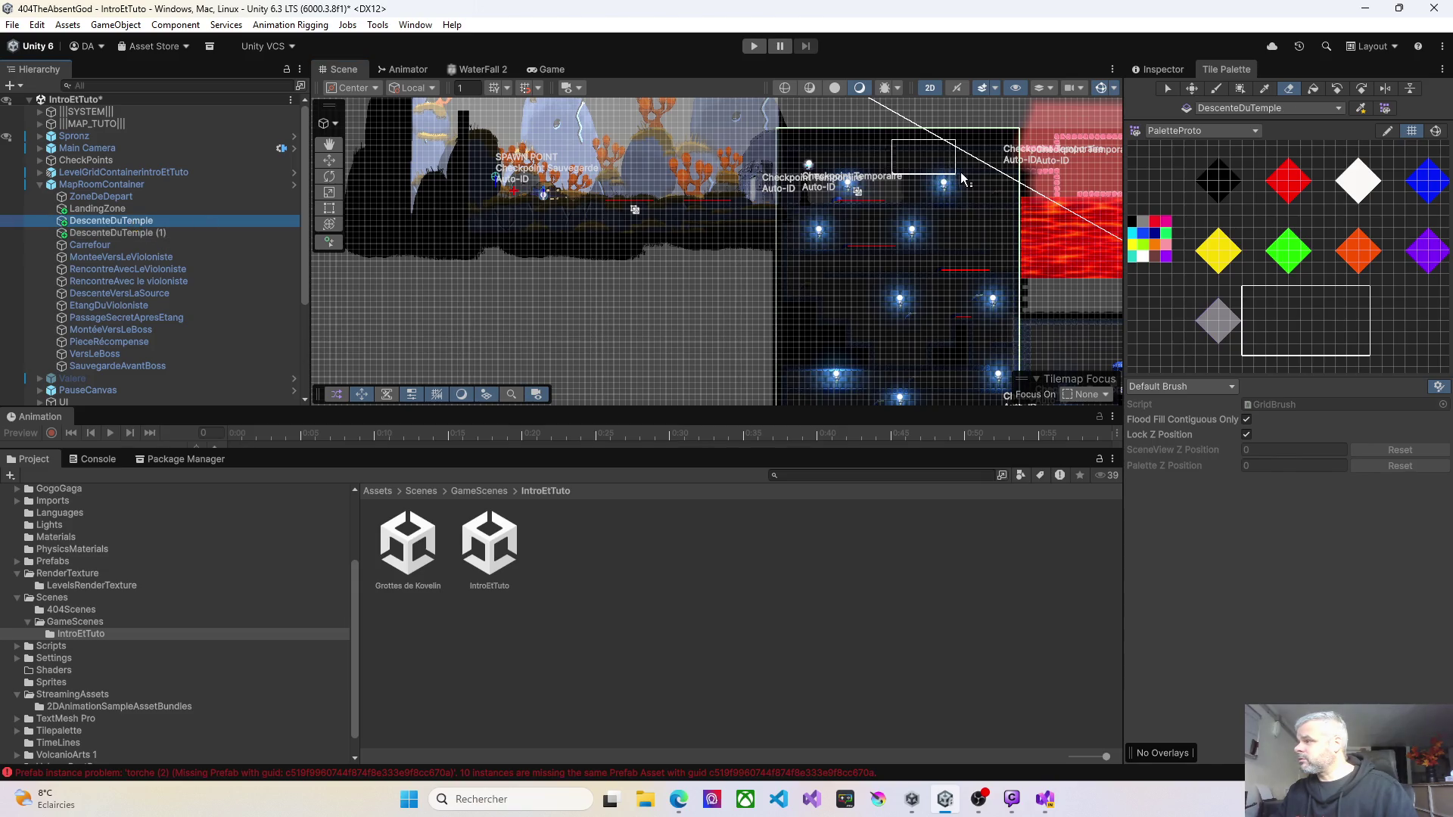
left_click(1158, 69)
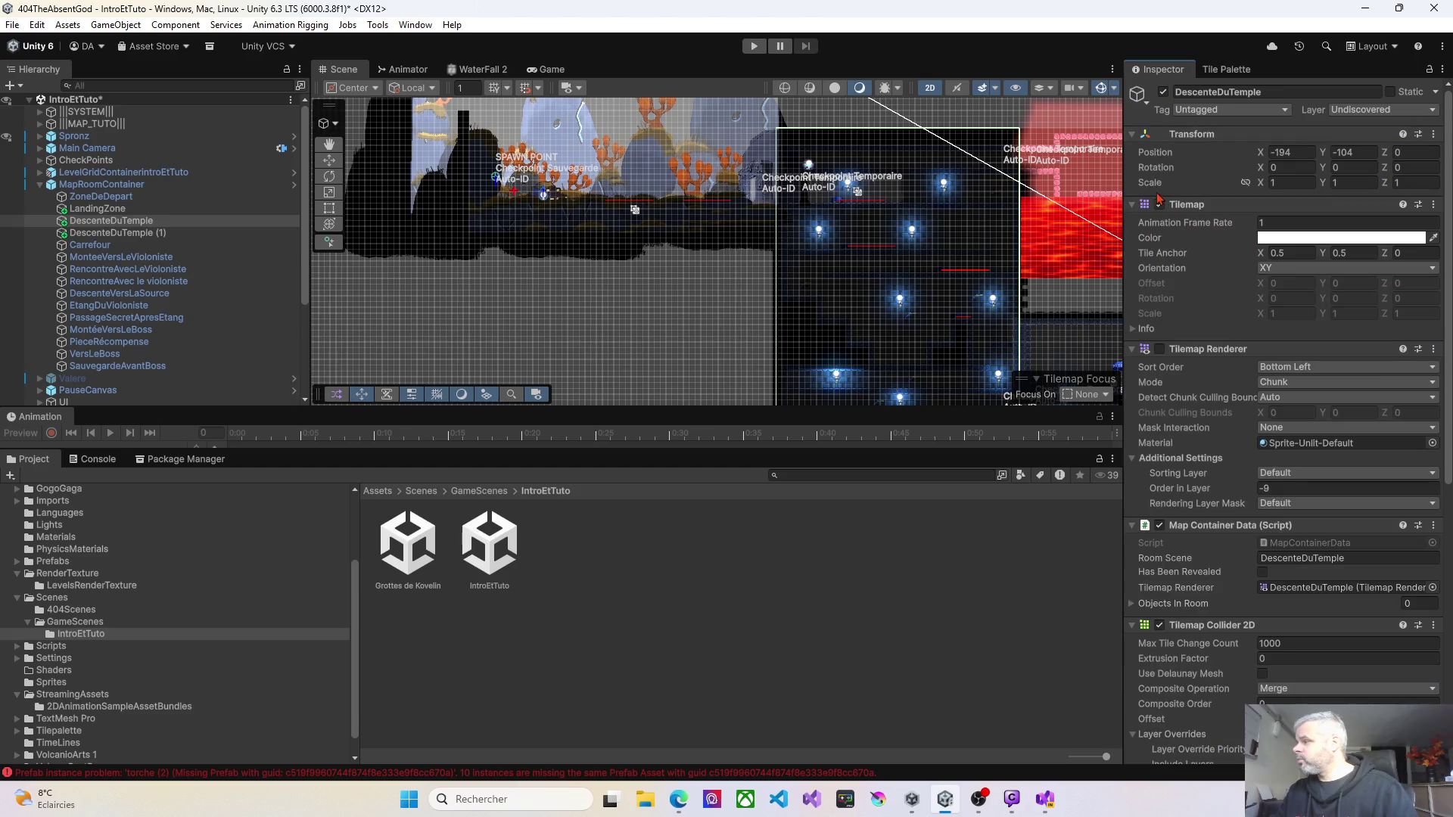
left_click(1160, 349)
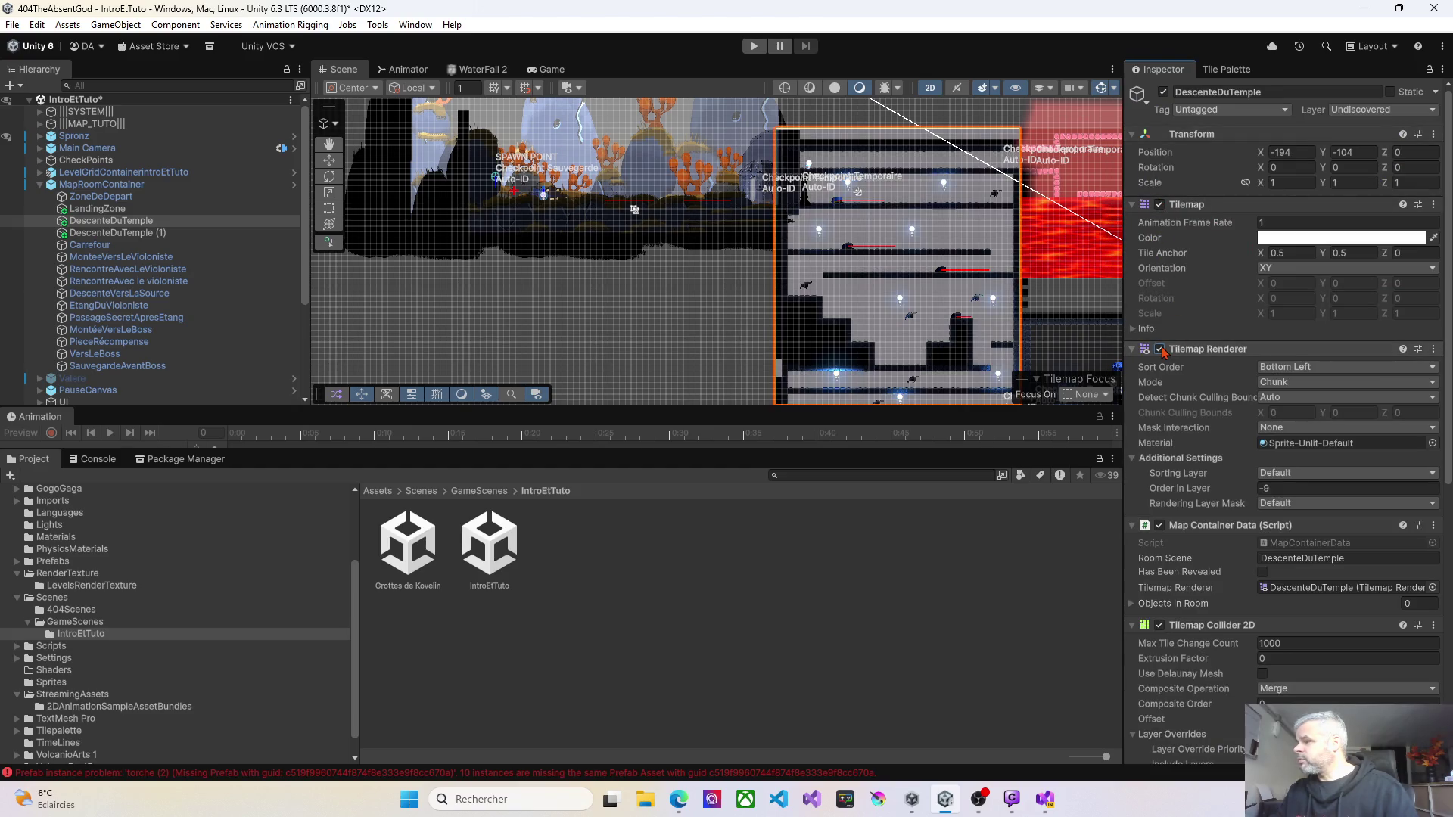
left_click(1160, 350)
mouse_move(814, 280)
left_mouse_down()
mouse_move(428, 239)
mouse_move(414, 214)
left_mouse_up()
Step: Rename the duplicate DescenteDuTemple (1) tilemap to SalleDellaRelique and toggle its Tilemap Renderer
left_click(142, 233)
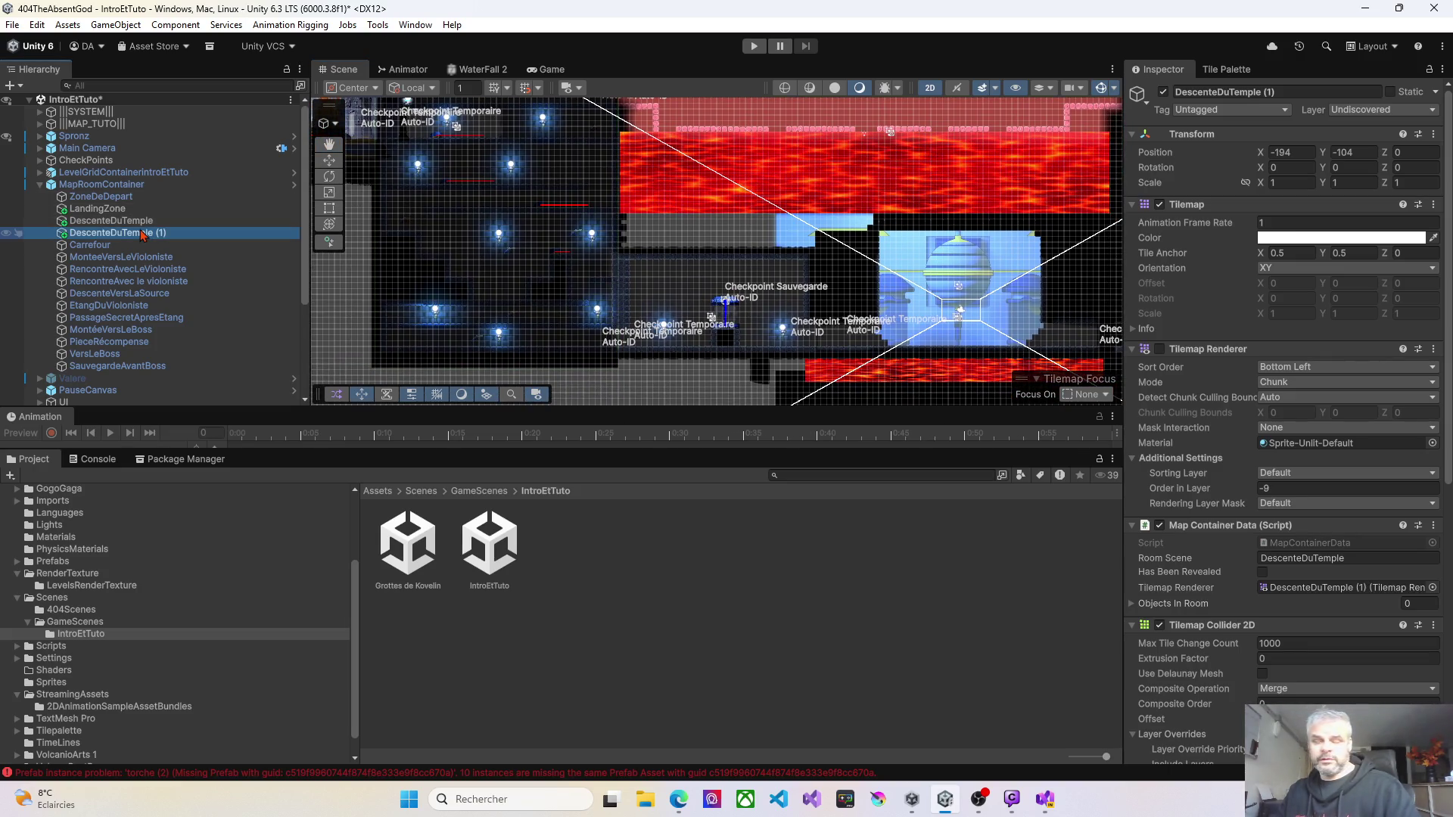
left_click(141, 233)
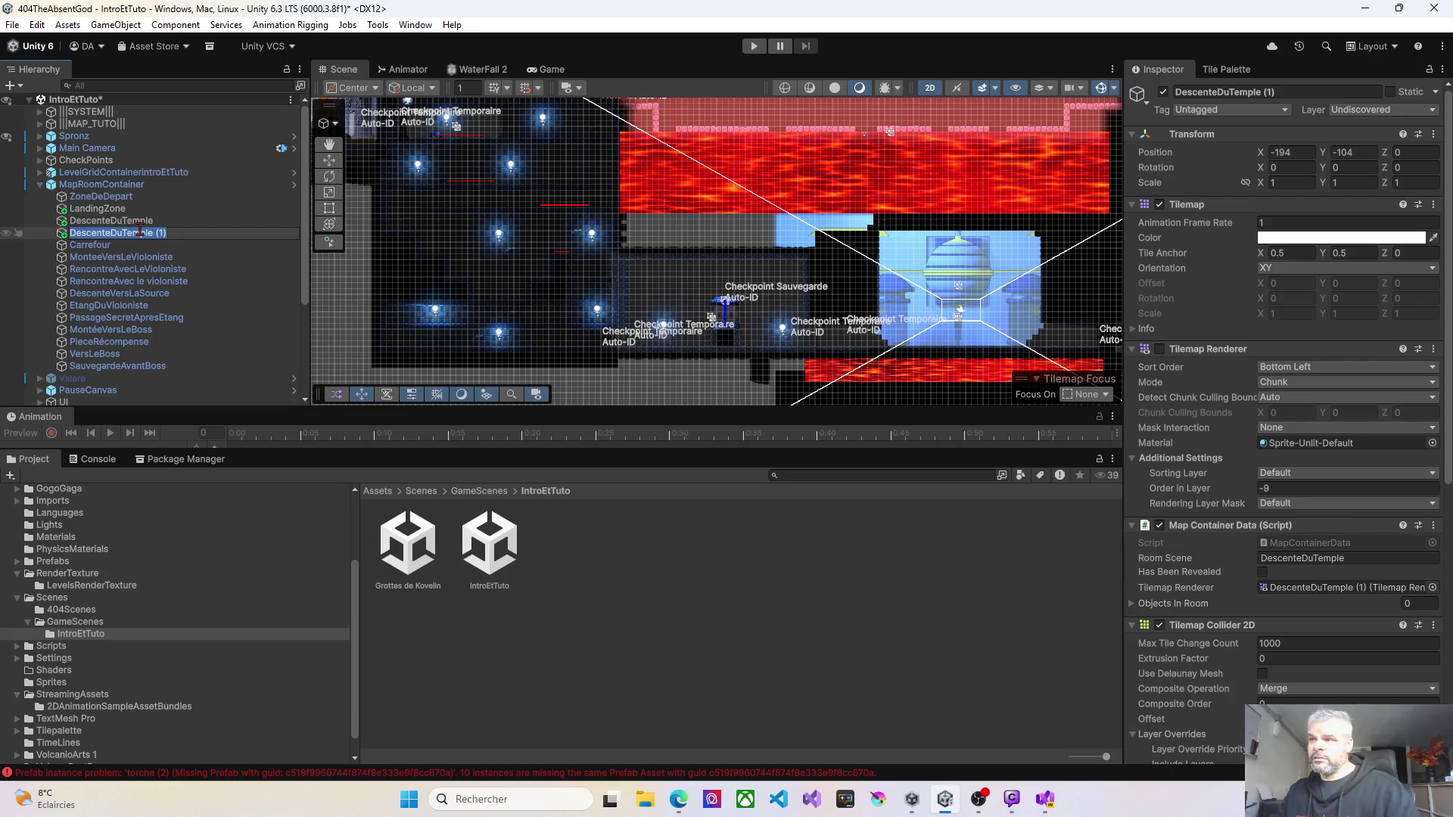
key("Escape")
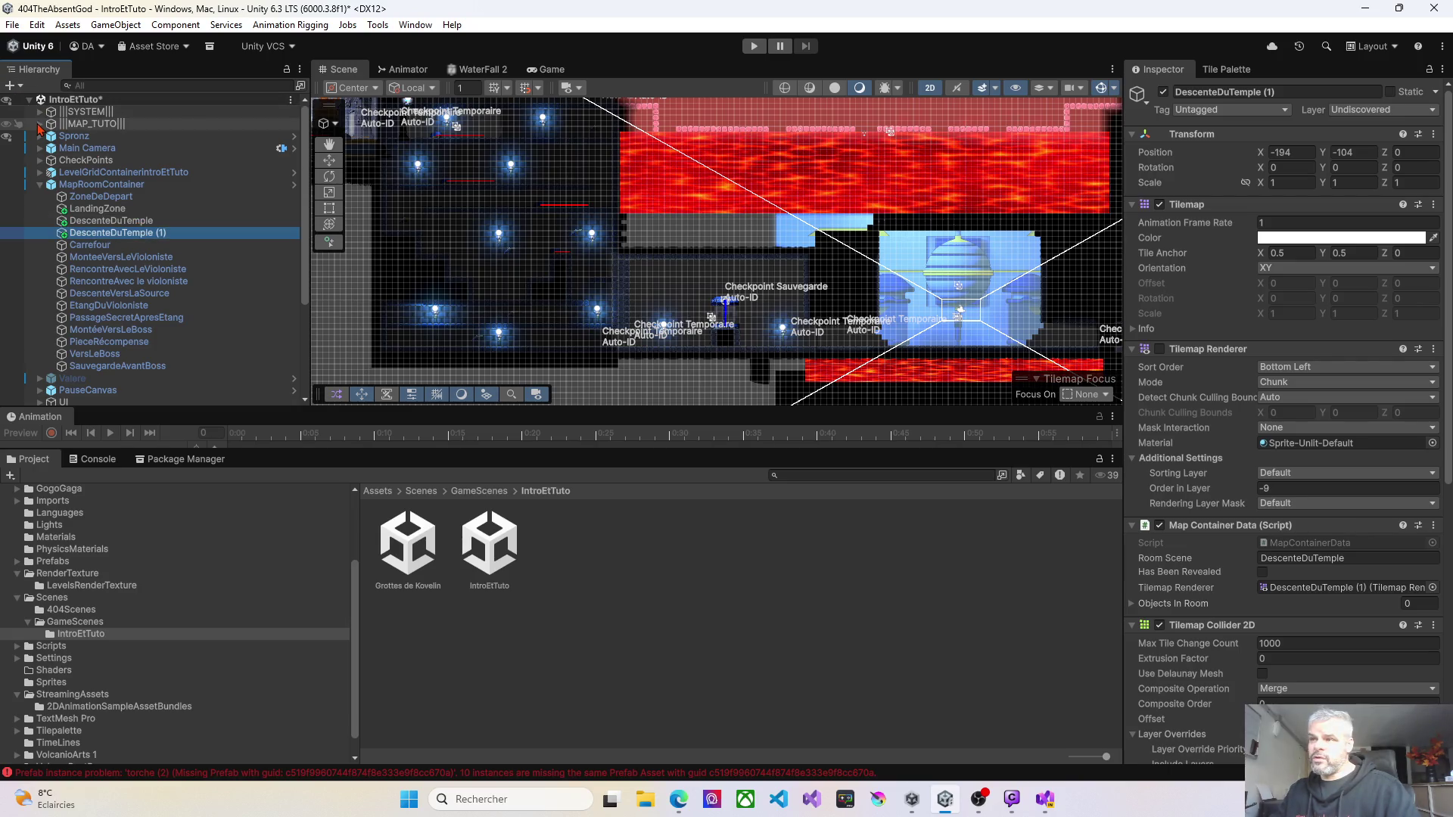
left_click(39, 124)
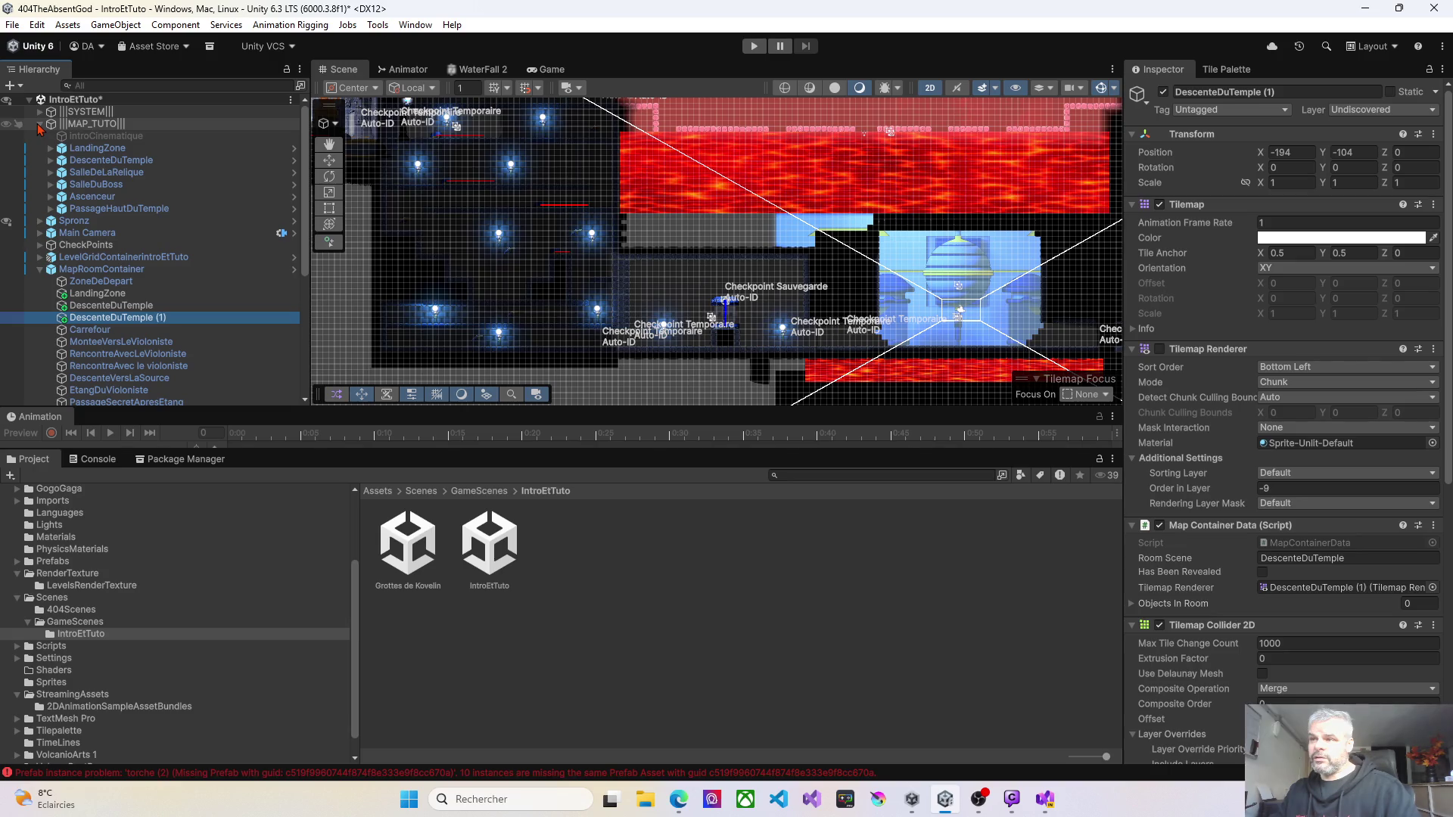
left_click(40, 124)
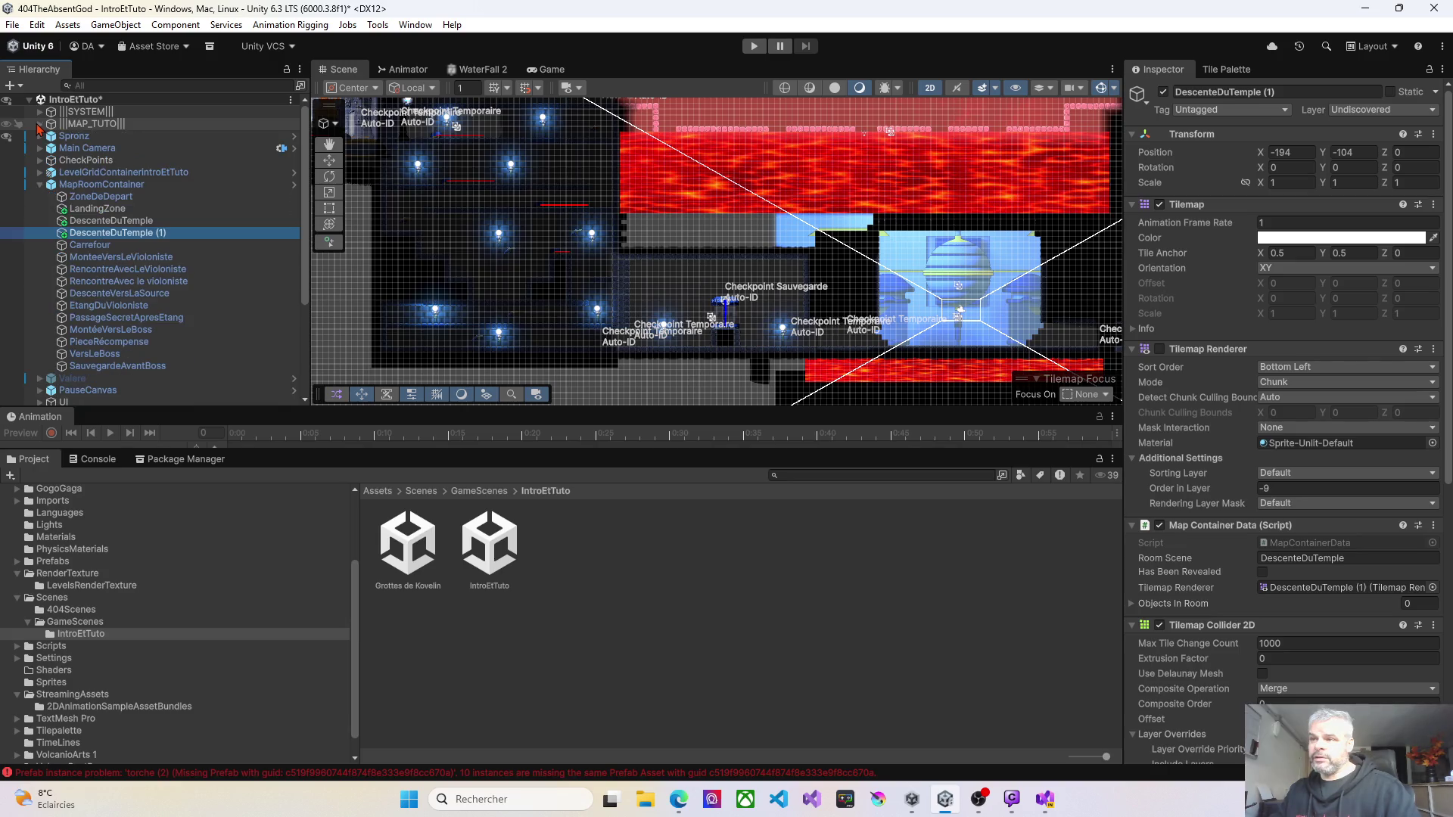
left_click(103, 233)
type("SalleDellaRelique")
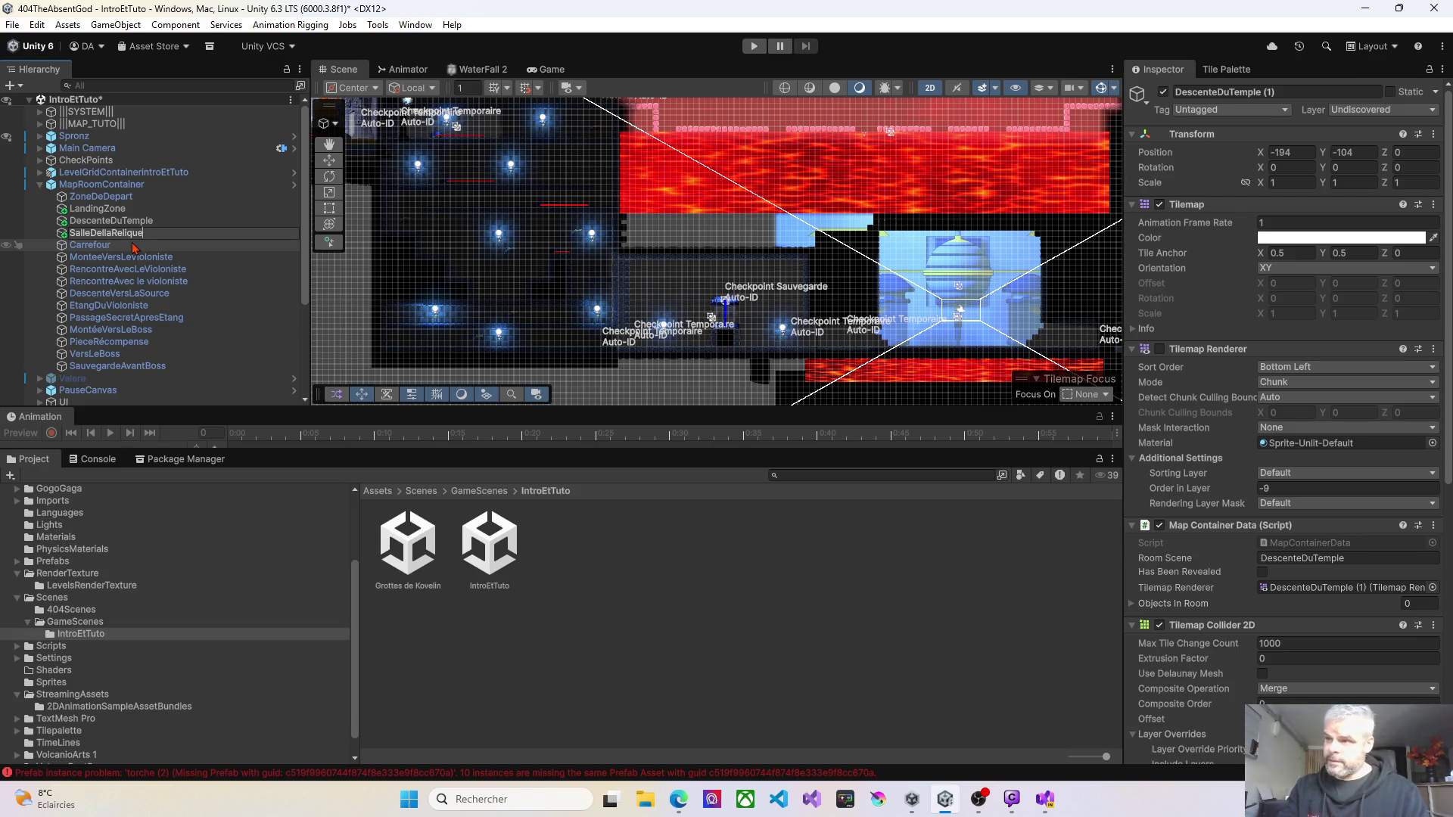
key("Return")
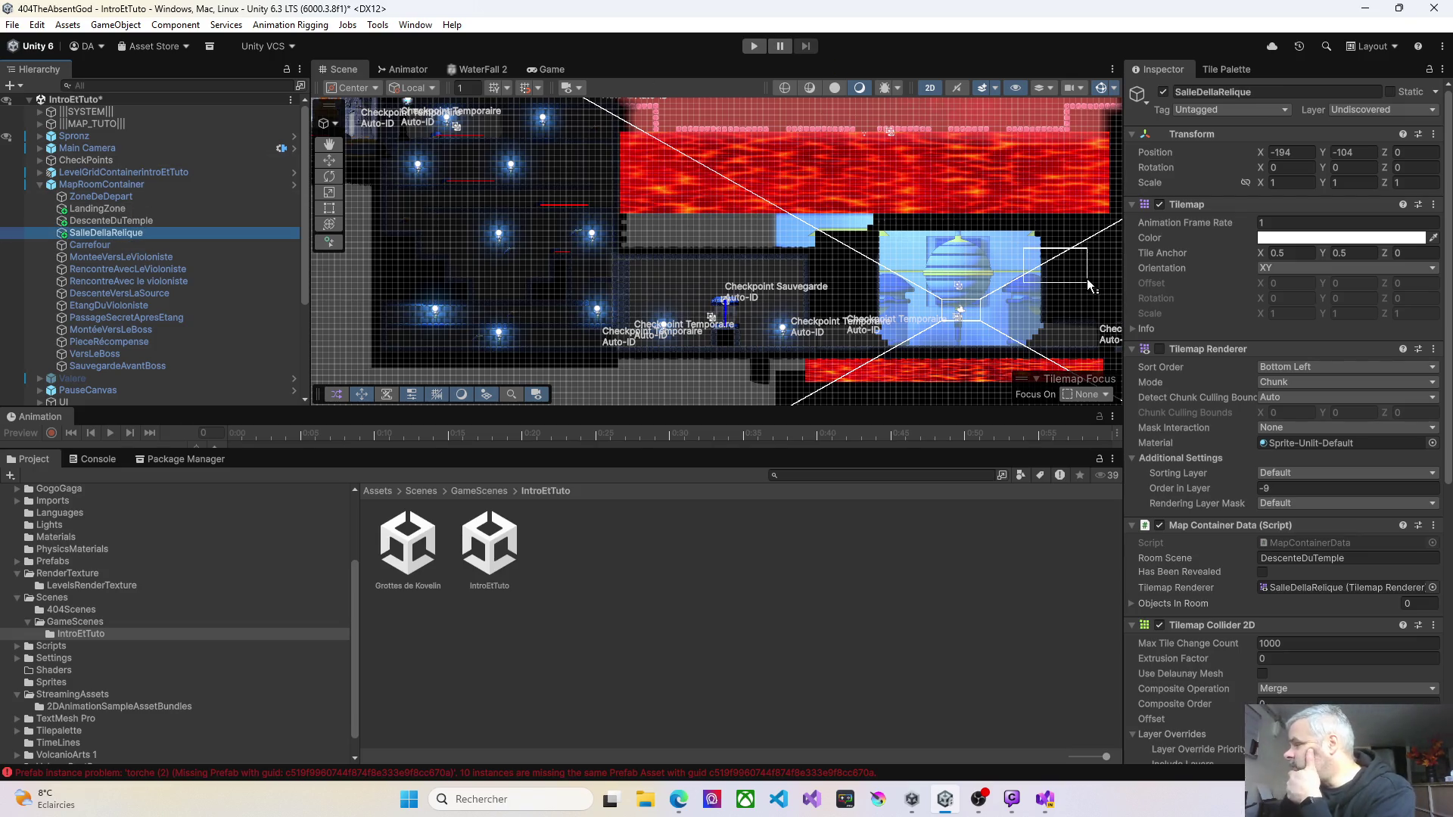
left_click(1159, 350)
left_click(1160, 349)
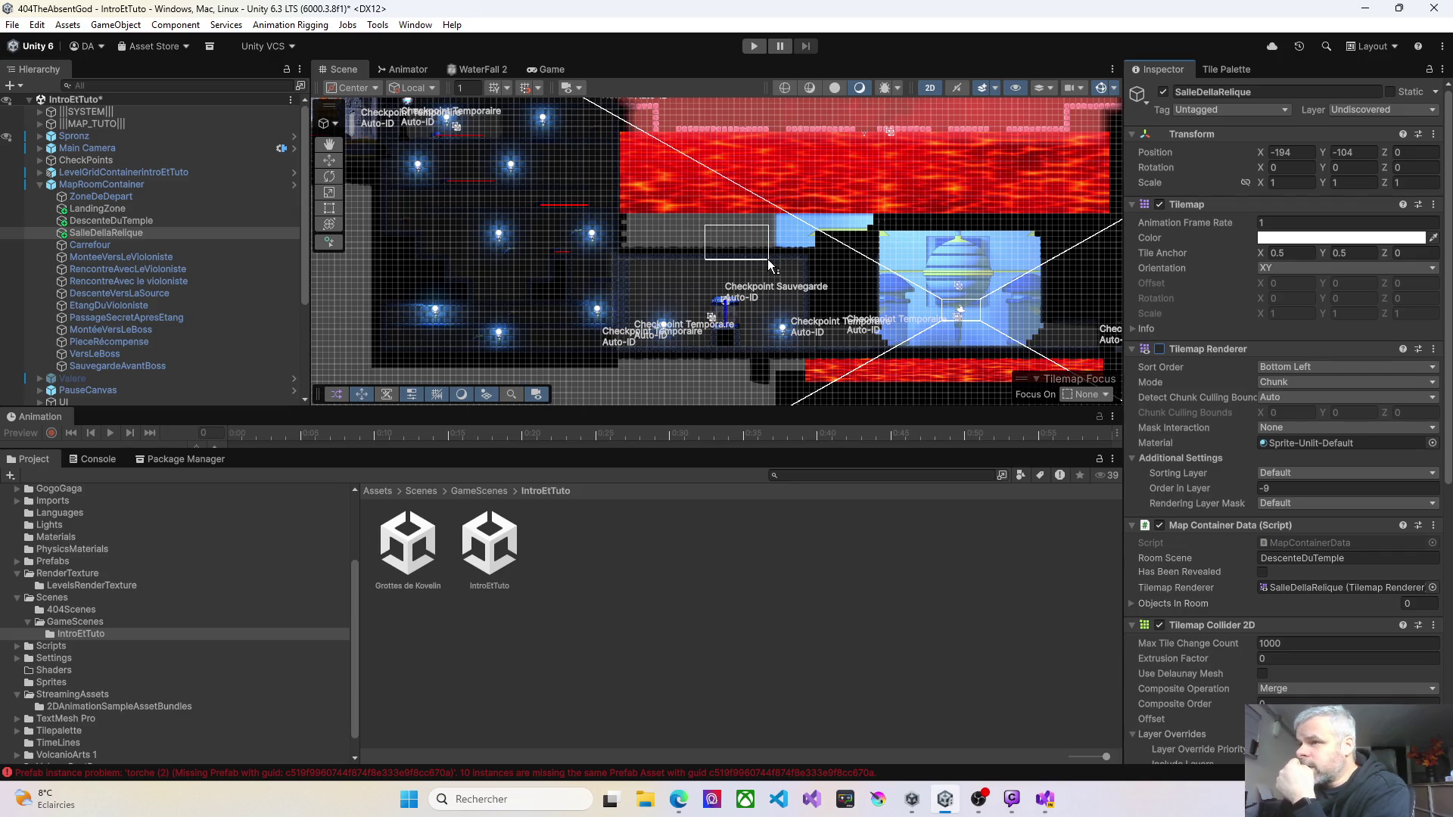
Step: Enter Play mode with a taller Game view and walk and jump right into the next room
left_click(756, 47)
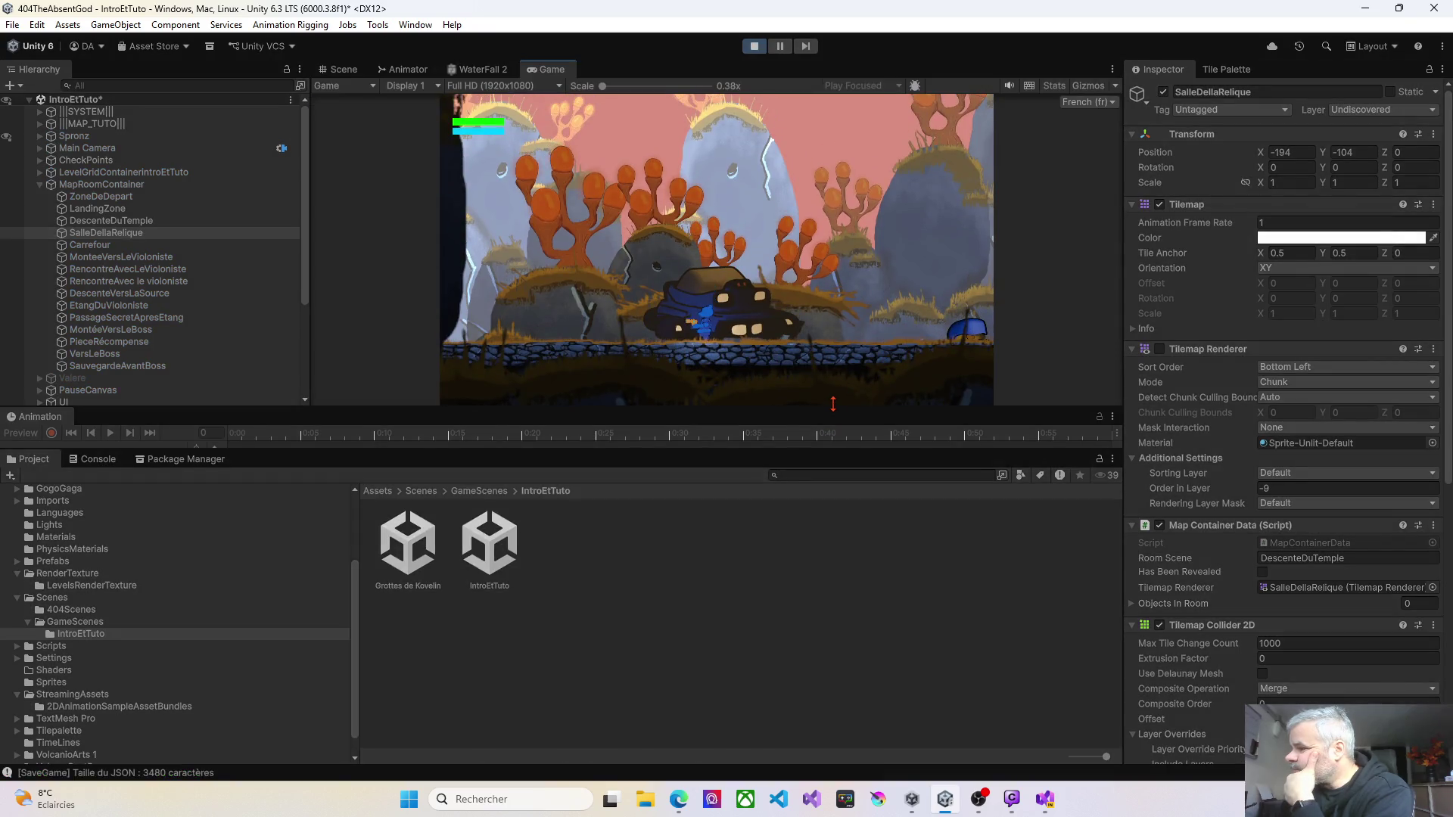
left_click_drag(832, 404, 832, 545)
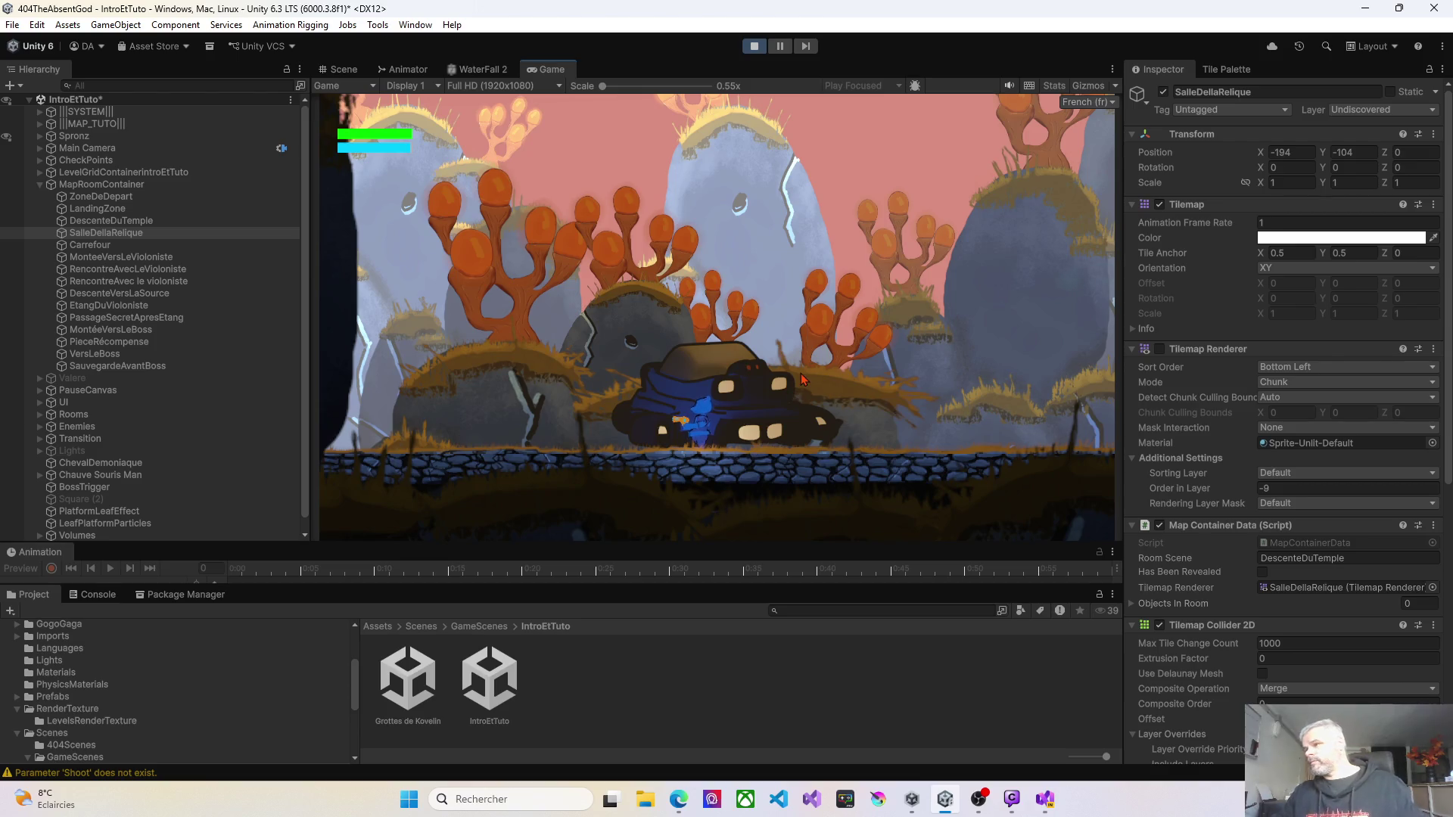
key("d")
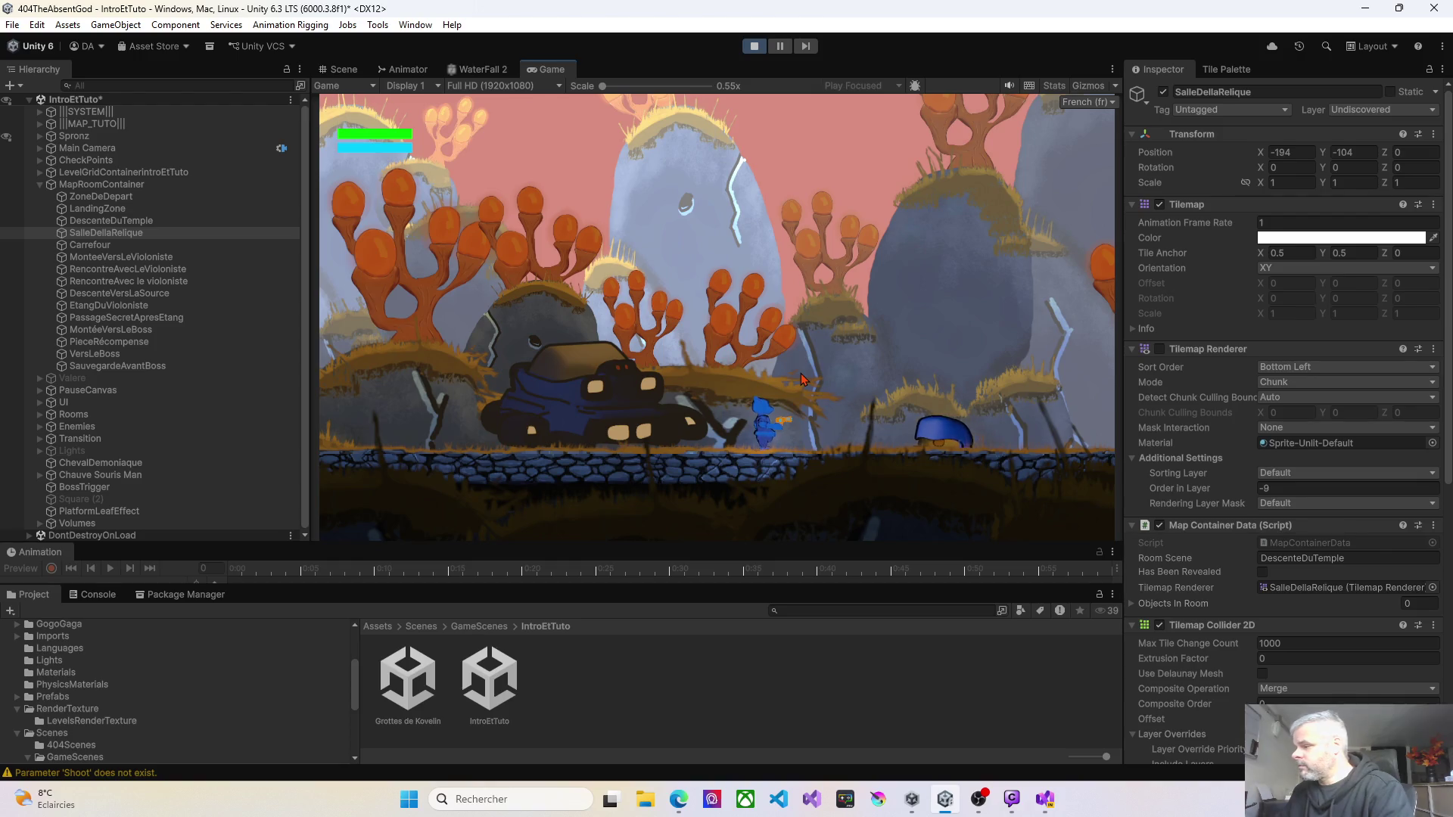
key("space")
key("d")
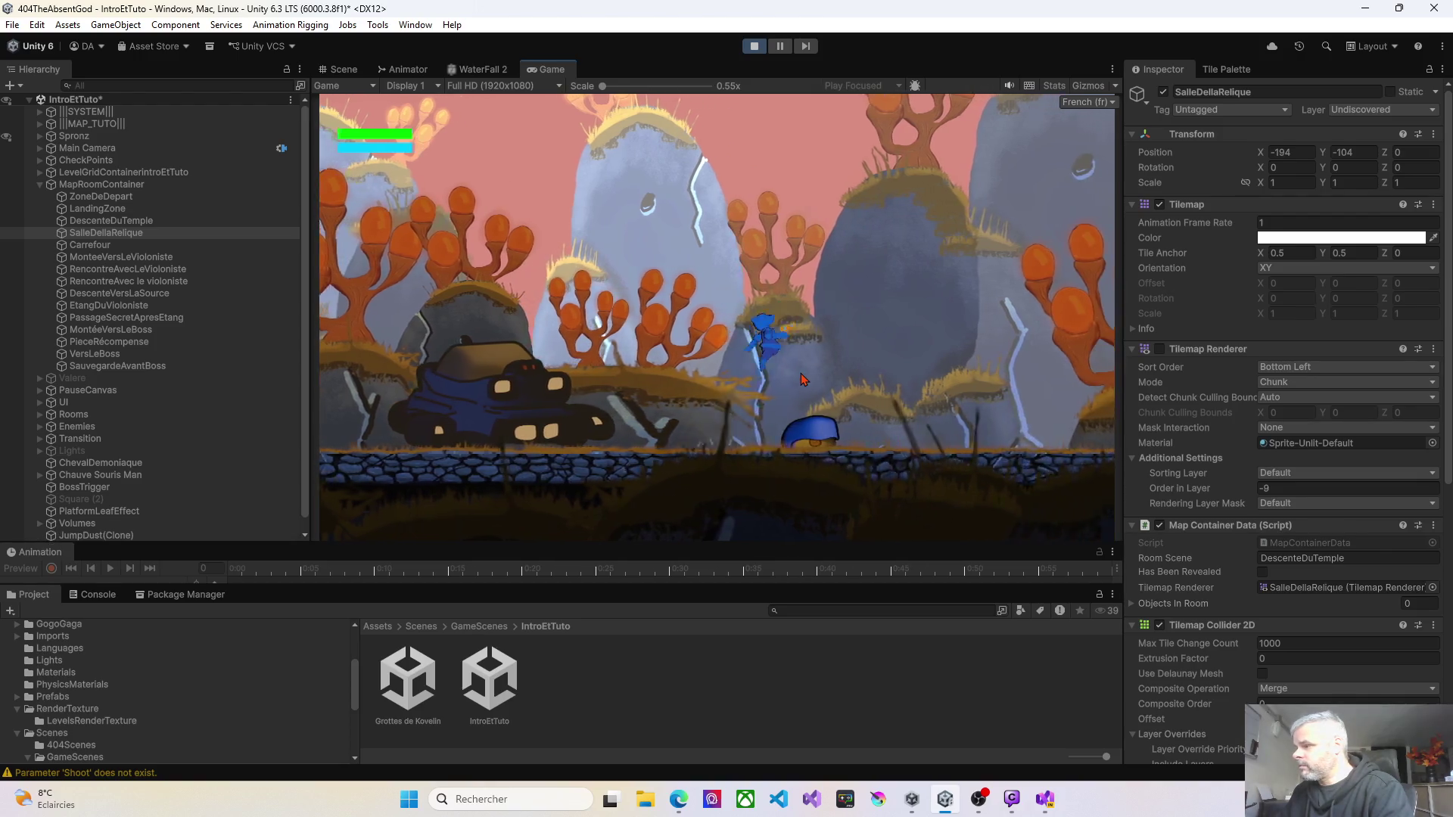
key("d")
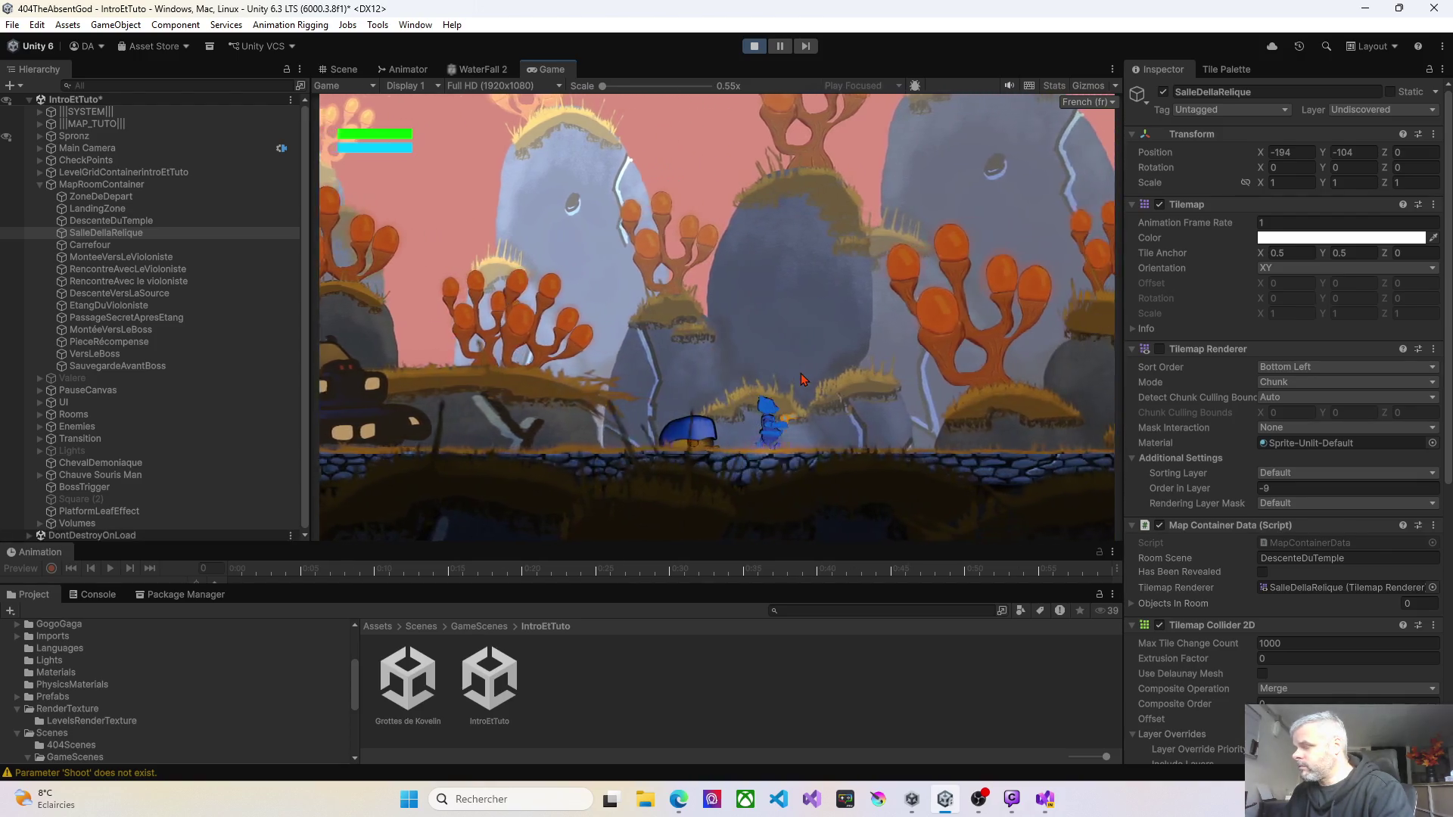
key("d")
key("space")
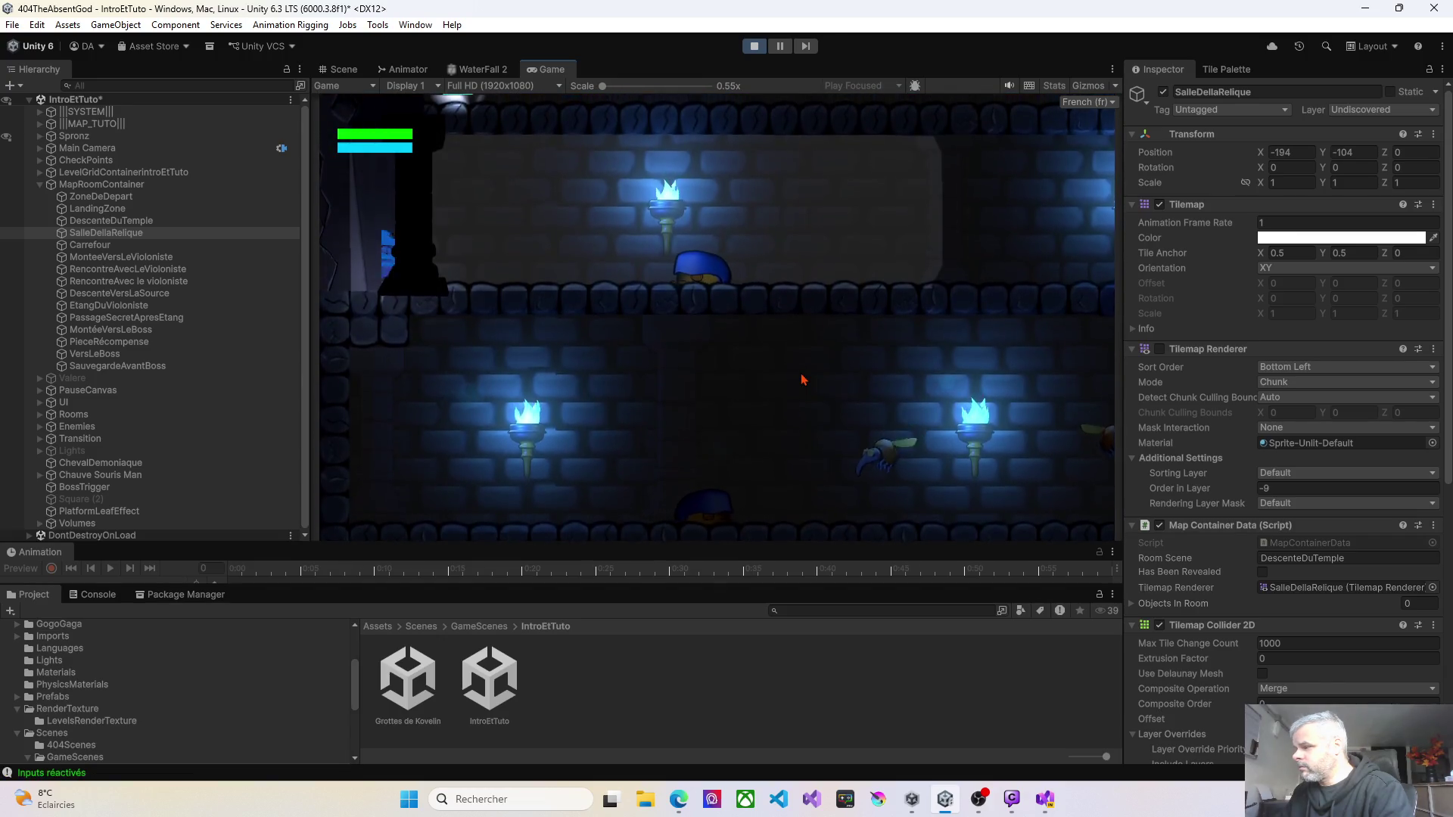
key("d")
key("d")
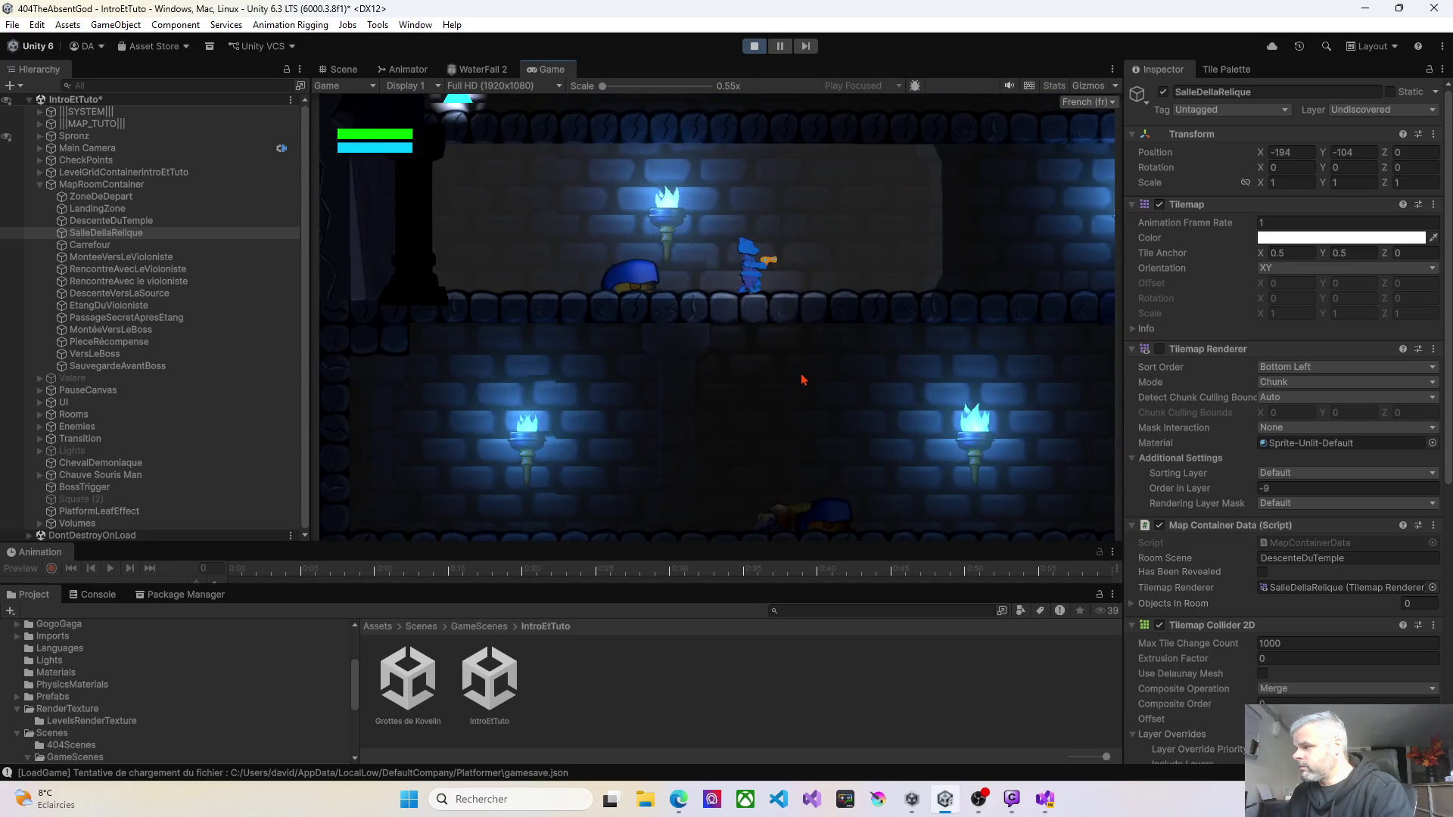
key("d")
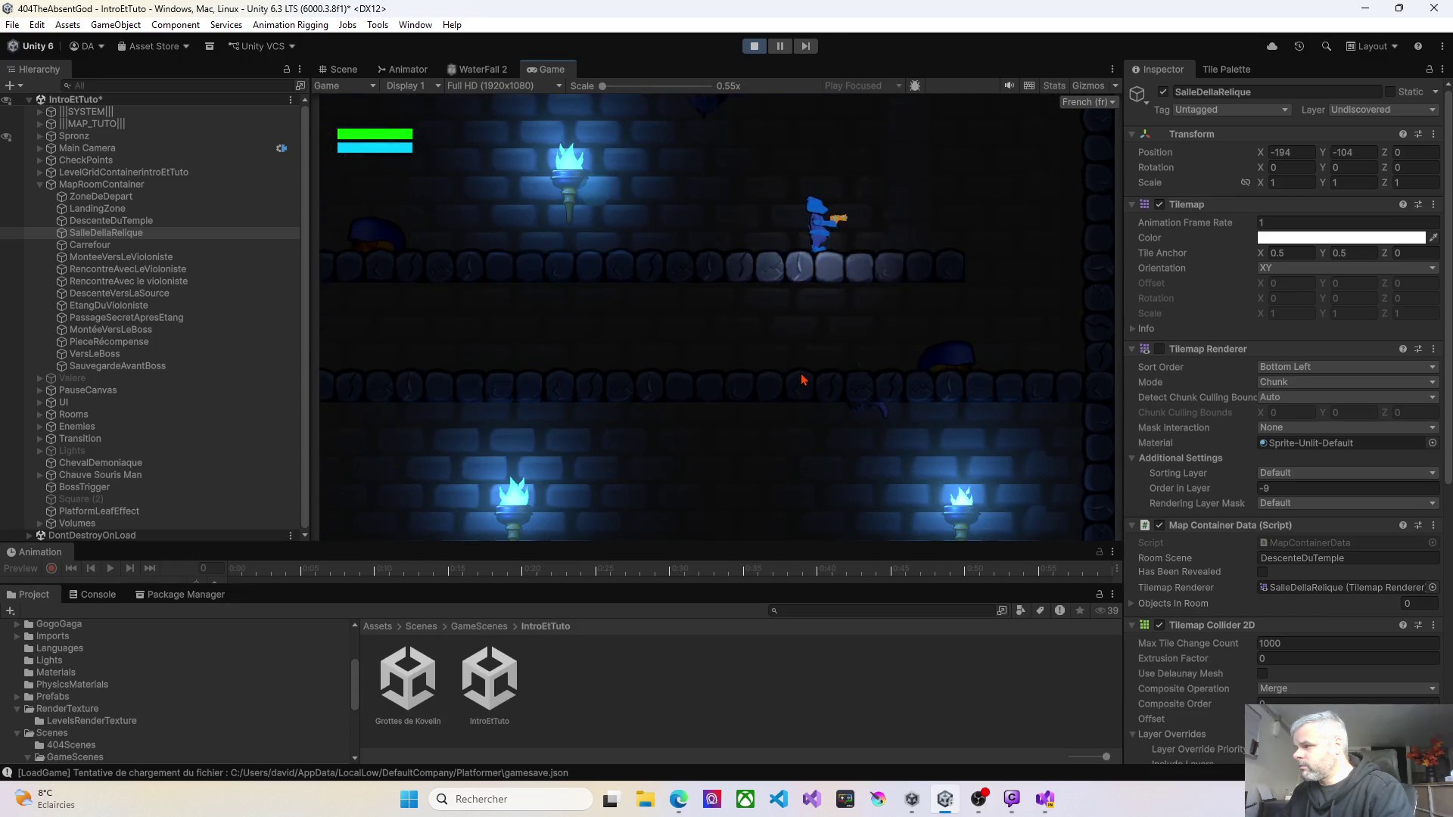
key("d")
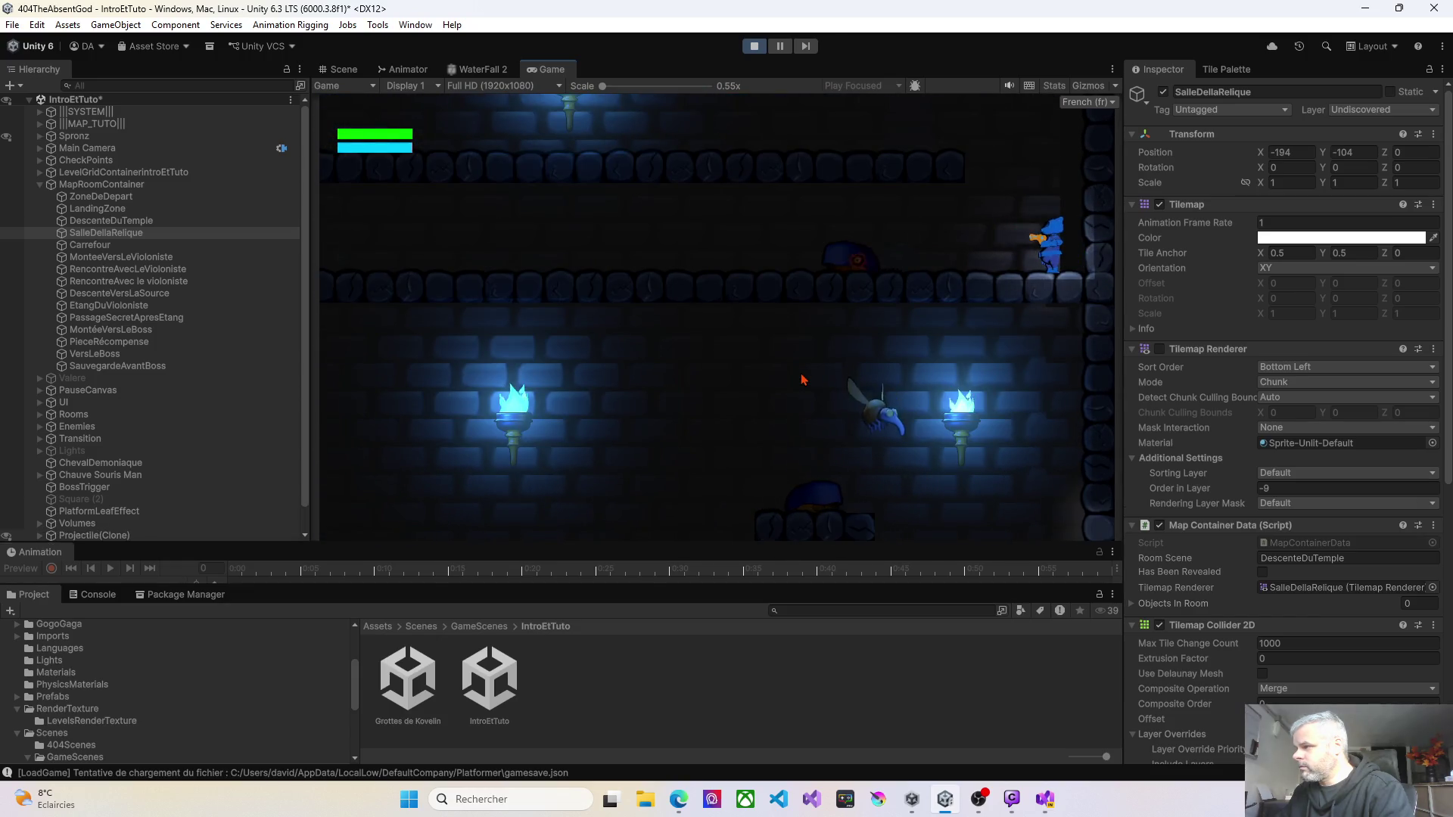
Step: Walk back left along the ledge, fire at the bat, then drop down and jump to hit it
key("a")
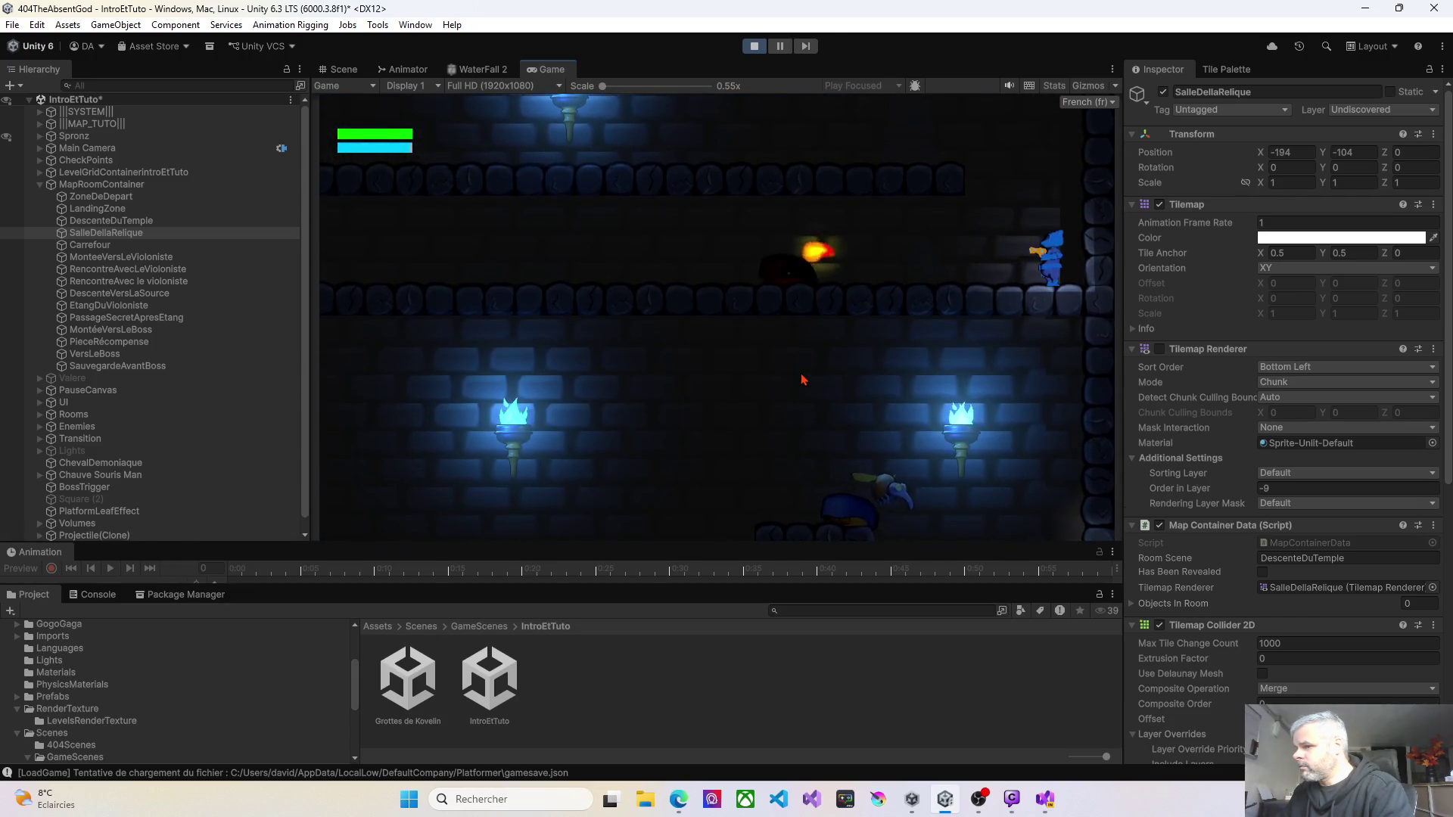
key("a")
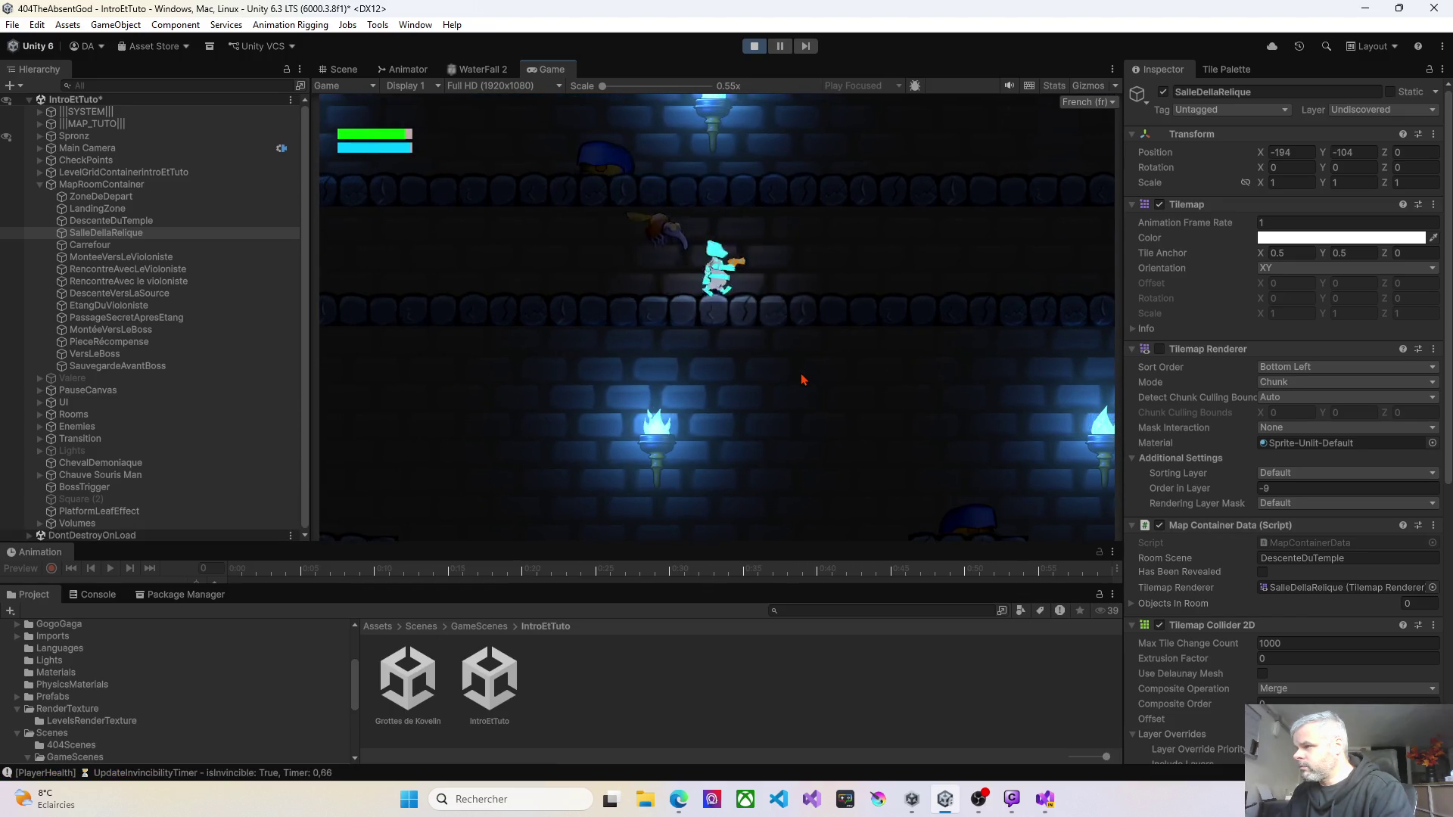
key("a")
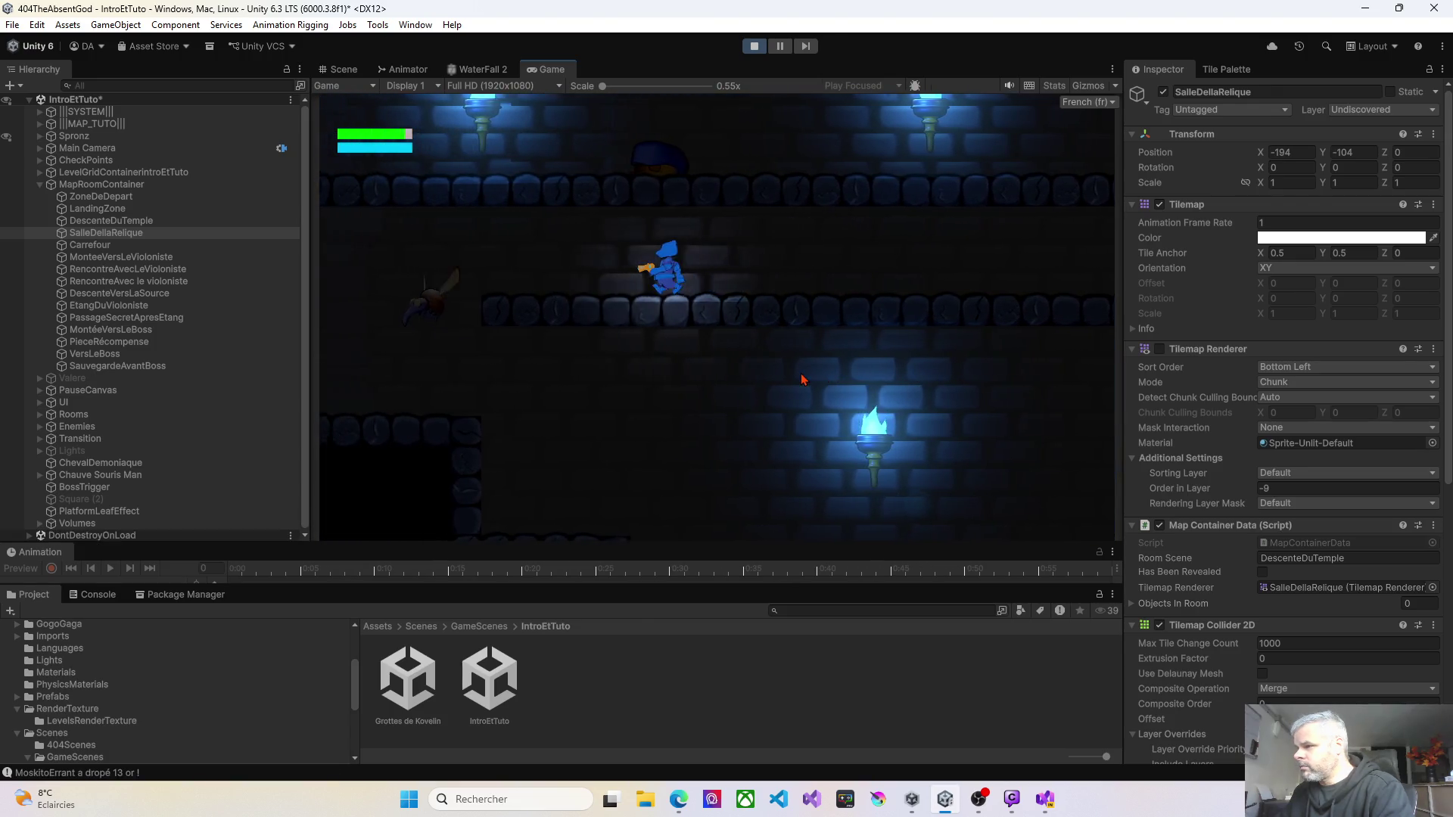
key("a")
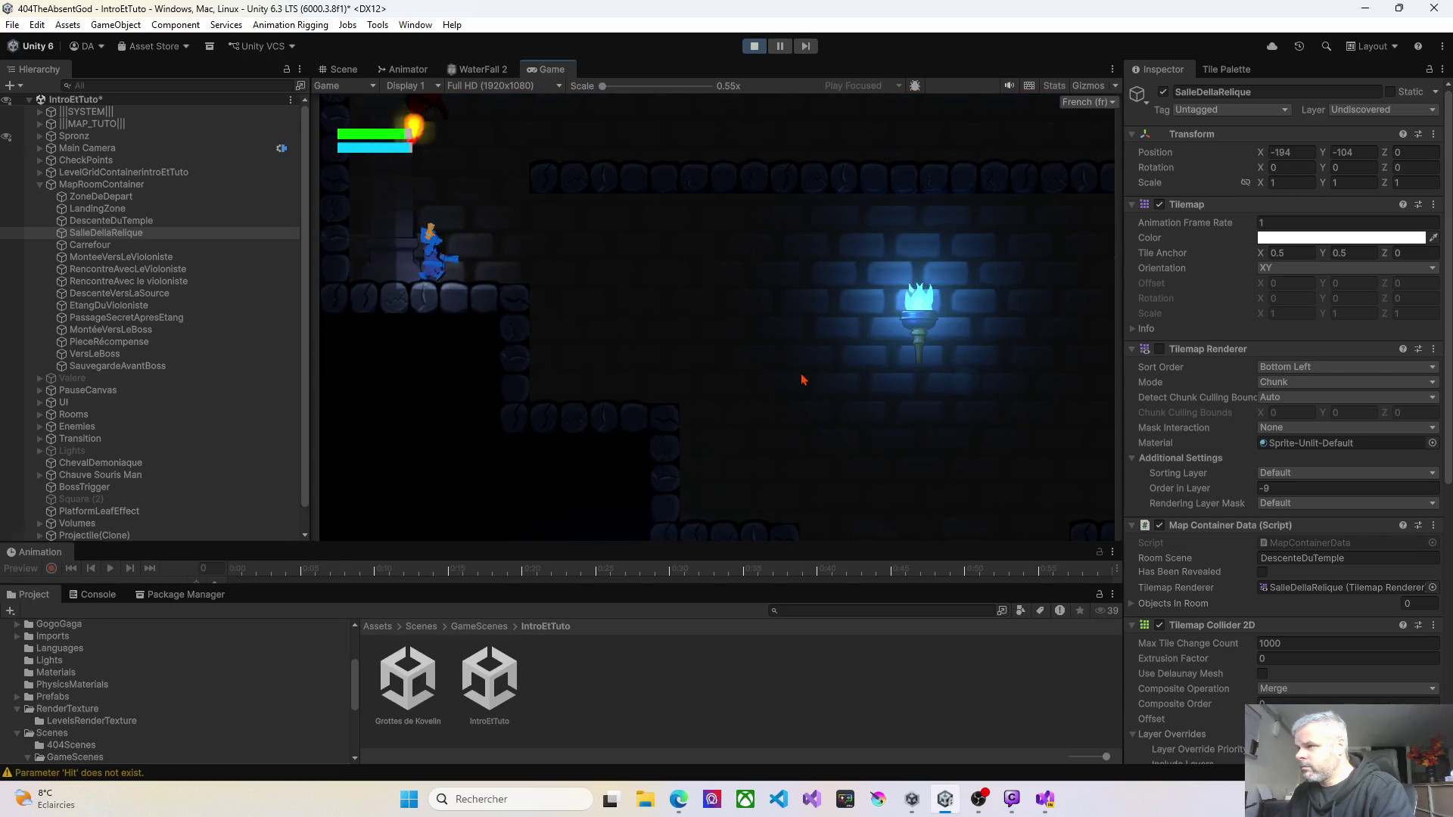
key("d")
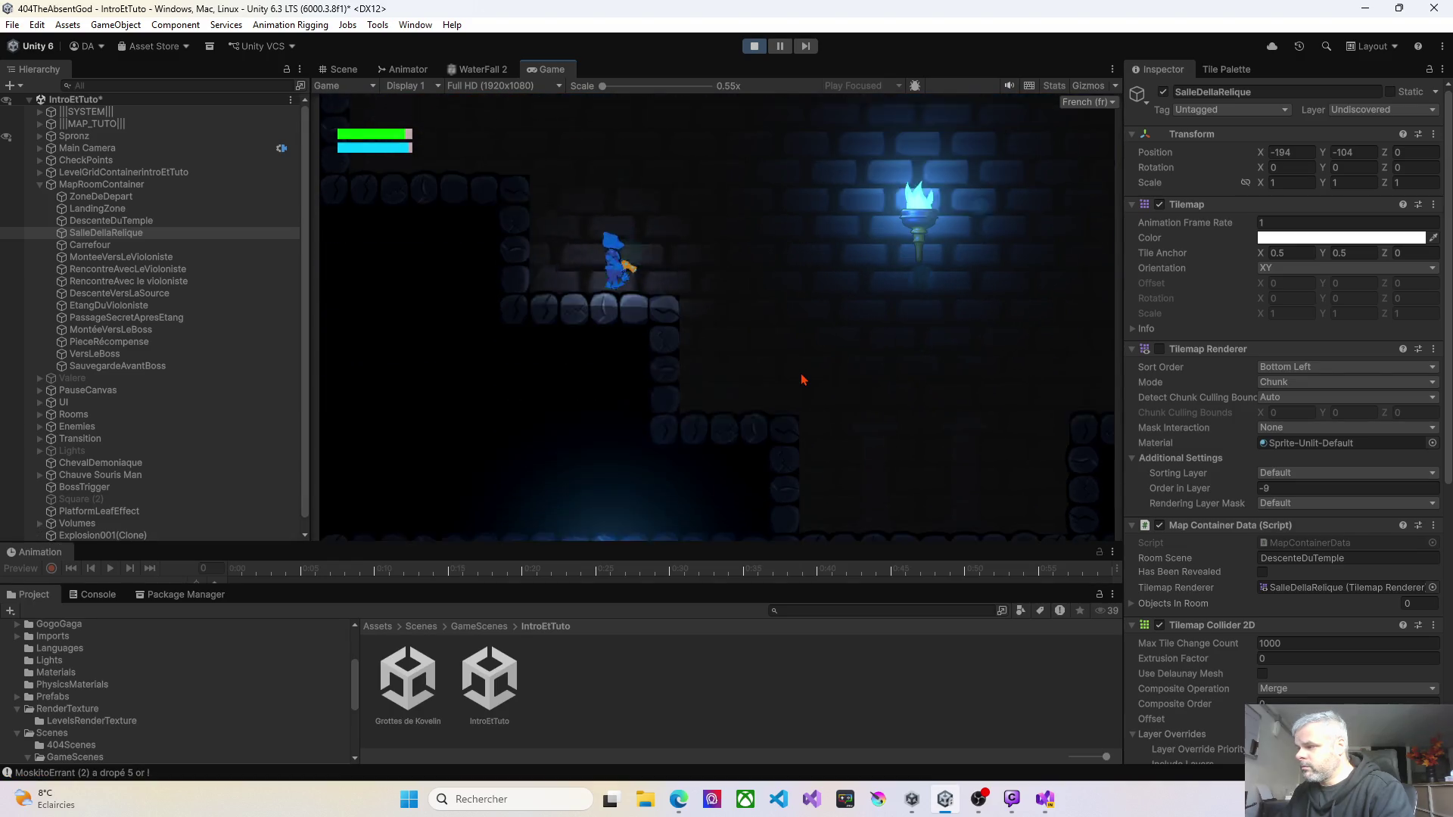
key("d")
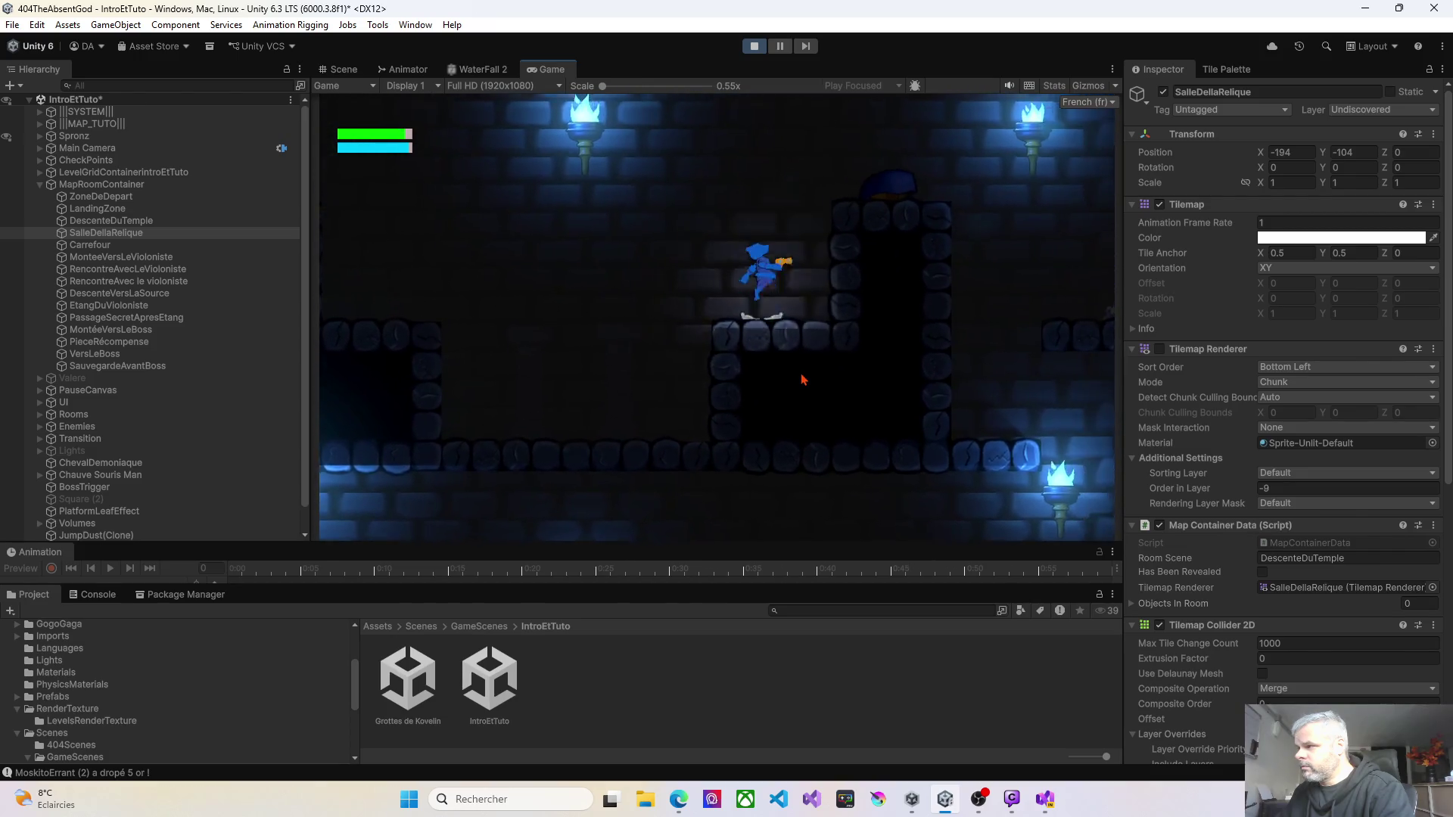
key("space")
key("space")
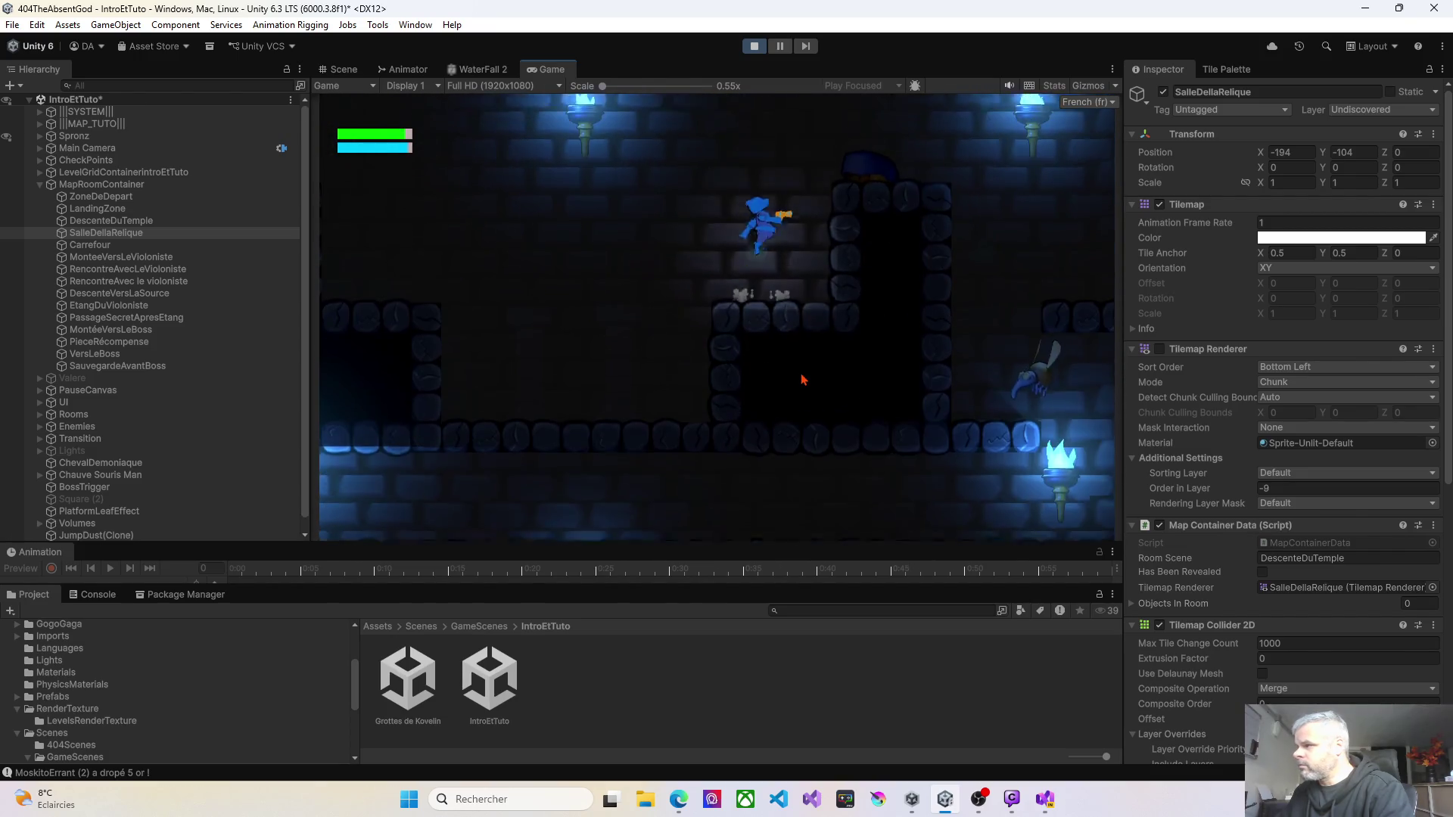
key("space")
key("space")
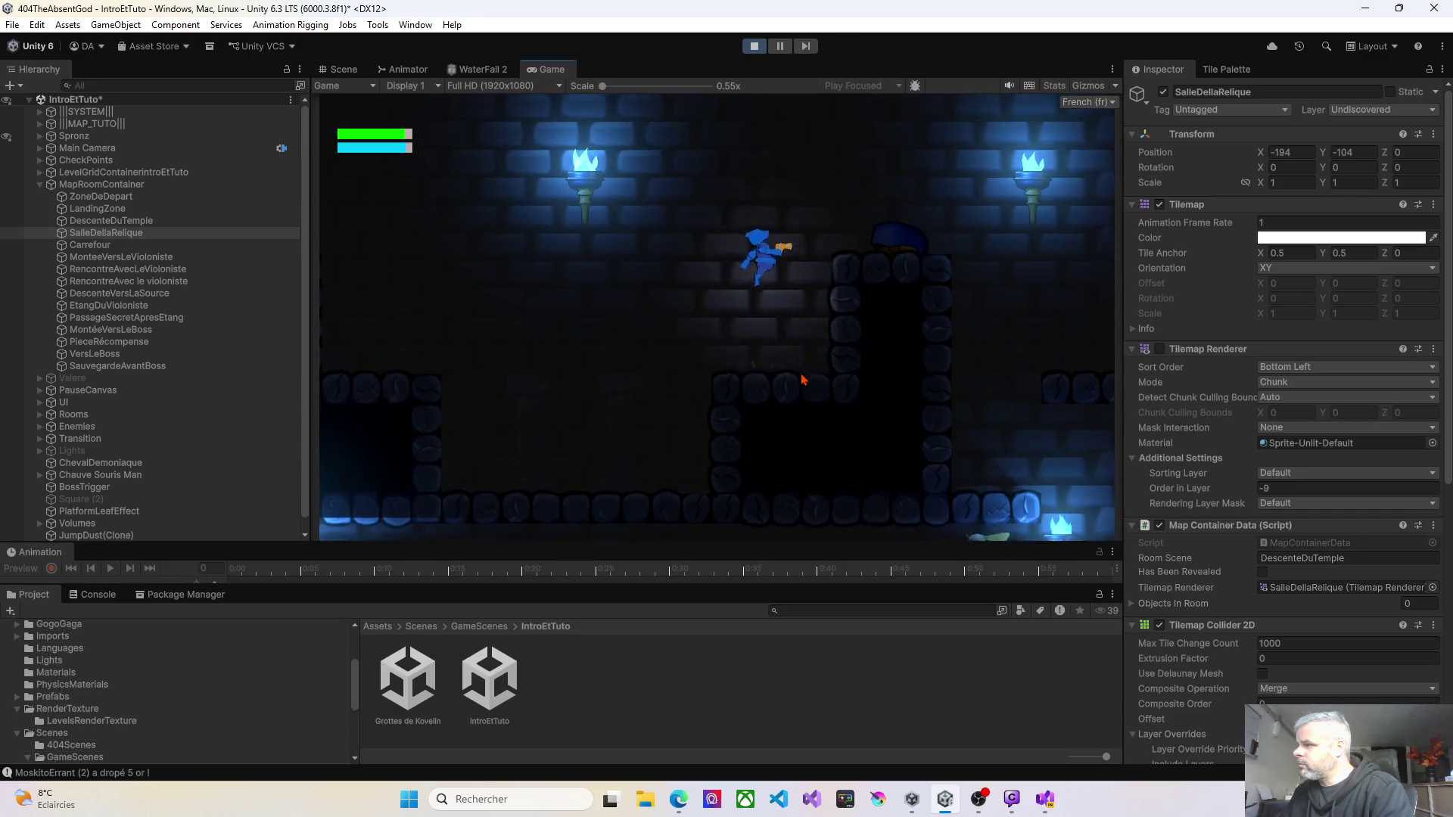
key("space")
Step: Climb into the next room, kill the flying enemy, and walk right to the checkpoint
key("Right")
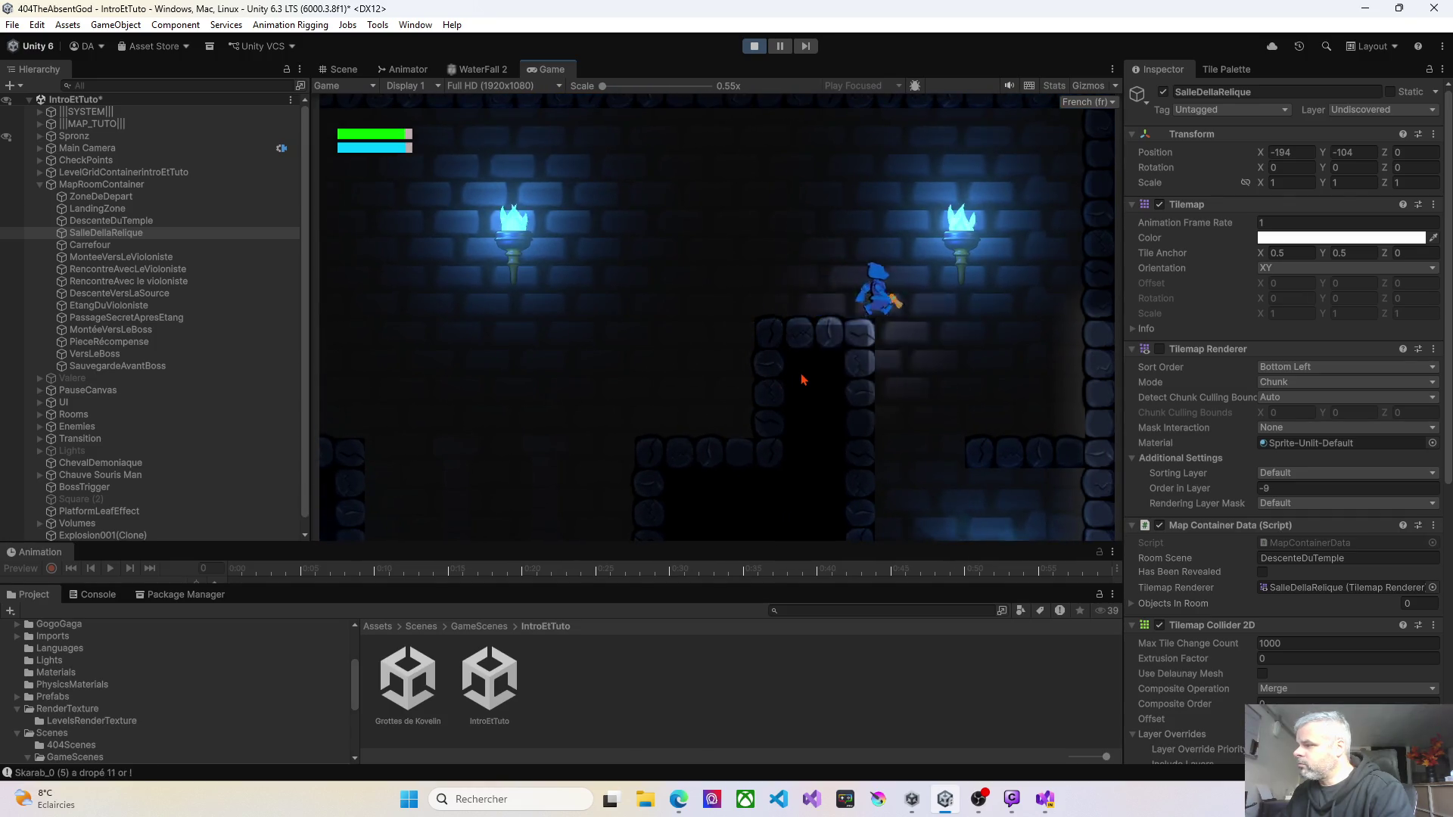
key("space")
key("Left")
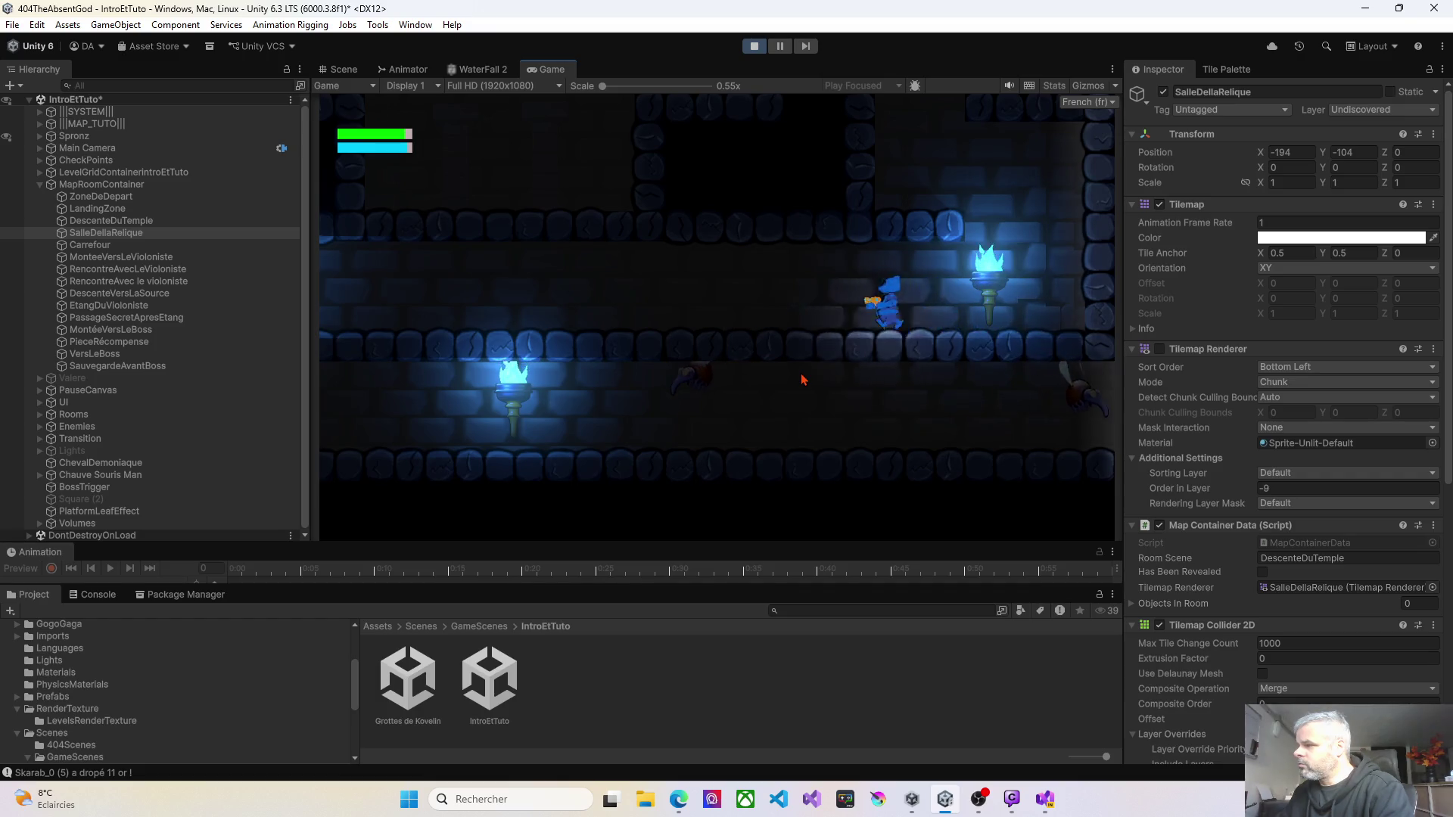
key("Left")
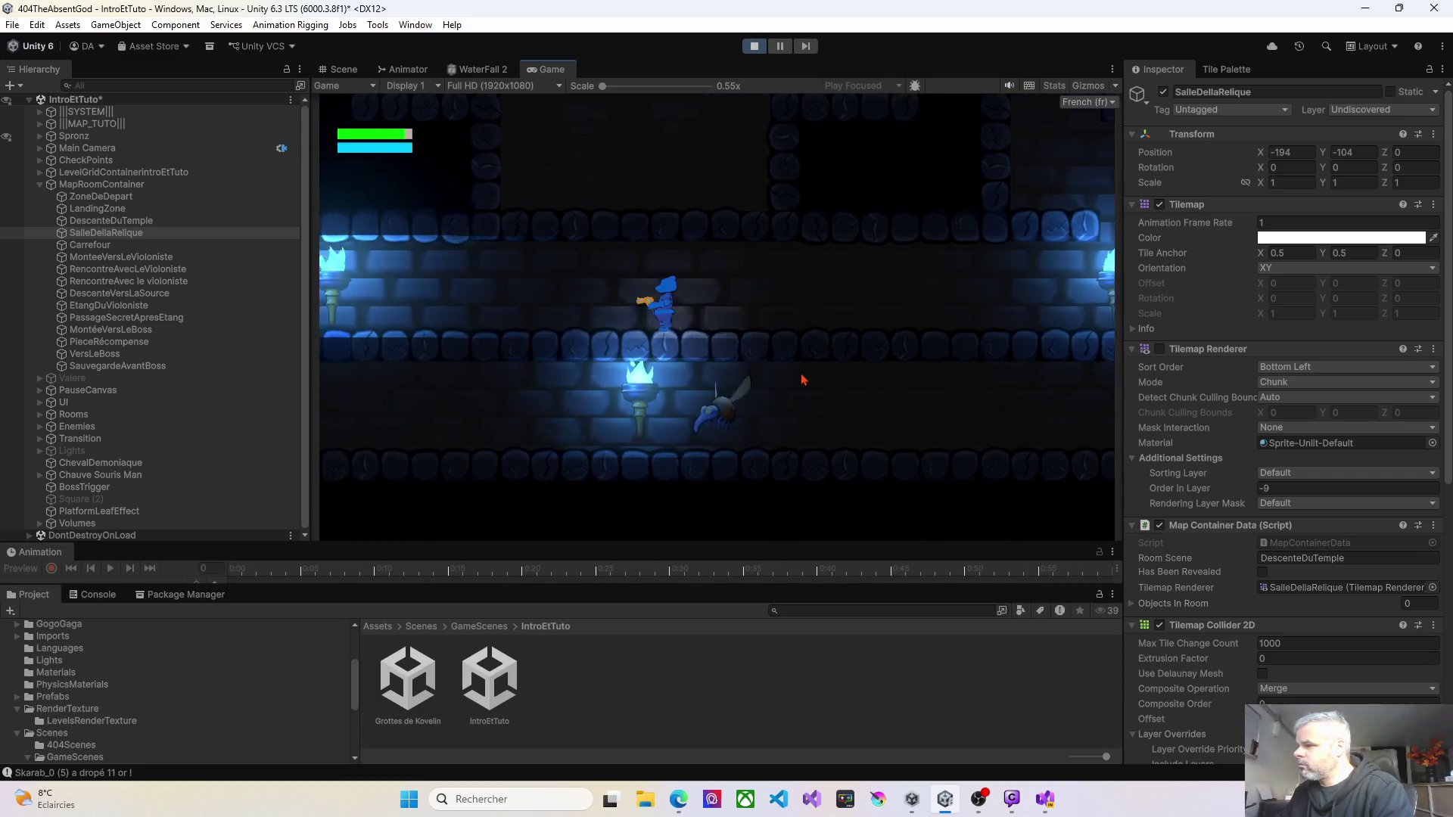
key("Left")
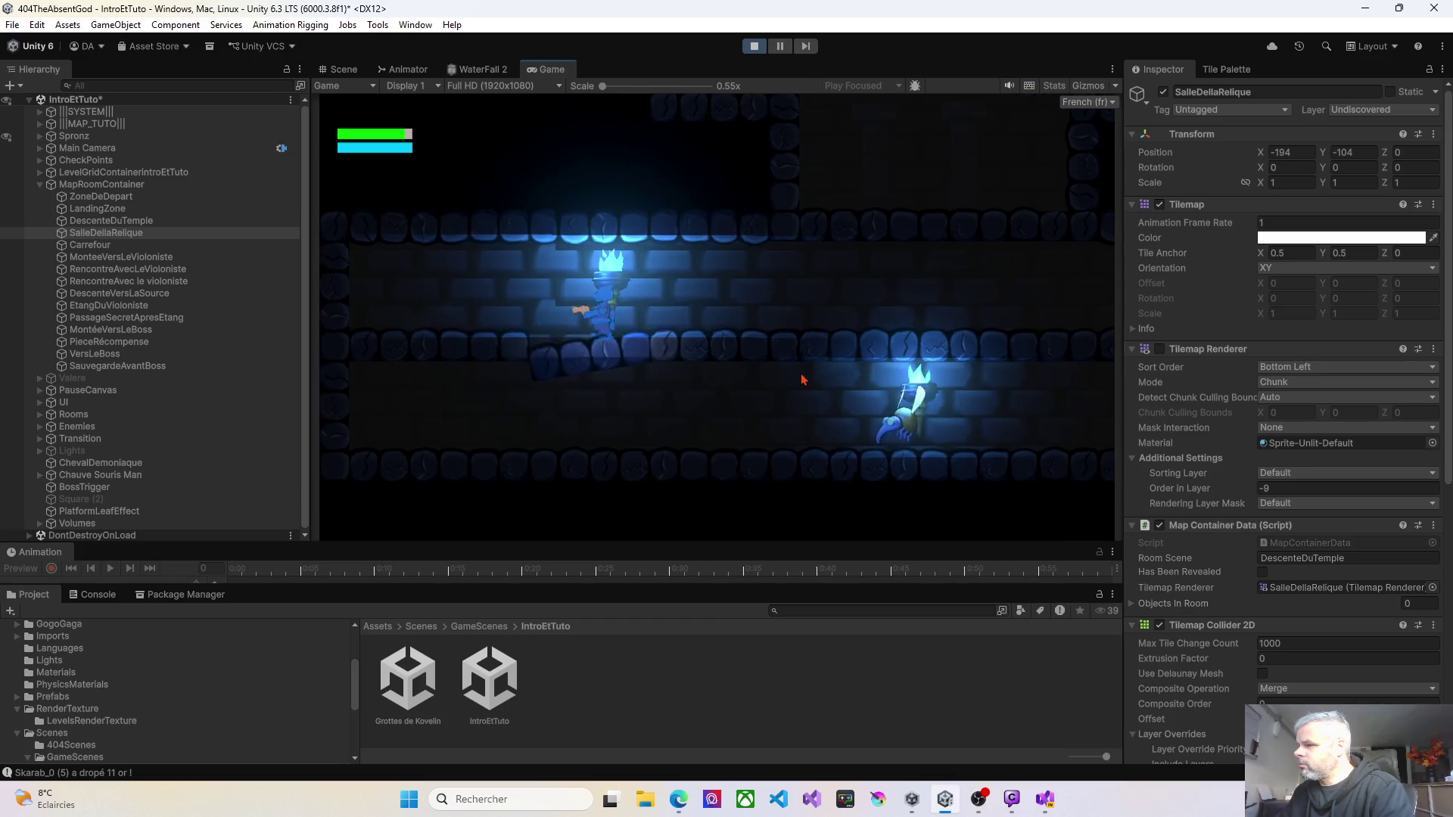
key("Right")
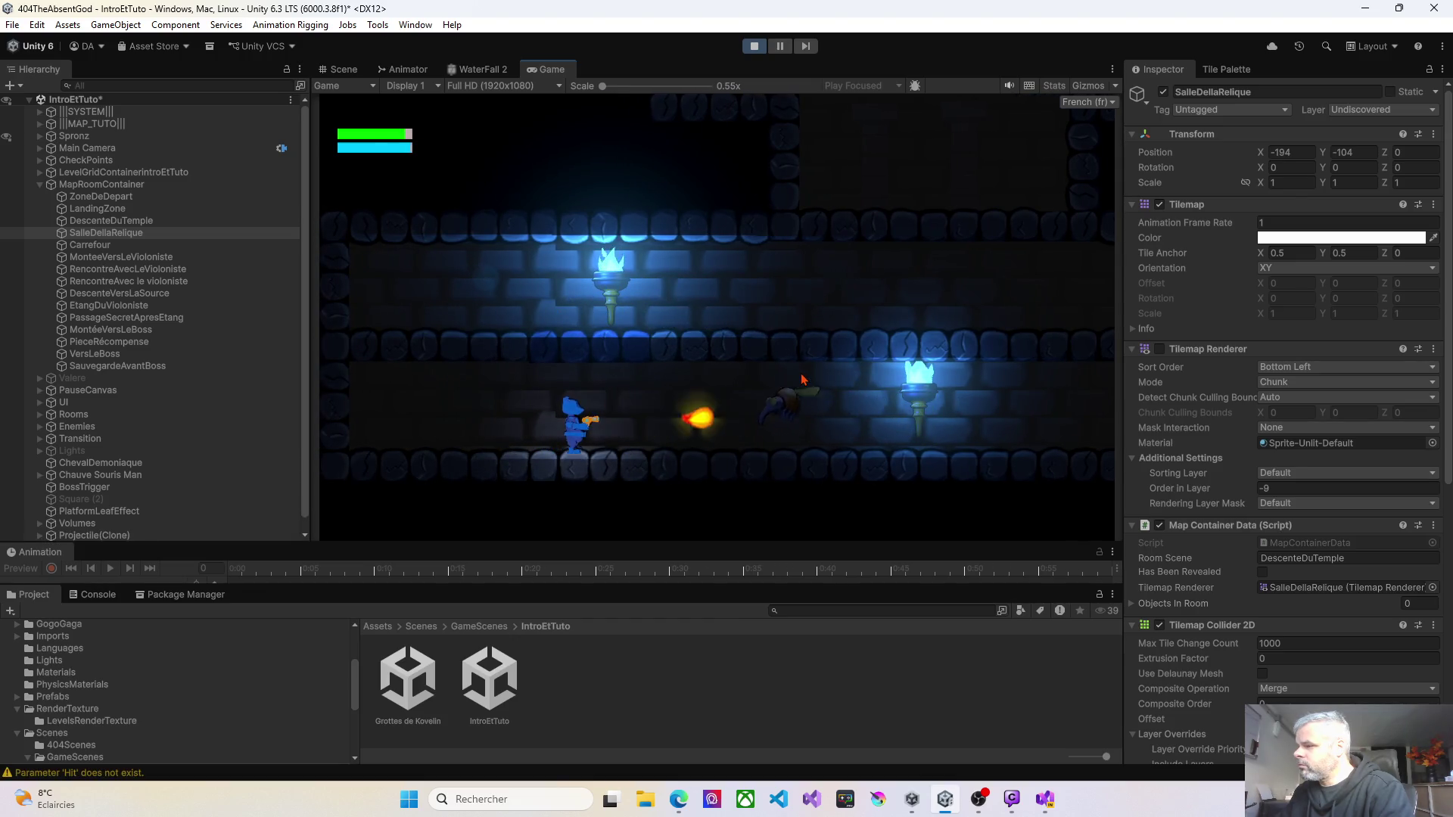
key("Right")
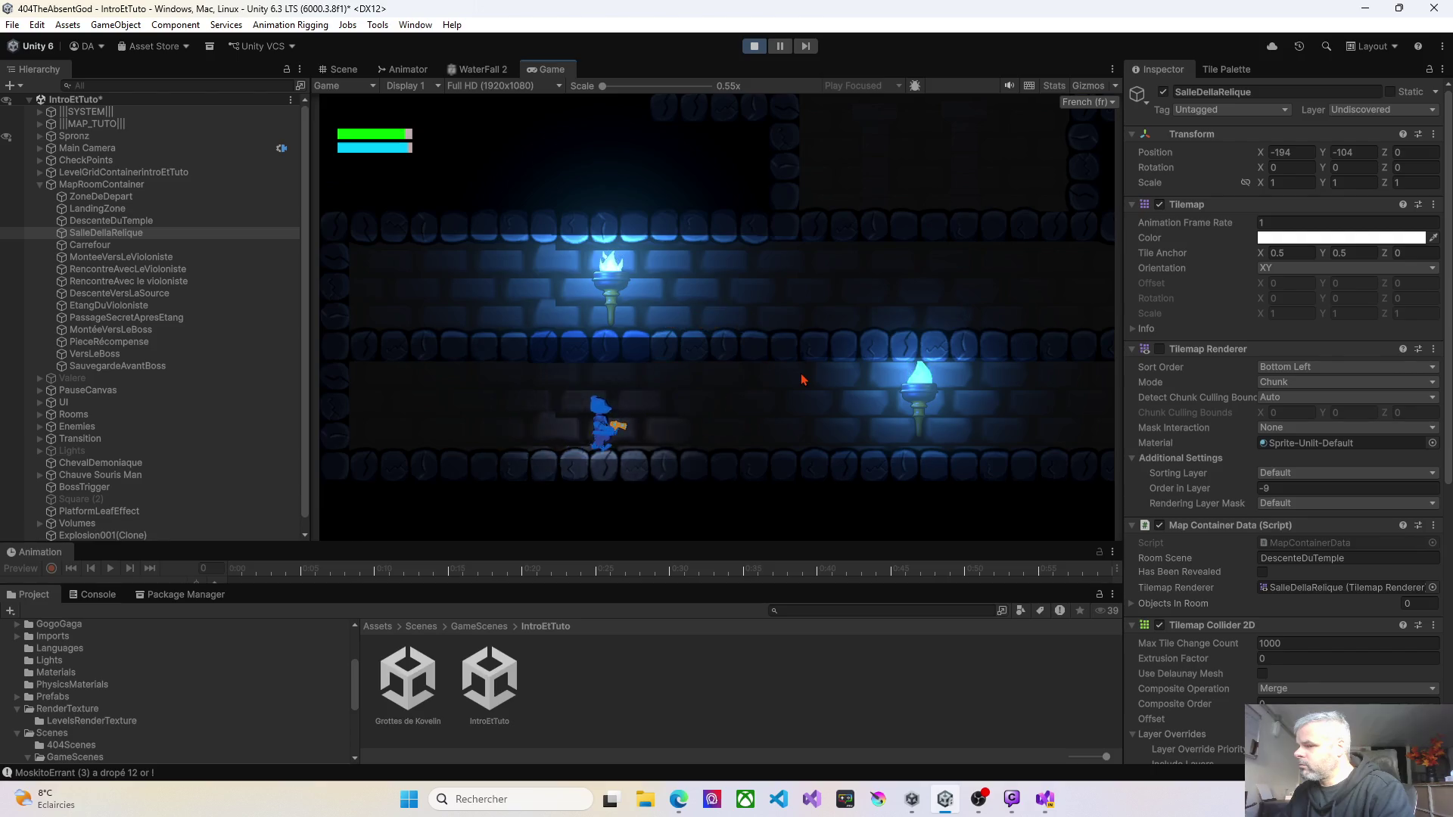
key("Right")
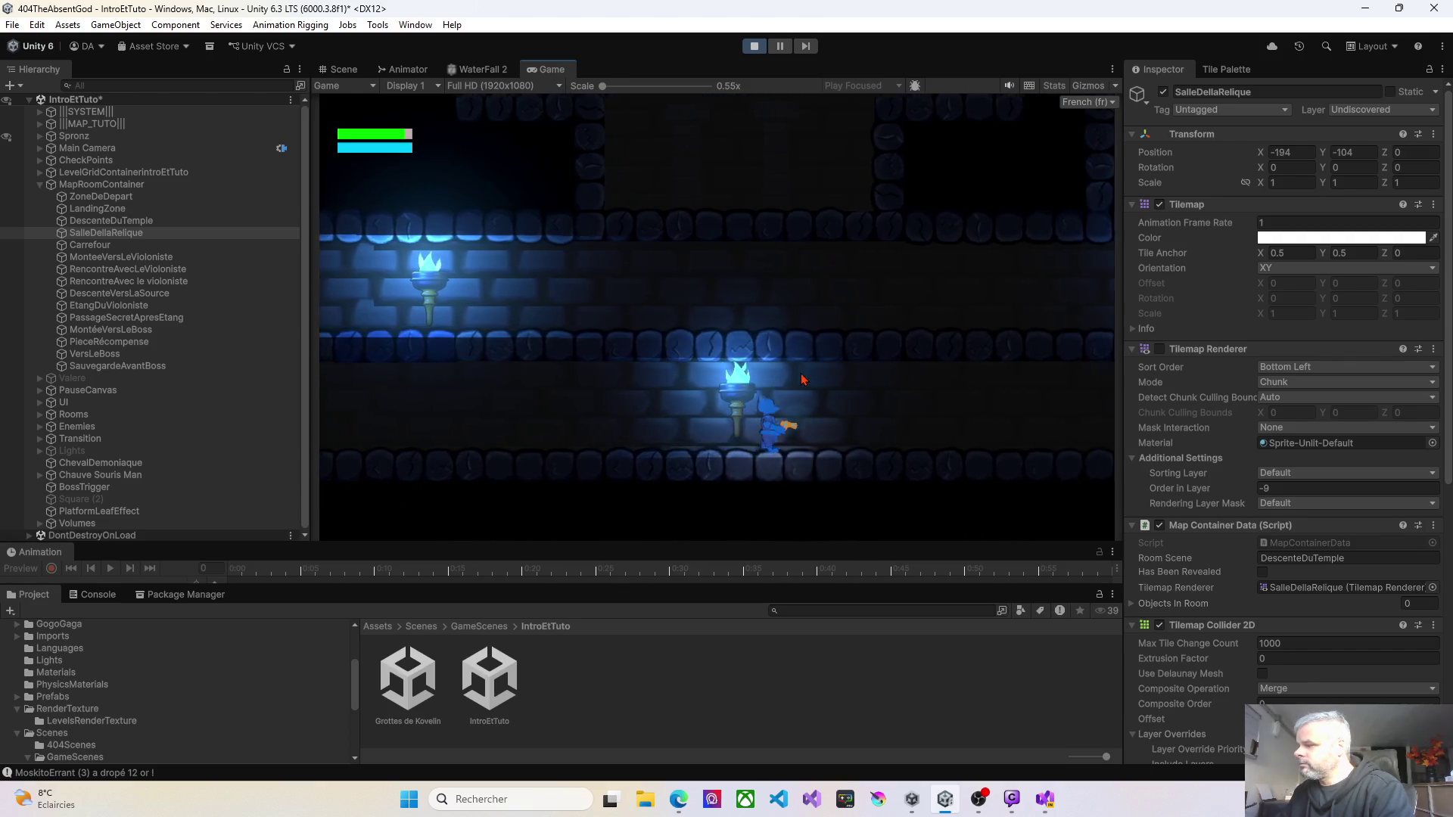
key("Right")
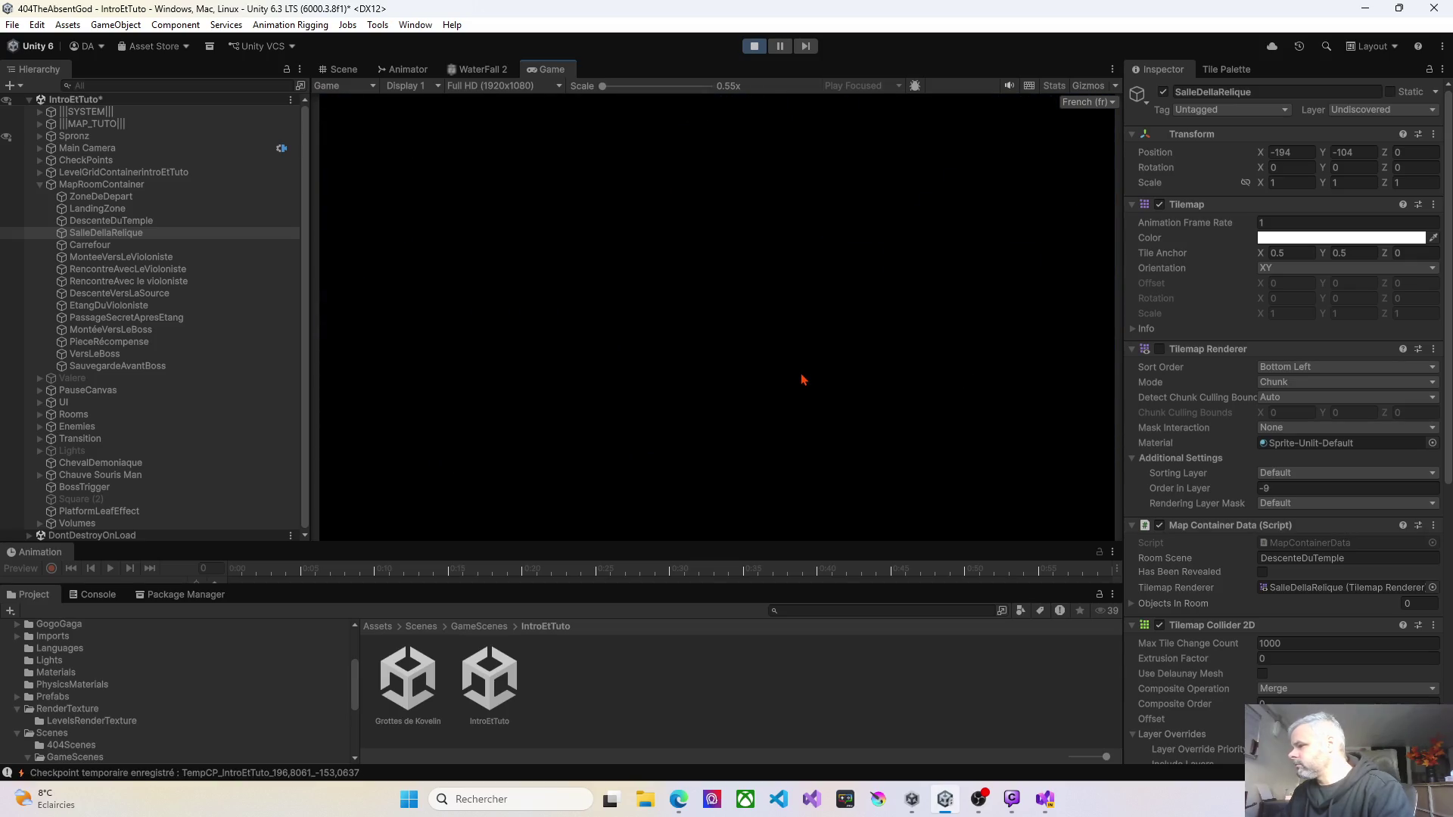
key("Right")
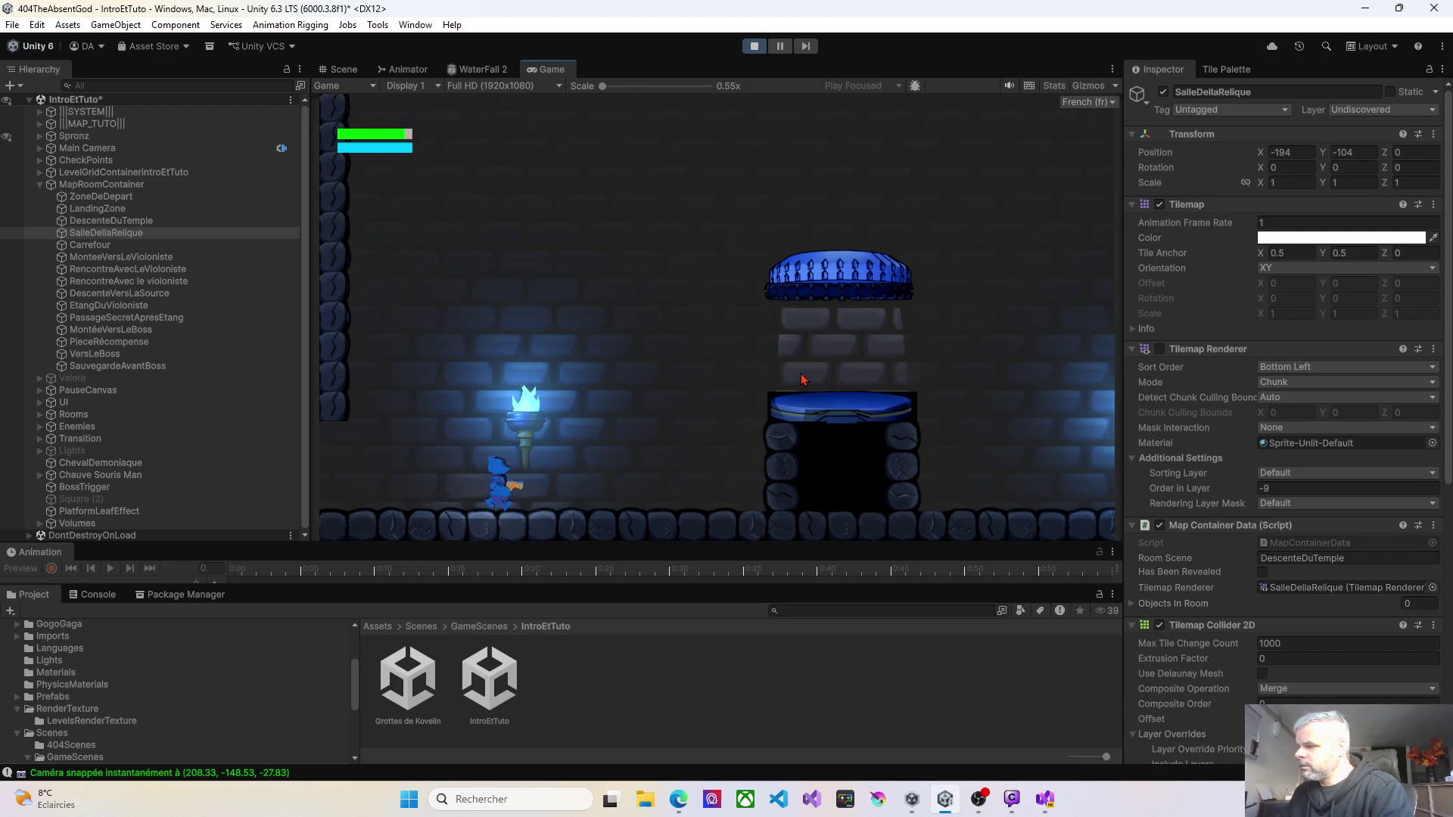
Step: Switch to the Scene view and zoom in and out on the level
left_click(339, 69)
scroll(732, 472, "up", 5)
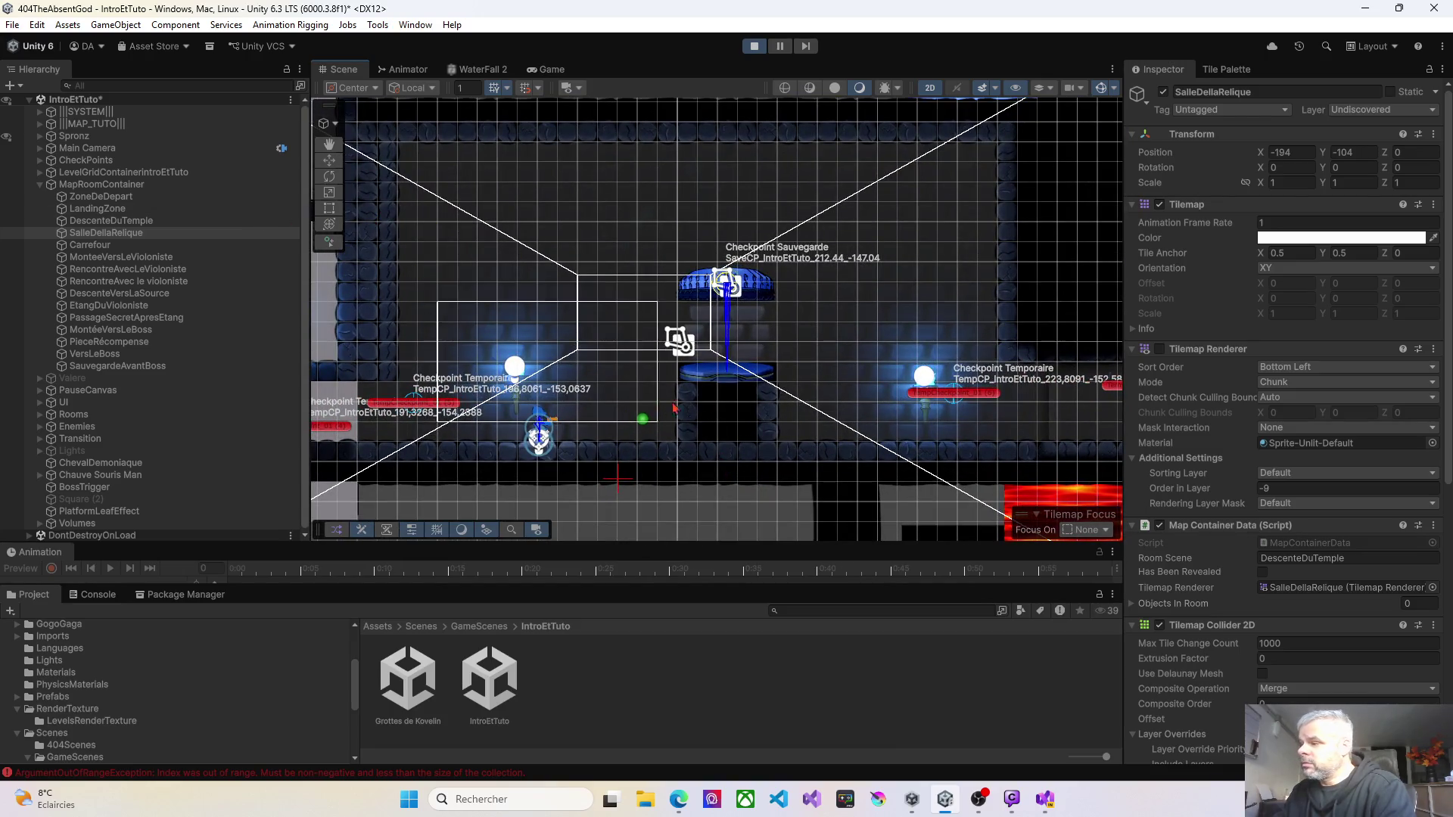
scroll(707, 393, "down", 3)
scroll(707, 392, "up", 2)
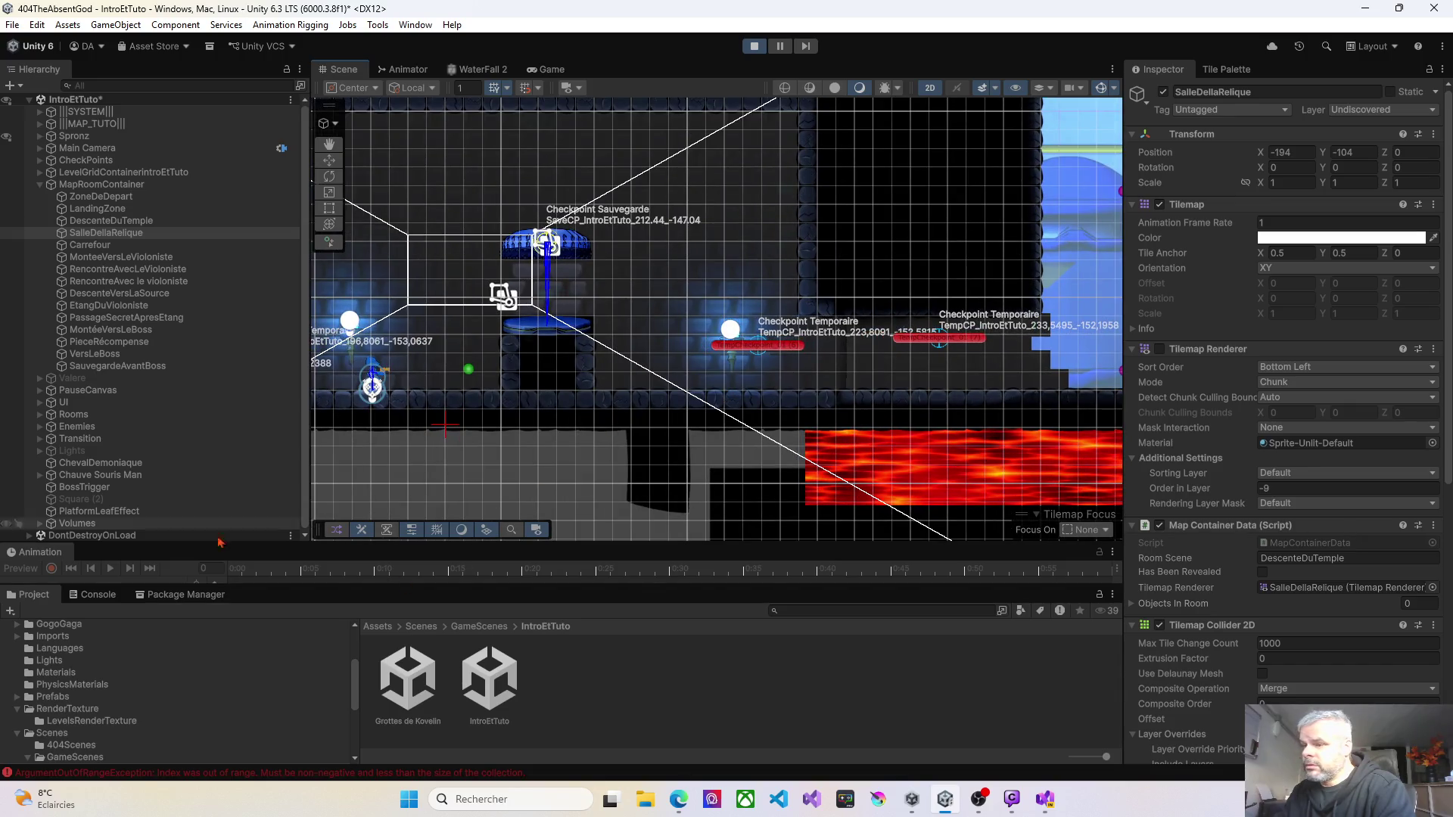
Step: Show the MapManager stack trace for the missing IntroEtTuto RenderTexture error in the Console
left_click(99, 597)
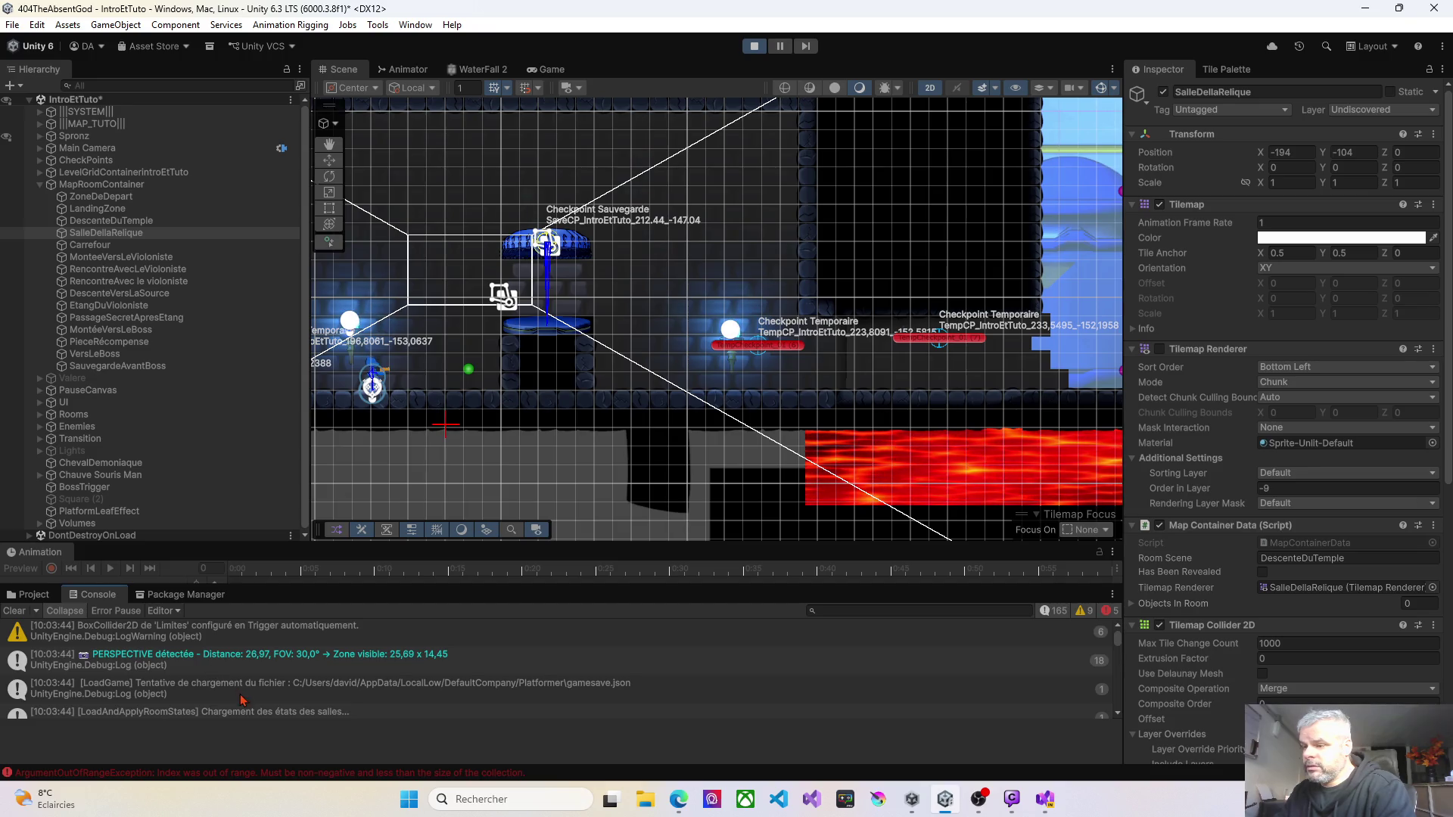
scroll(238, 717, "down", 3)
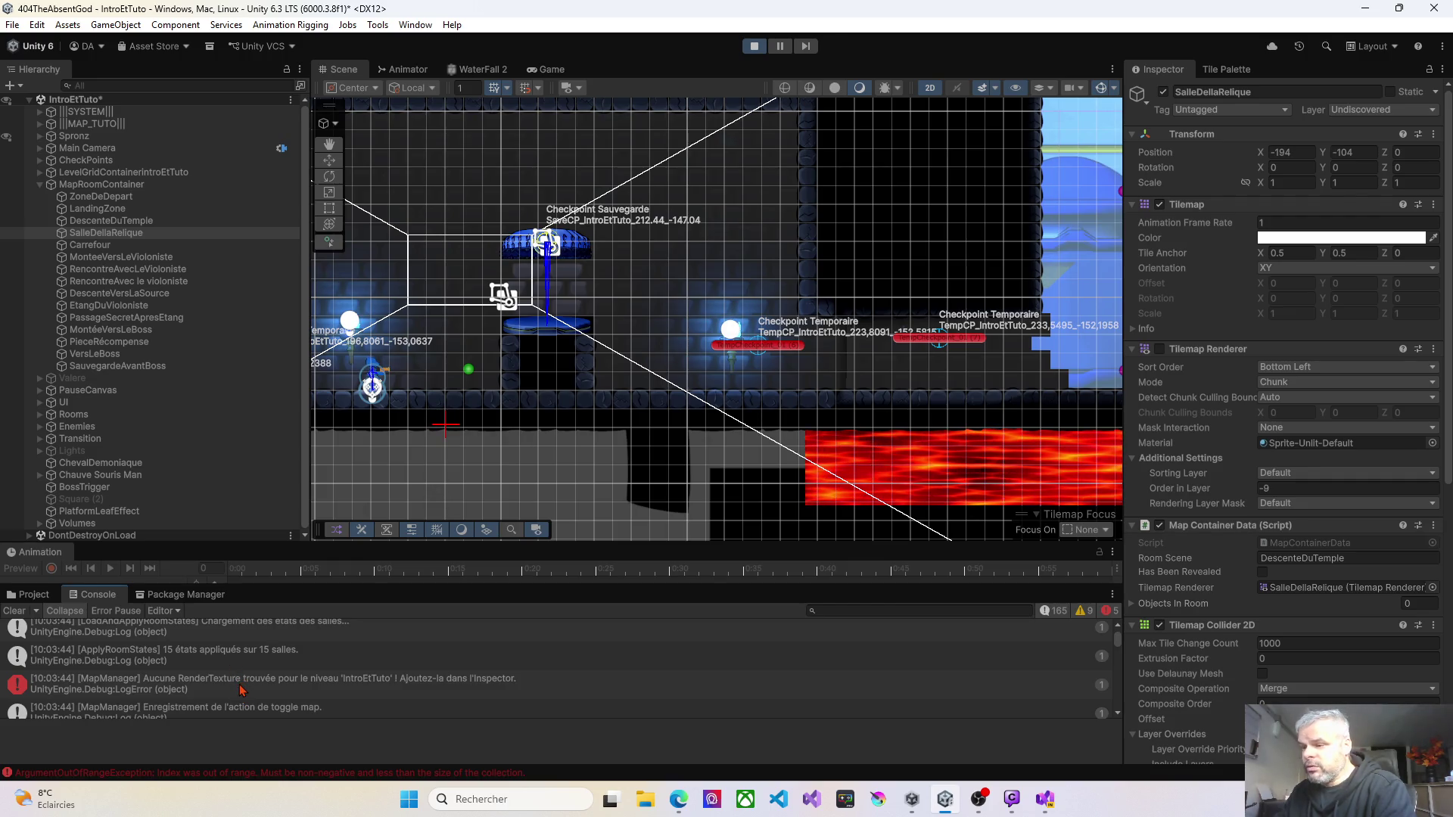
left_click(350, 689)
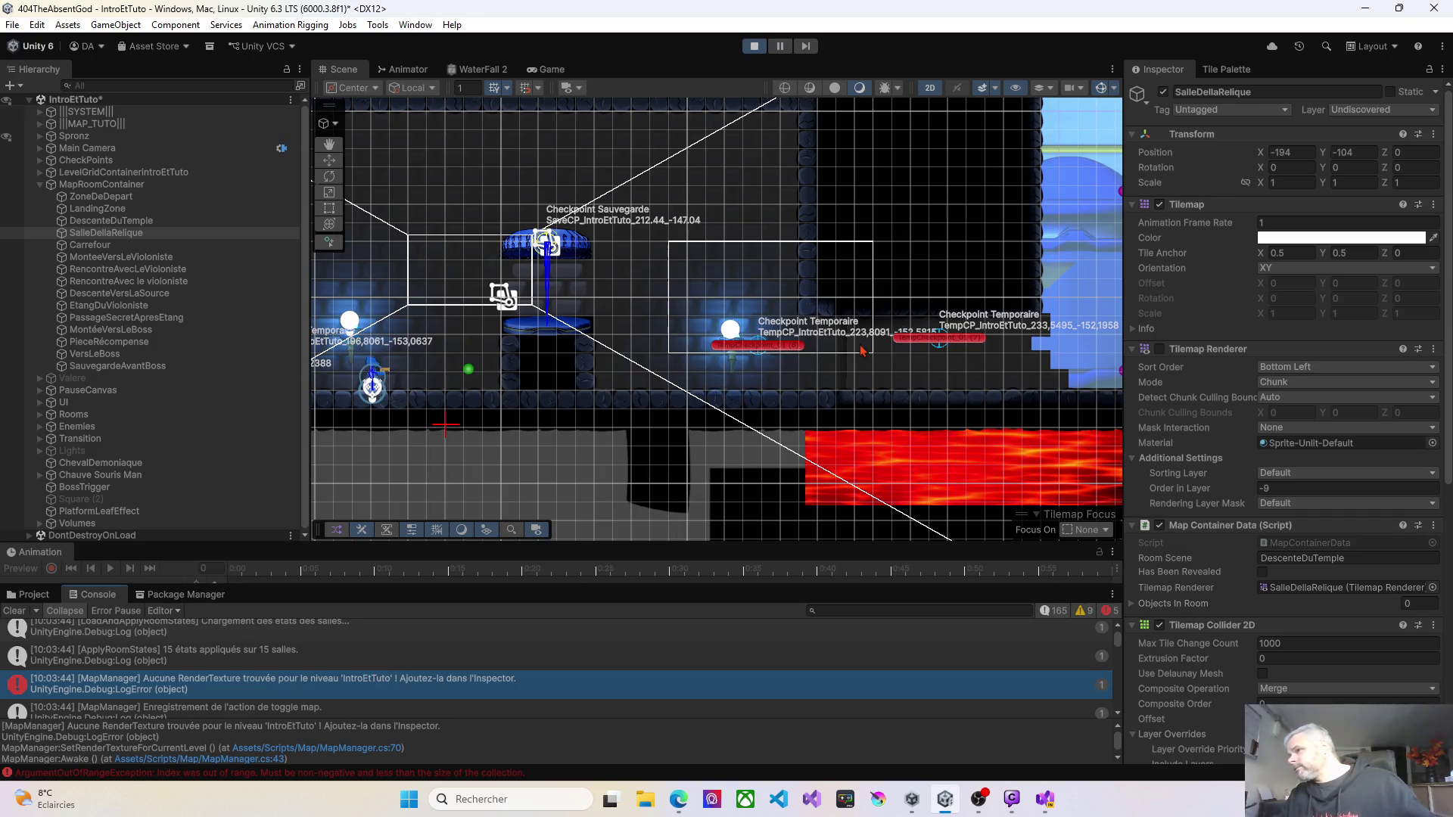
Step: Stop the running game and resize the Hierarchy, Scene and Inspector panels
left_click(754, 46)
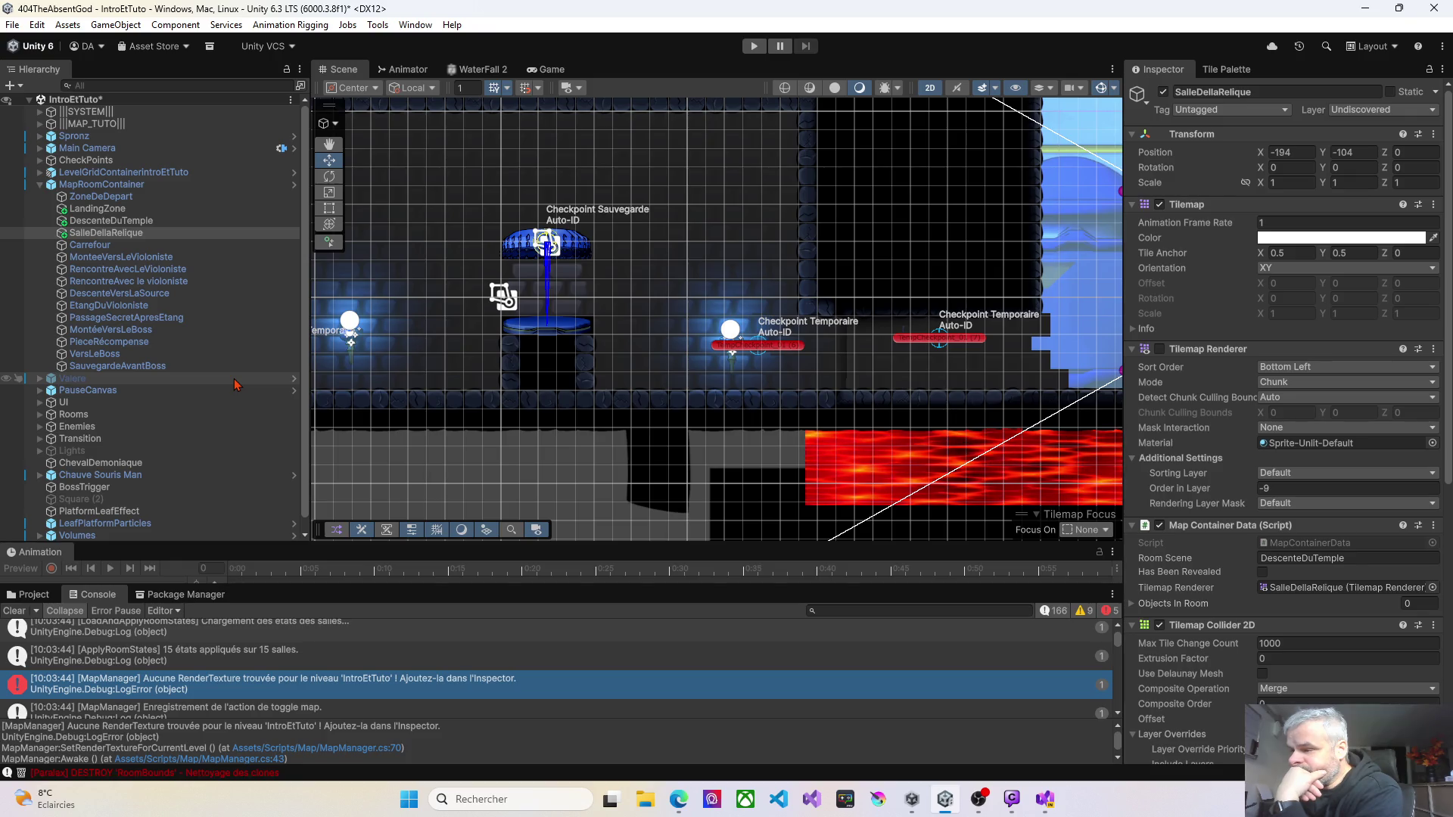
left_click_drag(308, 386, 251, 366)
left_click_drag(596, 544, 611, 615)
left_click_drag(1124, 329, 1170, 315)
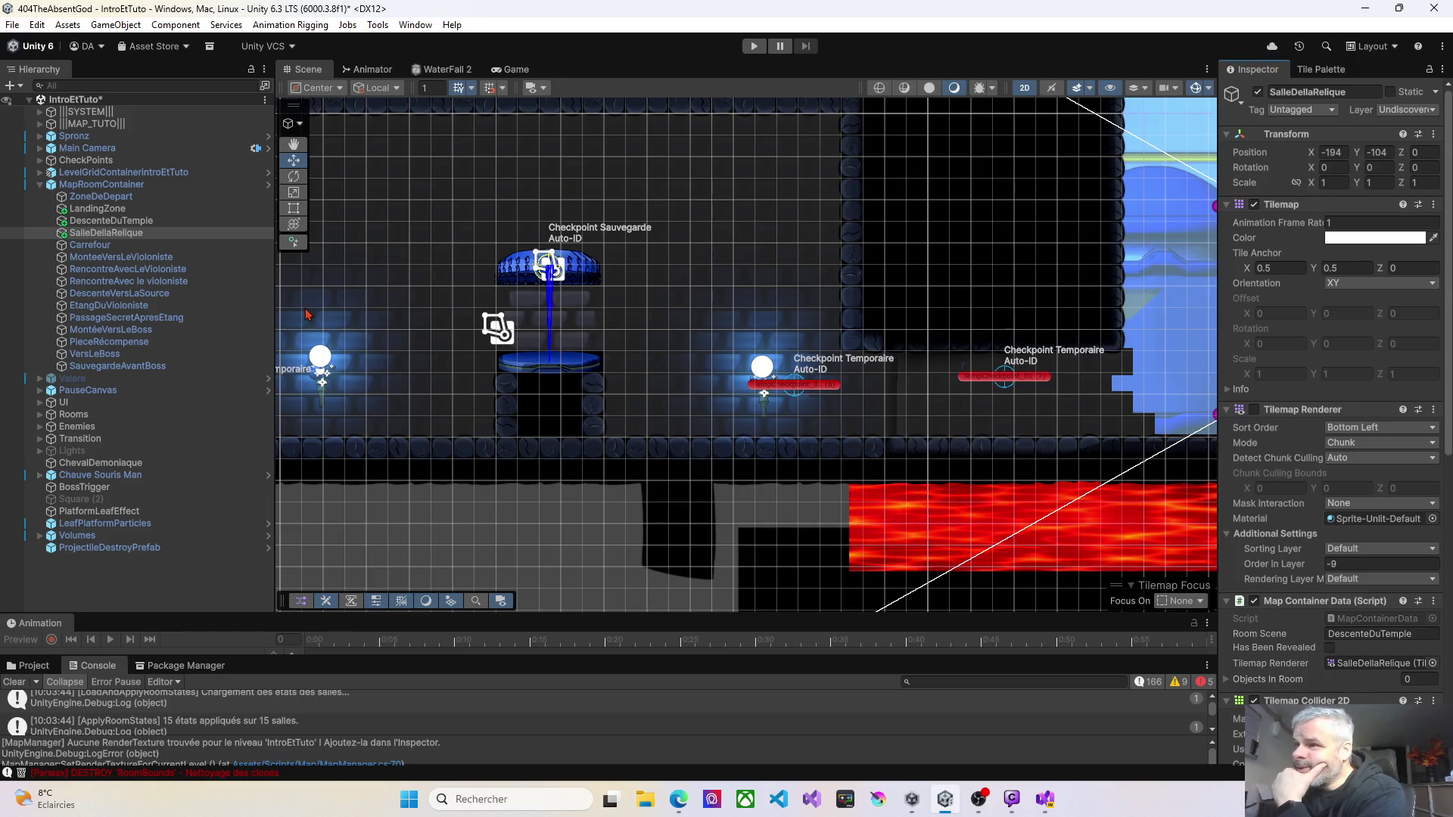
Step: Collapse MapRoomContainer, expand MAP_TUTO and |||SYSTEM|||, and select MapManager
left_click(40, 185)
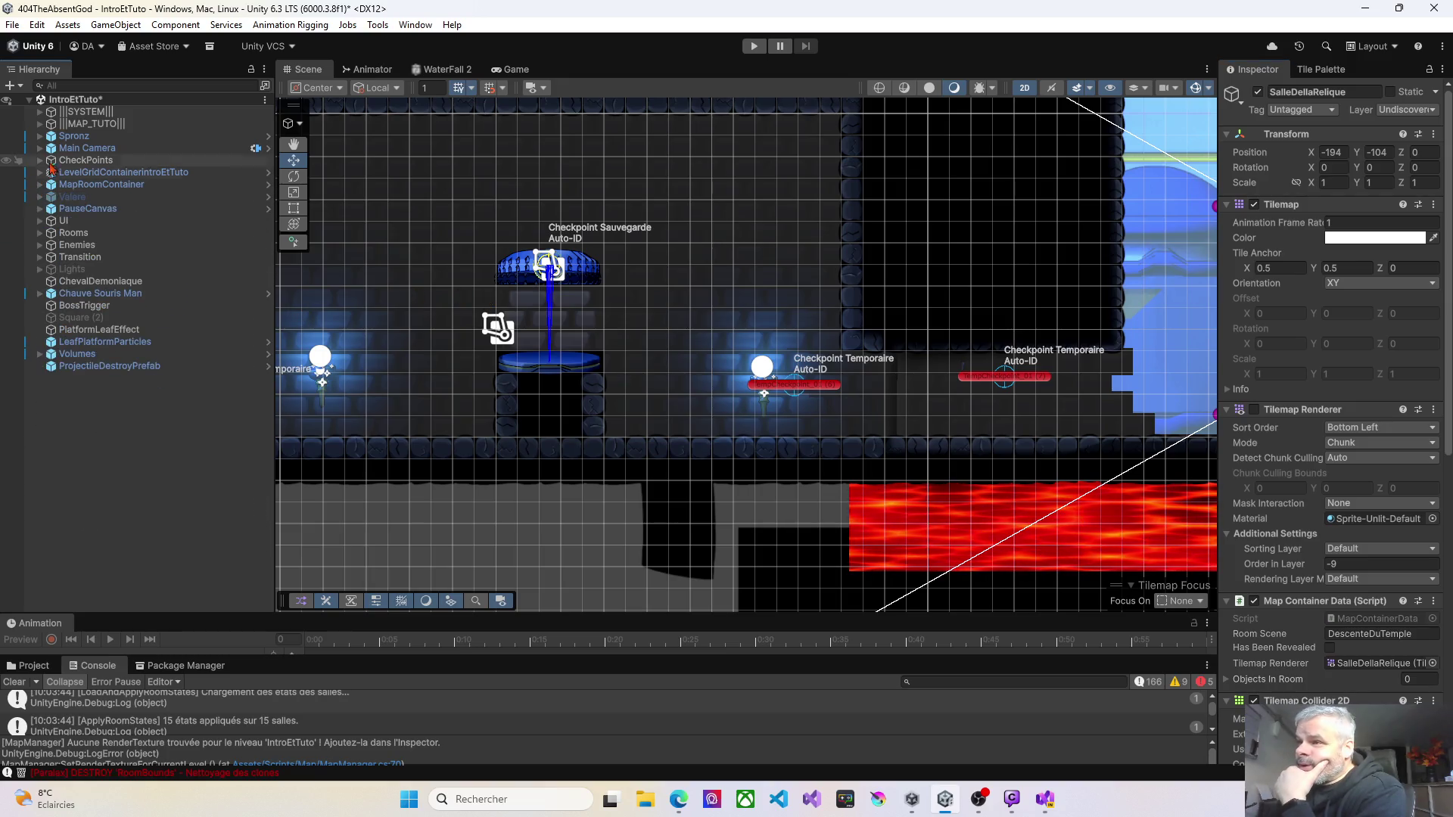
left_click(39, 124)
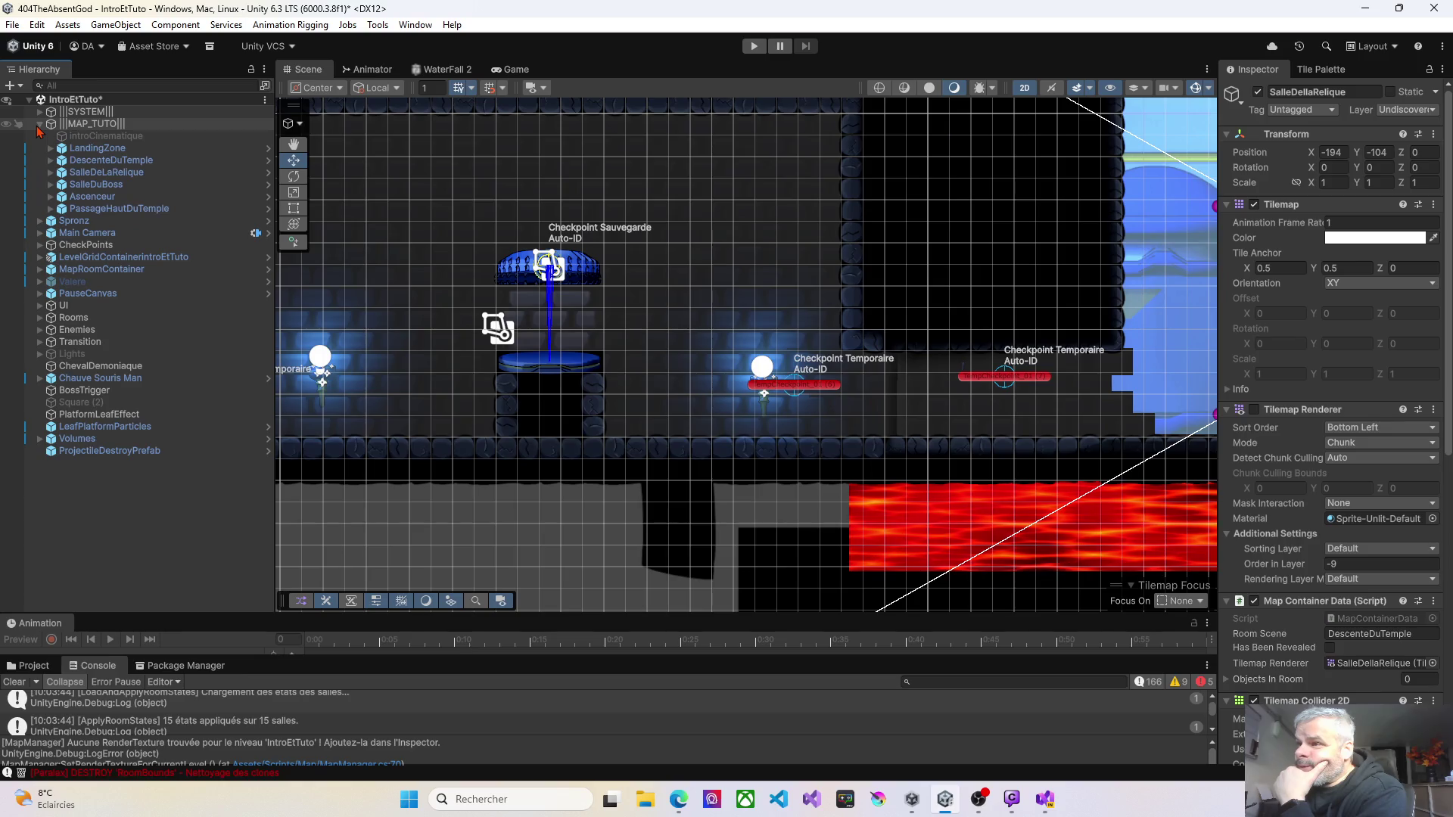
left_click(40, 111)
left_click(91, 160)
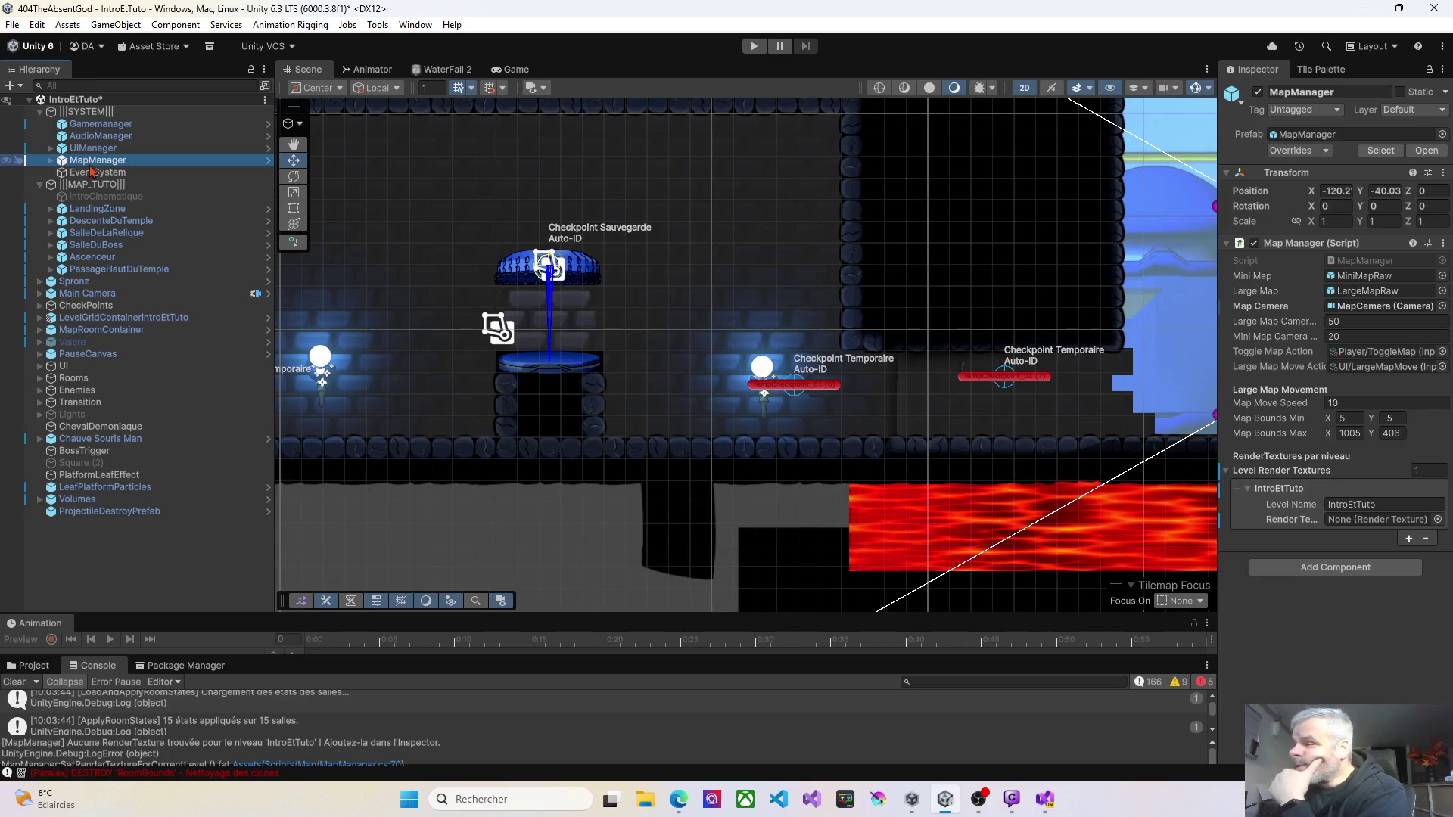
Step: Drag IntroTutoRenderTexure from LevelsRenderTexture into IntroEtTuto's Render Texture slot, then press Play
left_click_drag(1216, 342, 993, 342)
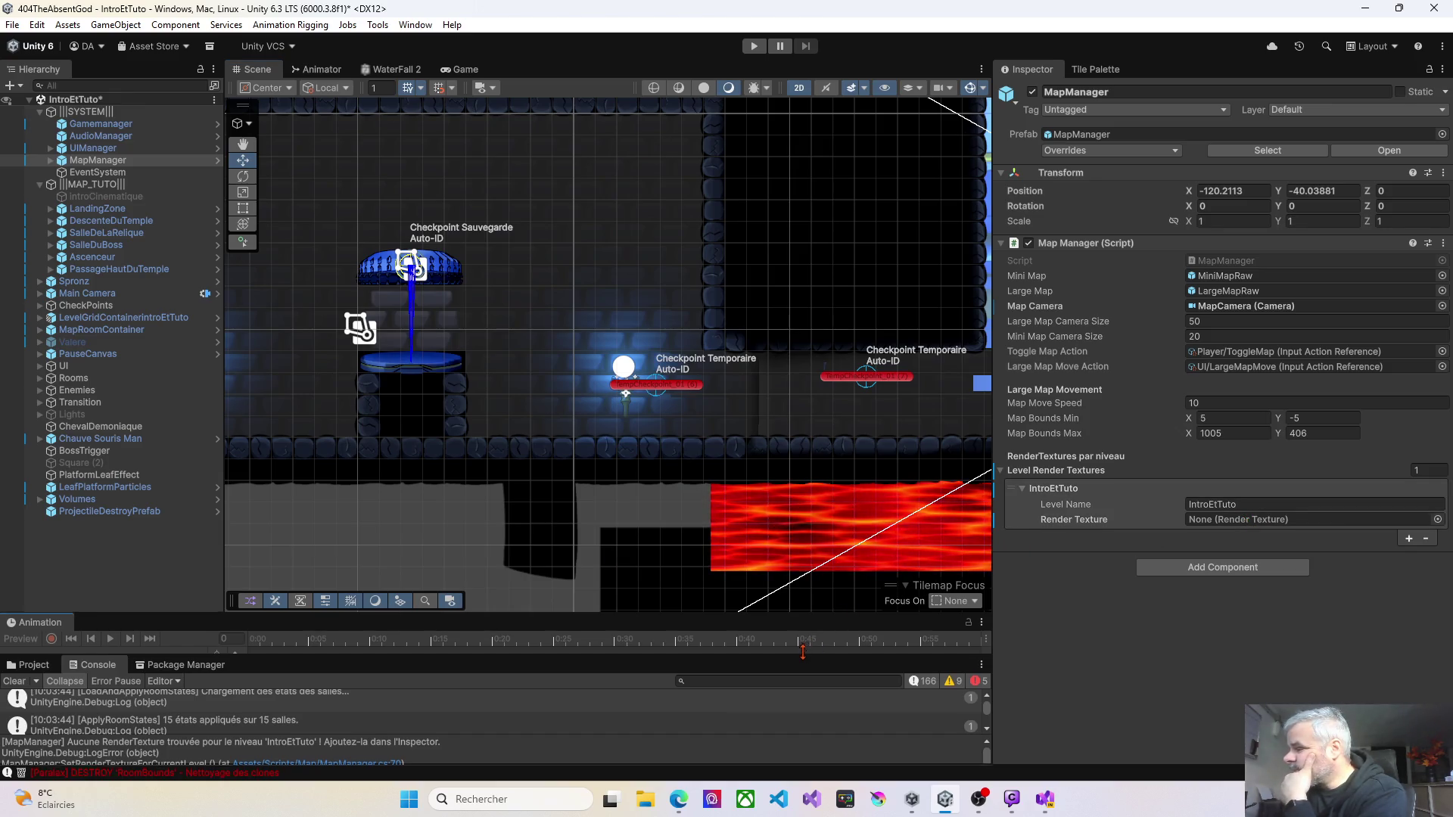
left_click_drag(804, 655, 631, 539)
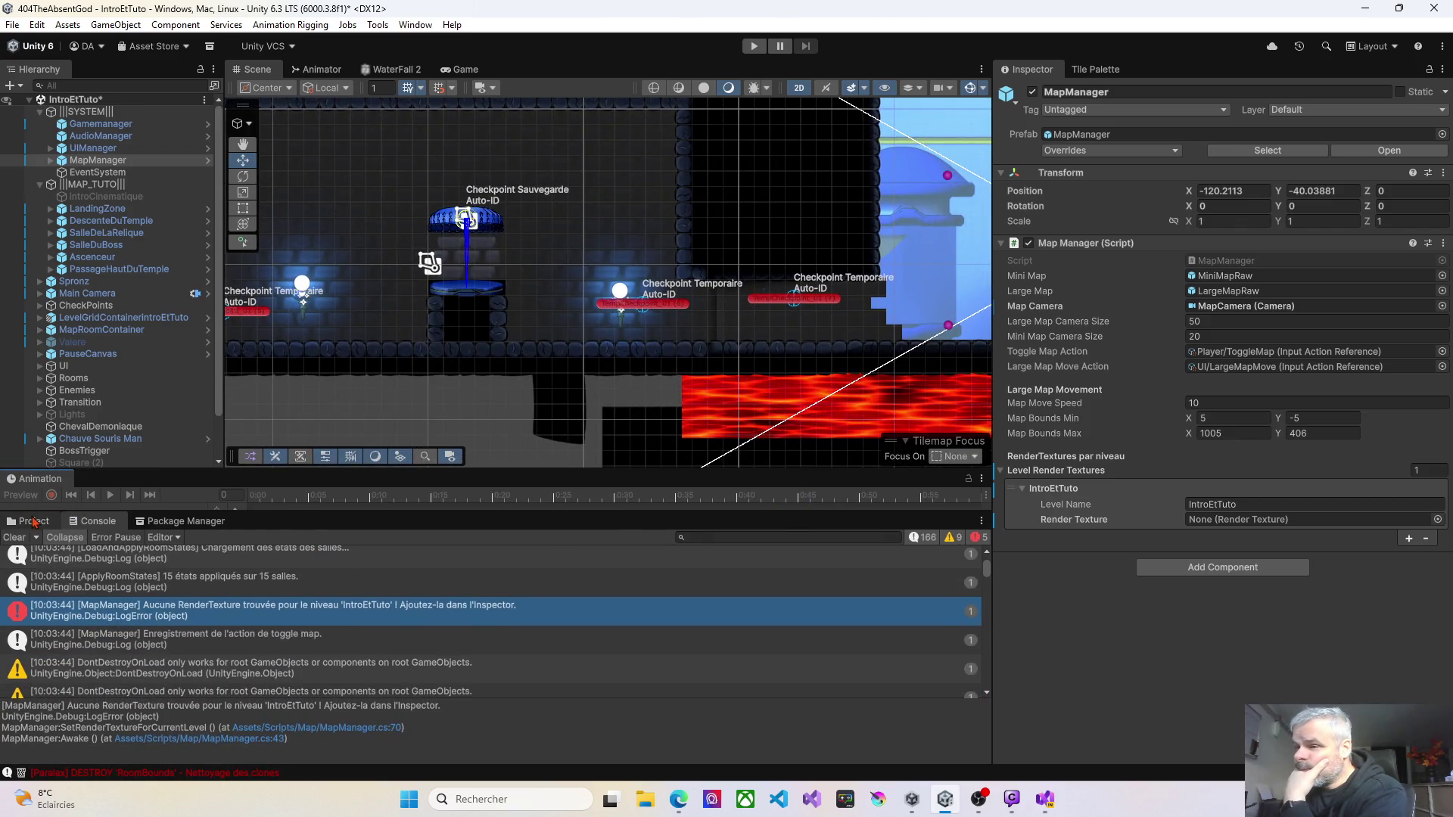
left_click(34, 521)
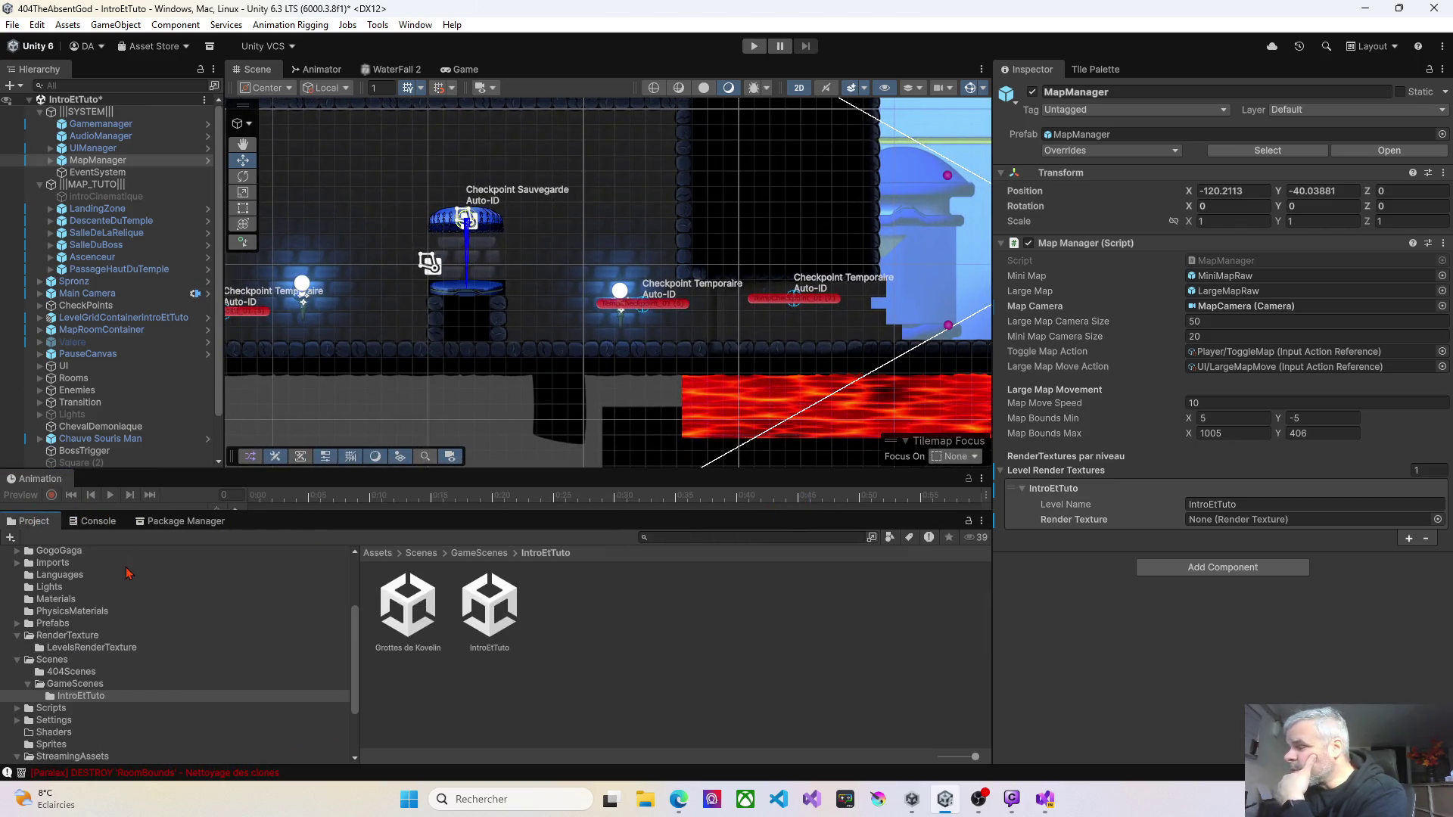
left_click(80, 649)
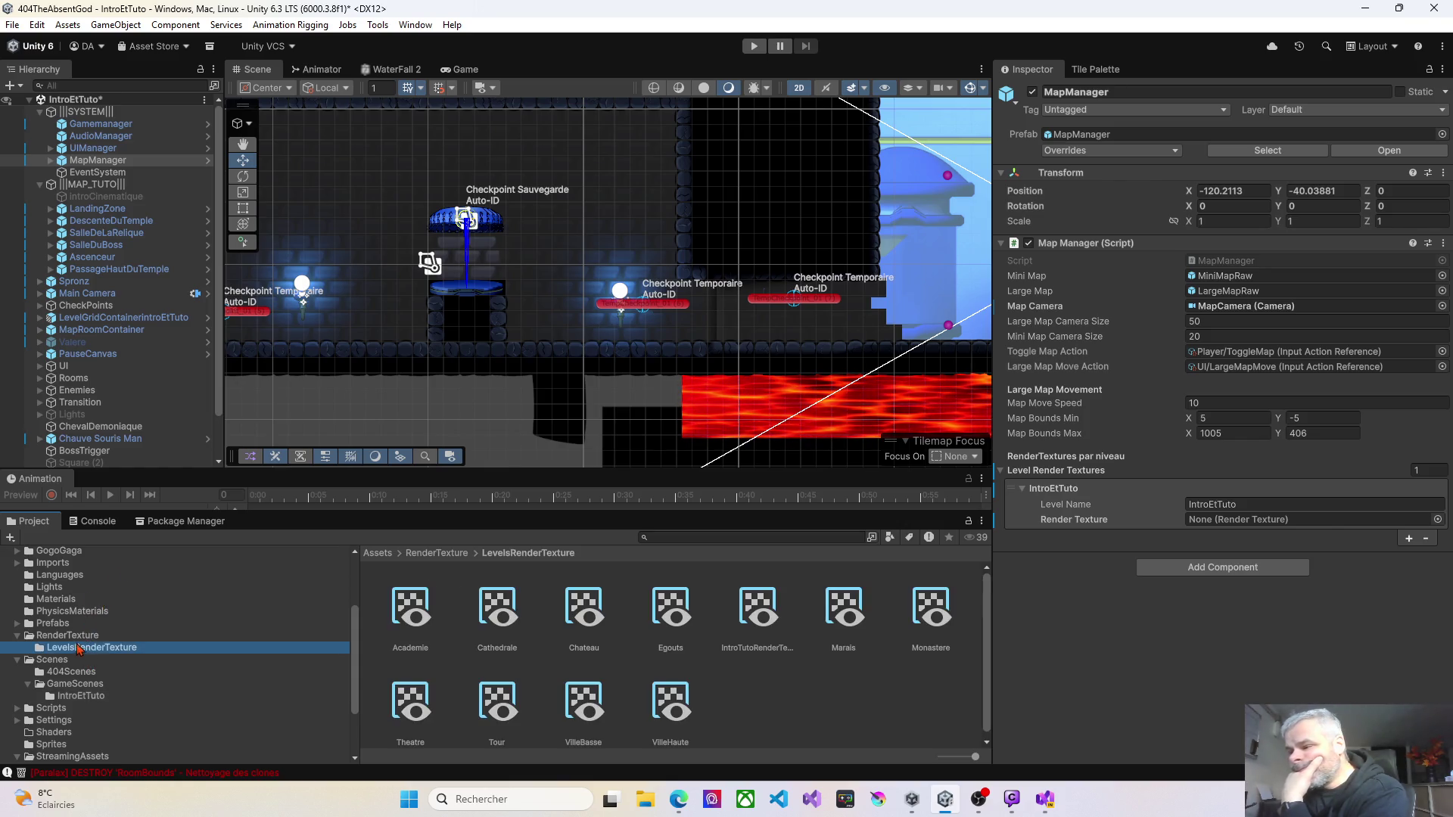
left_click_drag(751, 627, 1096, 569)
left_click_drag(1209, 529, 1220, 522)
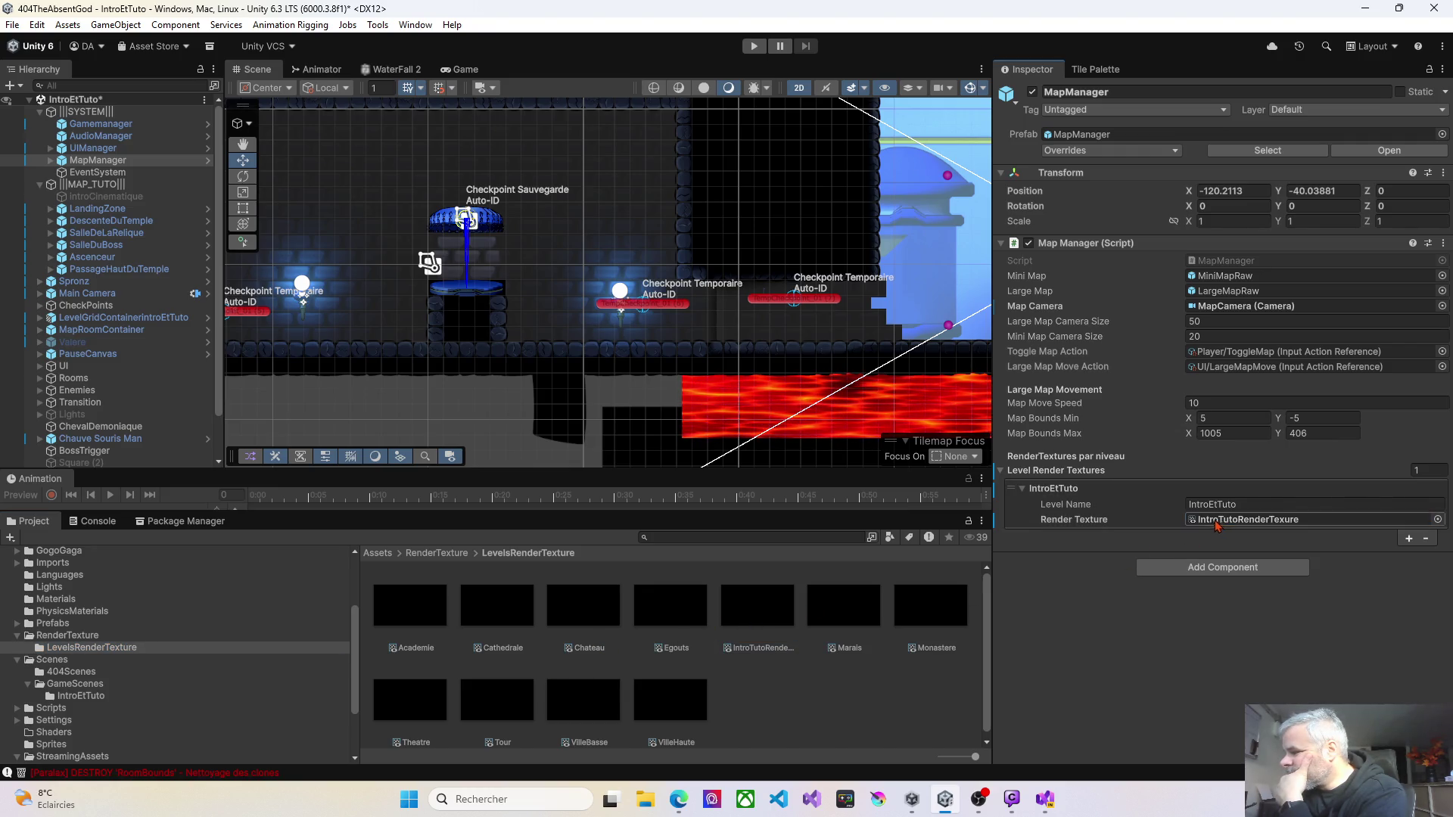
left_click(754, 47)
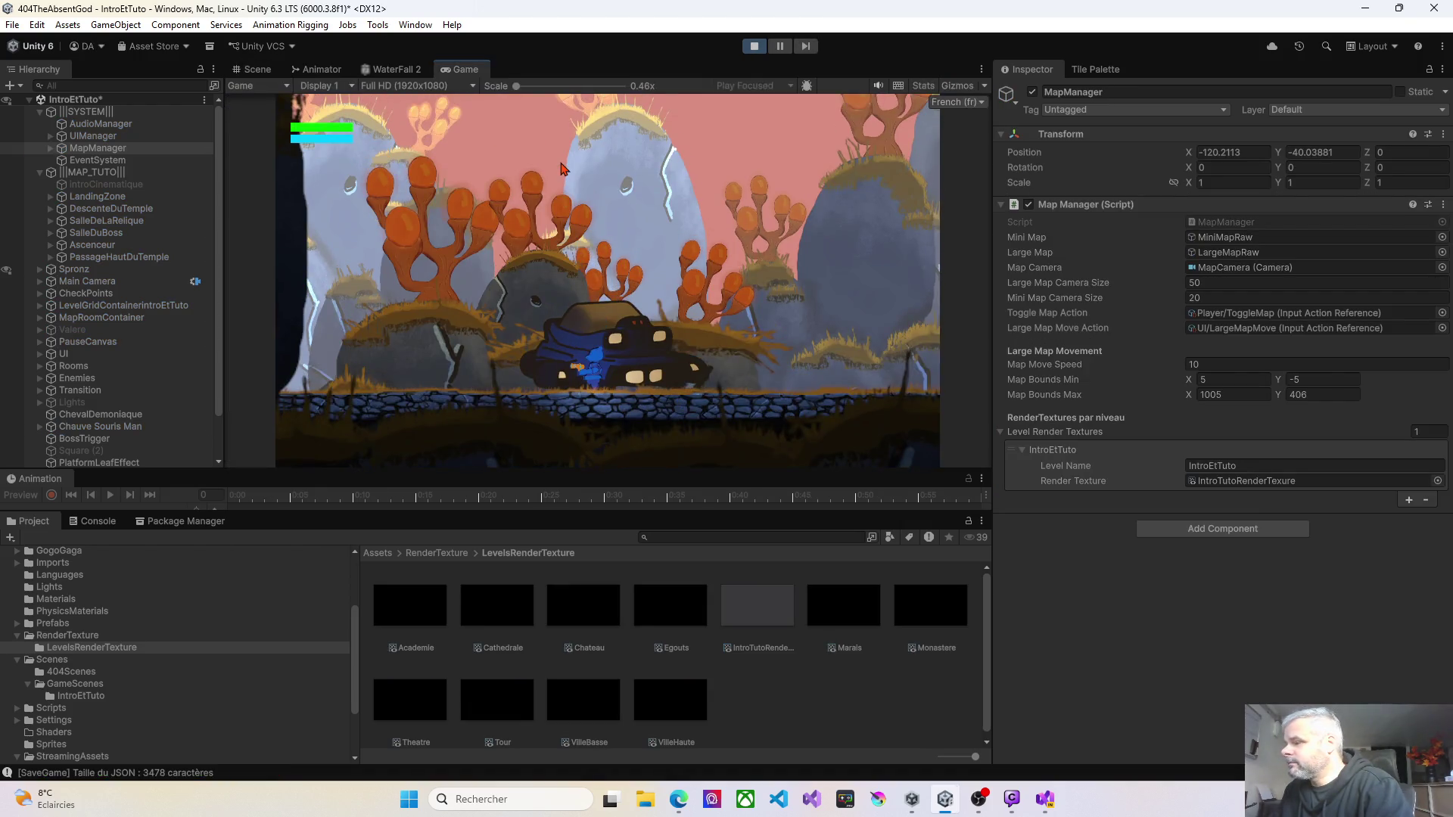
Step: Walk the character left and right, then show the Console and clear old logs
key("Right")
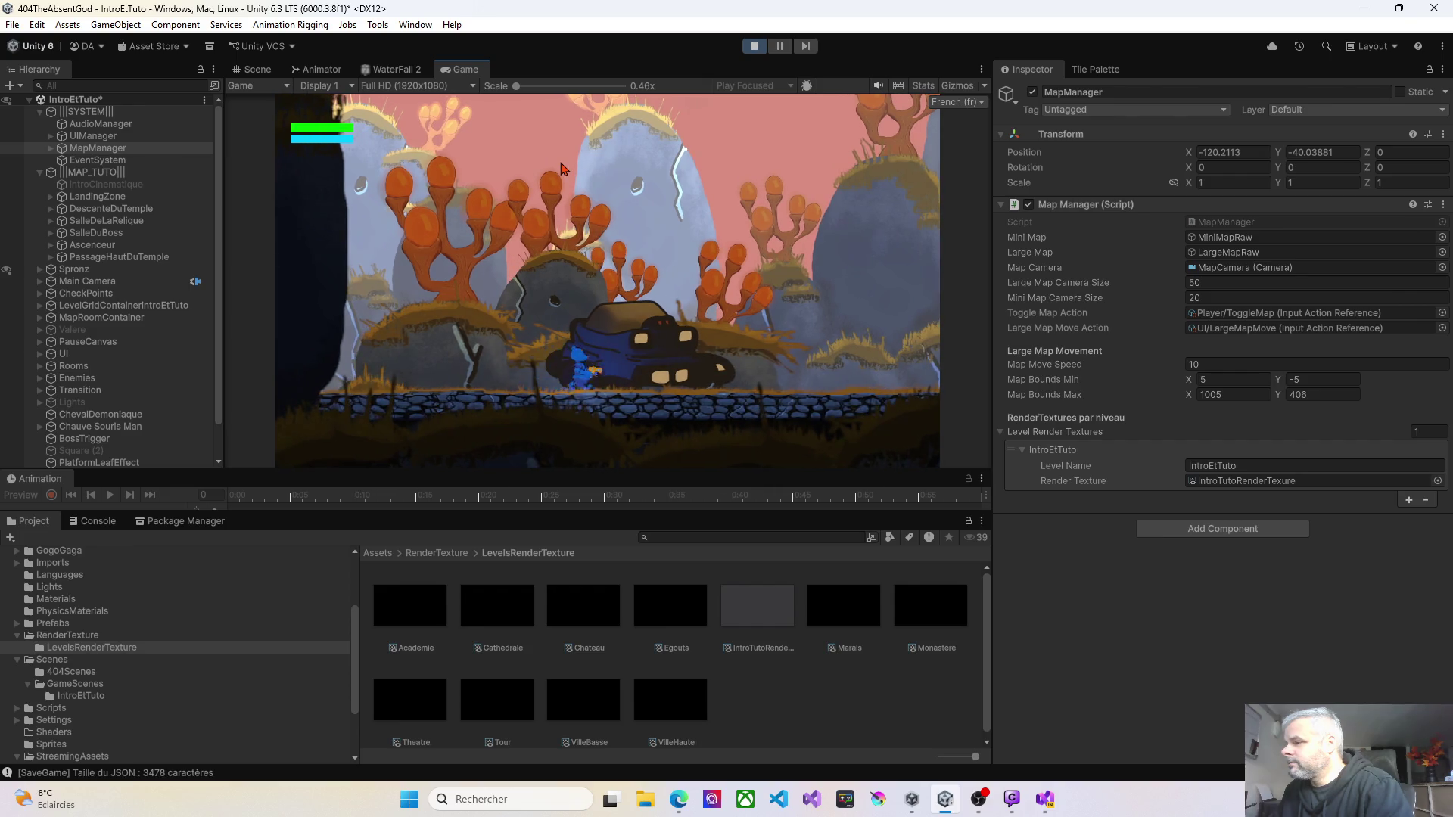
key("x")
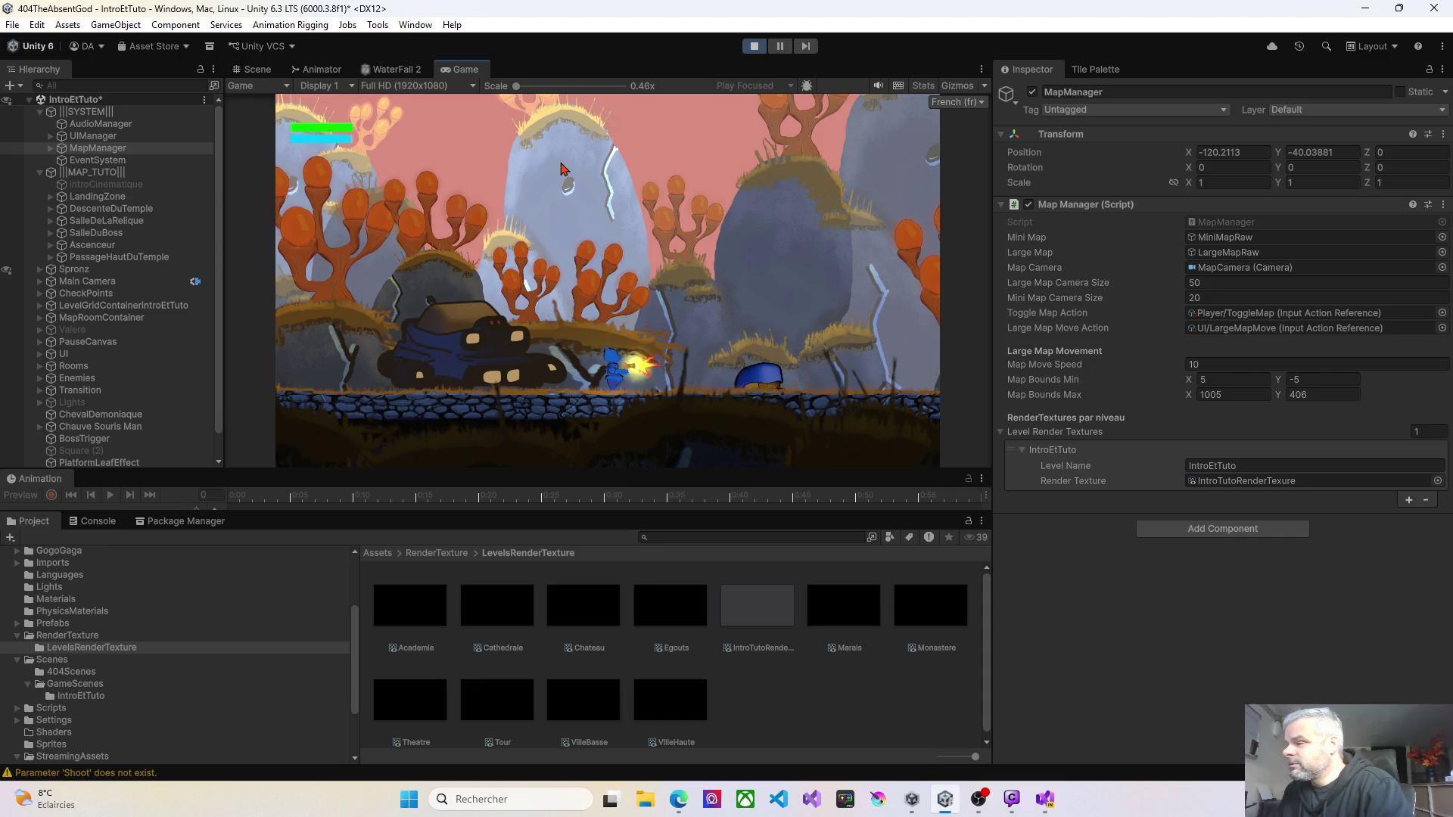
key("Left")
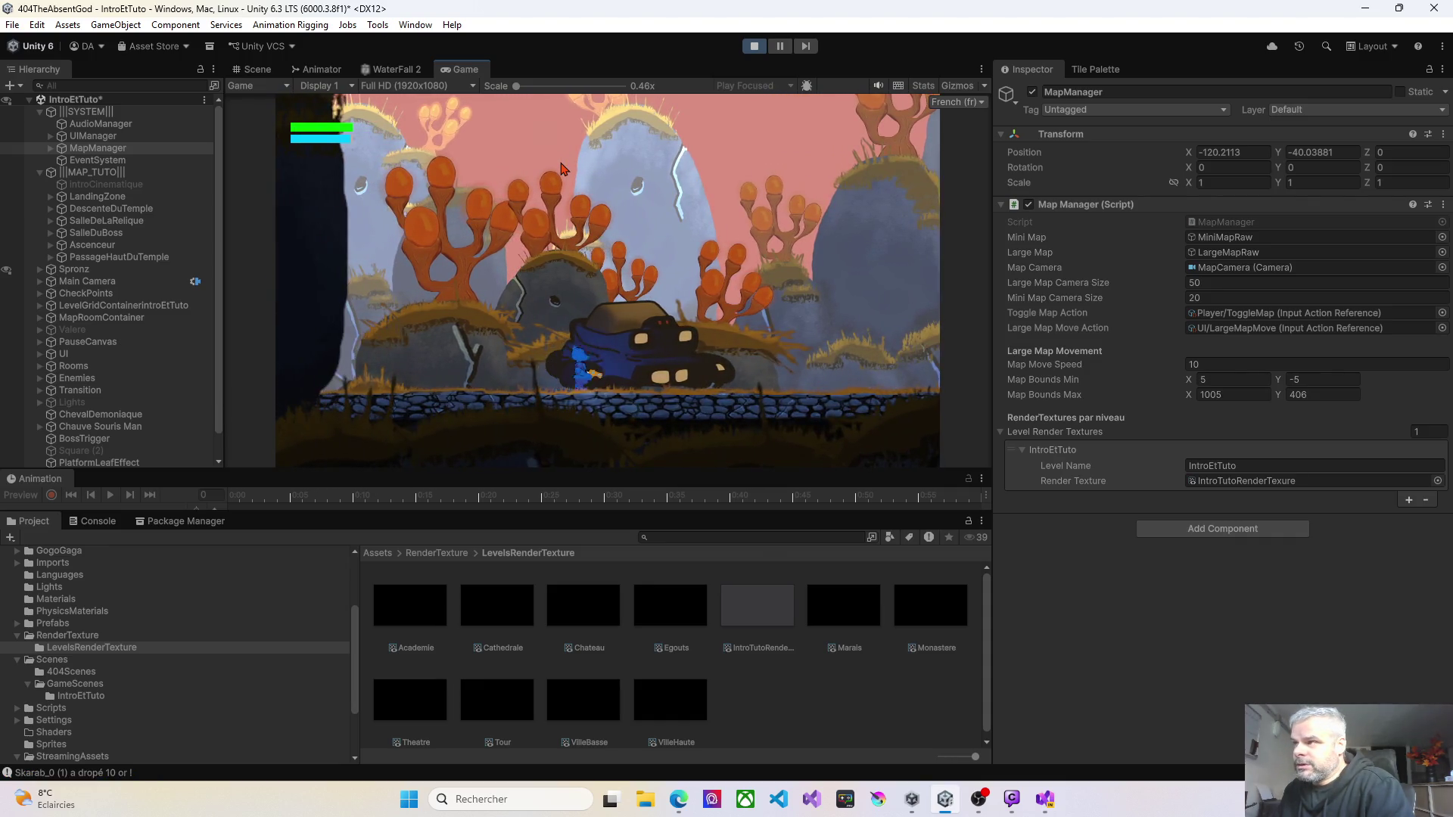
key("Right")
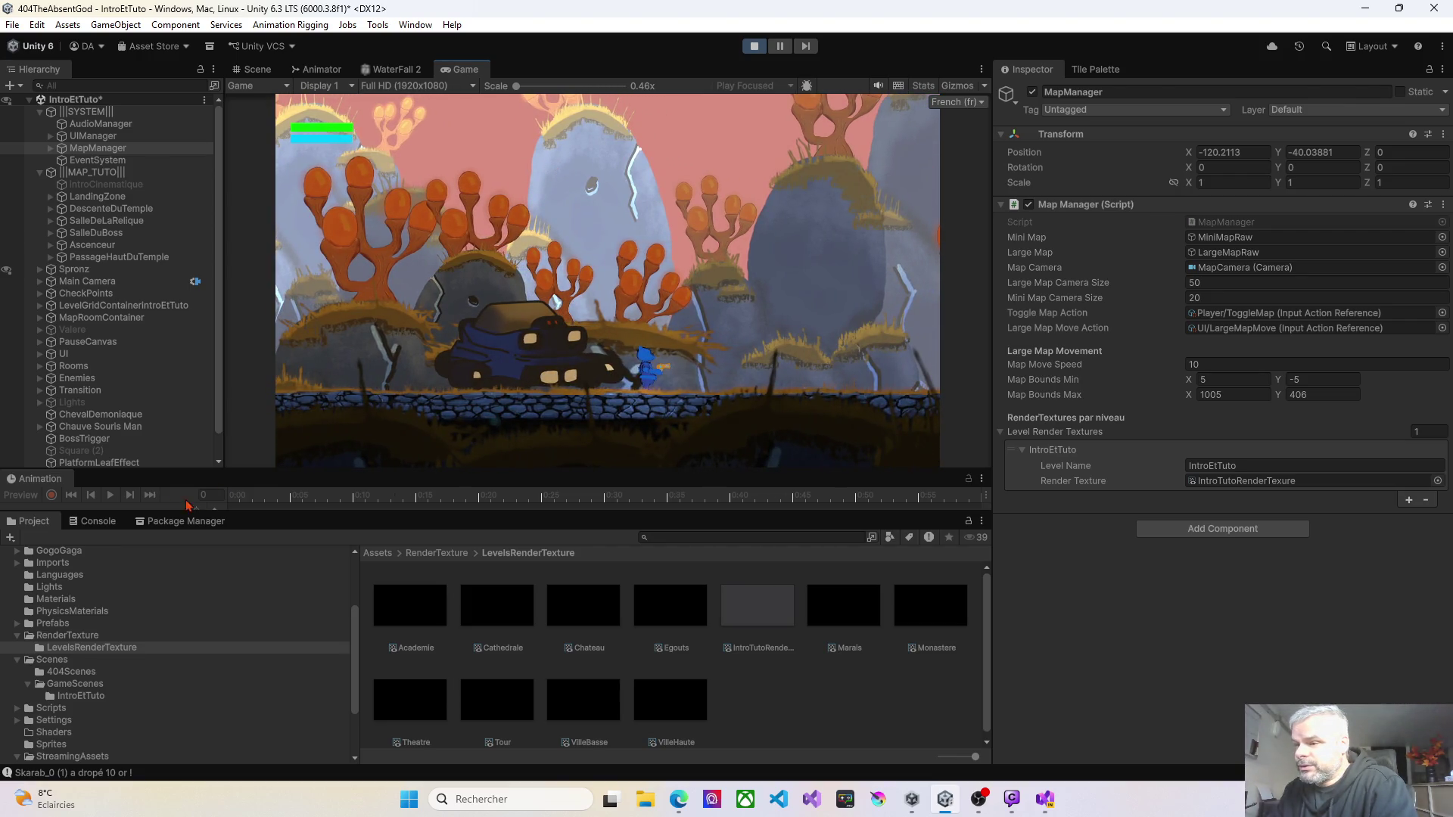
left_click(98, 522)
scroll(225, 649, "down", 10)
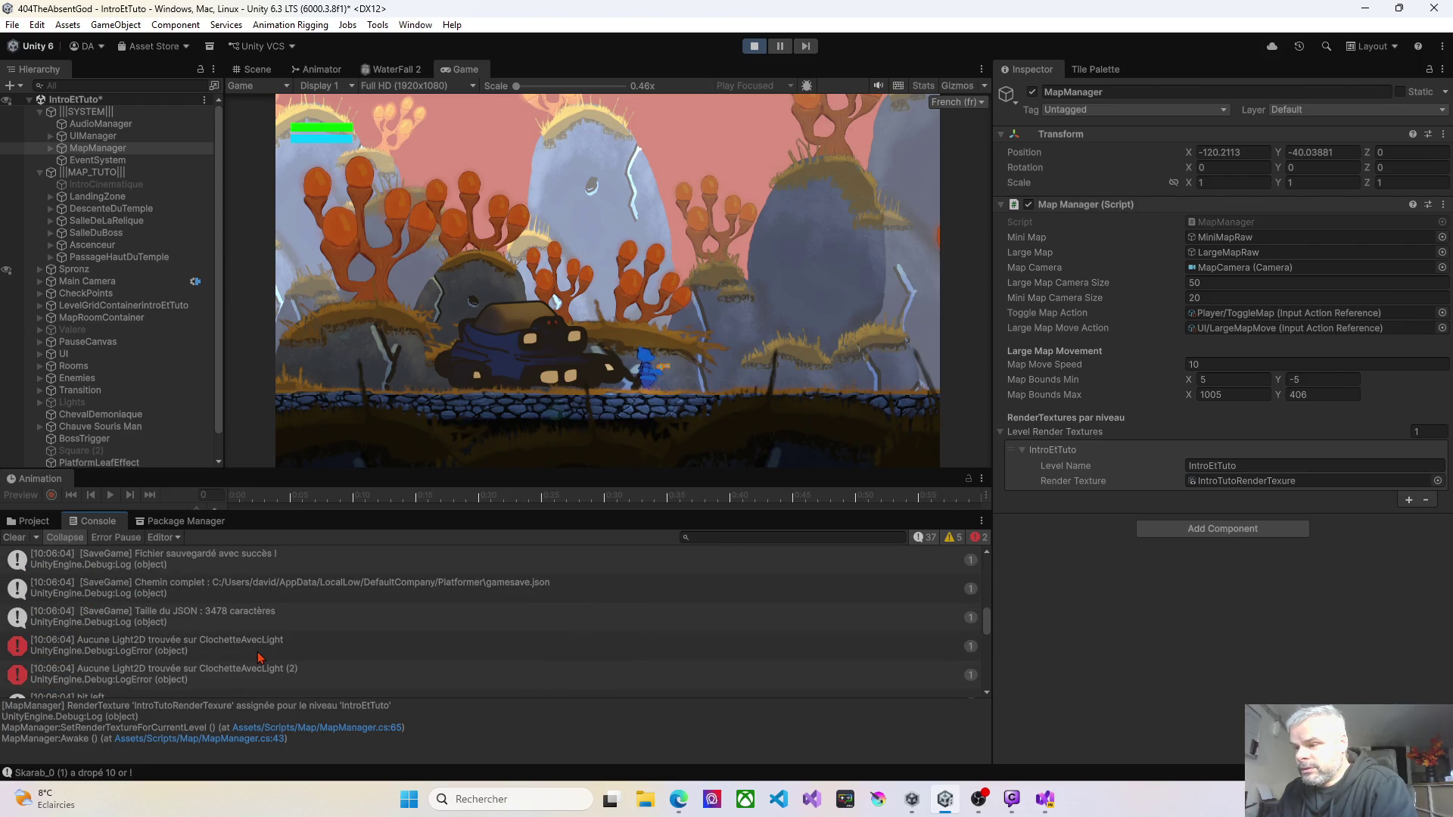
scroll(258, 658, "down", 5)
scroll(259, 658, "down", 3)
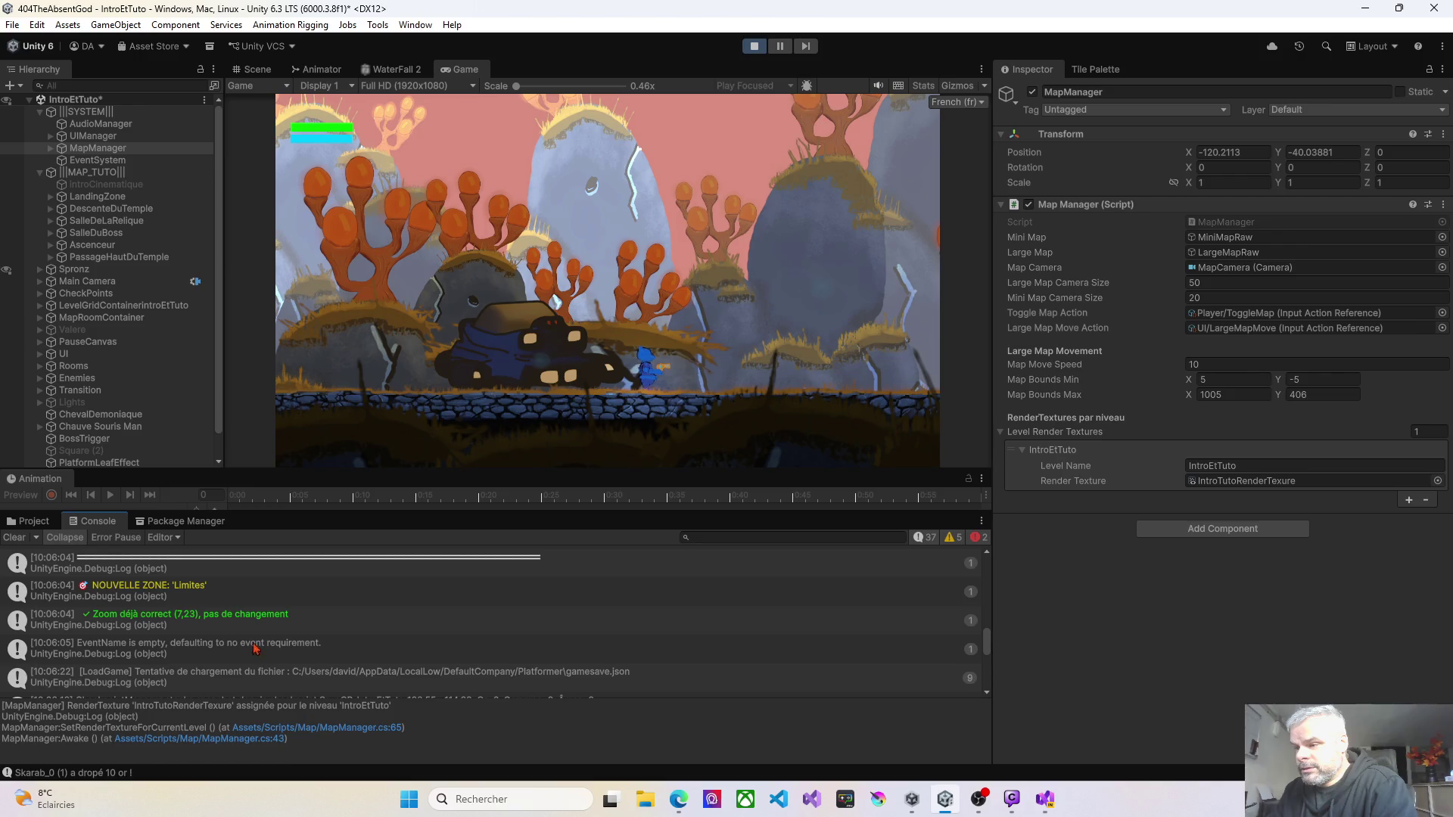
left_click(18, 538)
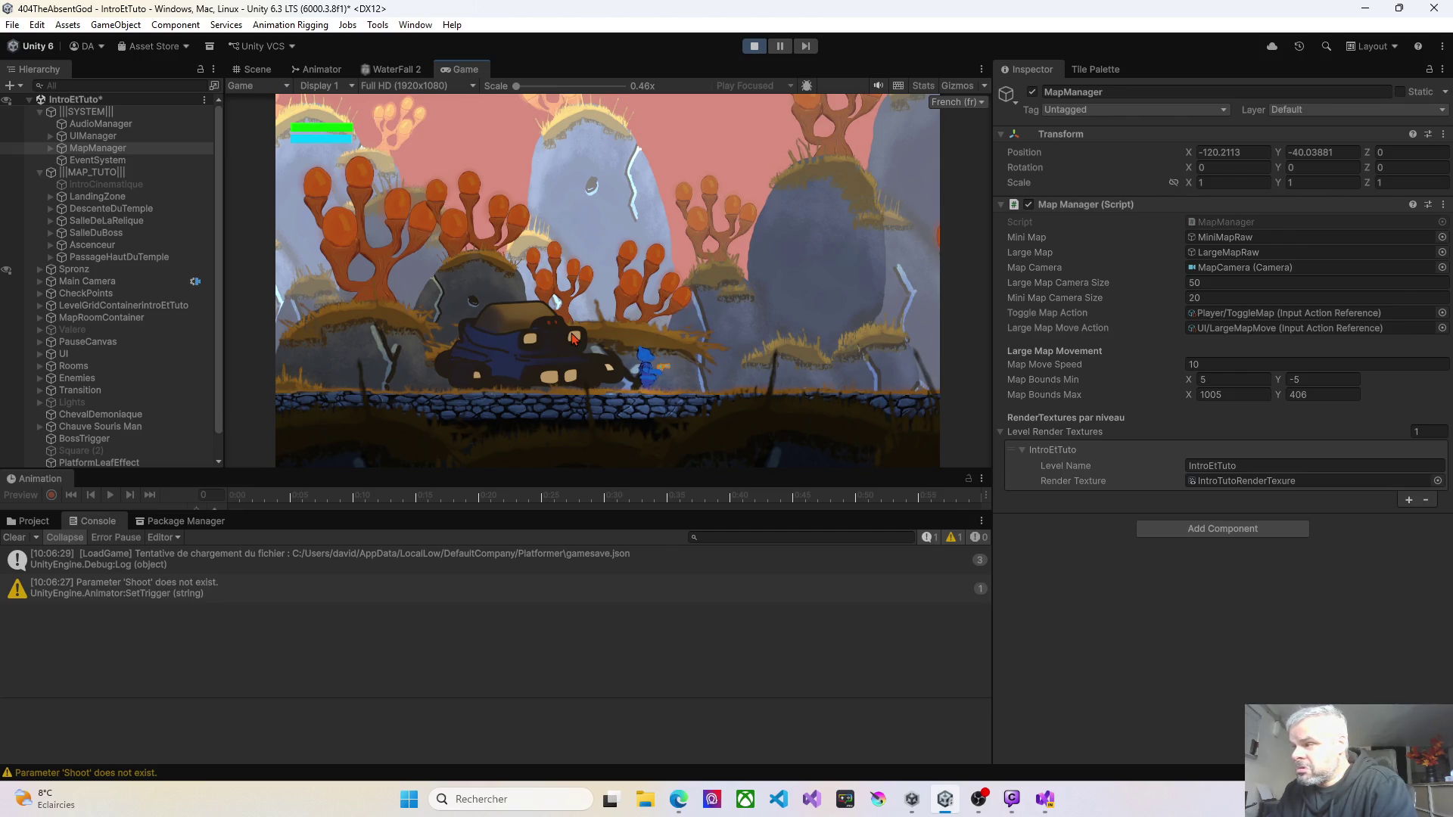
Step: Run right into the checkpoint to trigger a save, clear the log, and walk into the next room
key("Right")
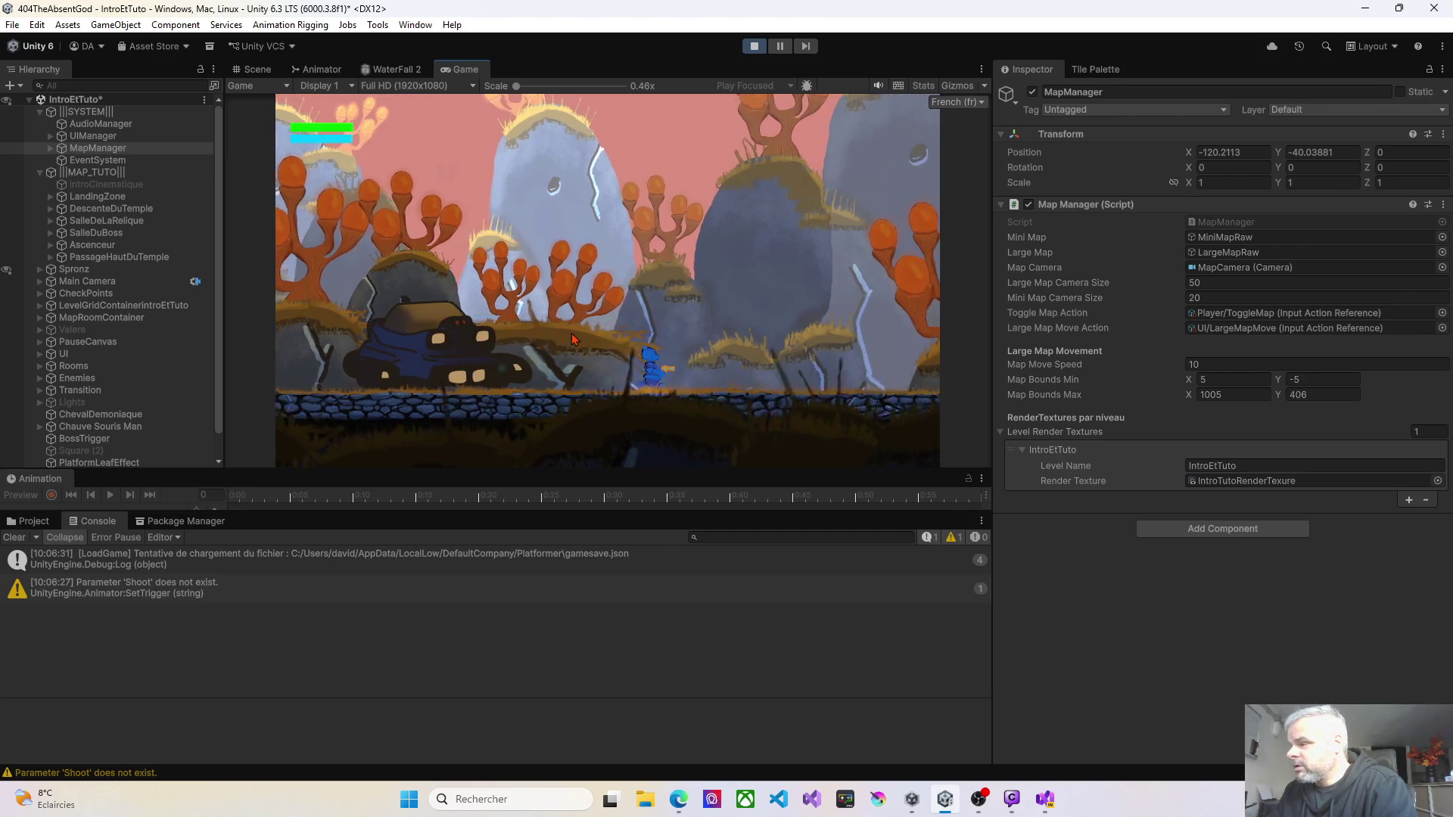
key("Right")
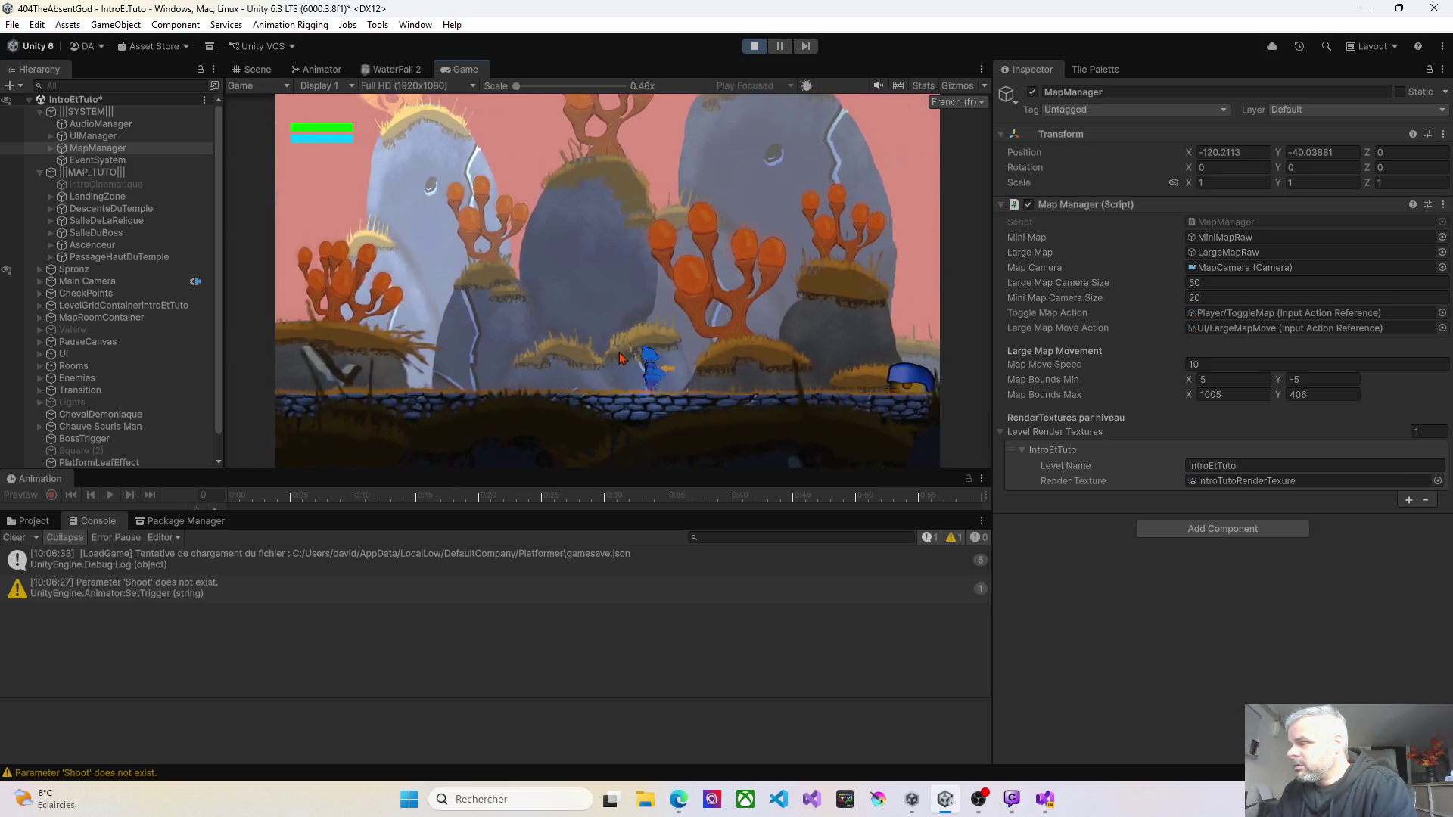
key("Right")
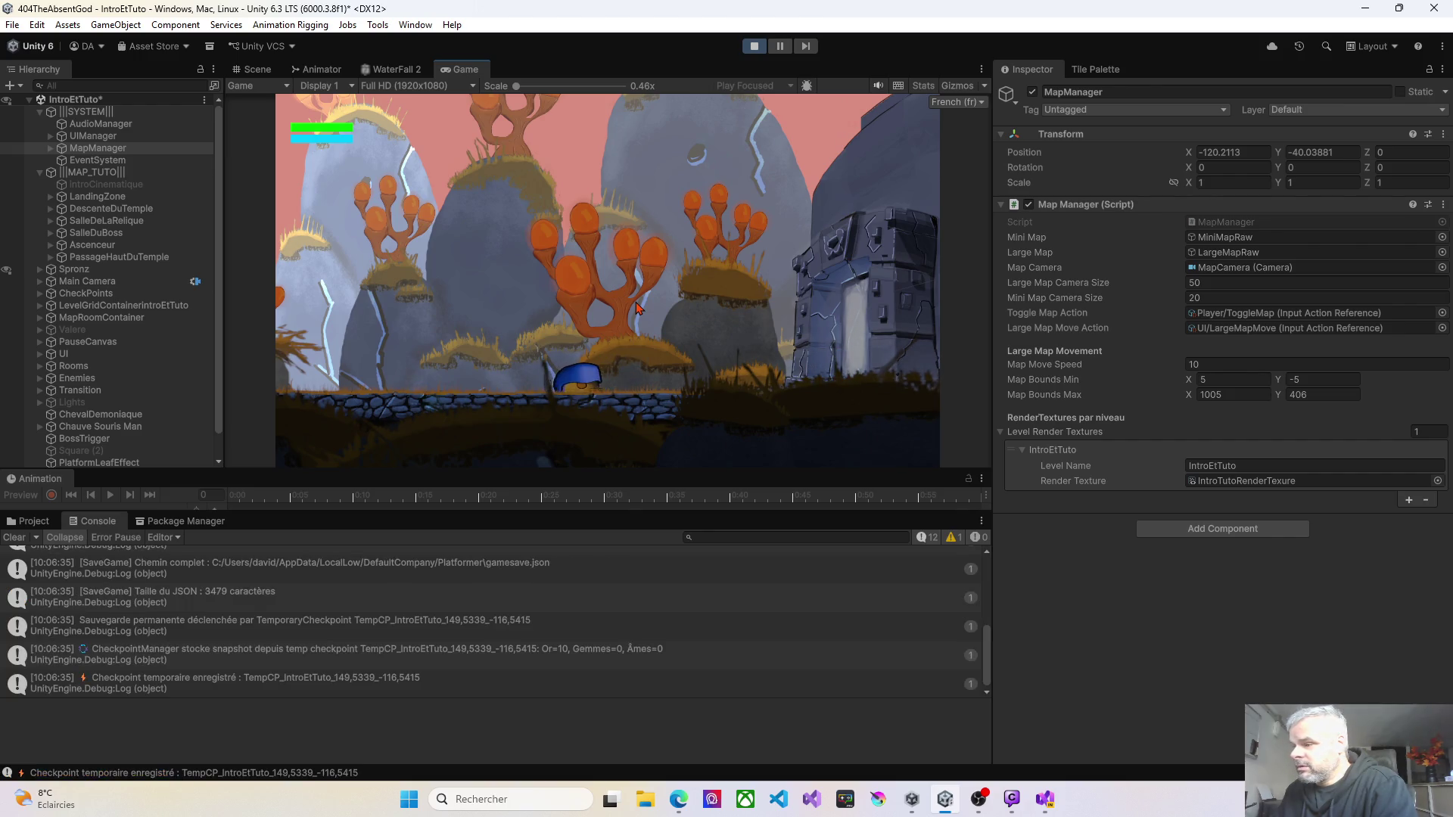
key("Right")
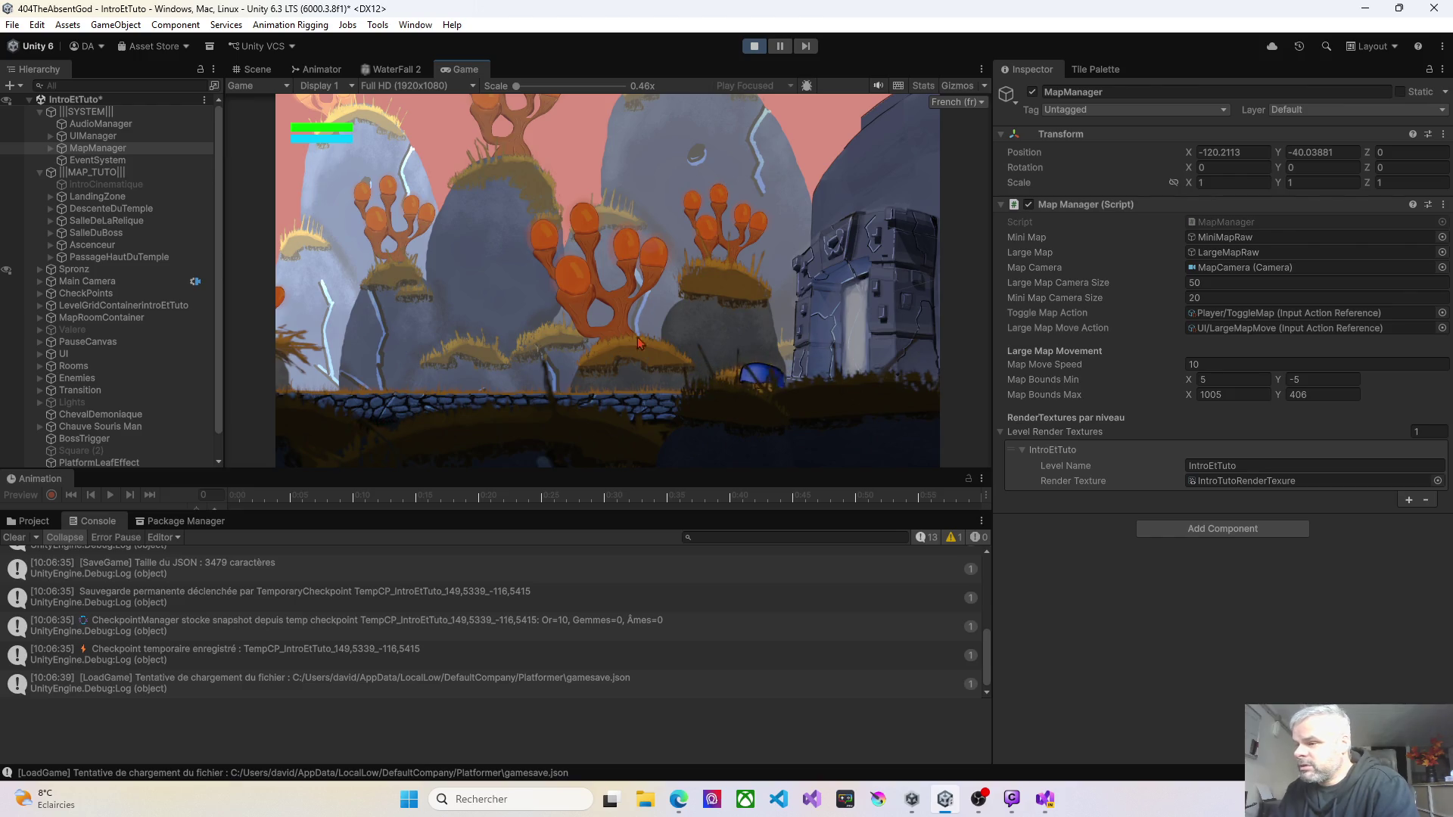
key("Left")
left_click(13, 537)
key("Left")
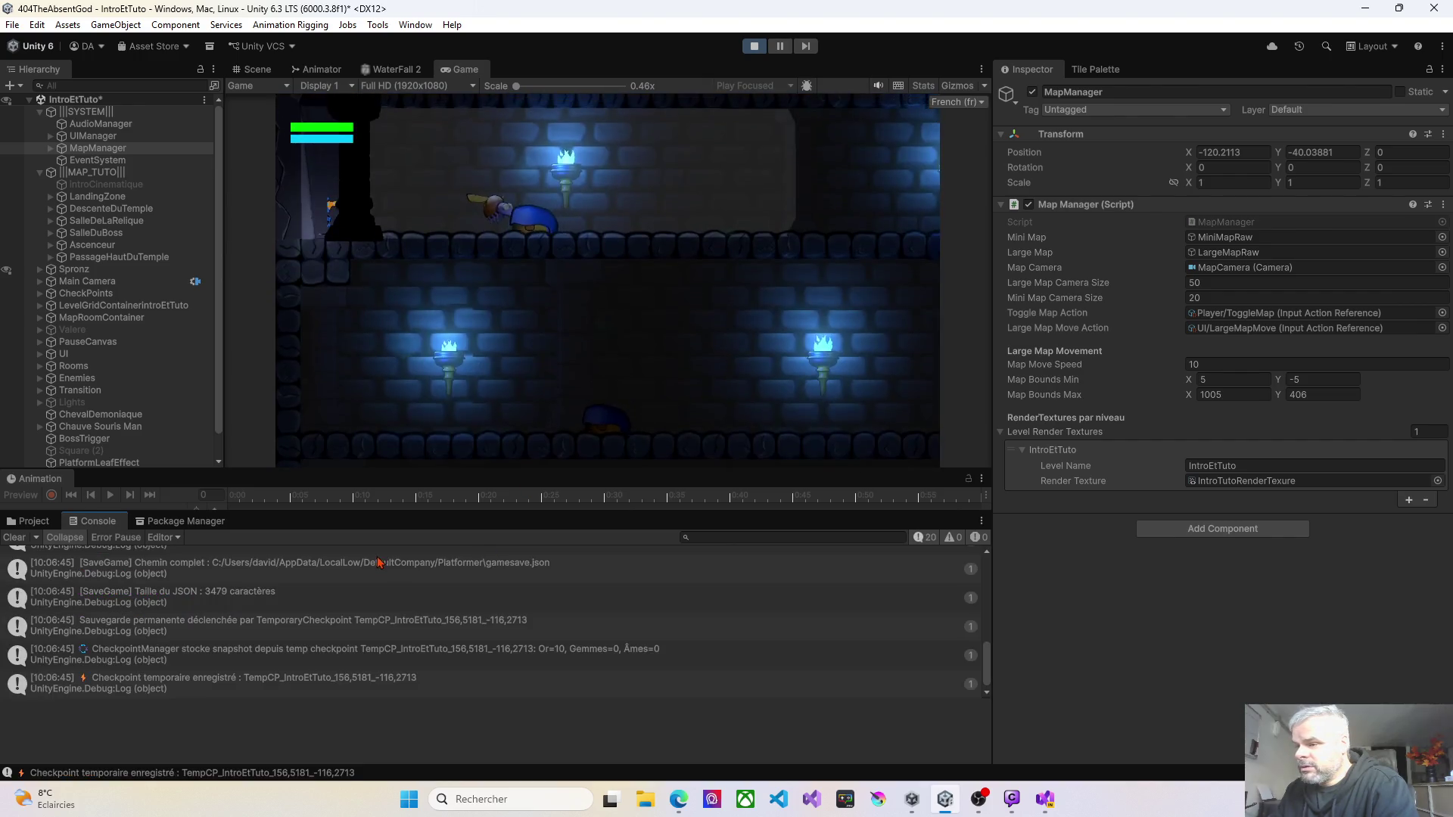
key("Right")
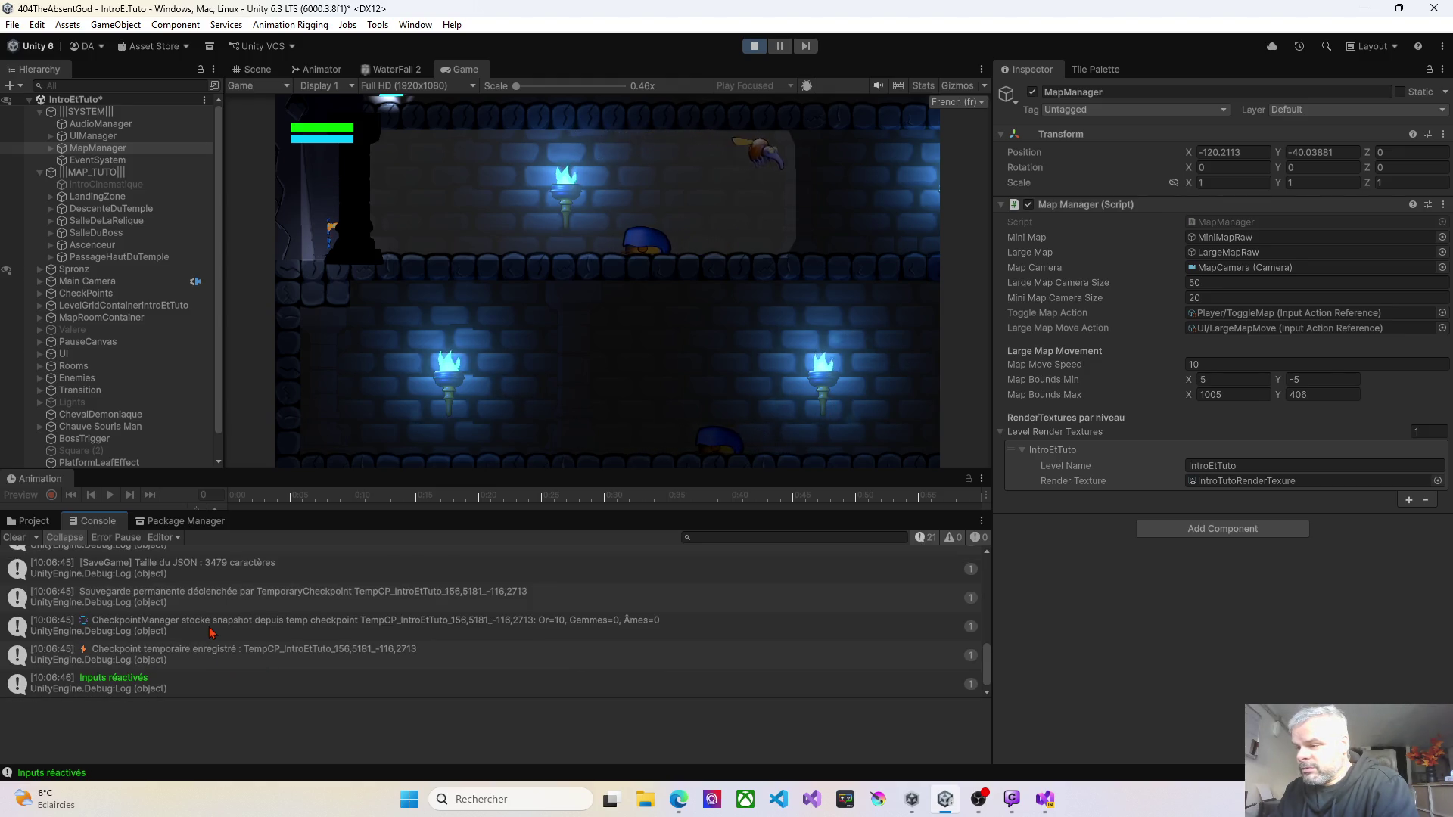
Step: Show the stack trace of the 'Salle révélée sauvegardée' log entry for DescenteDuTemple
scroll(210, 633, "up", 1)
scroll(211, 632, "up", 1)
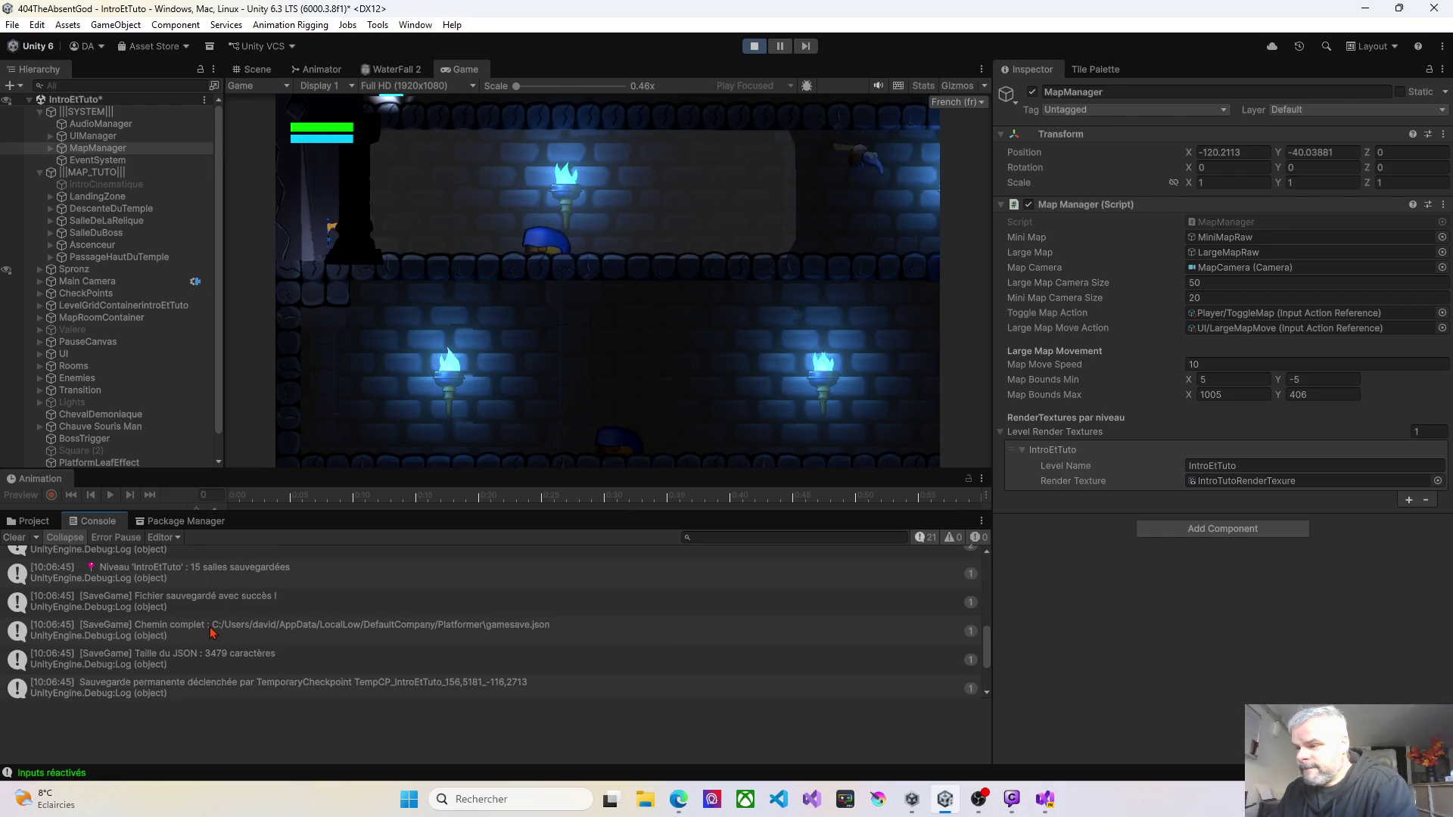
scroll(210, 632, "up", 1)
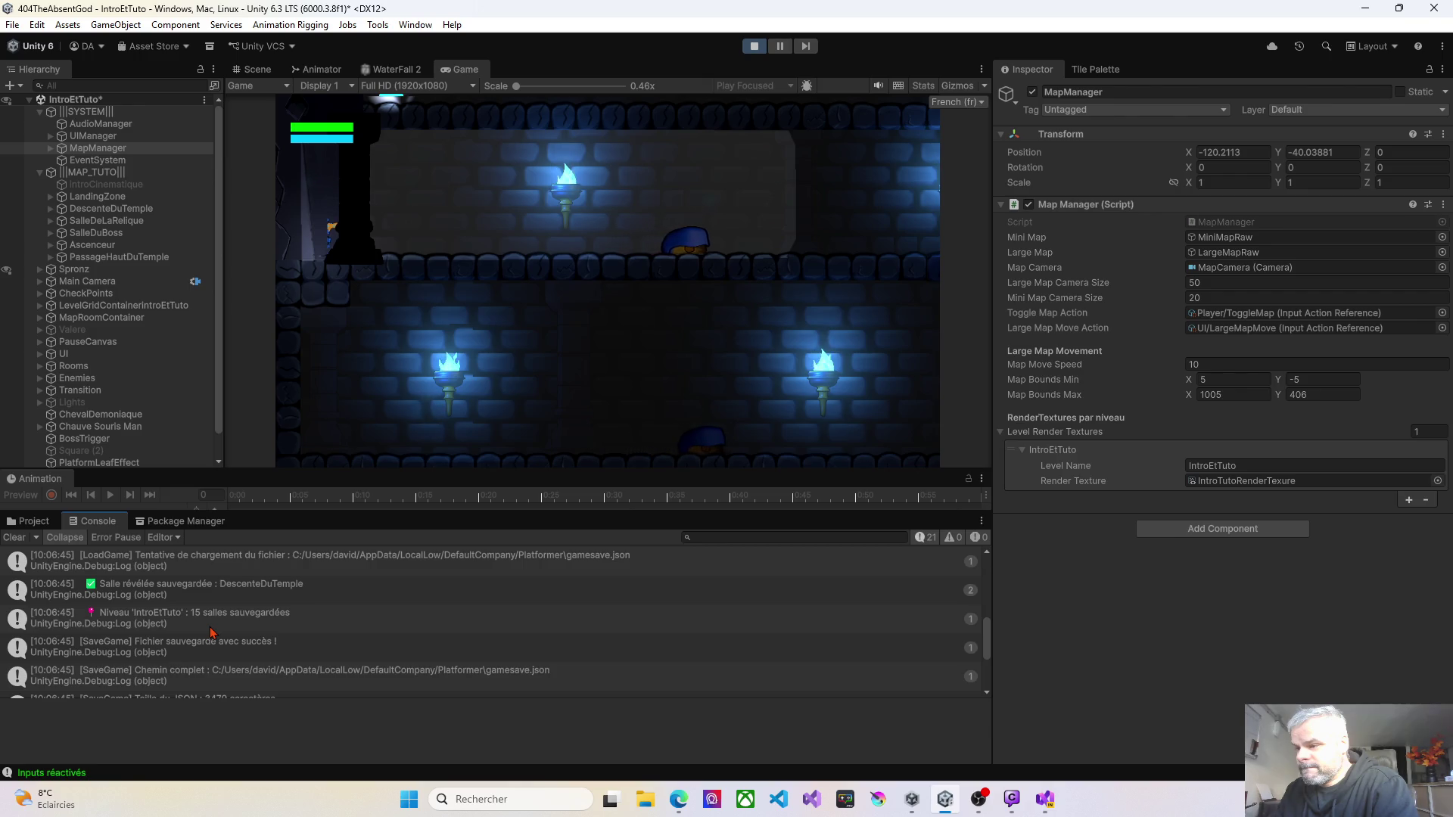
scroll(212, 633, "up", 1)
left_click(215, 640)
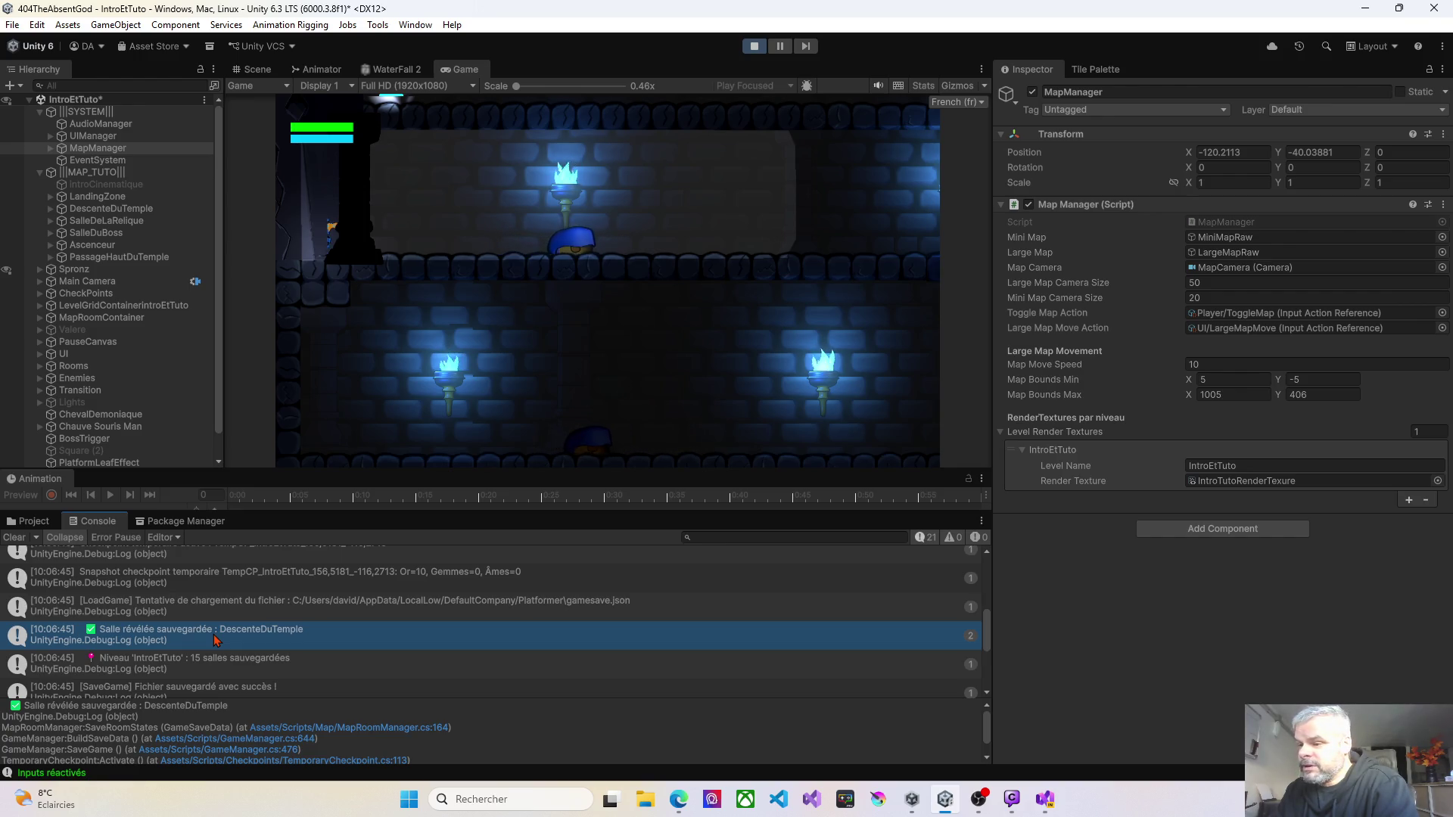
scroll(216, 640, "down", 3)
scroll(215, 640, "up", 3)
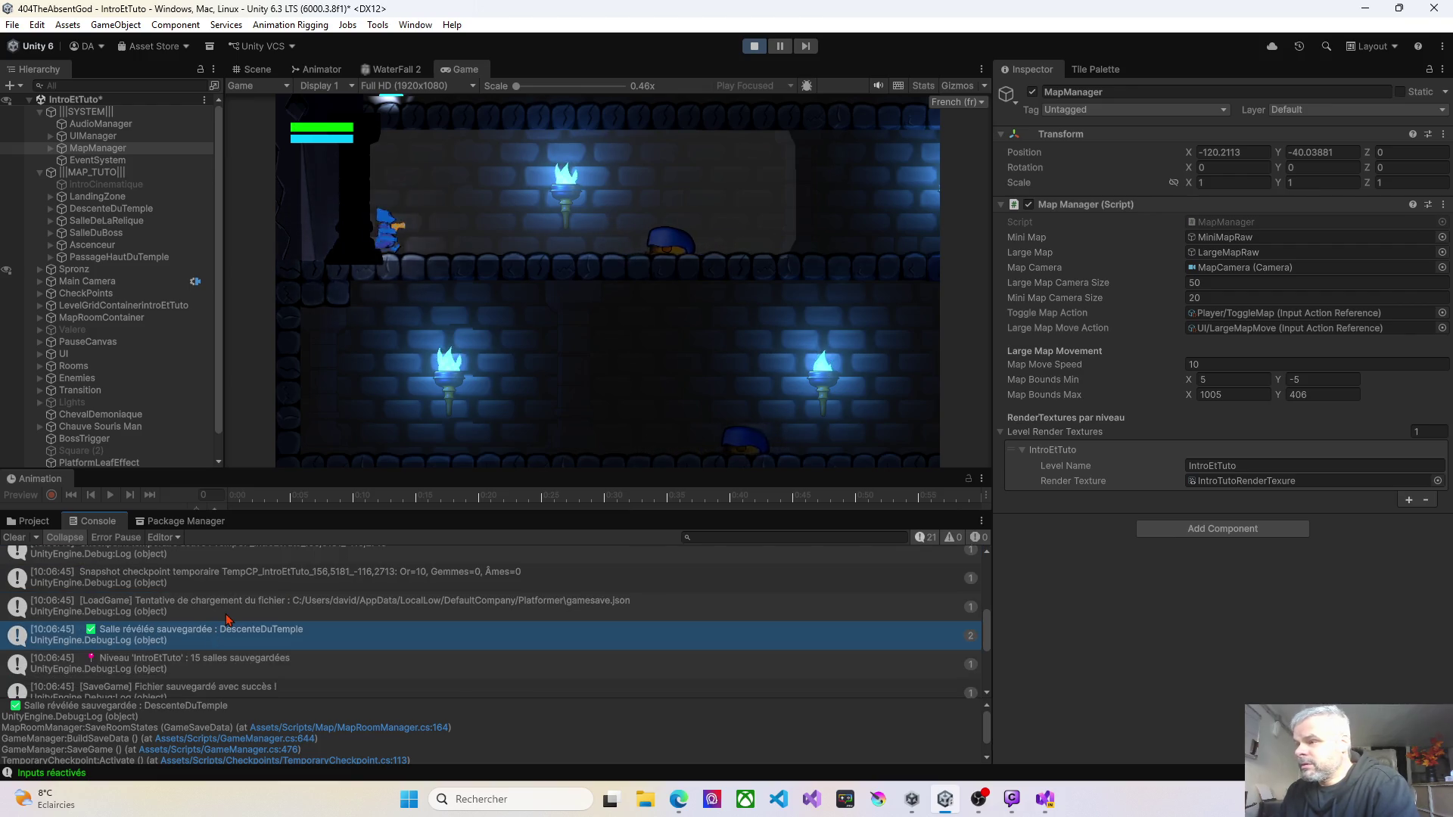
scroll(239, 598, "down", 5)
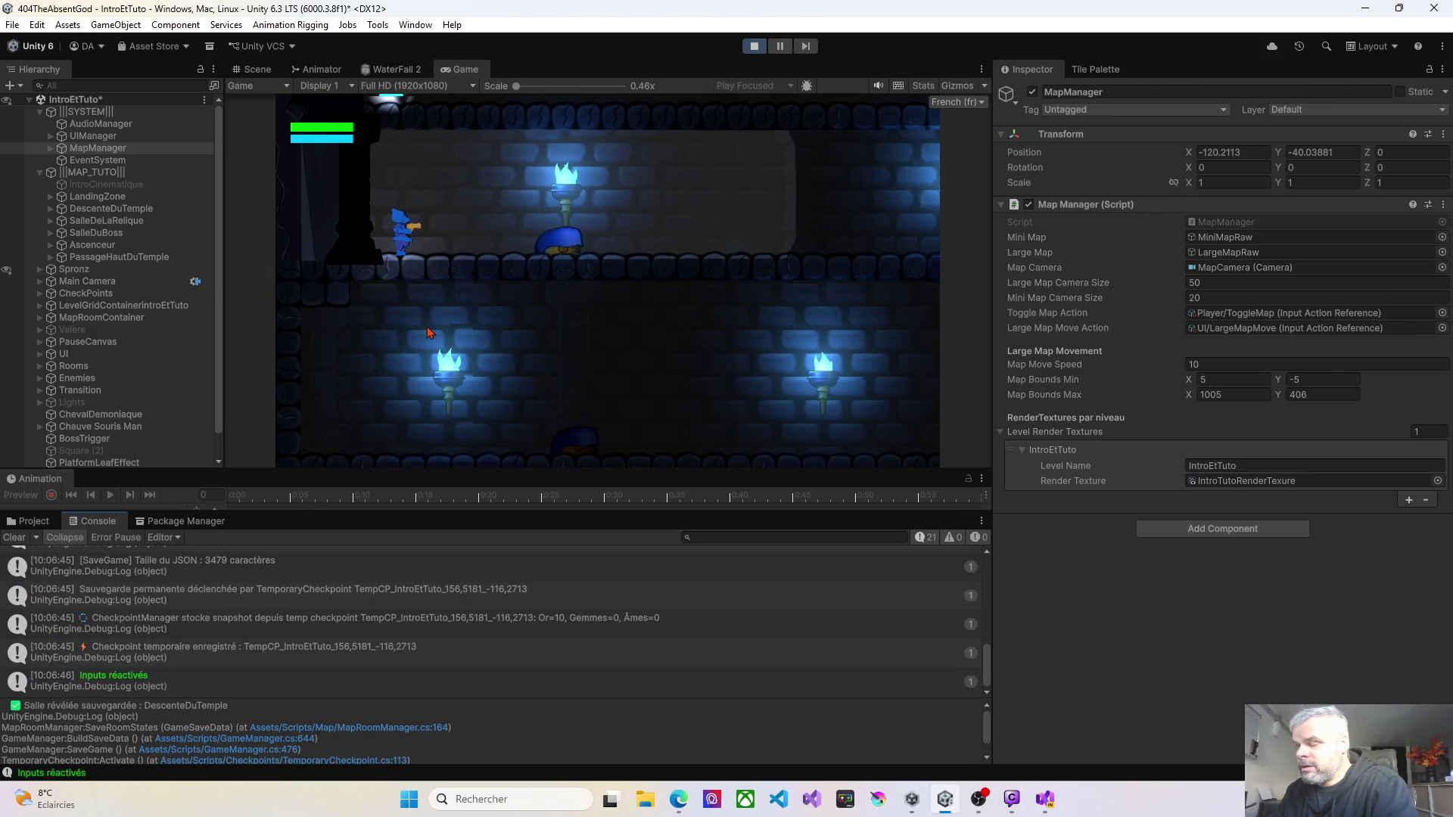
key("d")
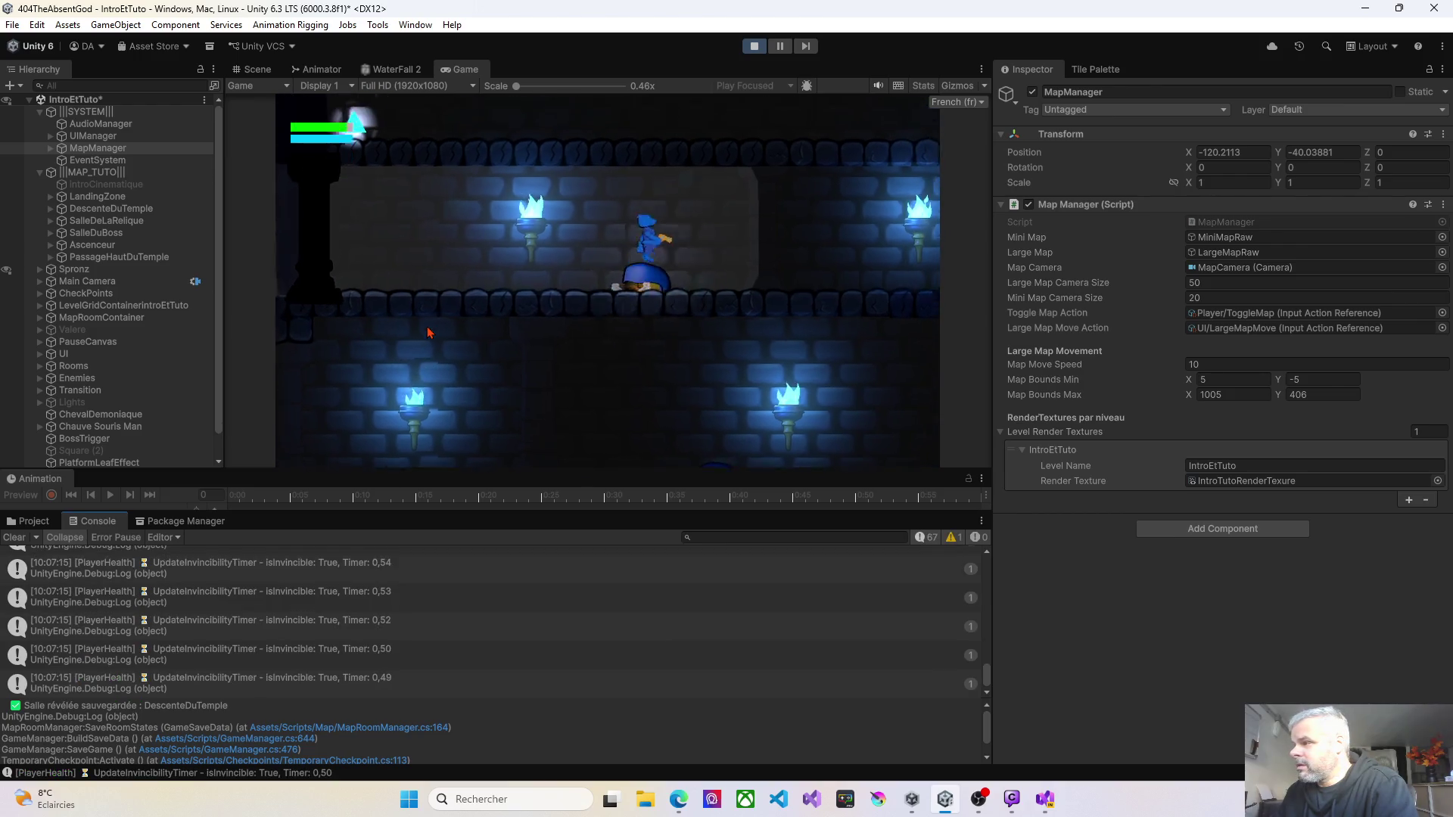
Step: Shoot and kill the Skarab enemies on the upper and lower floors
key("a")
left_click(427, 333)
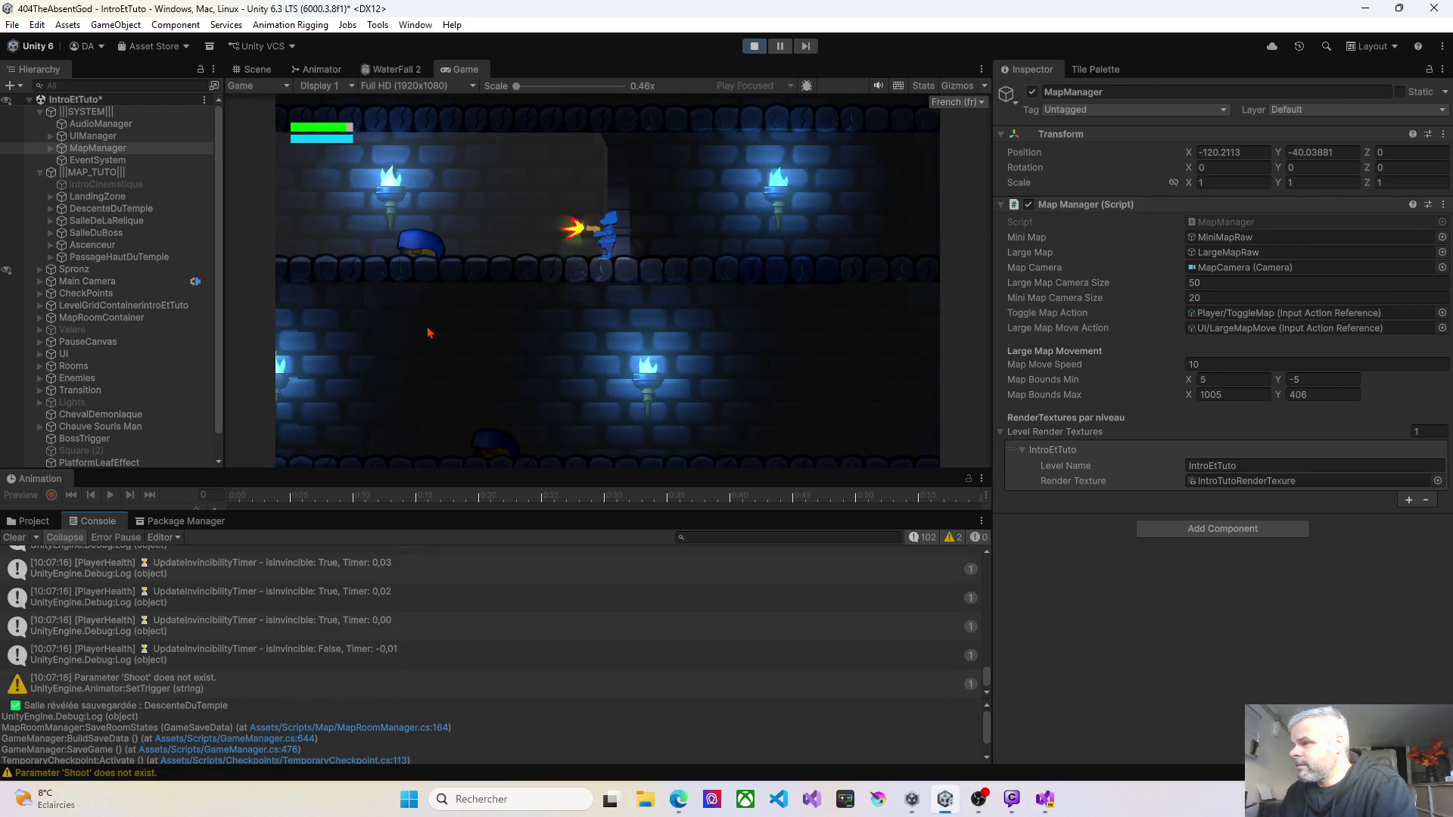
left_click(427, 333)
left_click(427, 333)
left_click(427, 332)
left_click(427, 333)
left_click(428, 333)
left_click(428, 333)
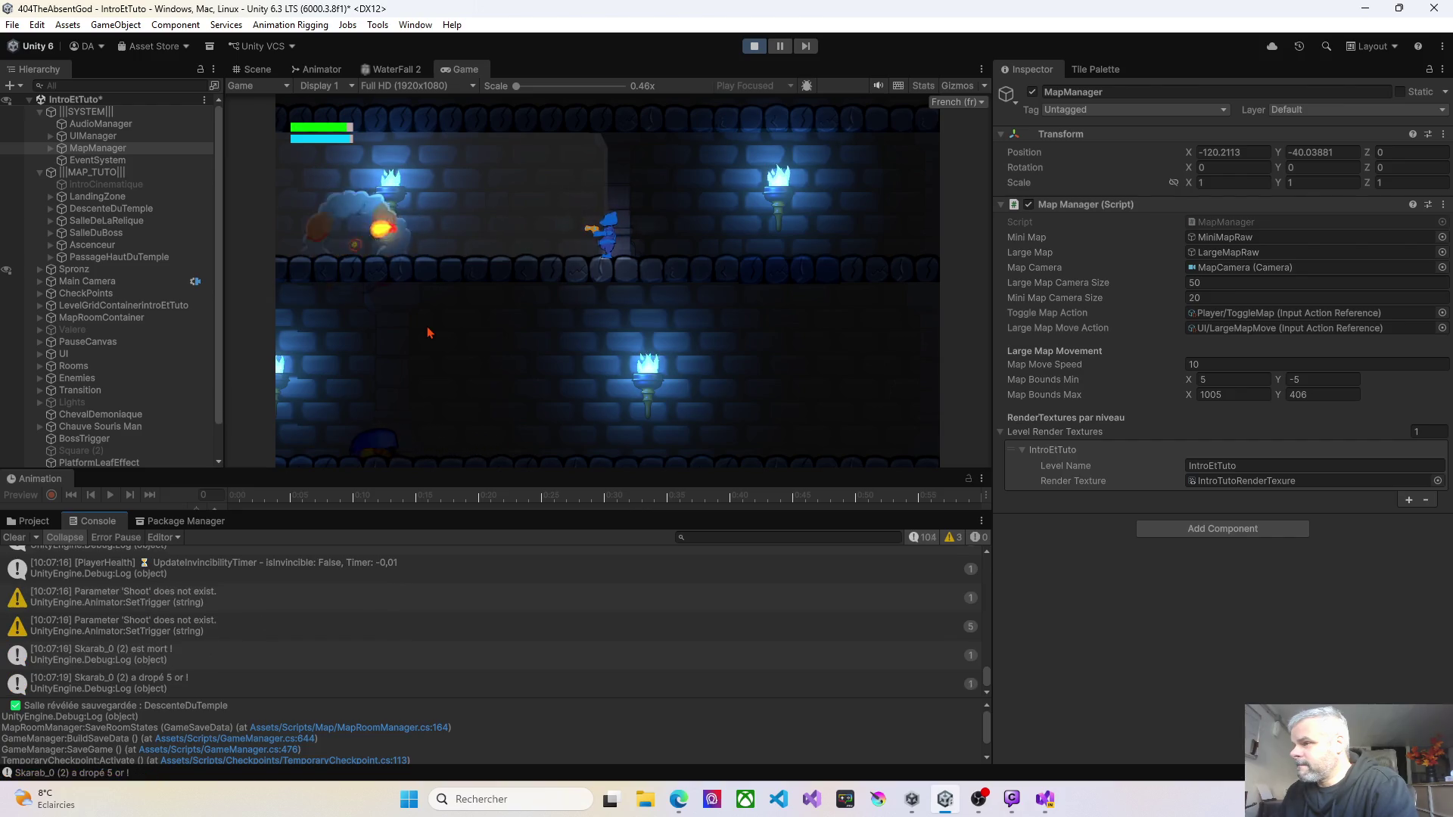
key("d")
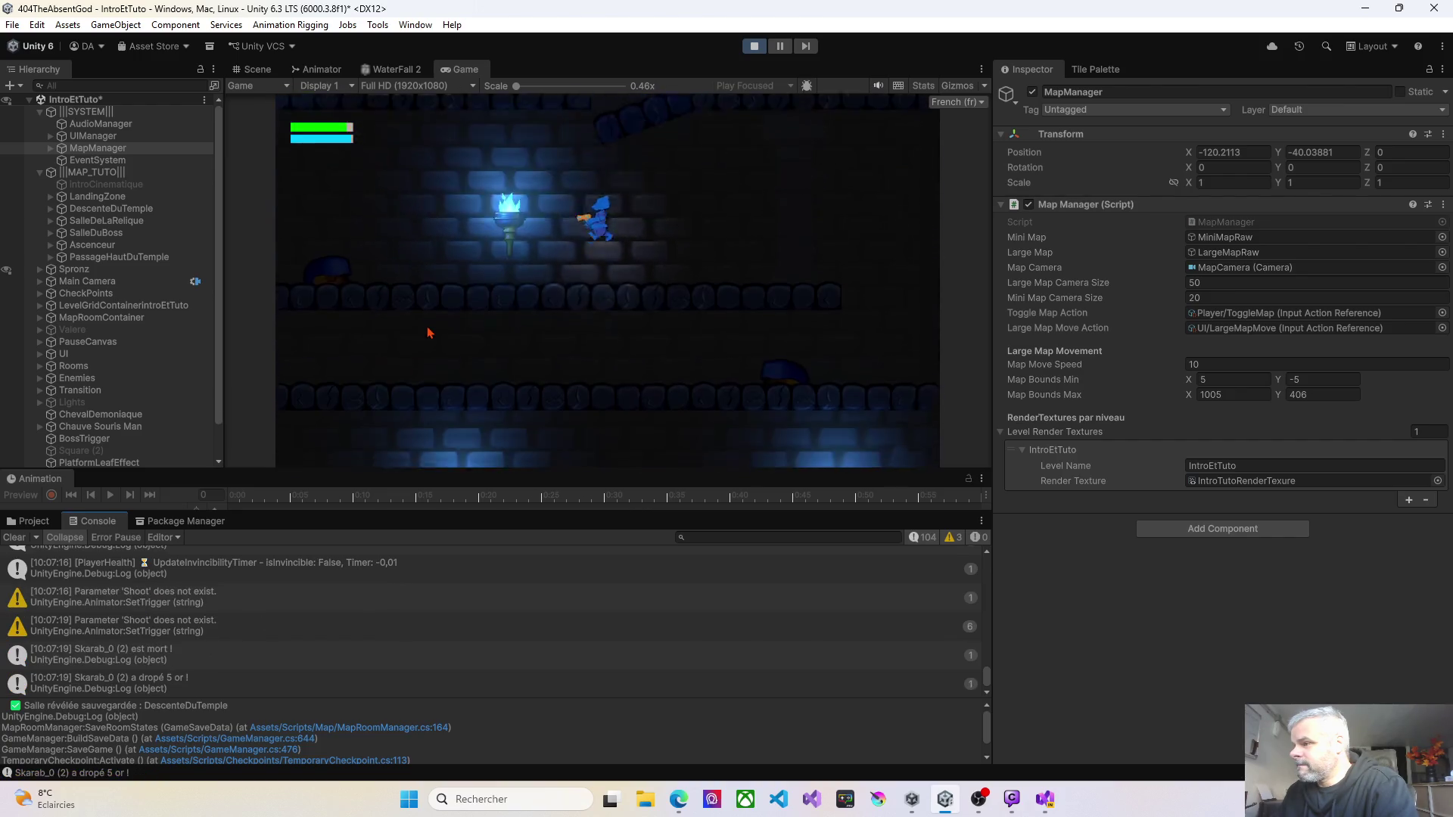
key("a")
left_click(427, 333)
left_click(428, 333)
left_click(427, 333)
left_click(427, 333)
left_click(428, 333)
key("d")
key("d")
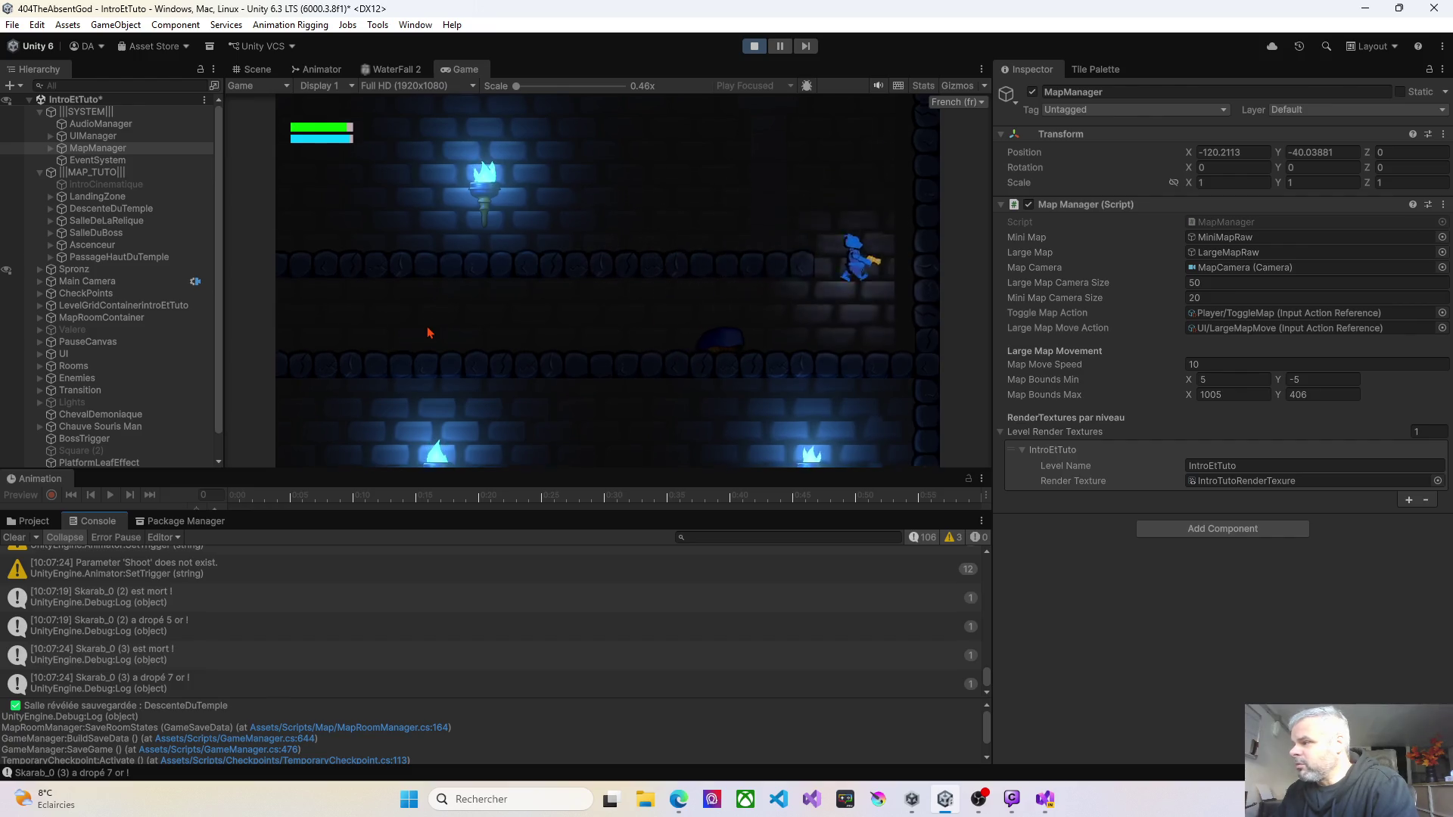
left_click(428, 333)
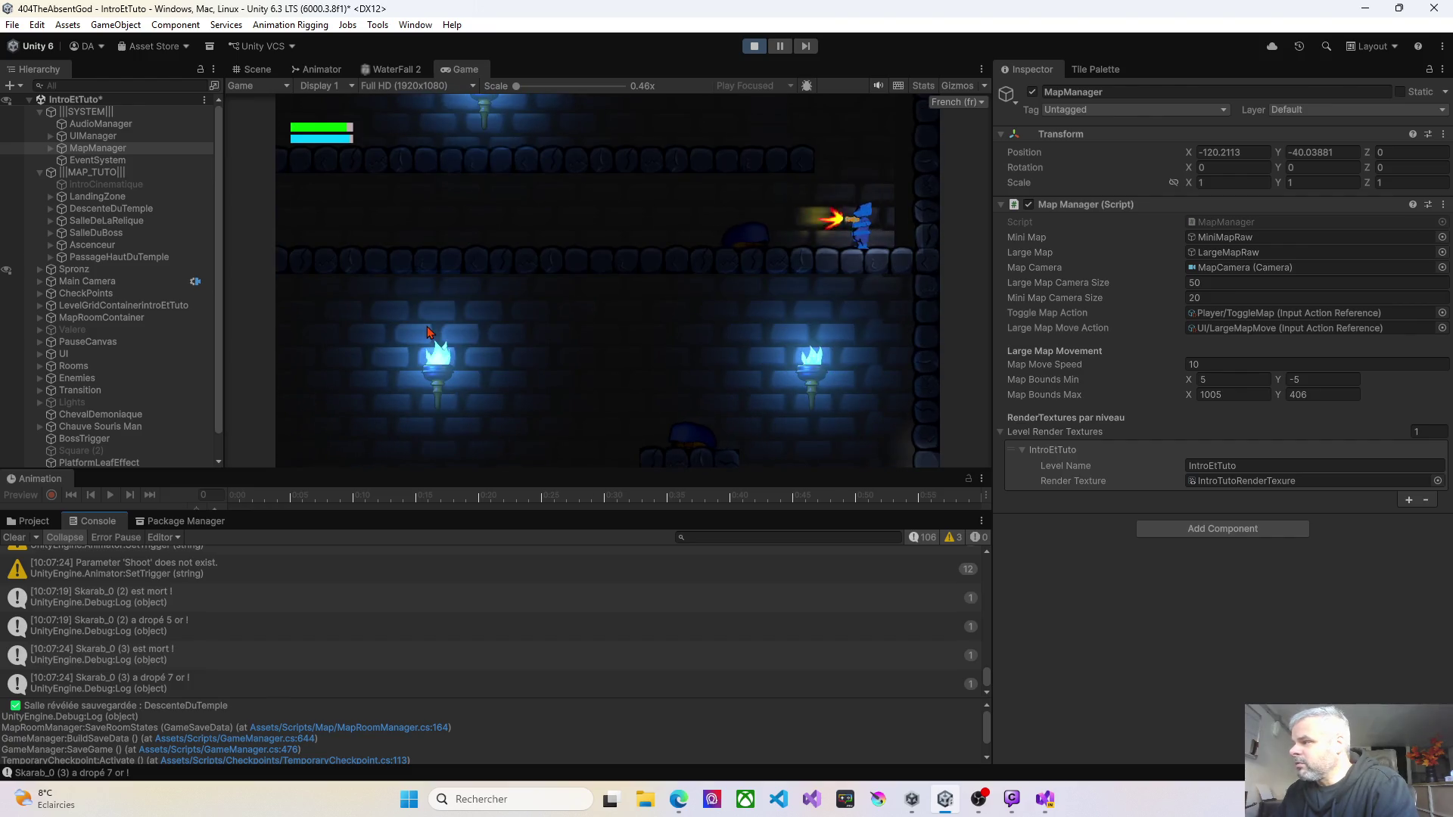
left_click(428, 333)
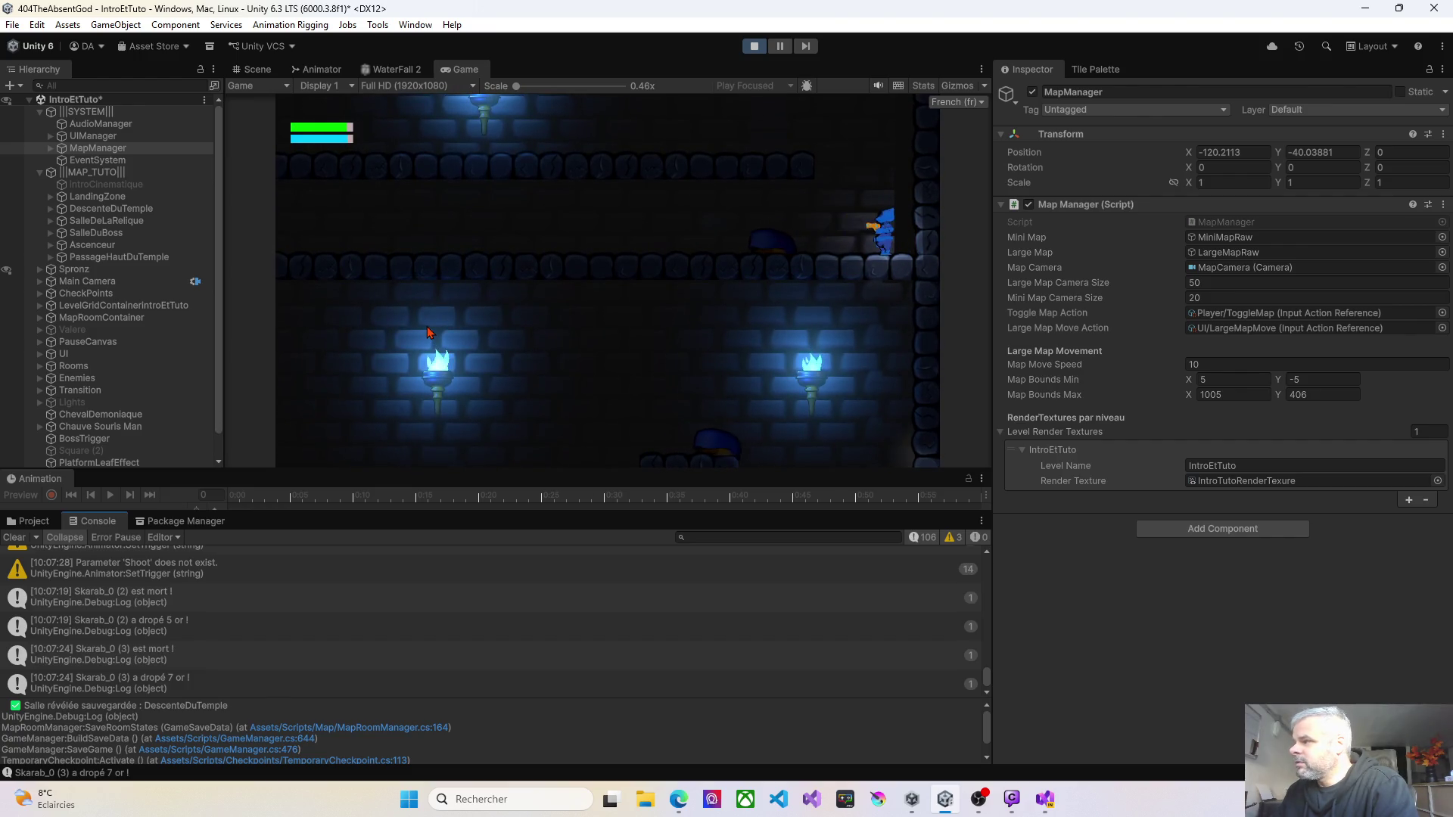
Step: Run left firing, climb the left wall ledge, then head back right to explore
key("a")
left_click(427, 325)
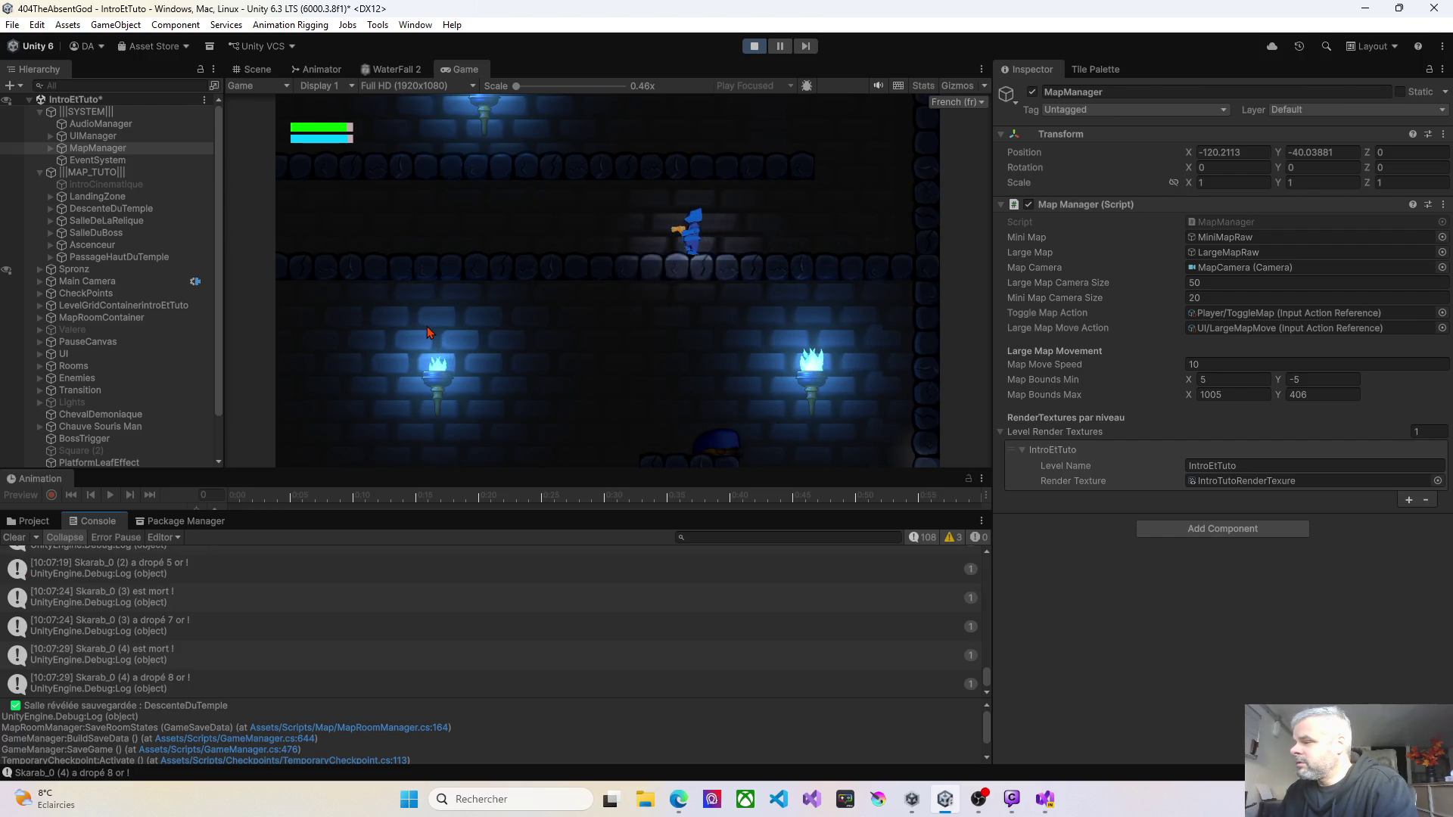
key("a")
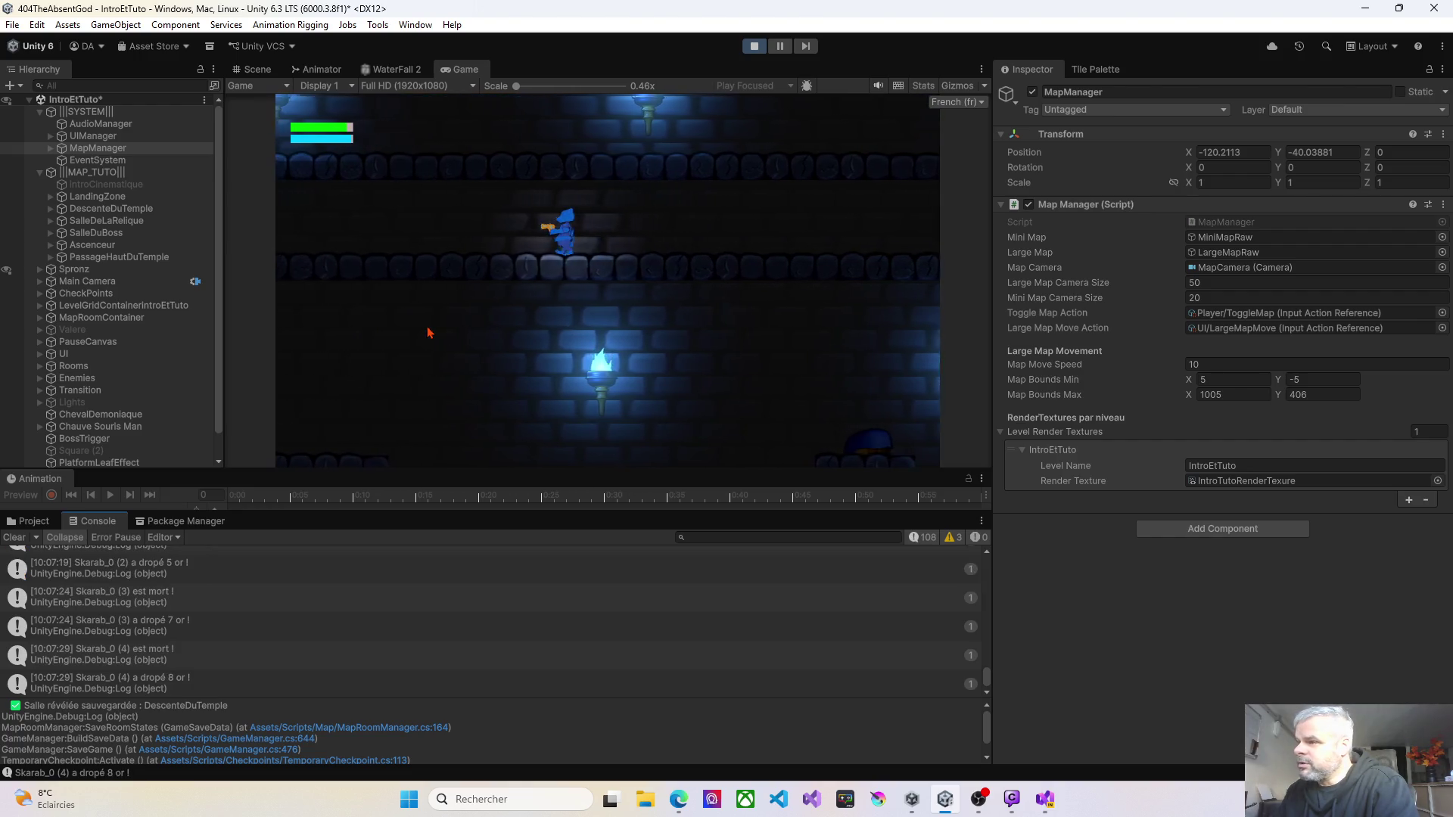
key("a")
key("space")
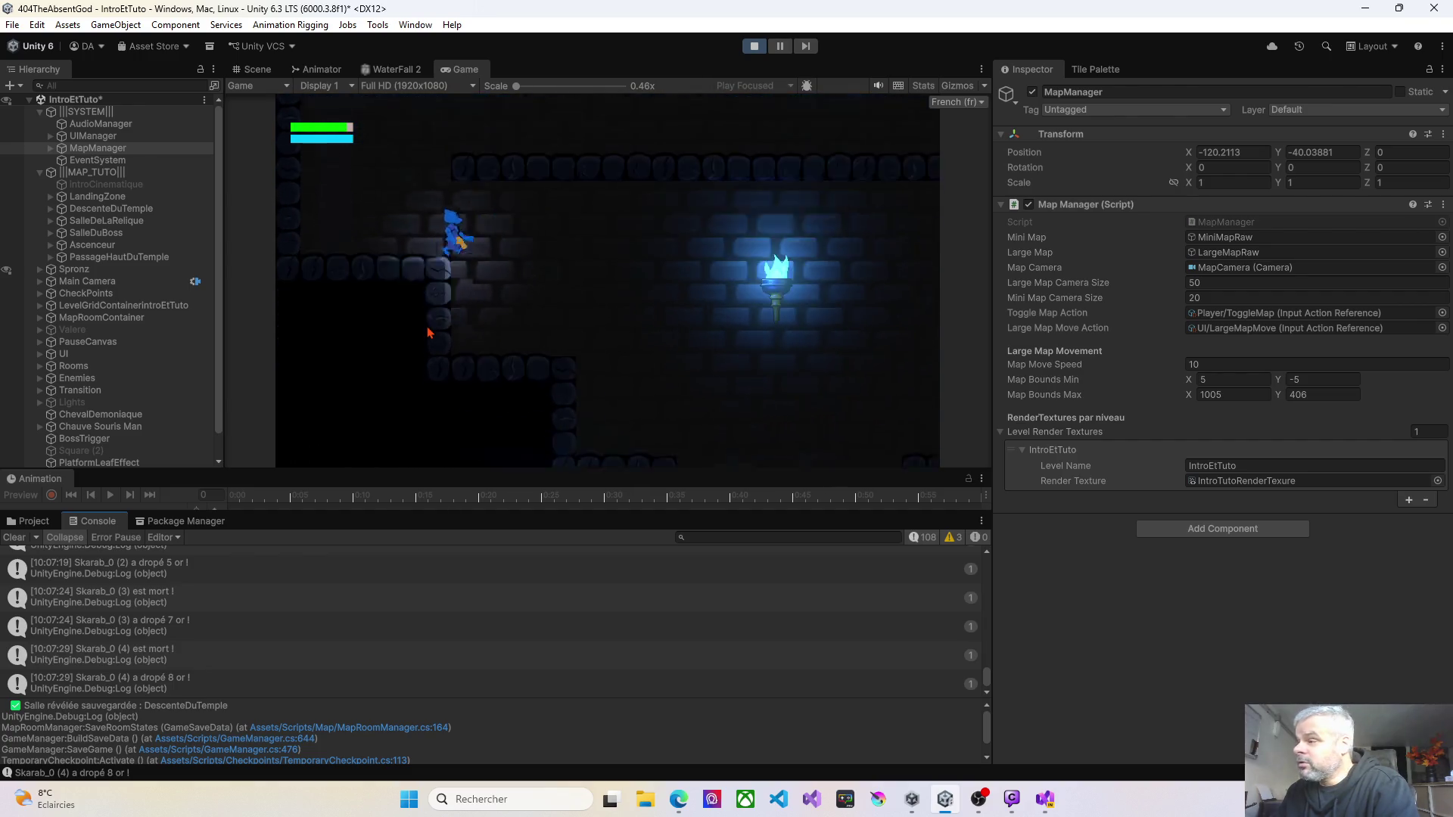
key("d")
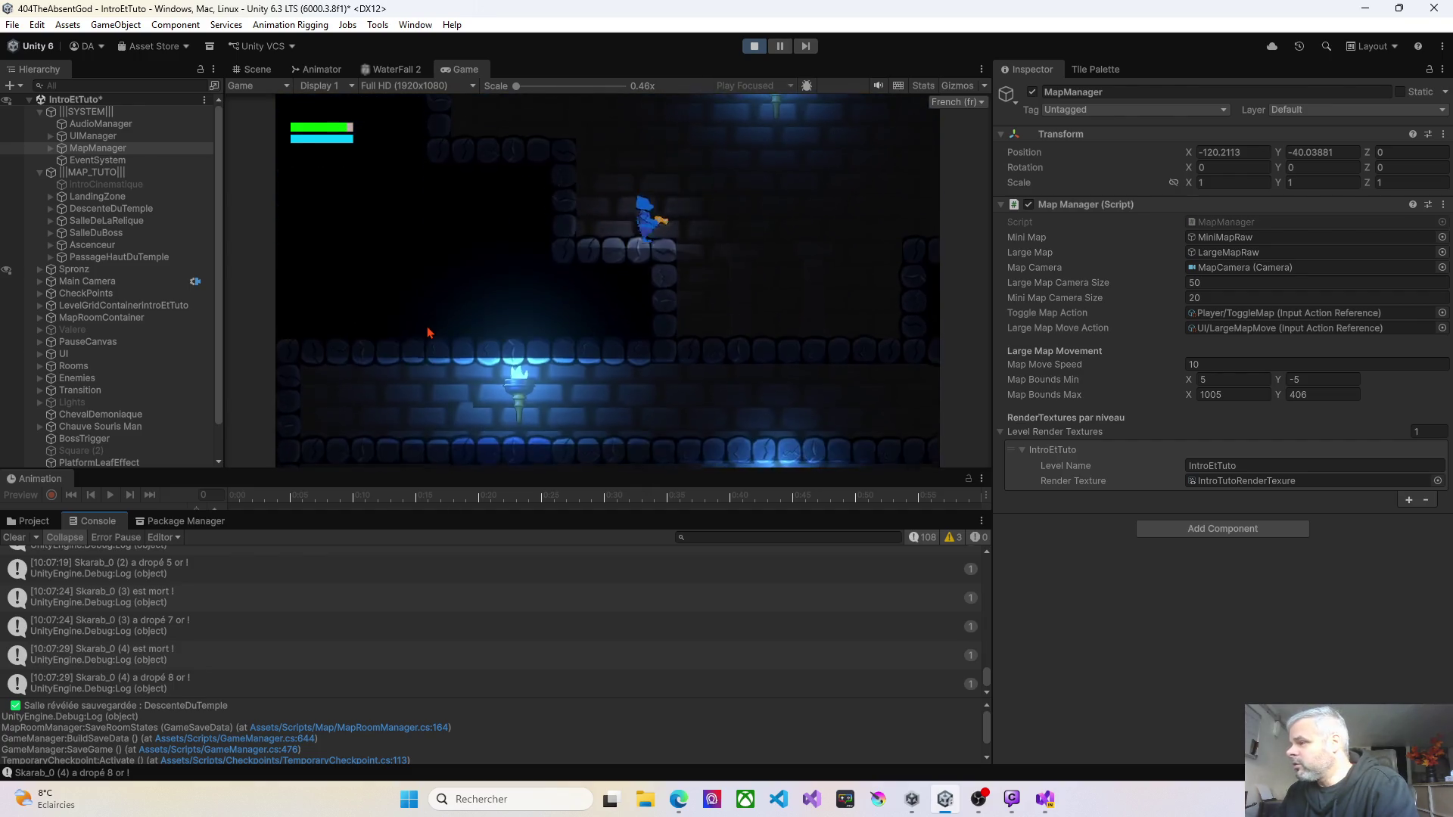
left_click(427, 332)
key("d")
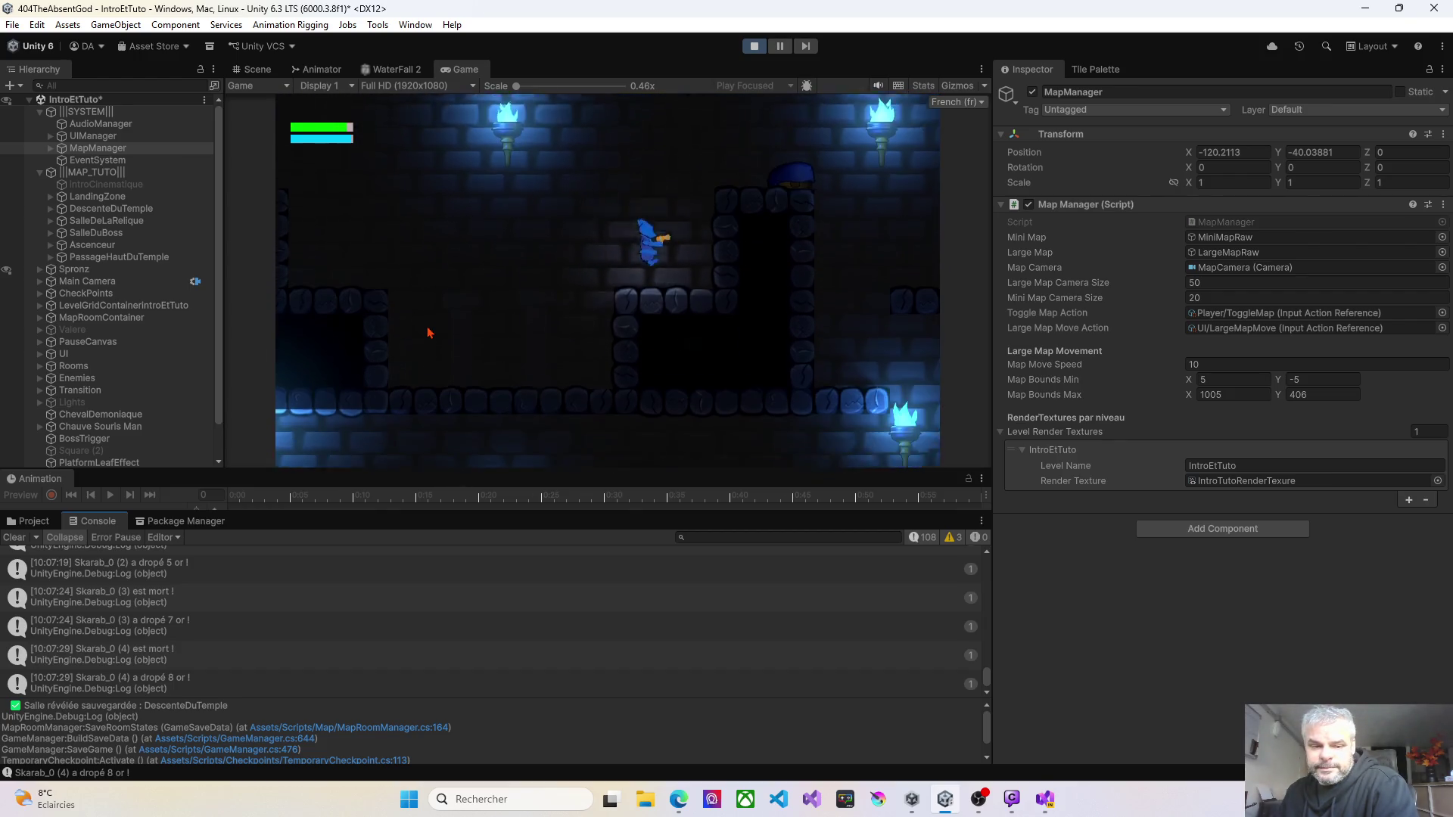
key("space")
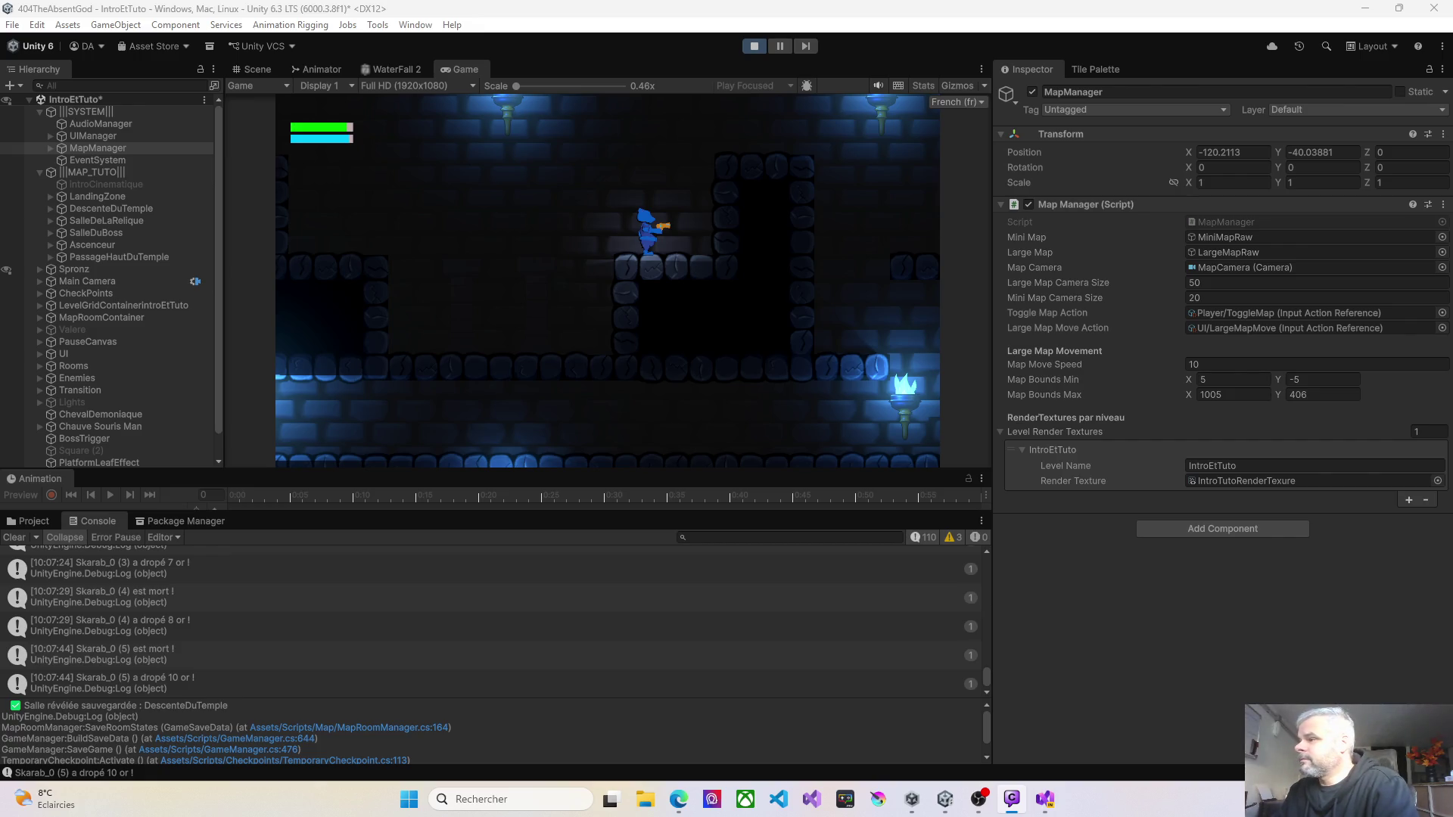
left_click(585, 236)
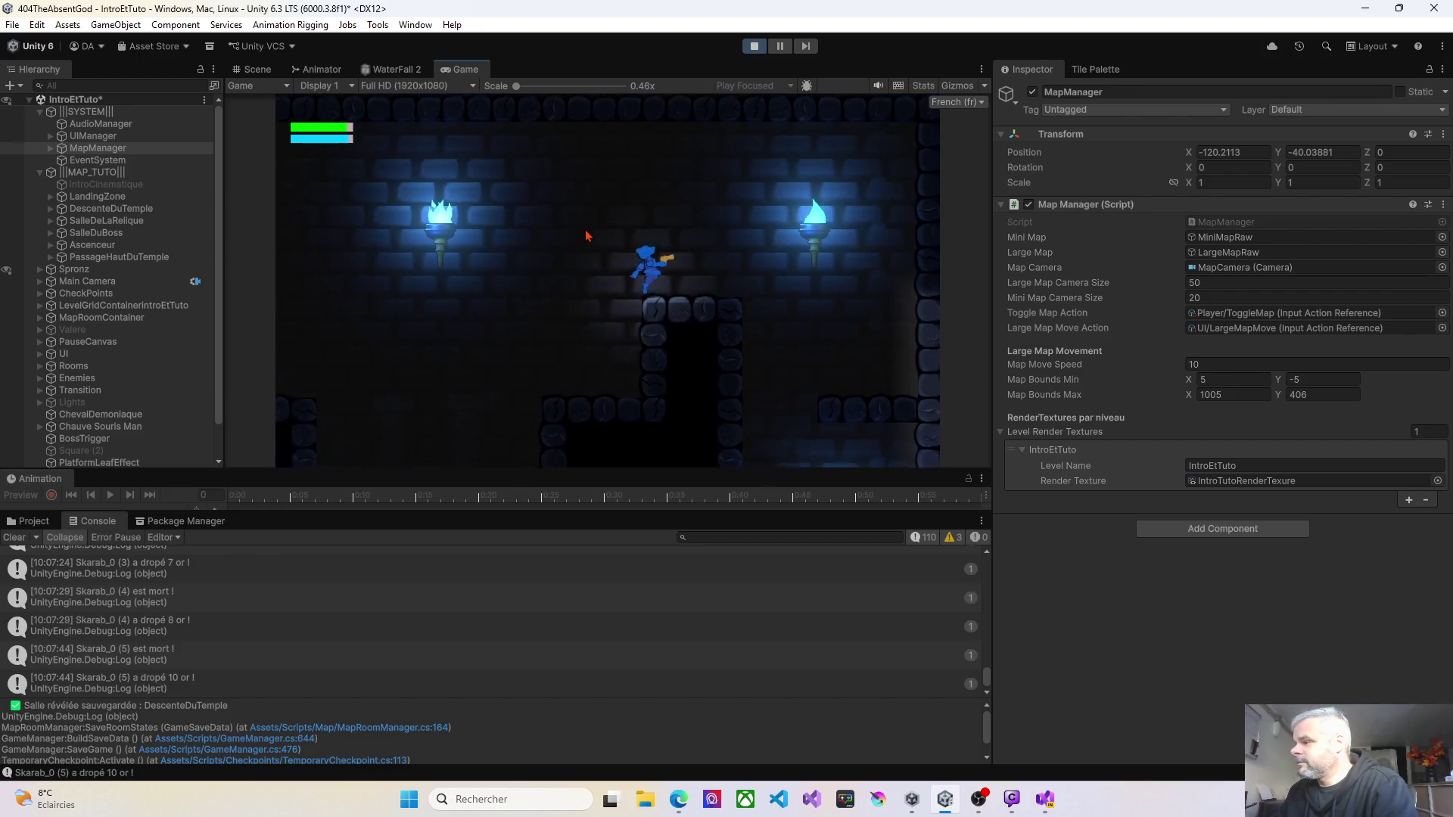
Step: Walk through the lower corridor, clear the Console, and reach the room-edge checkpoint
key("a")
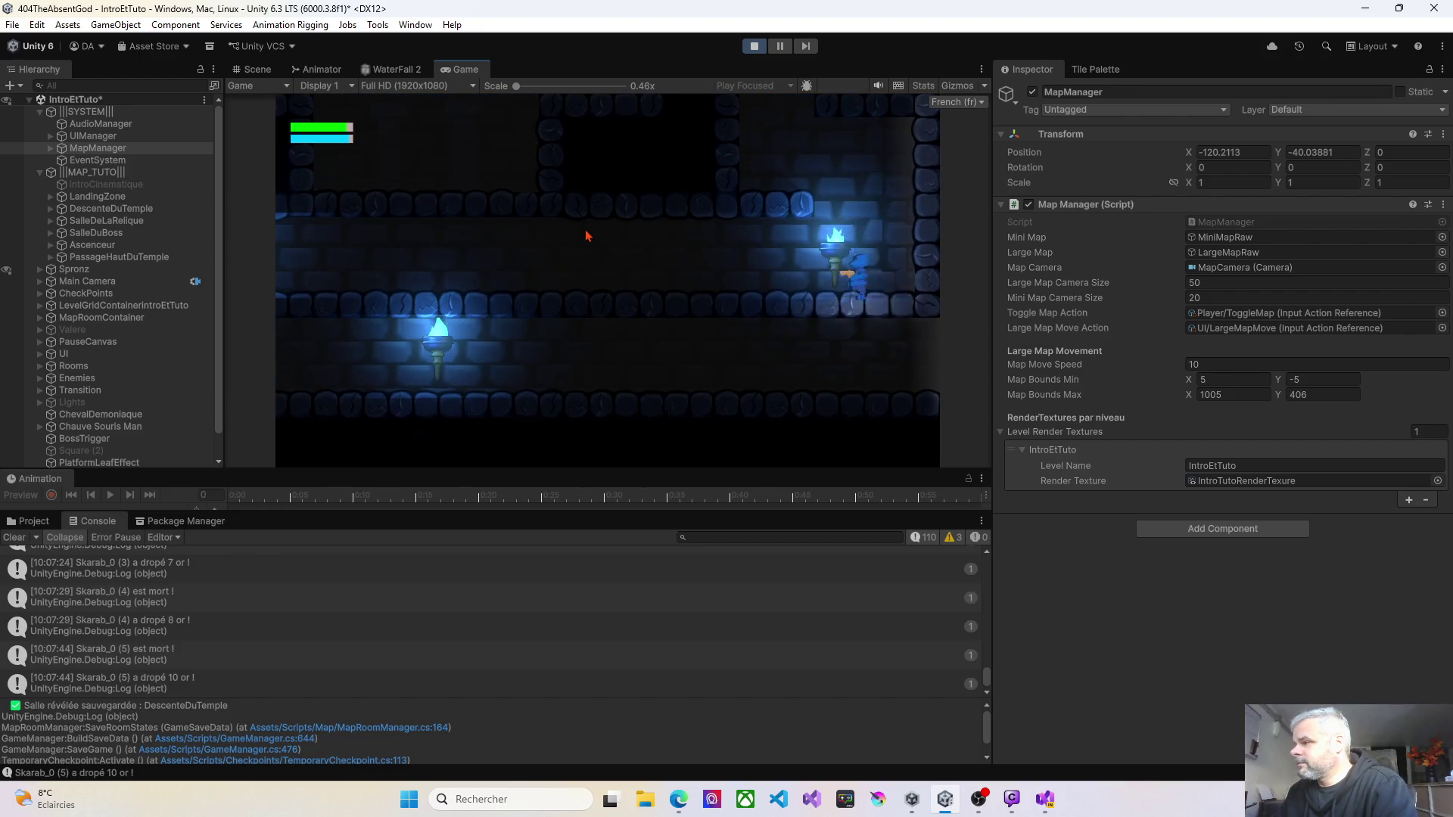
key("a")
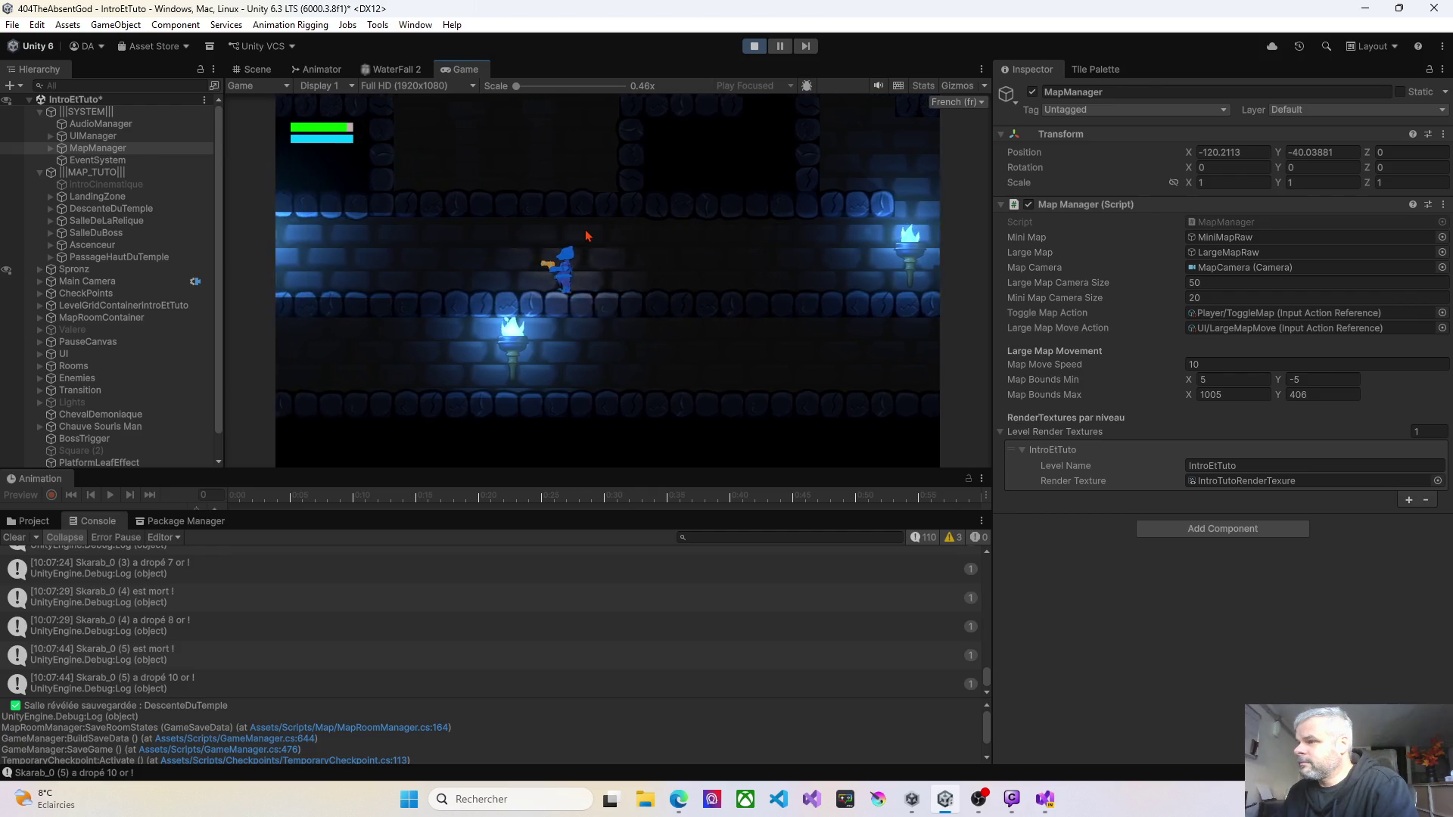
key("a")
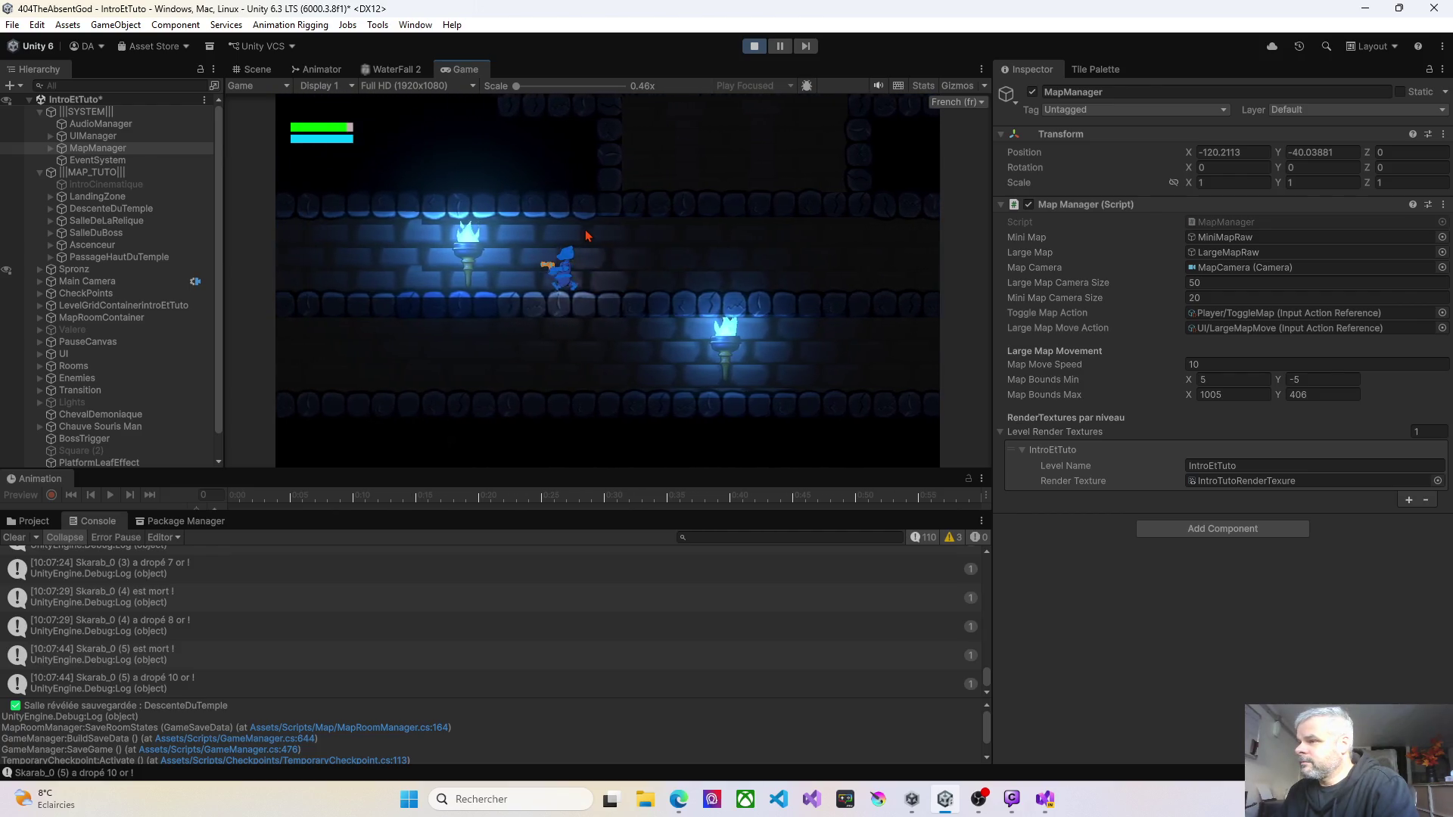
key("d")
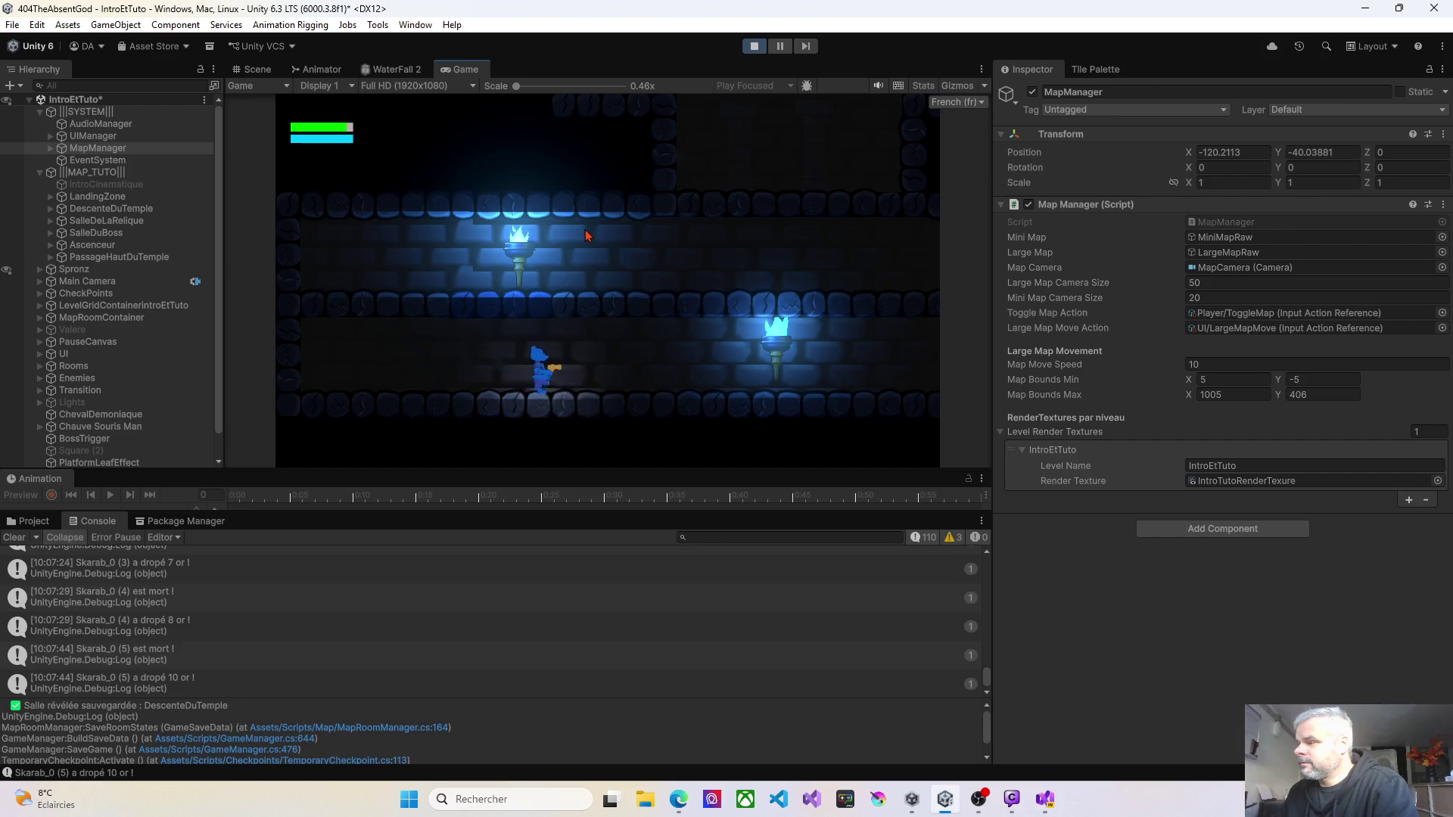
key("d")
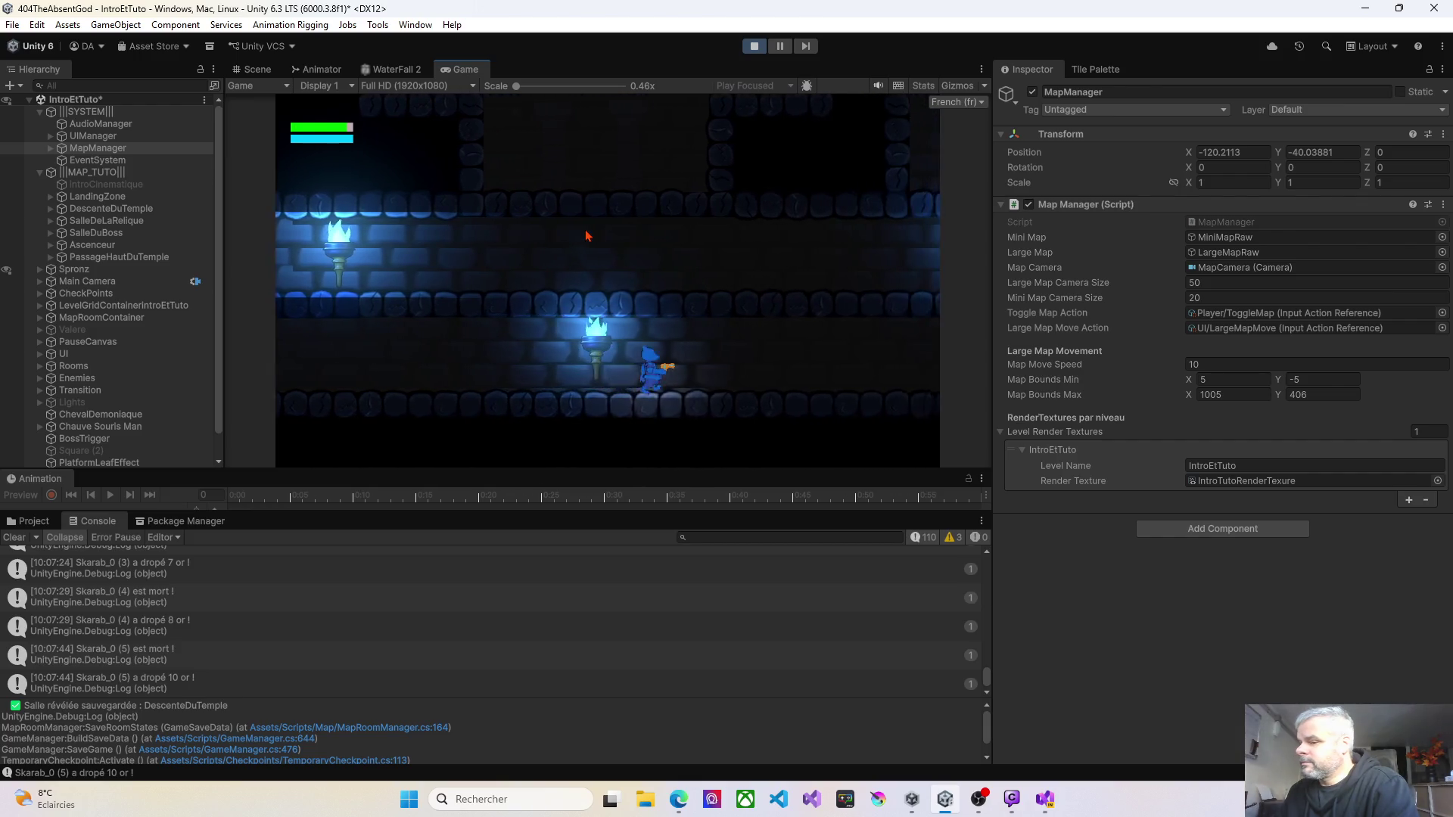
scroll(288, 620, "down", 1)
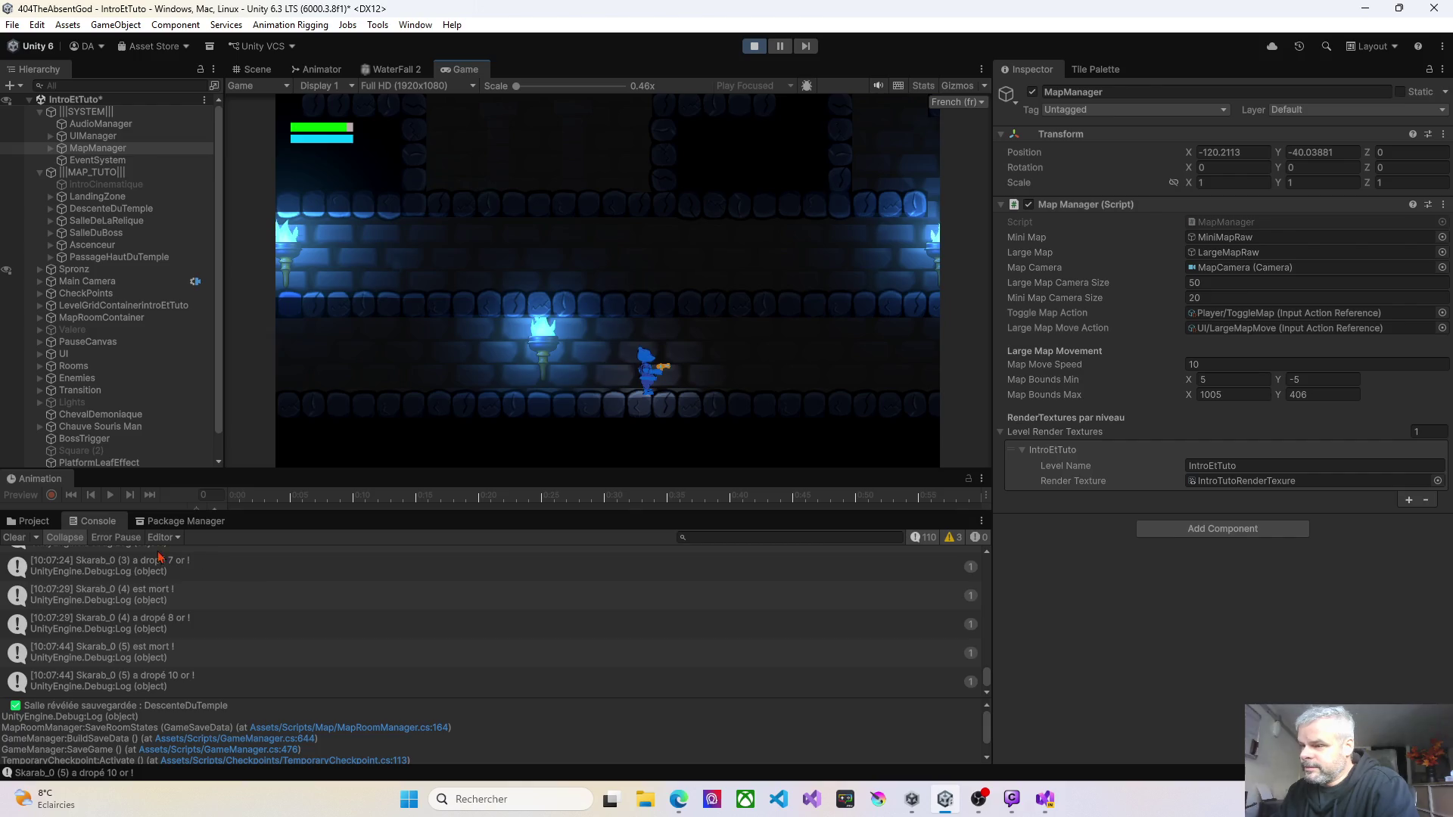
left_click(15, 537)
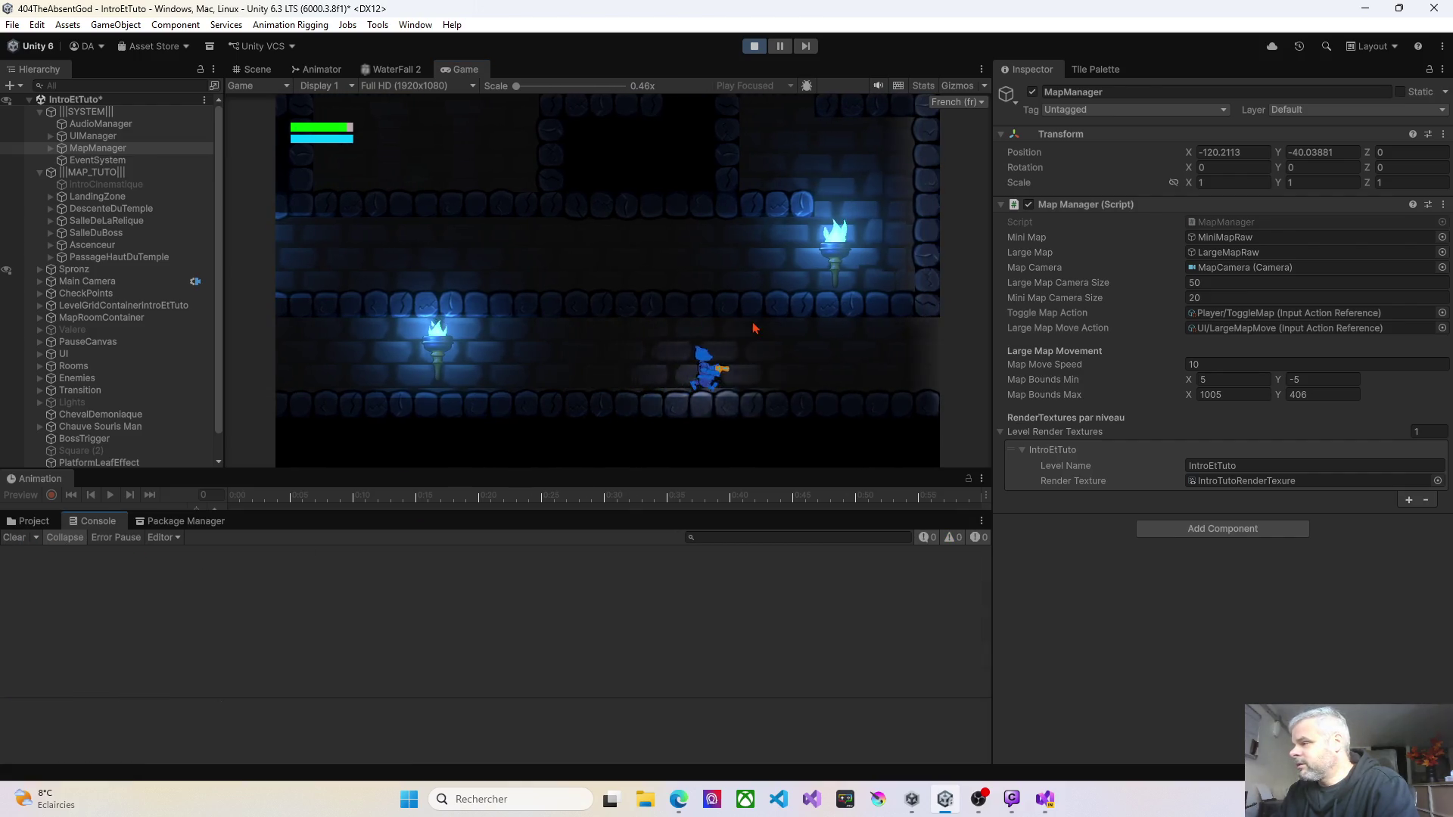
key("d")
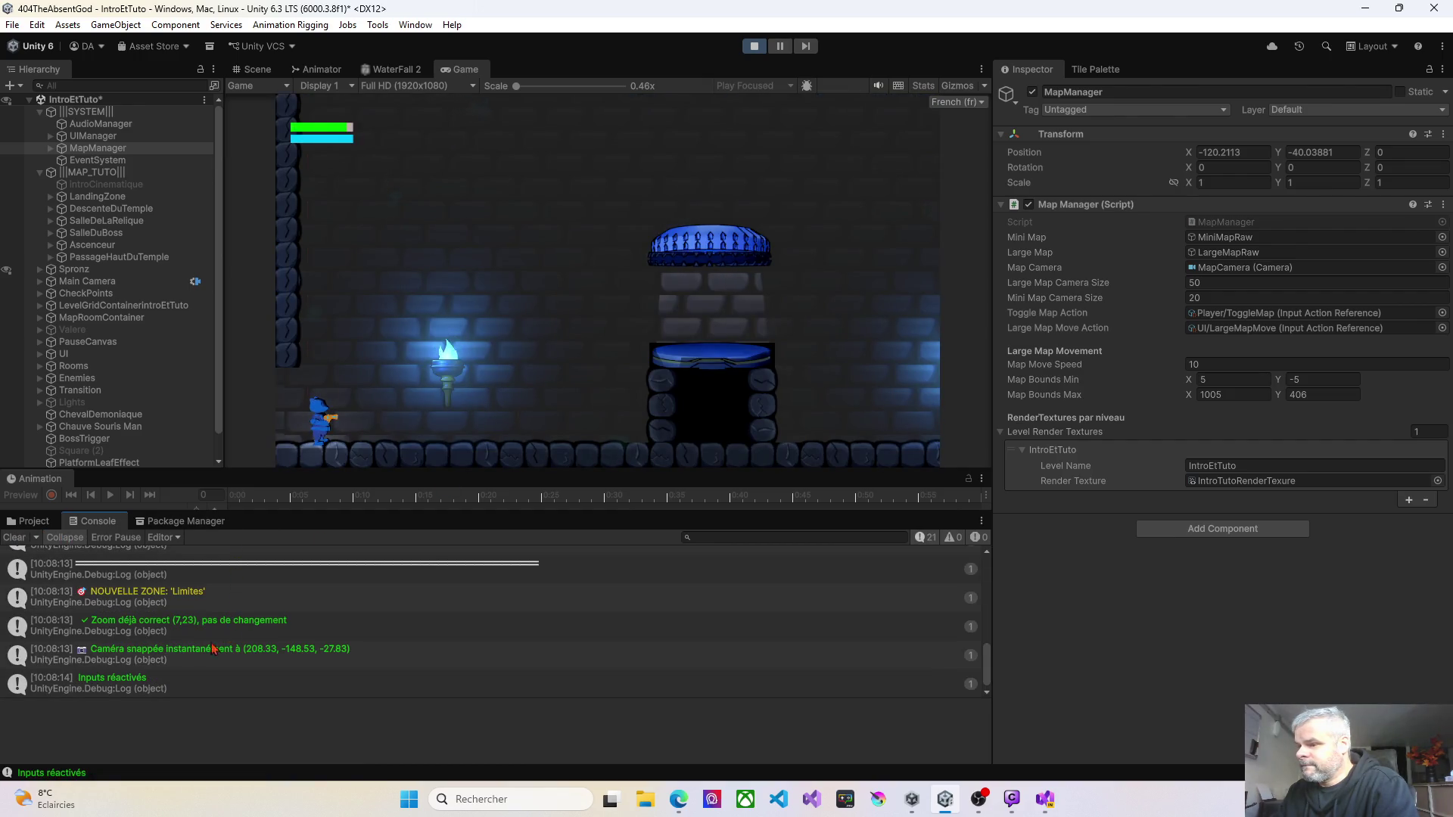
scroll(195, 666, "up", 2)
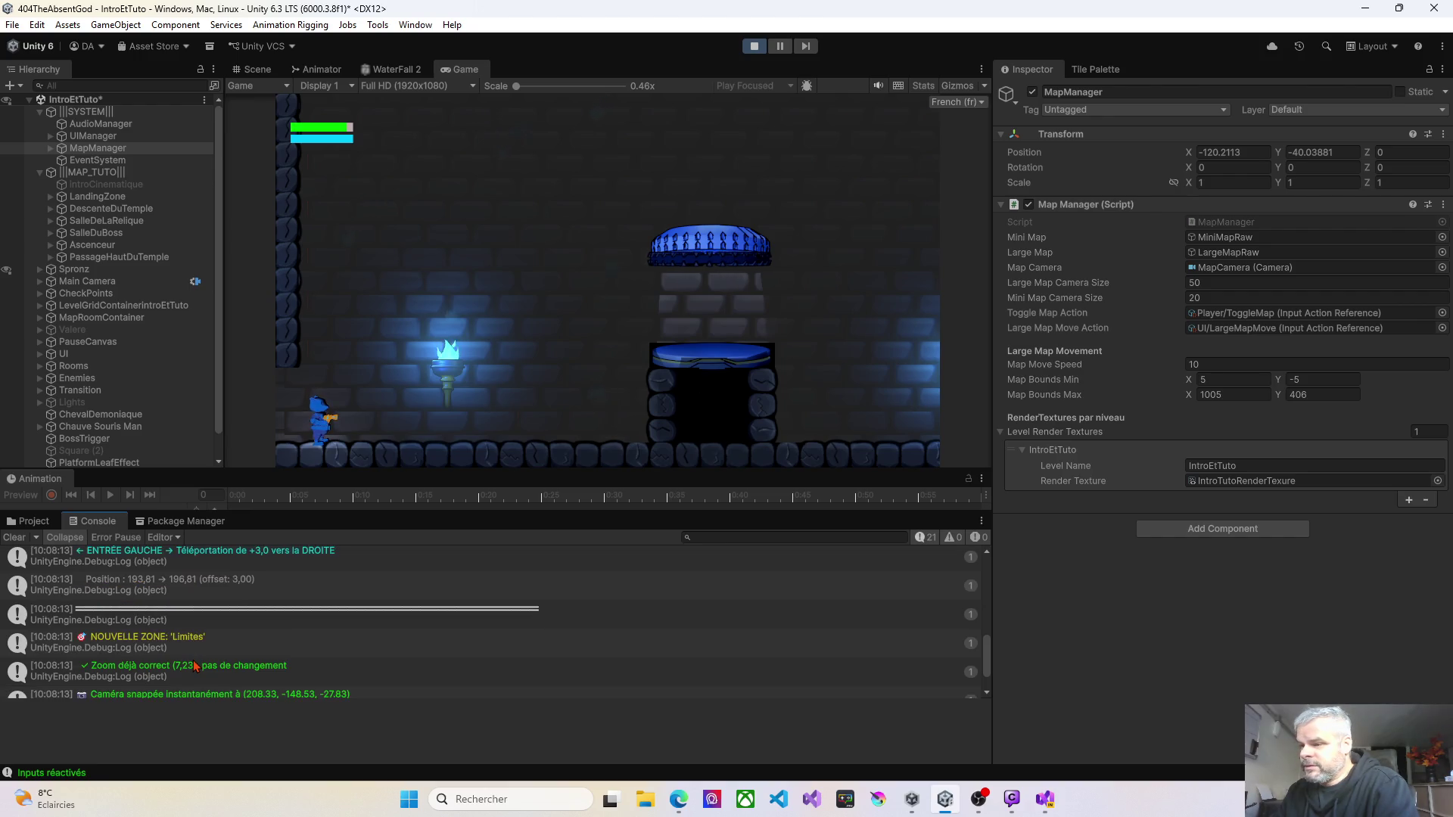
scroll(192, 652, "up", 4)
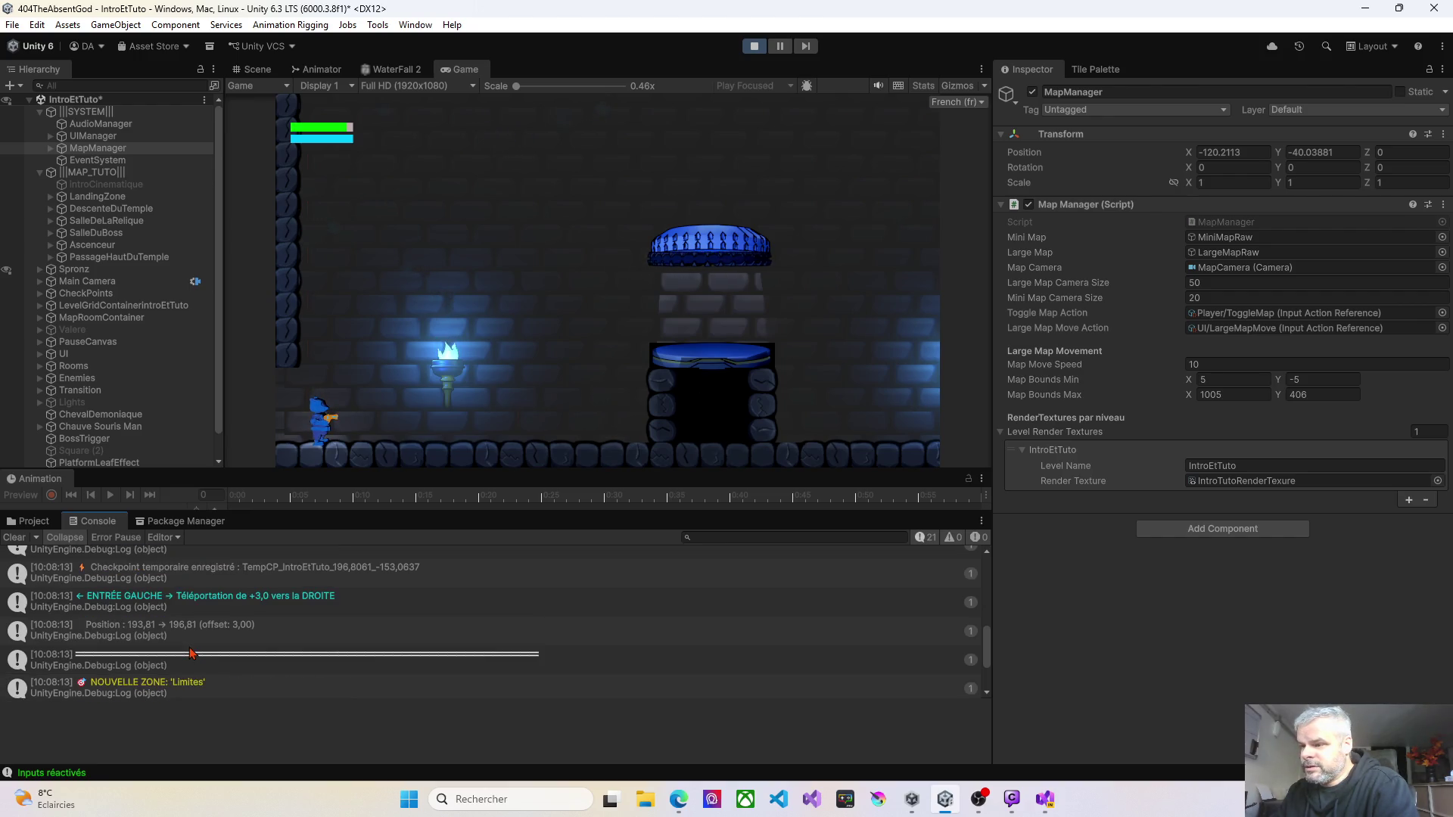
scroll(192, 653, "up", 8)
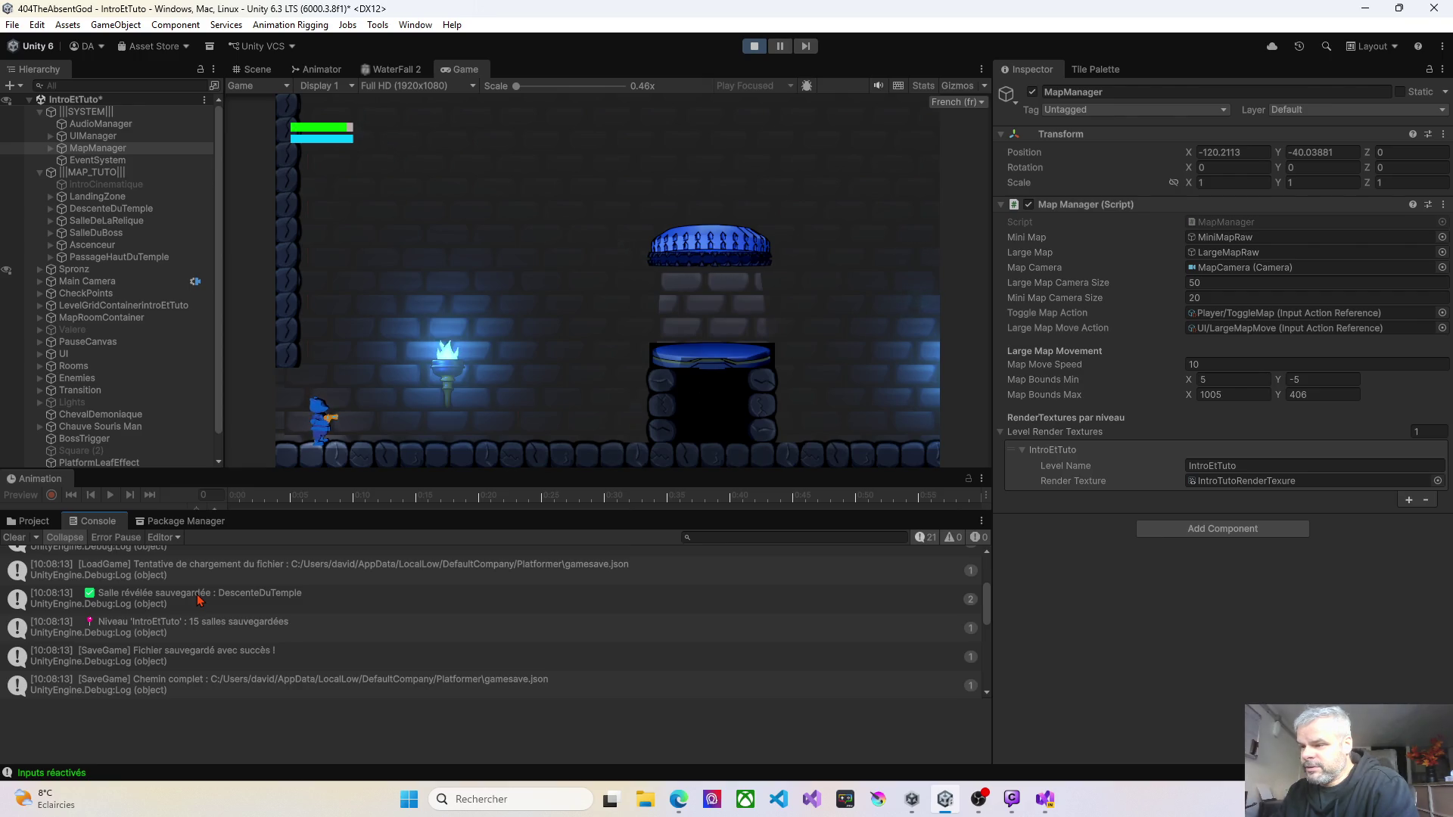
scroll(199, 599, "up", 2)
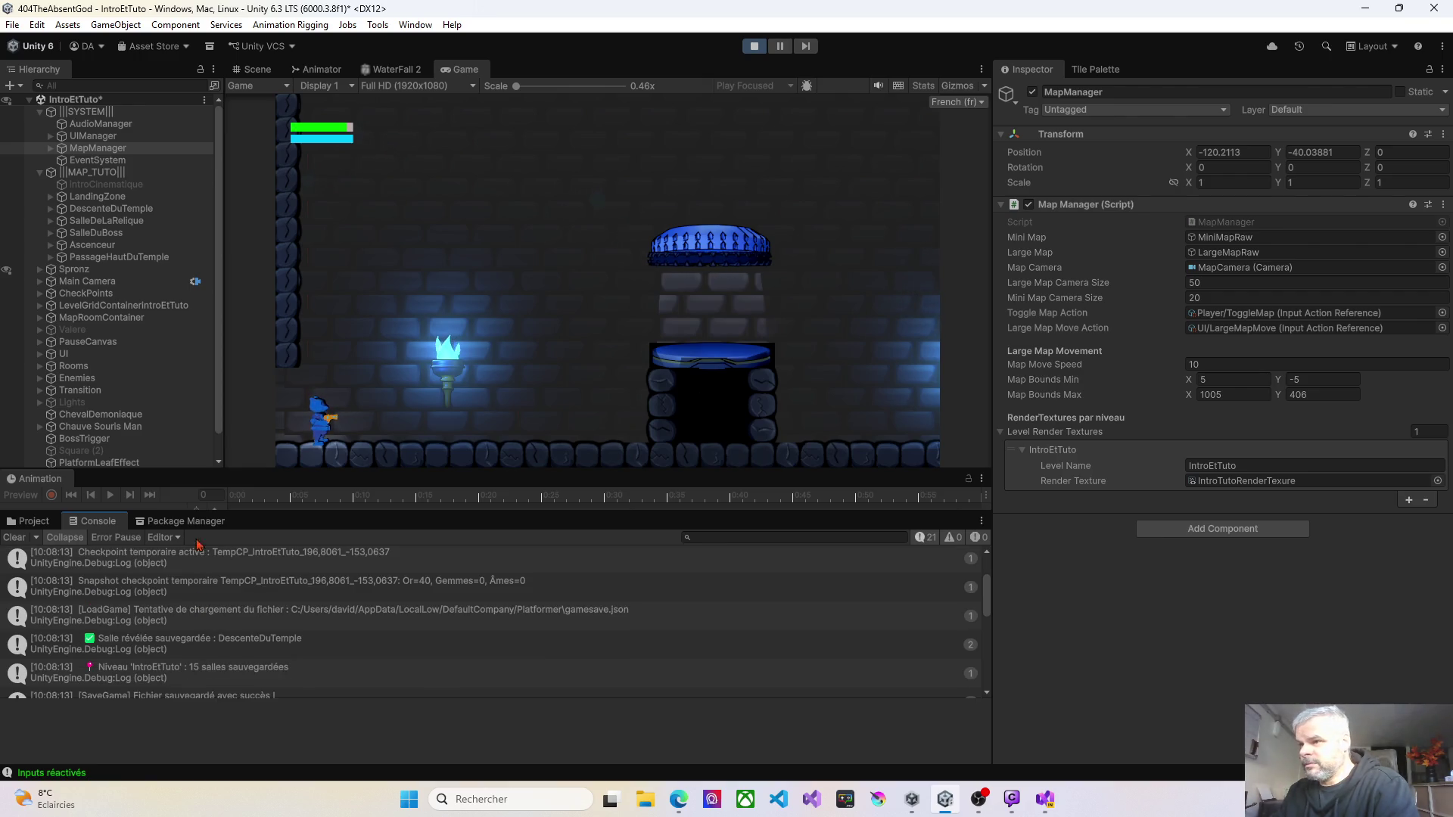
scroll(93, 319, "down", 1)
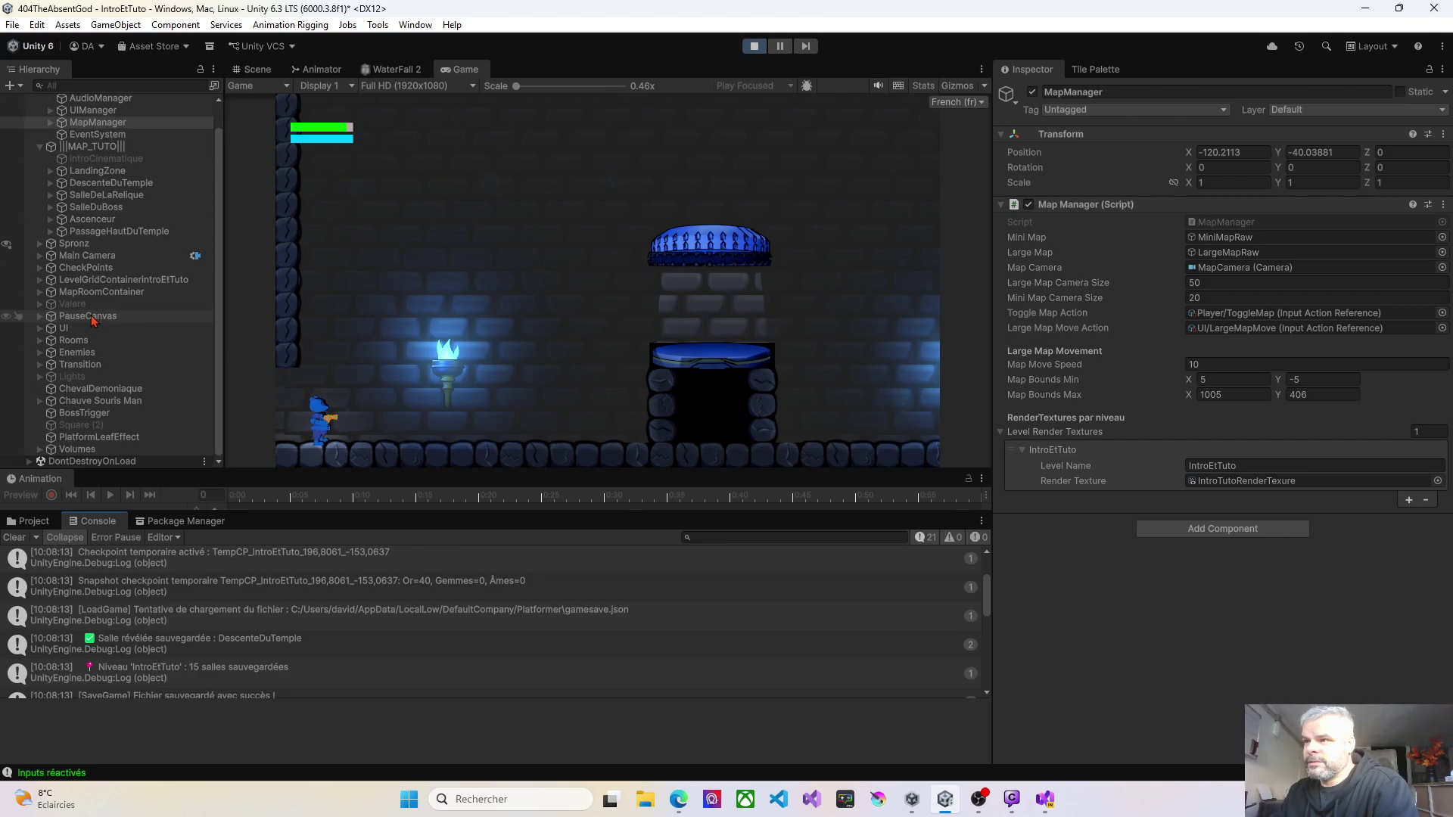
scroll(94, 321, "up", 1)
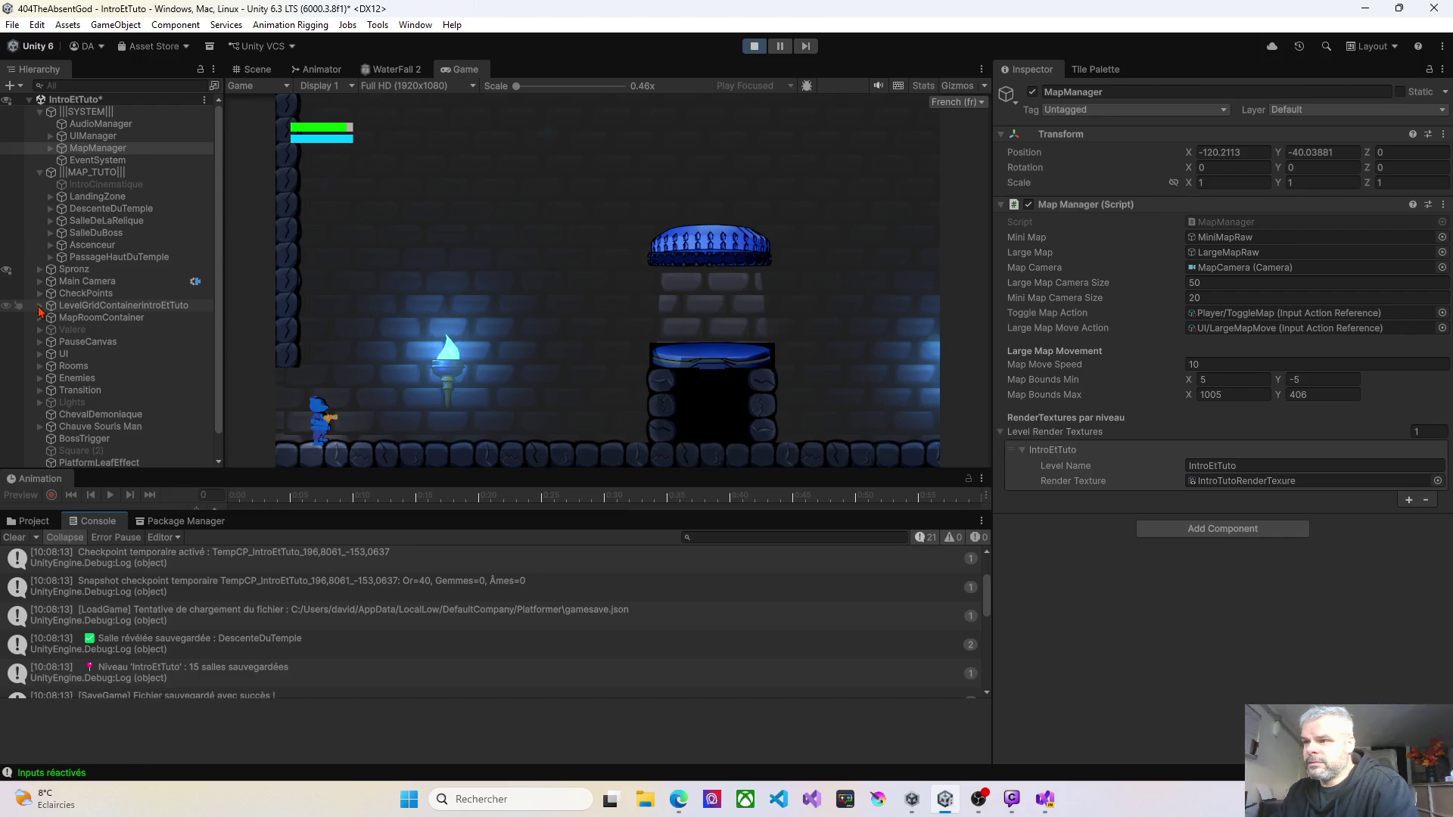
left_click(40, 317)
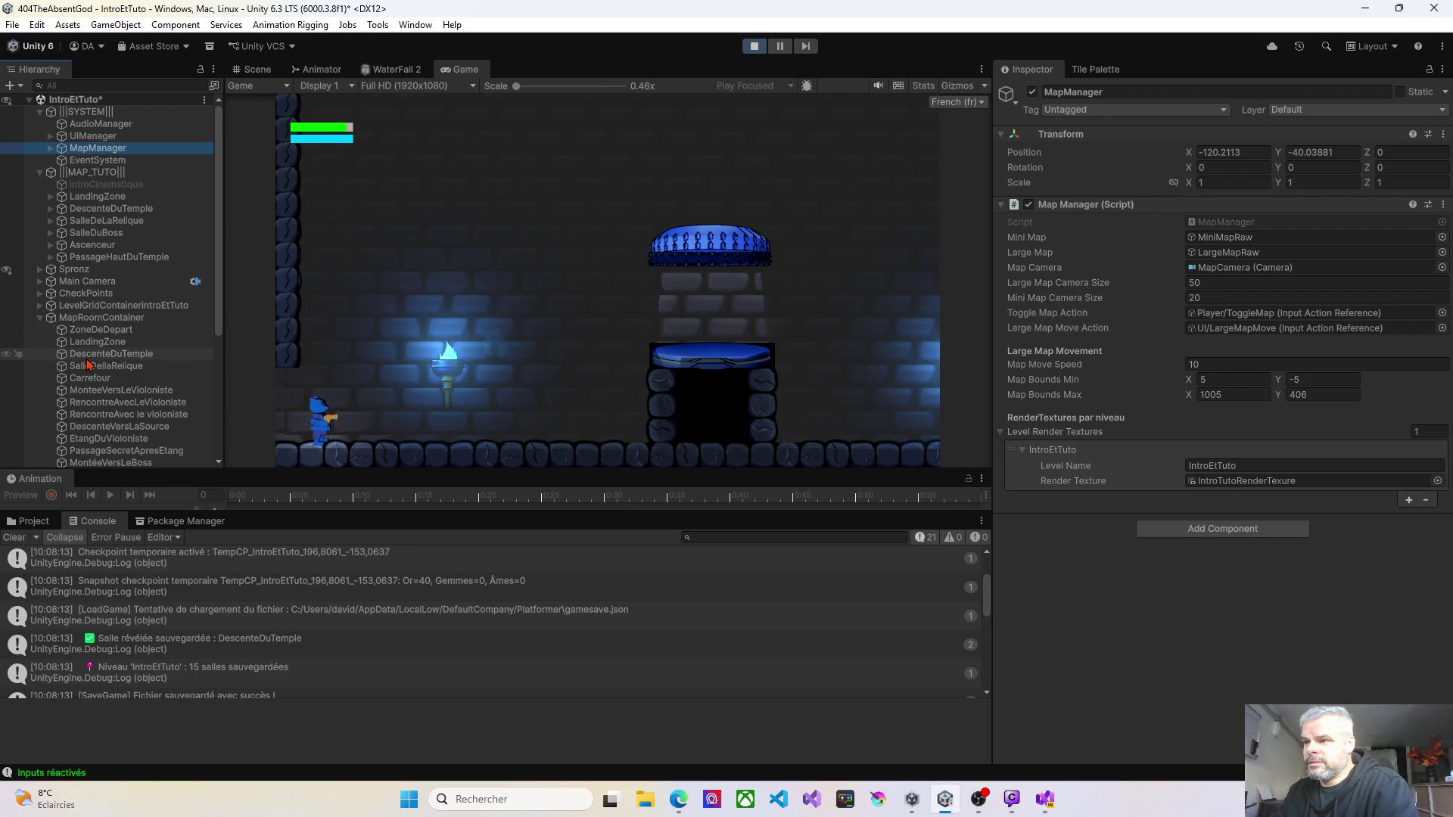
Step: Stop Play, change SalleDellaRelique's Room Scene to SalleDeLaRelique, and restart with Ctrl+P
left_click(88, 366)
scroll(257, 642, "down", 5)
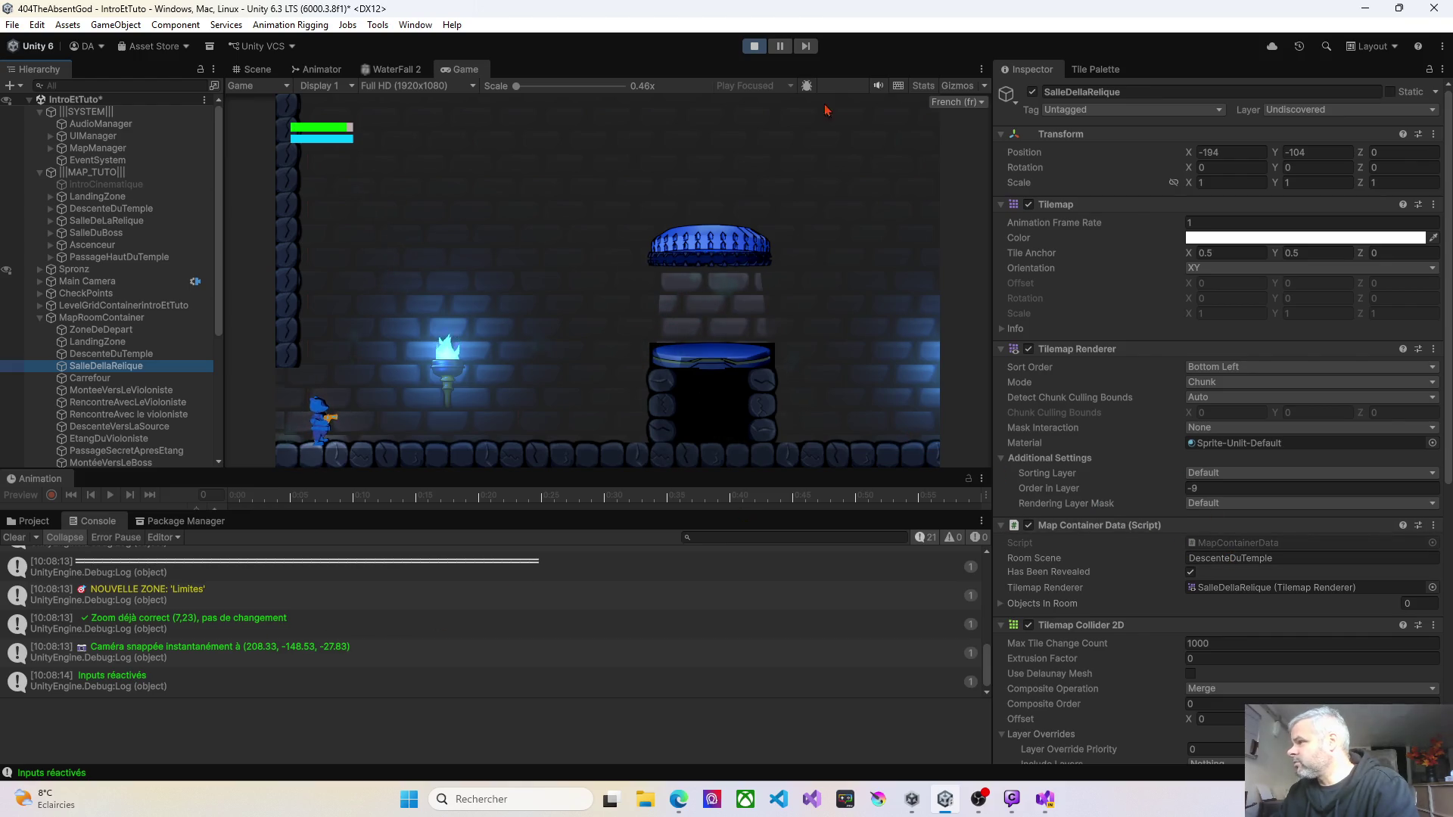
left_click(755, 52)
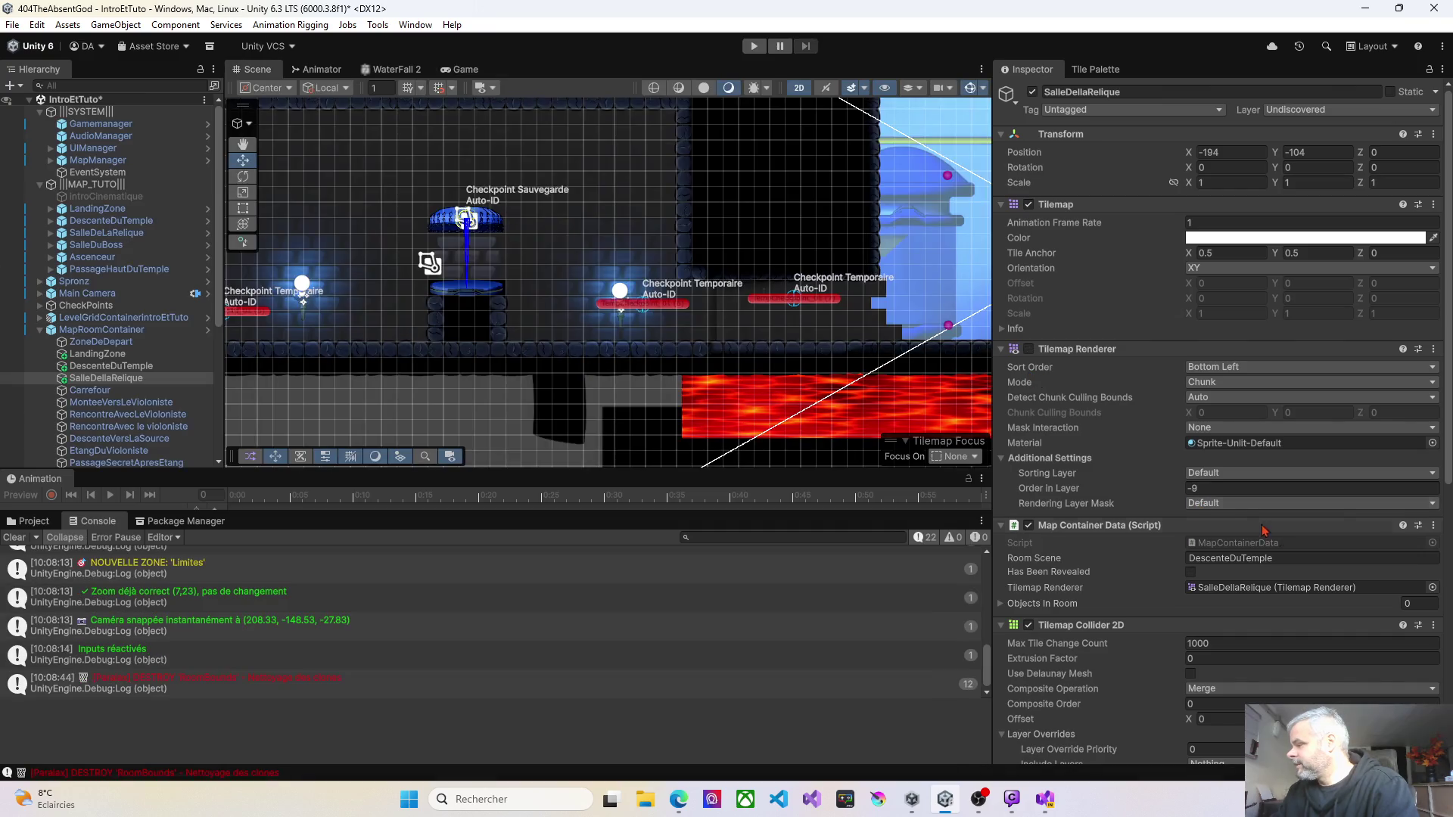
left_click(1290, 557)
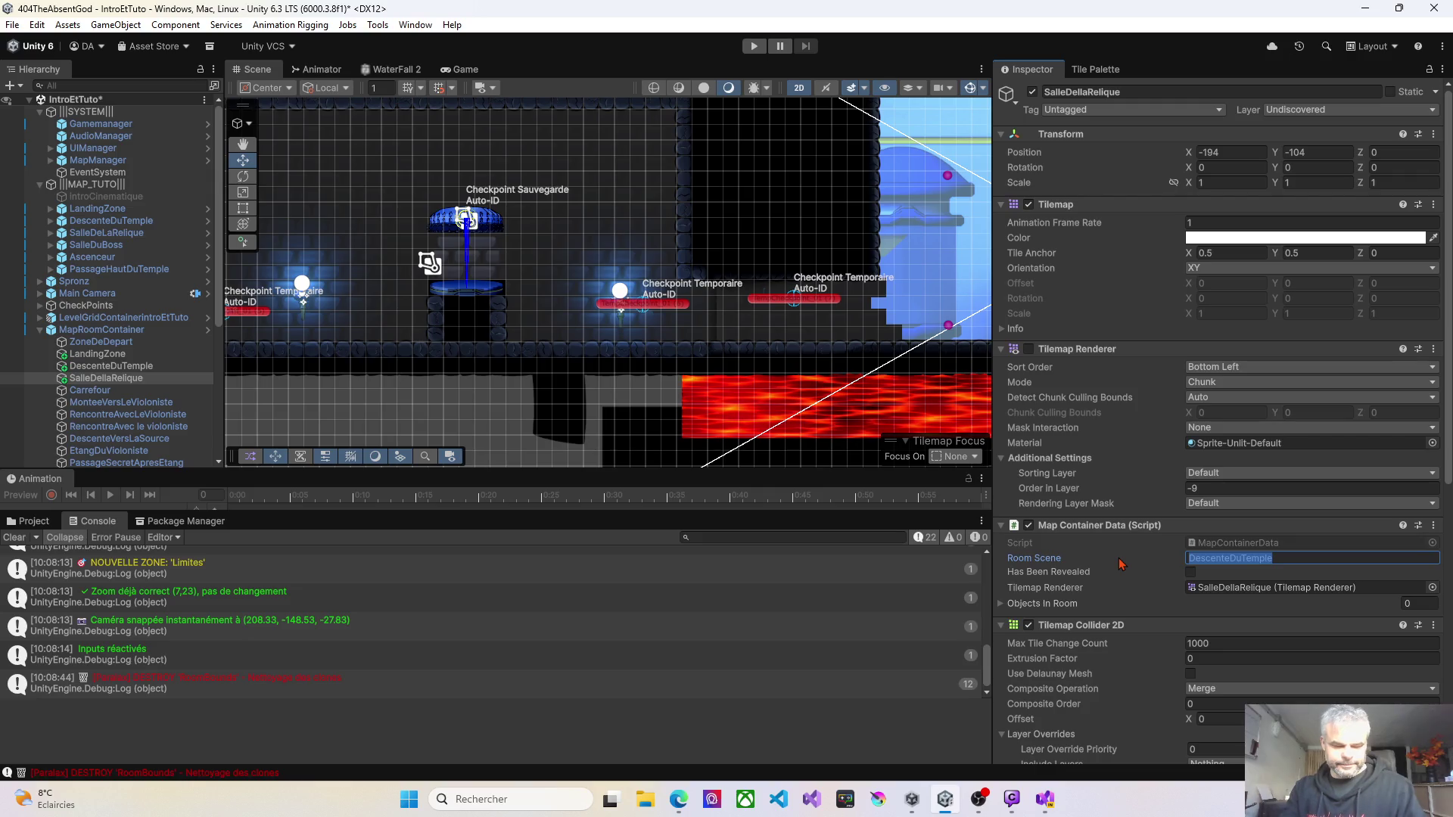
type("Sa")
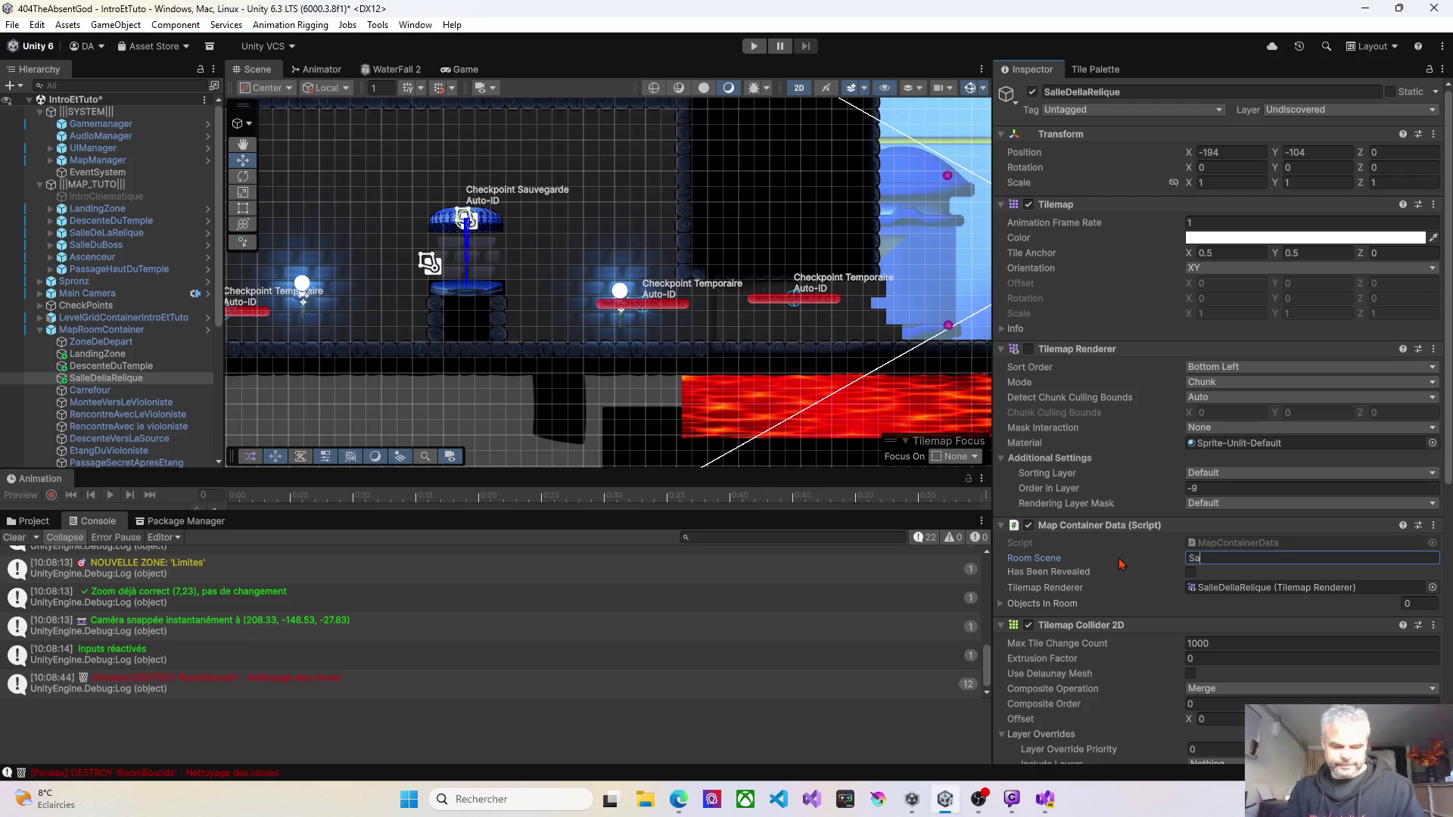
type("e")
type("Relique")
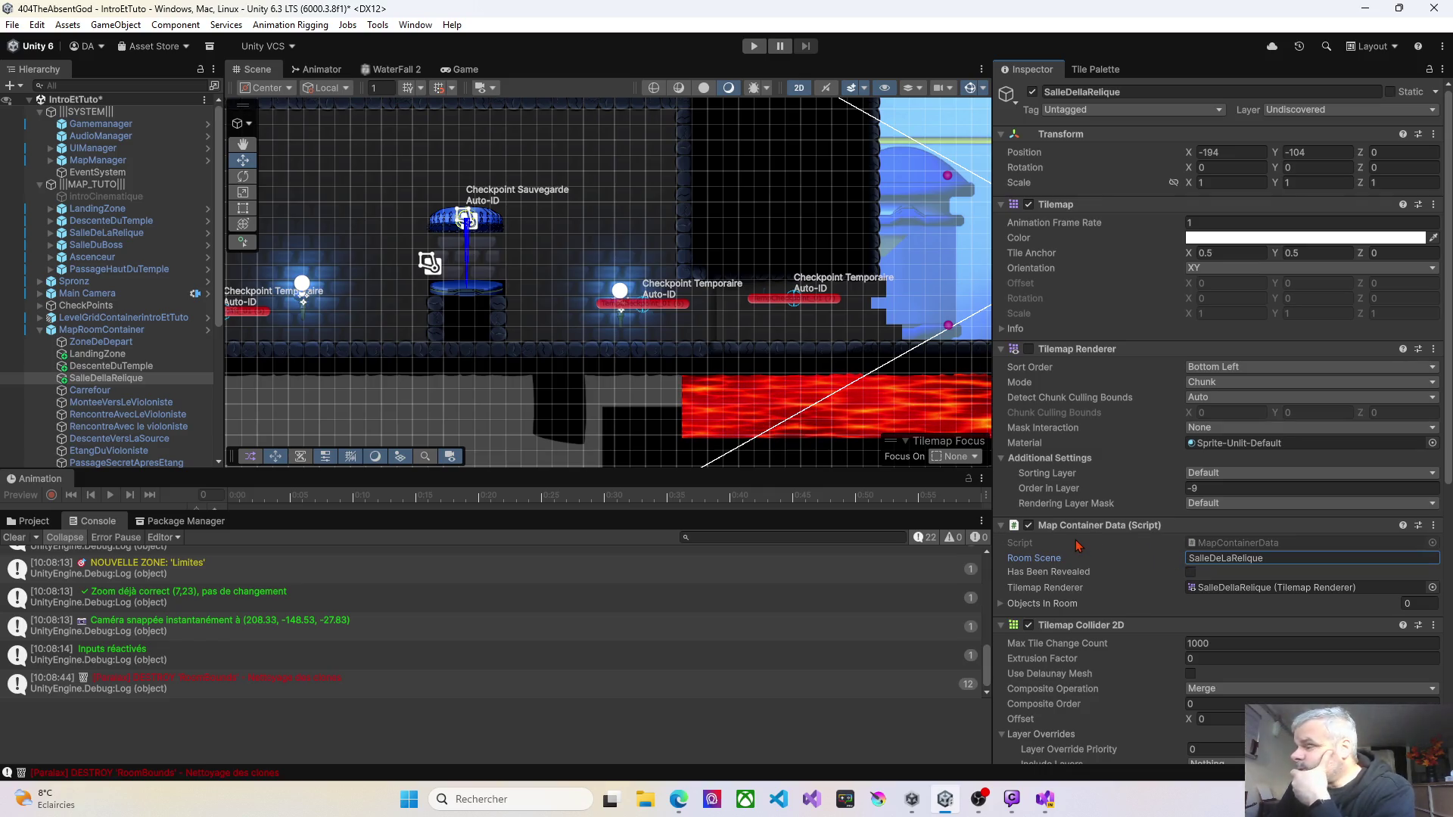
key("ctrl+p")
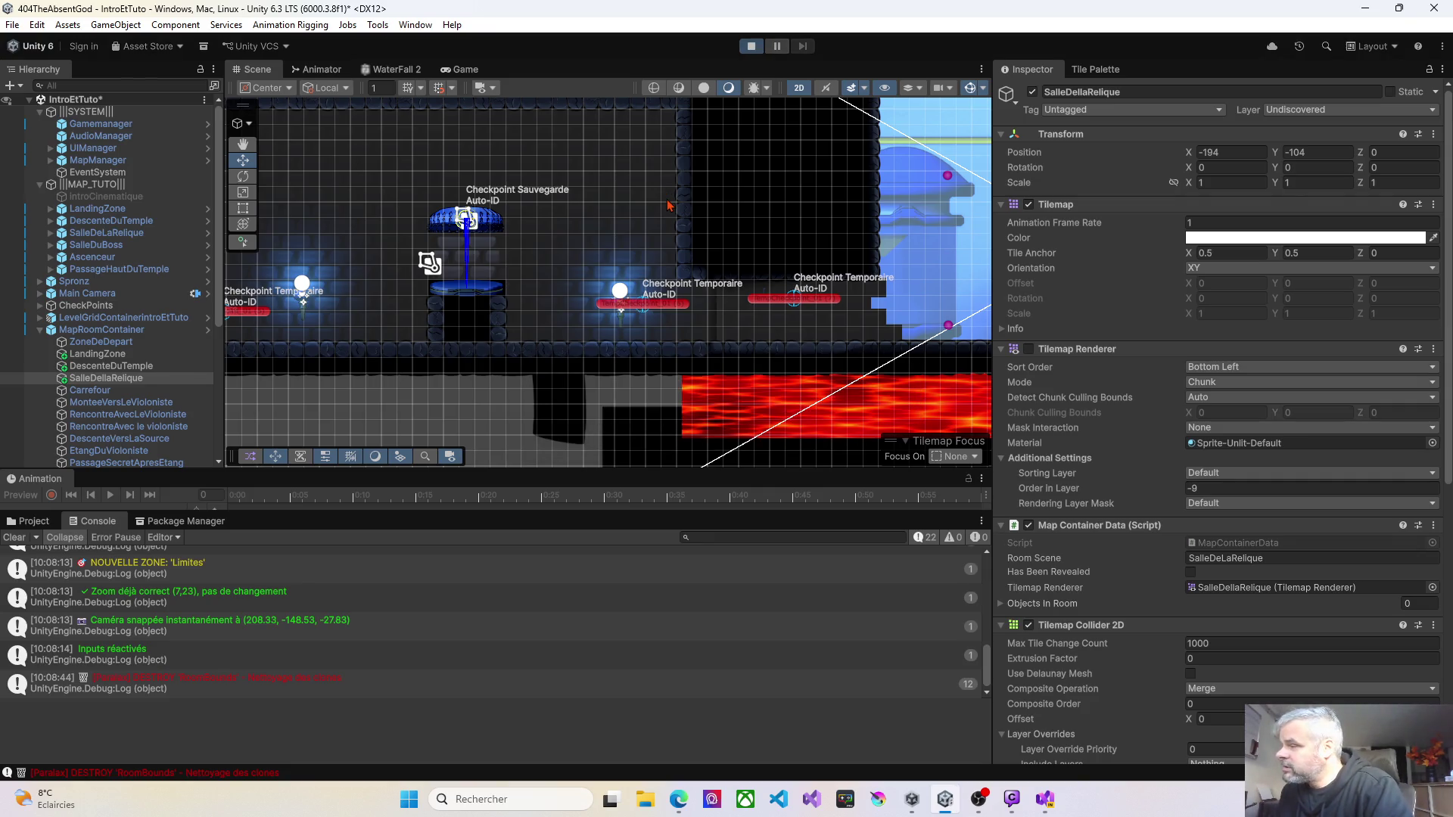
Step: Return to the main menu from the pause menu, choose New Game, and confirm overwriting the save
key("Escape")
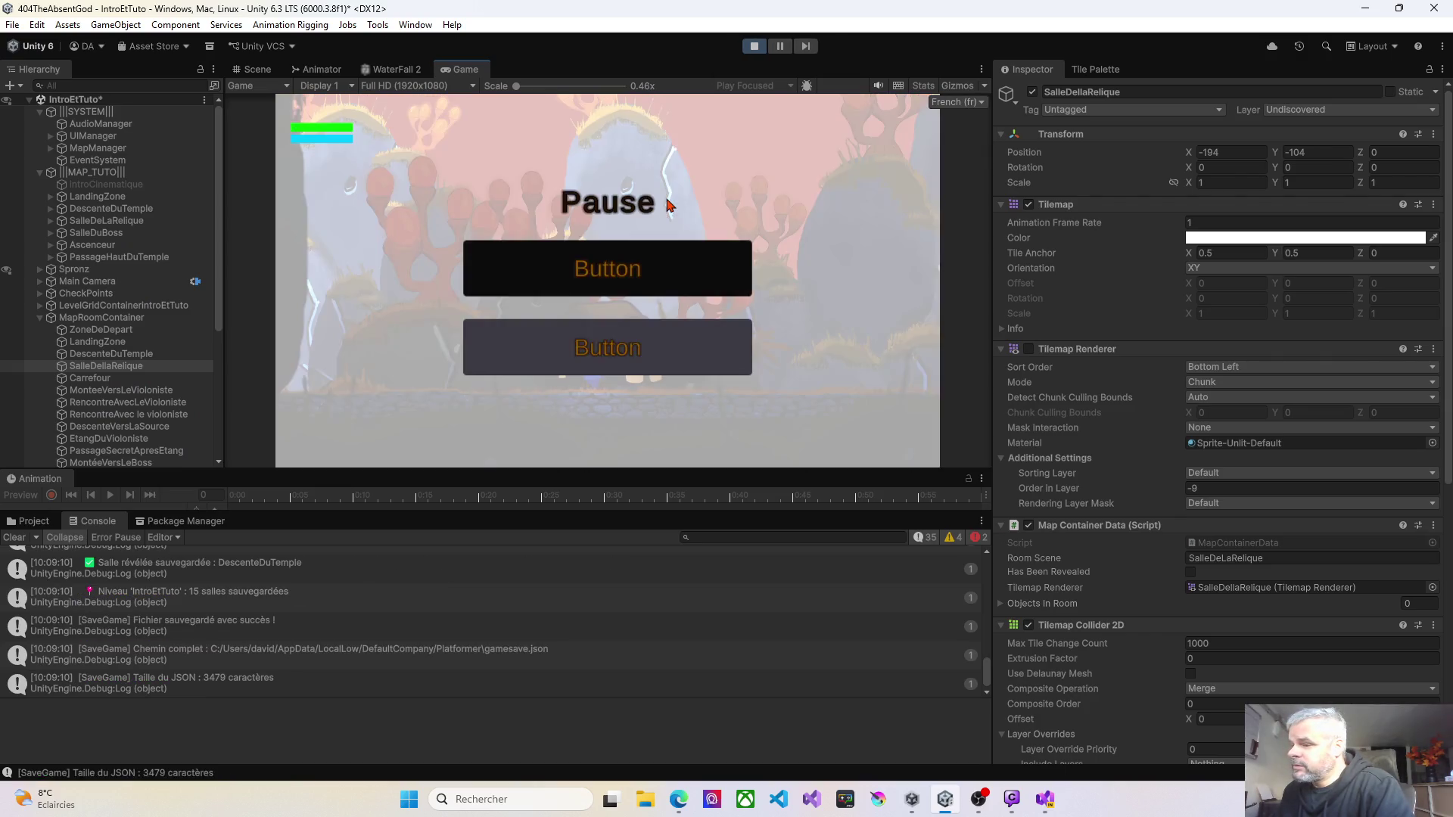
key("Down")
key("Return")
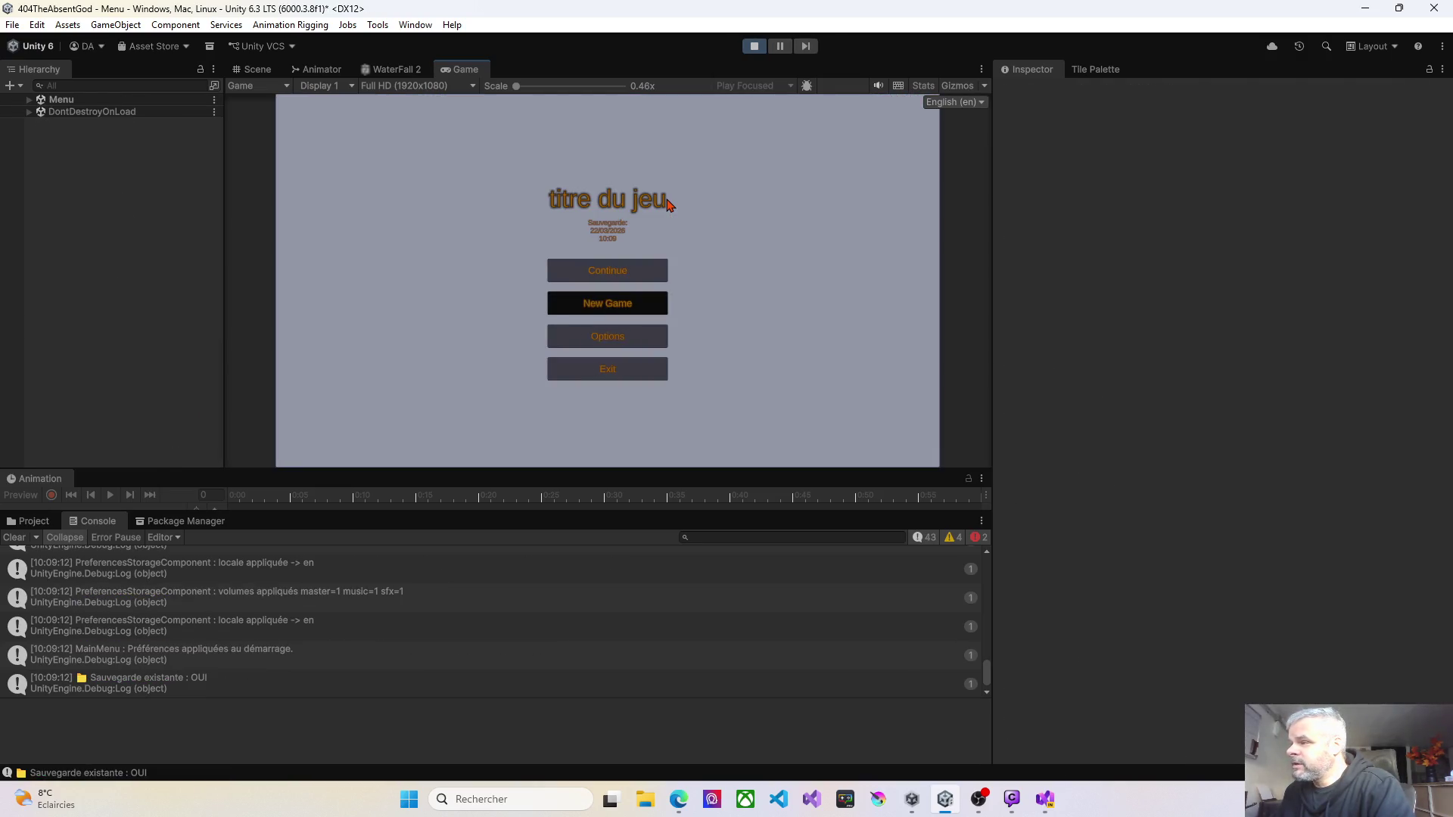
key("Return")
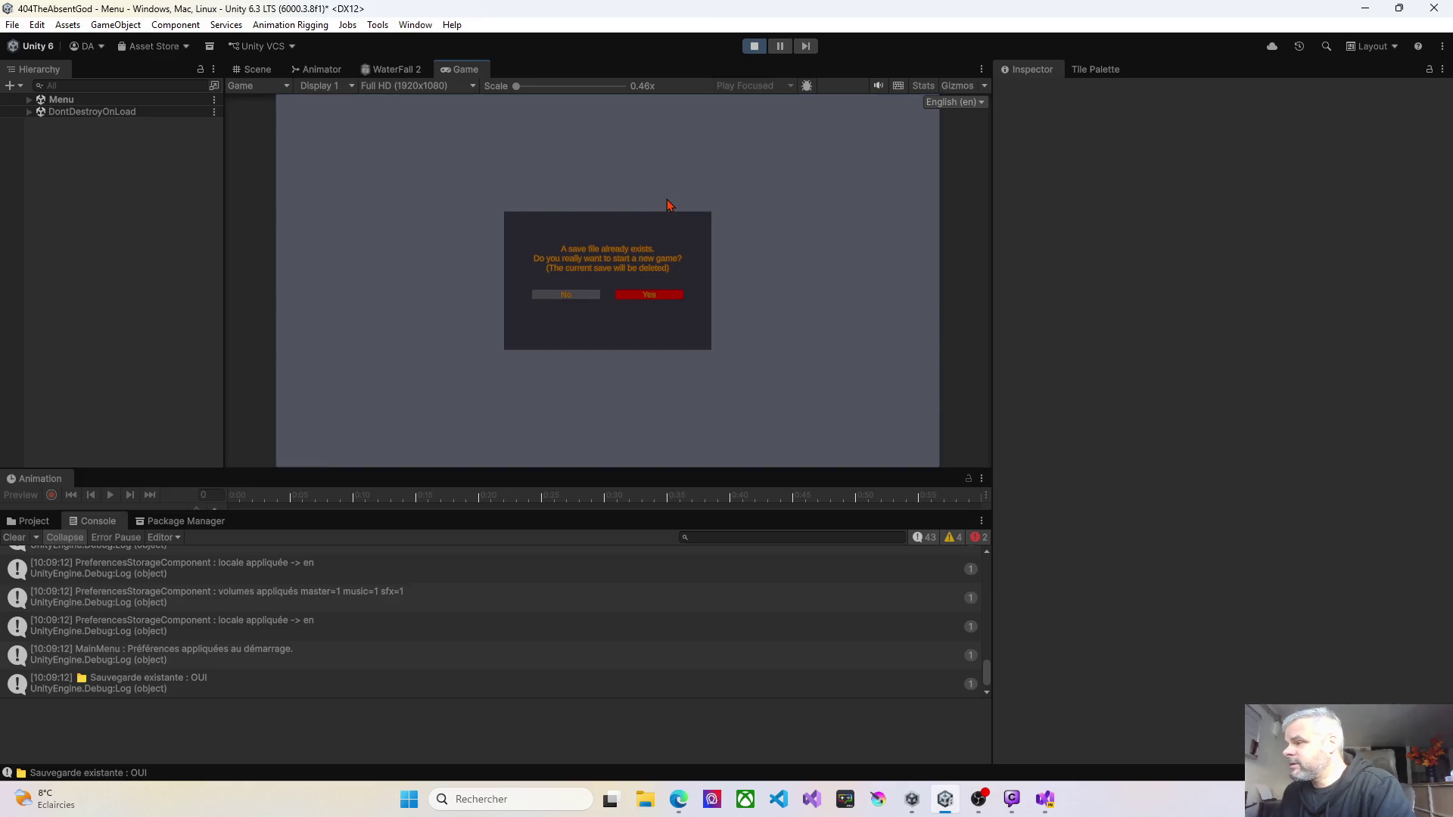
key("Return")
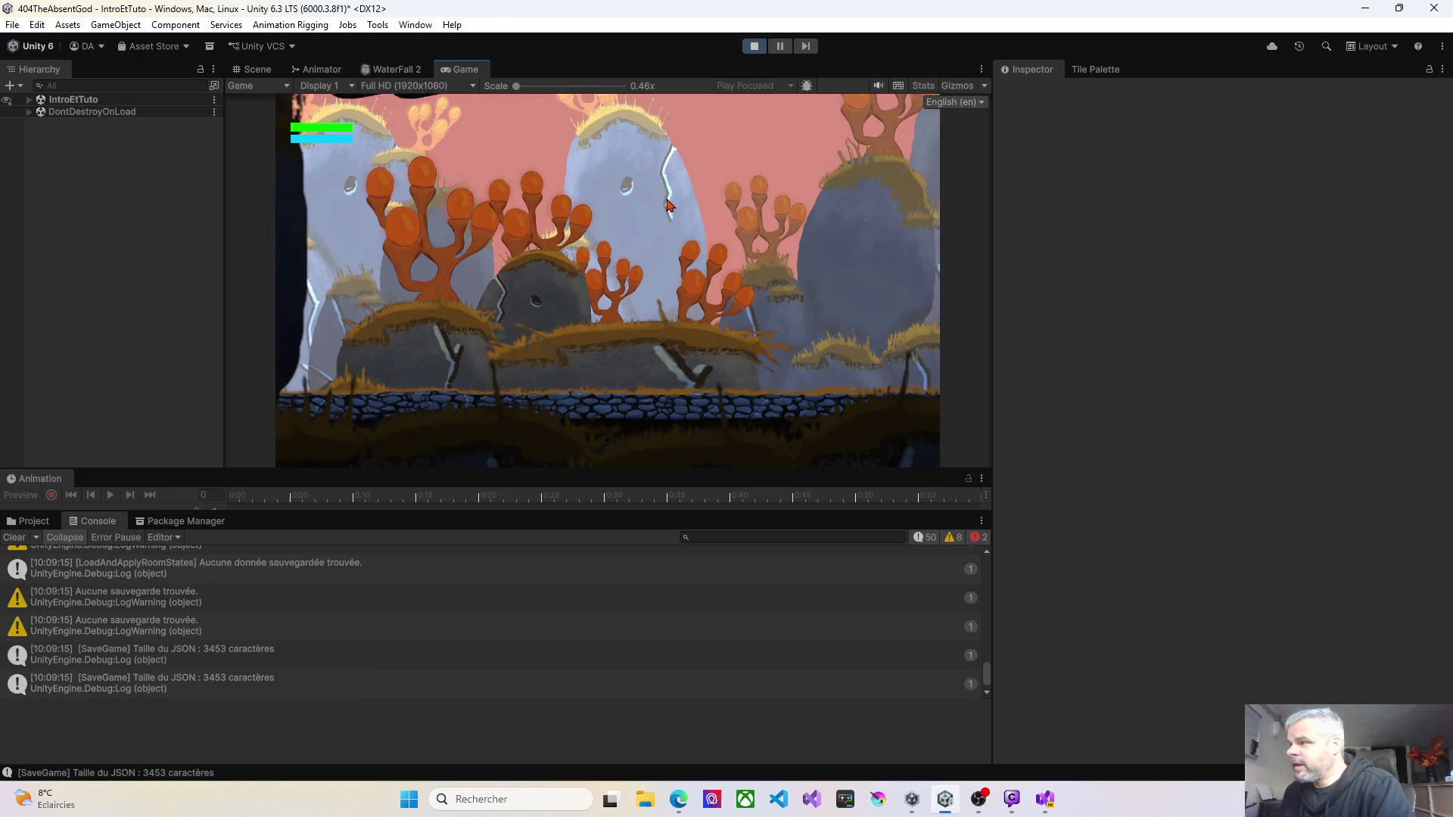
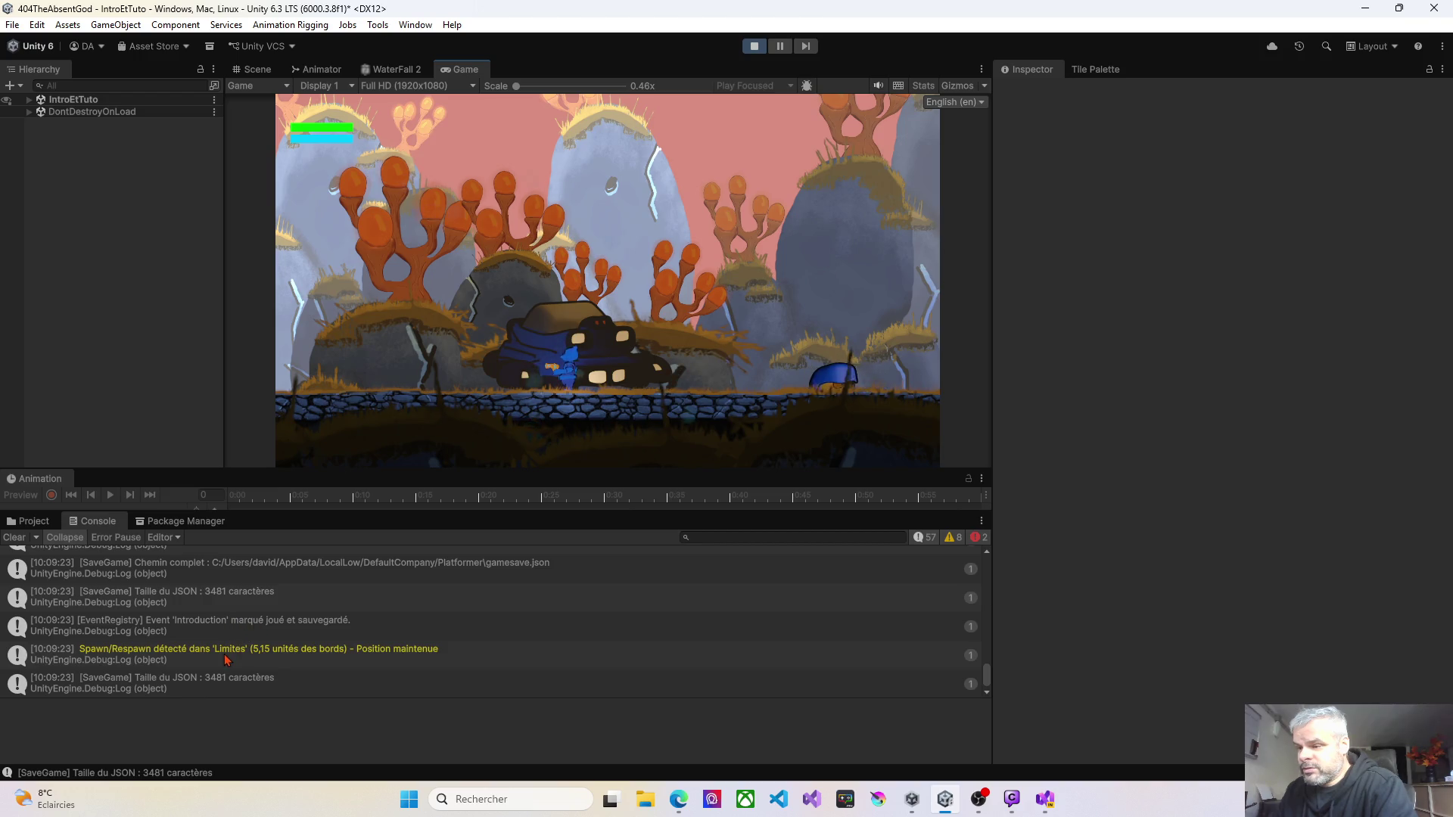
Step: Scroll back through the Console's save and room-reveal messages, then stop Play mode
scroll(242, 639, "up", 3)
scroll(234, 650, "up", 5)
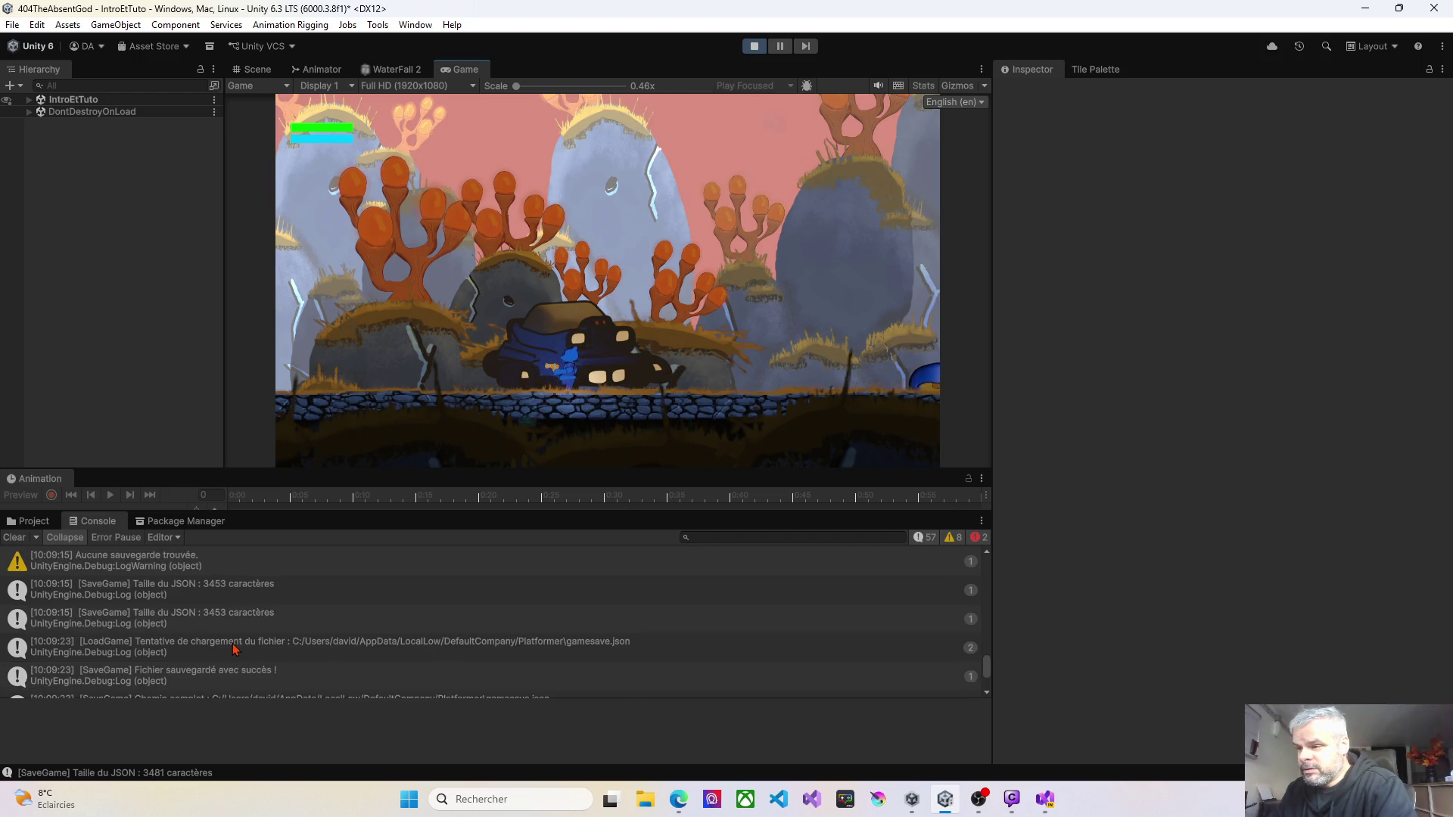
scroll(234, 650, "up", 6)
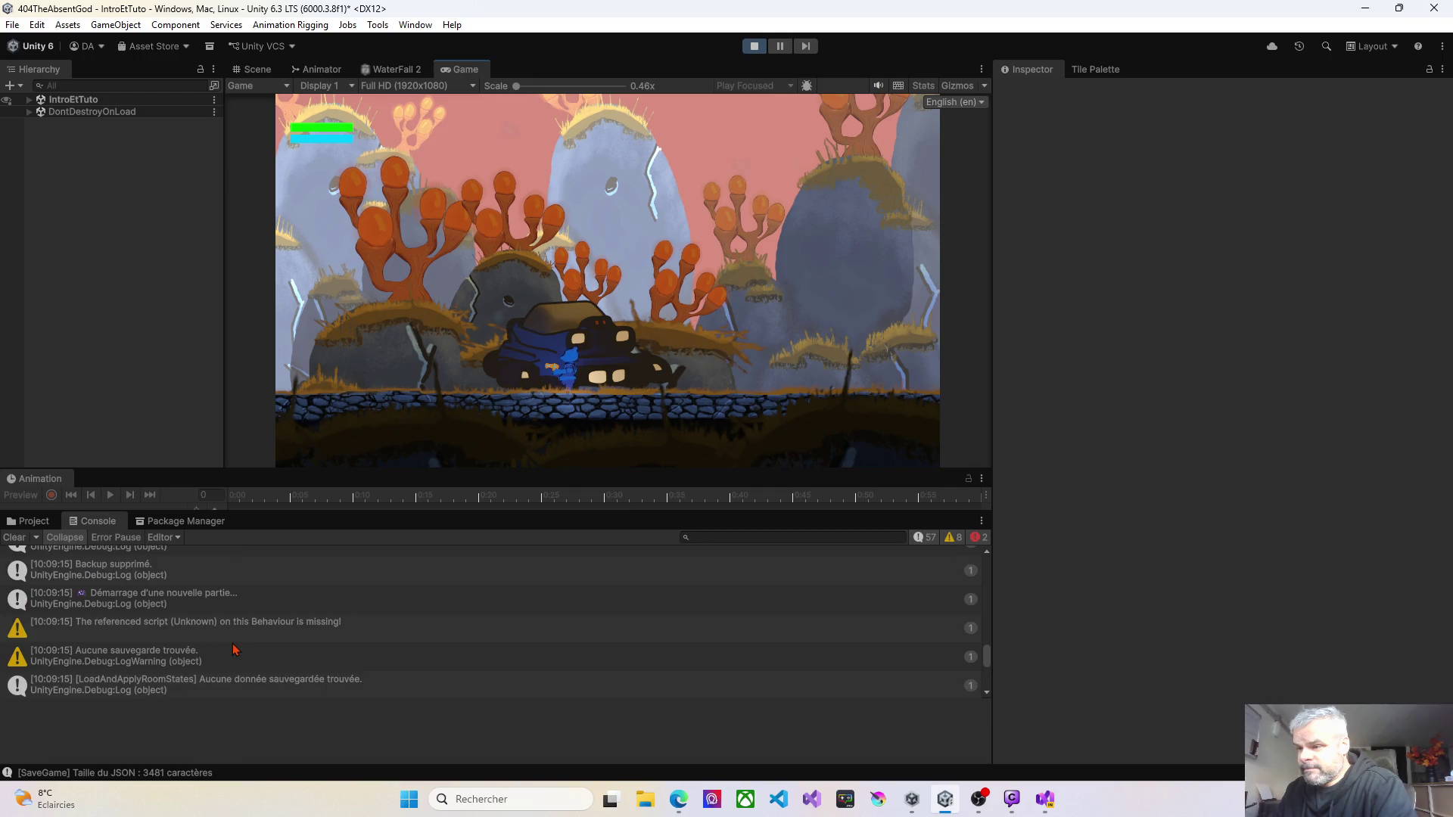
scroll(234, 649, "up", 3)
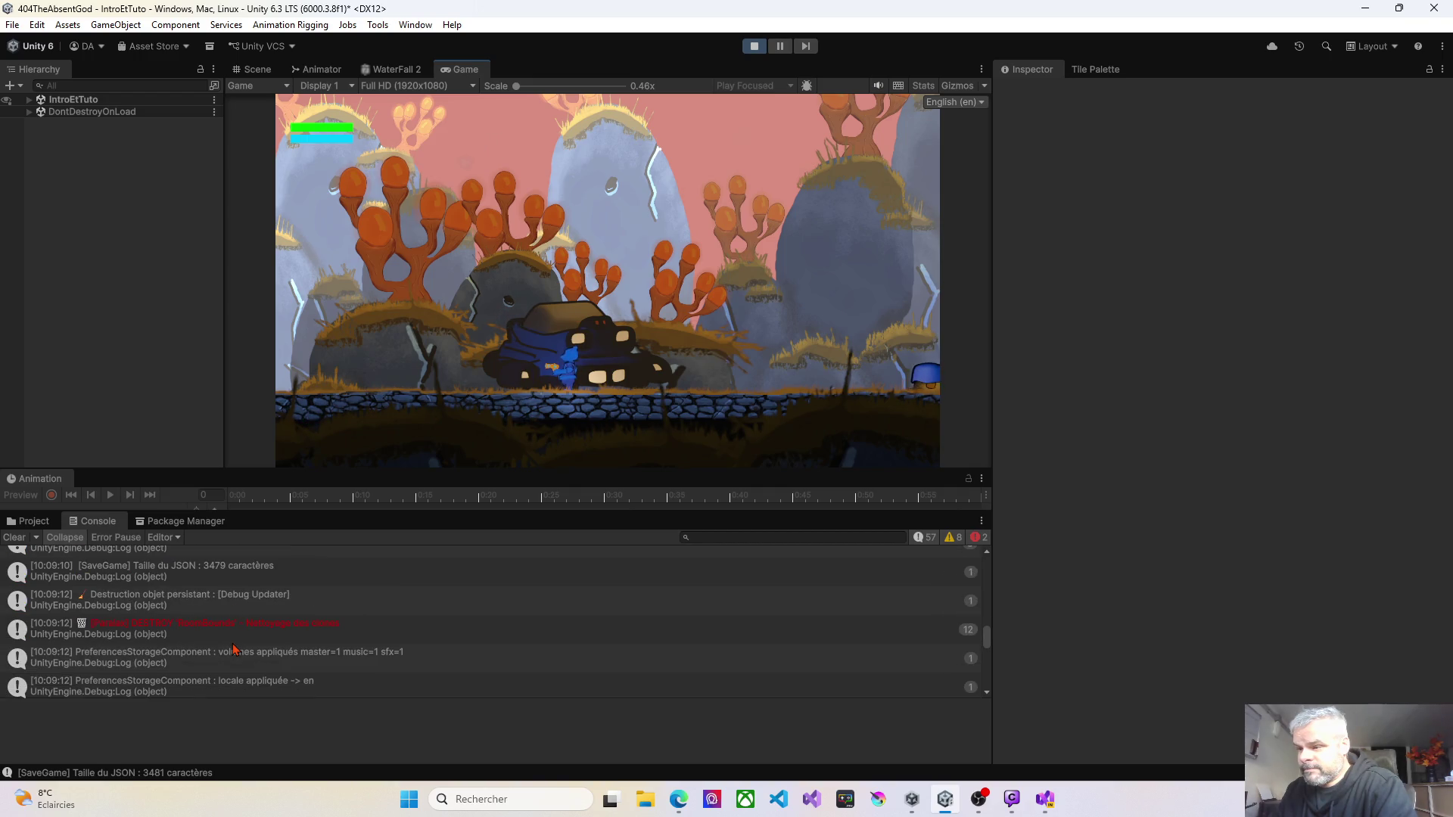
scroll(233, 649, "up", 5)
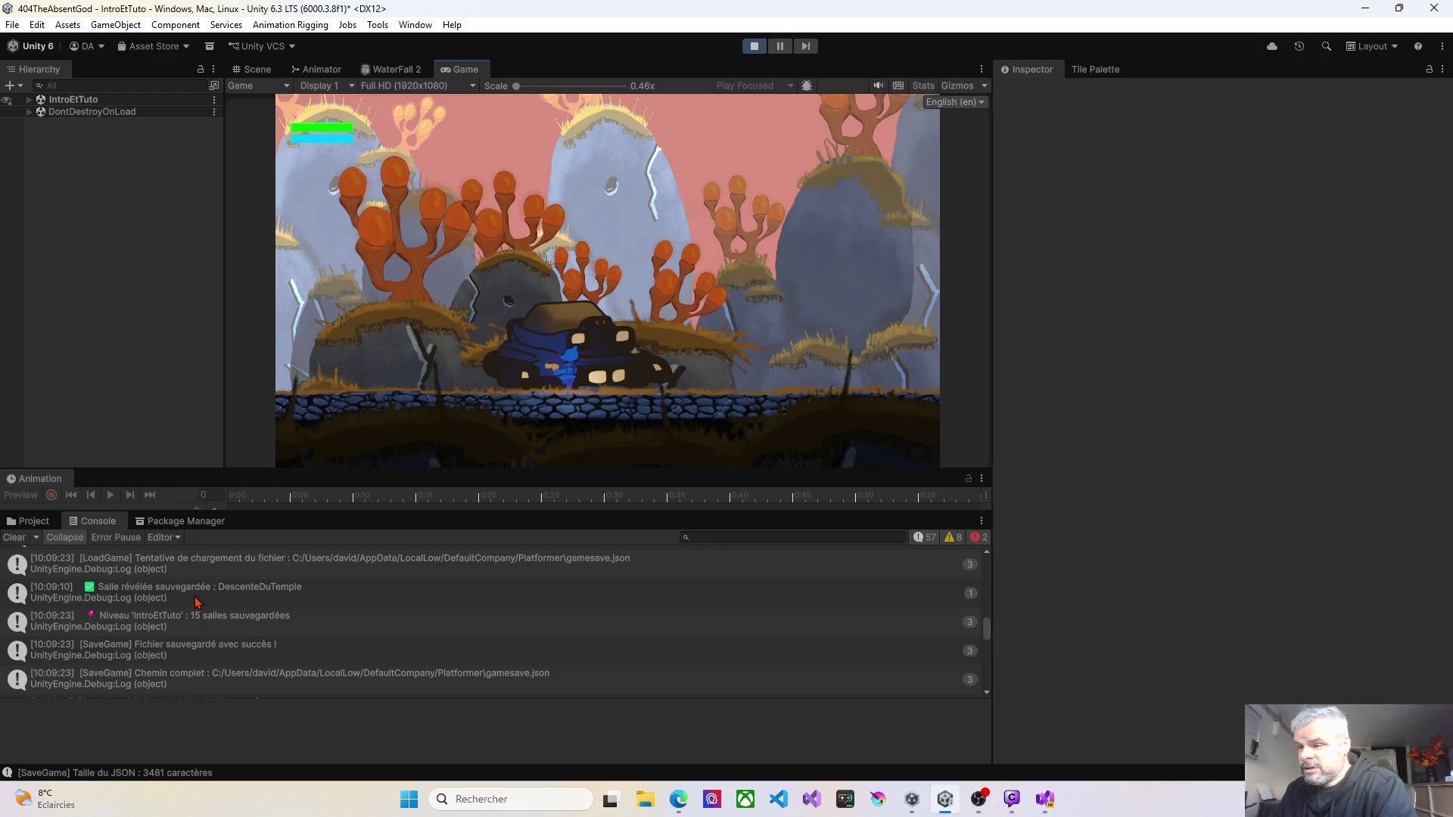
scroll(199, 600, "up", 1)
scroll(199, 600, "down", 1)
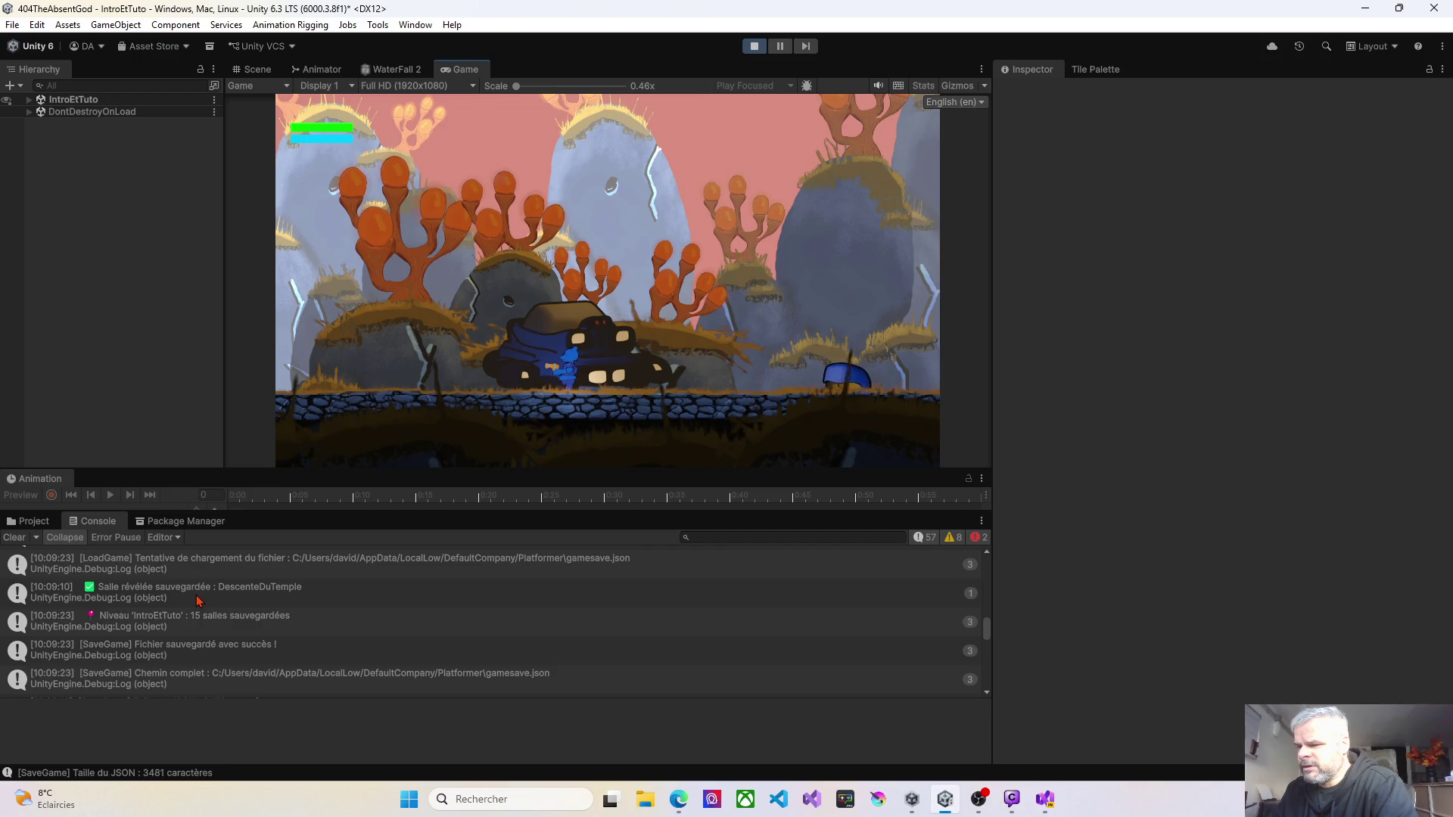
scroll(199, 600, "up", 1)
scroll(199, 600, "up", 1)
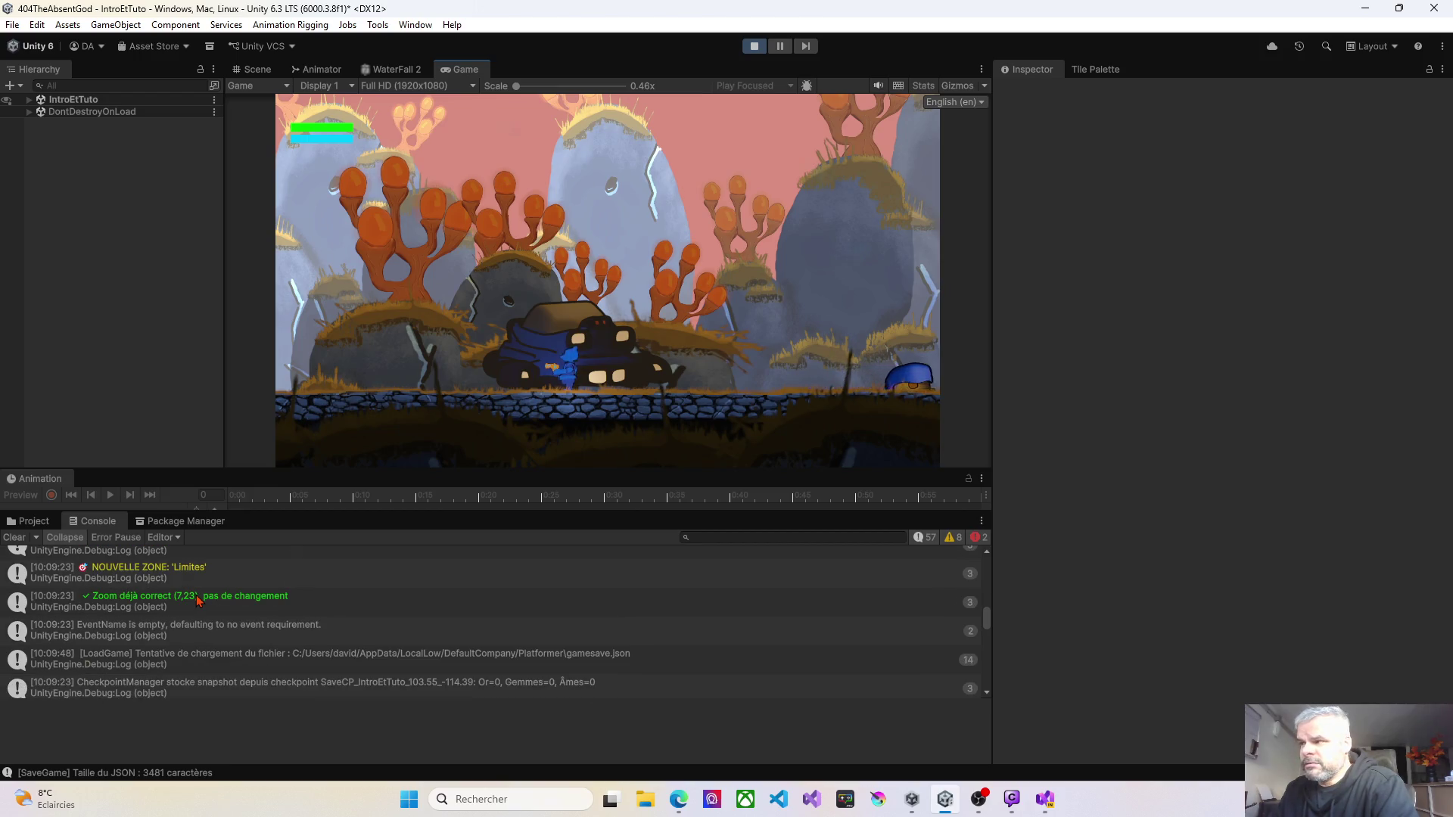
left_click(753, 47)
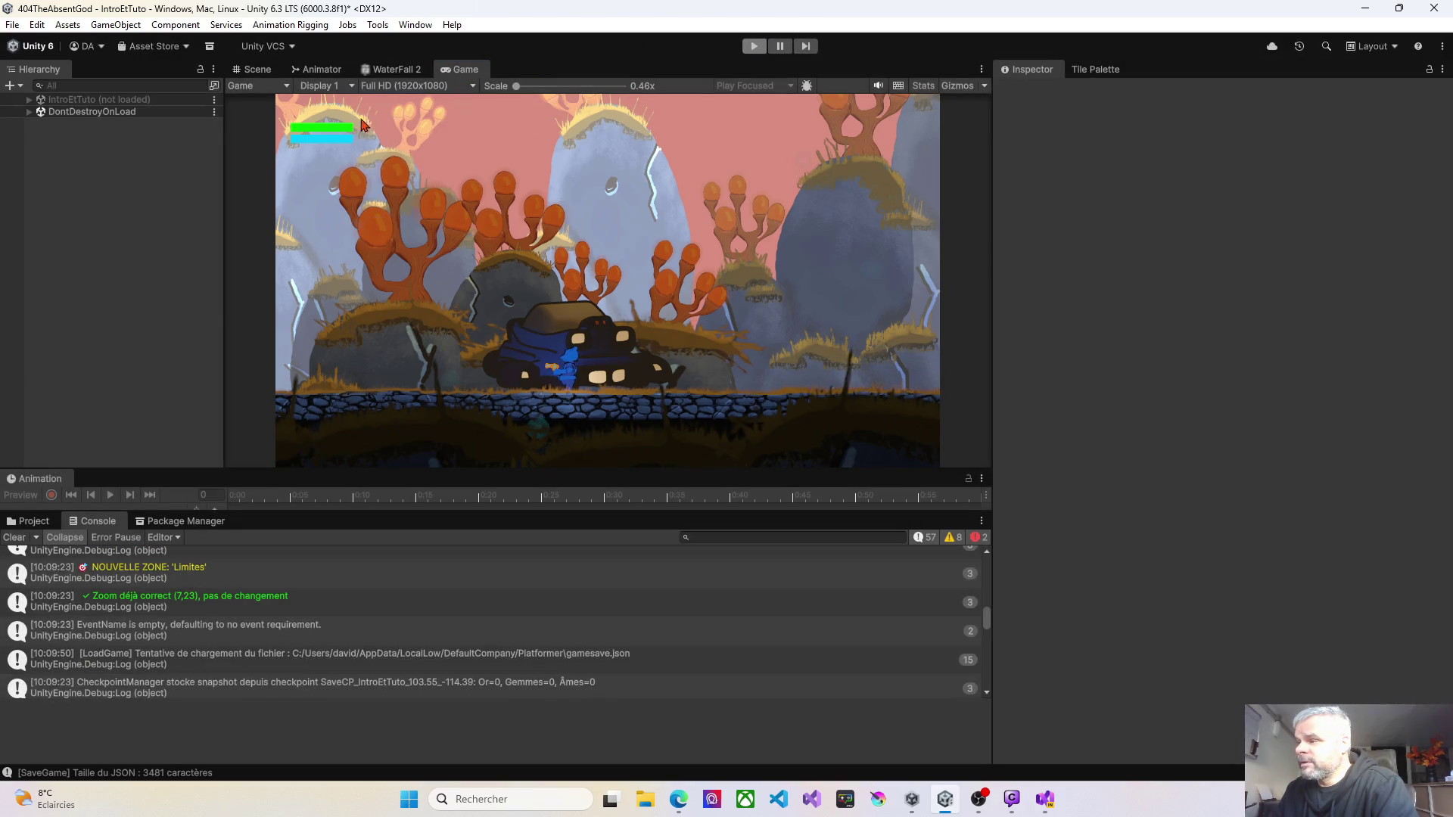
Step: Pan the Scene toward the lava area and check ZoneDeDepart's layer is Undiscovered
key("Left")
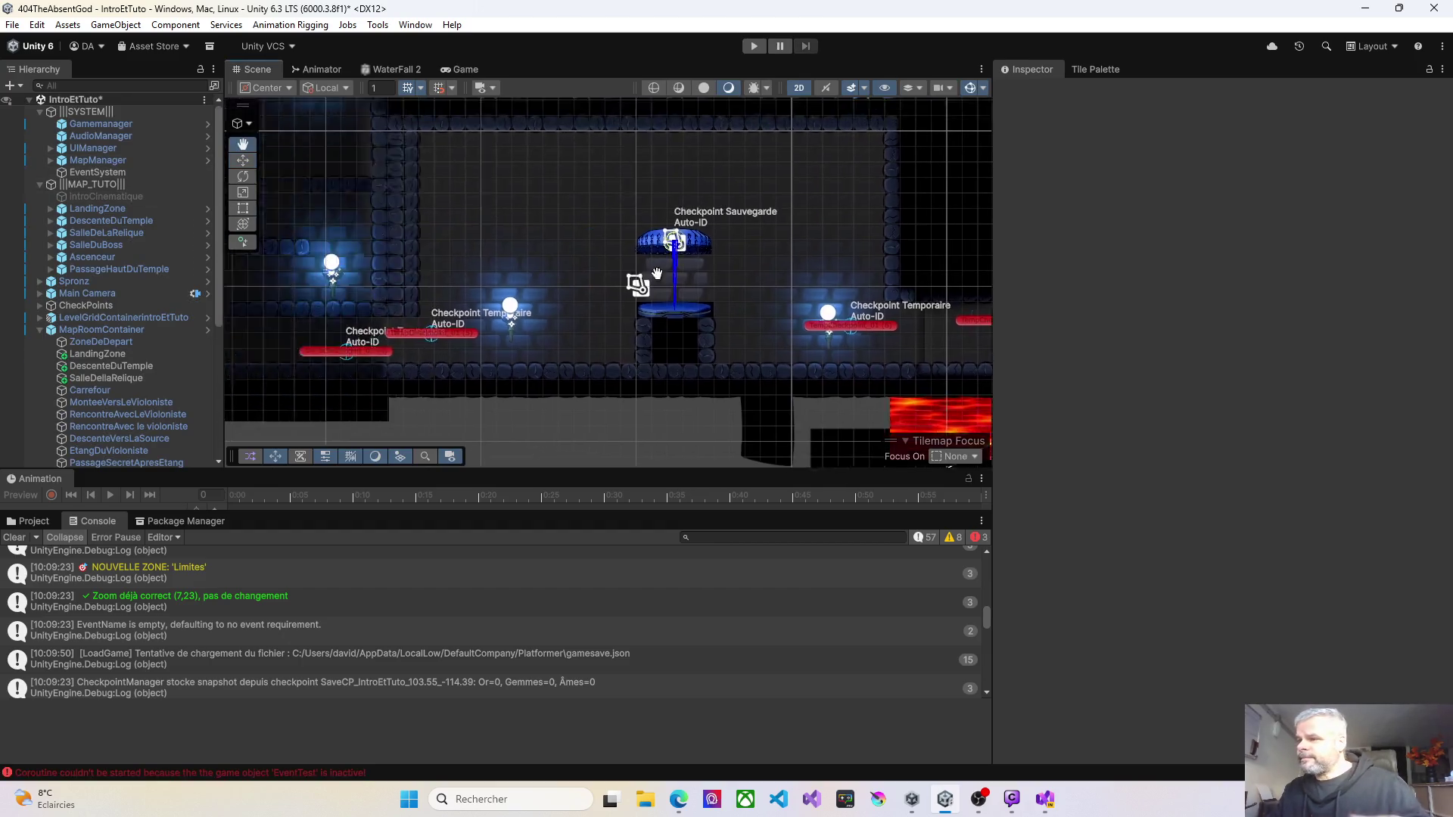
key("Down")
key("Up")
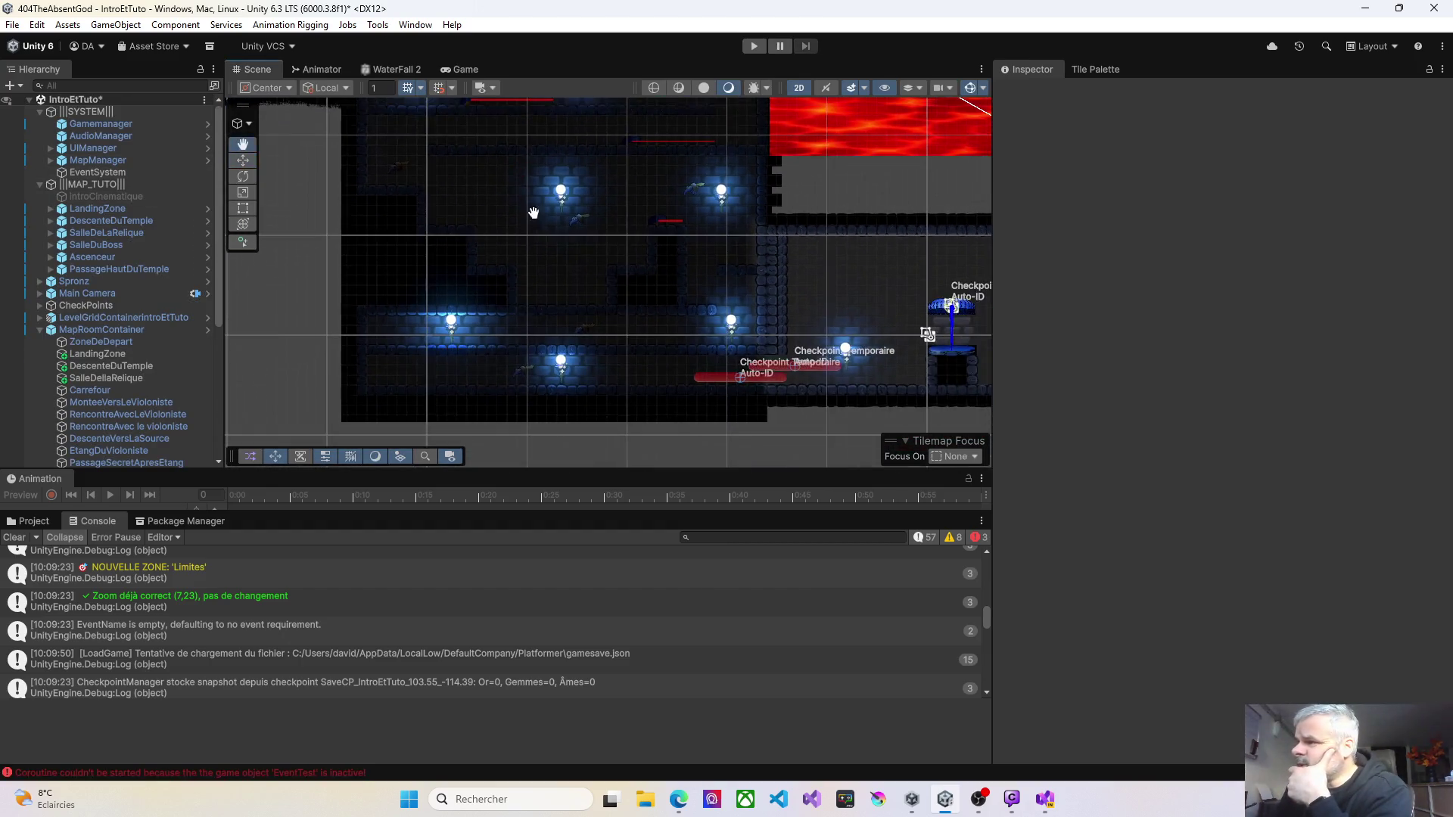
key("Left")
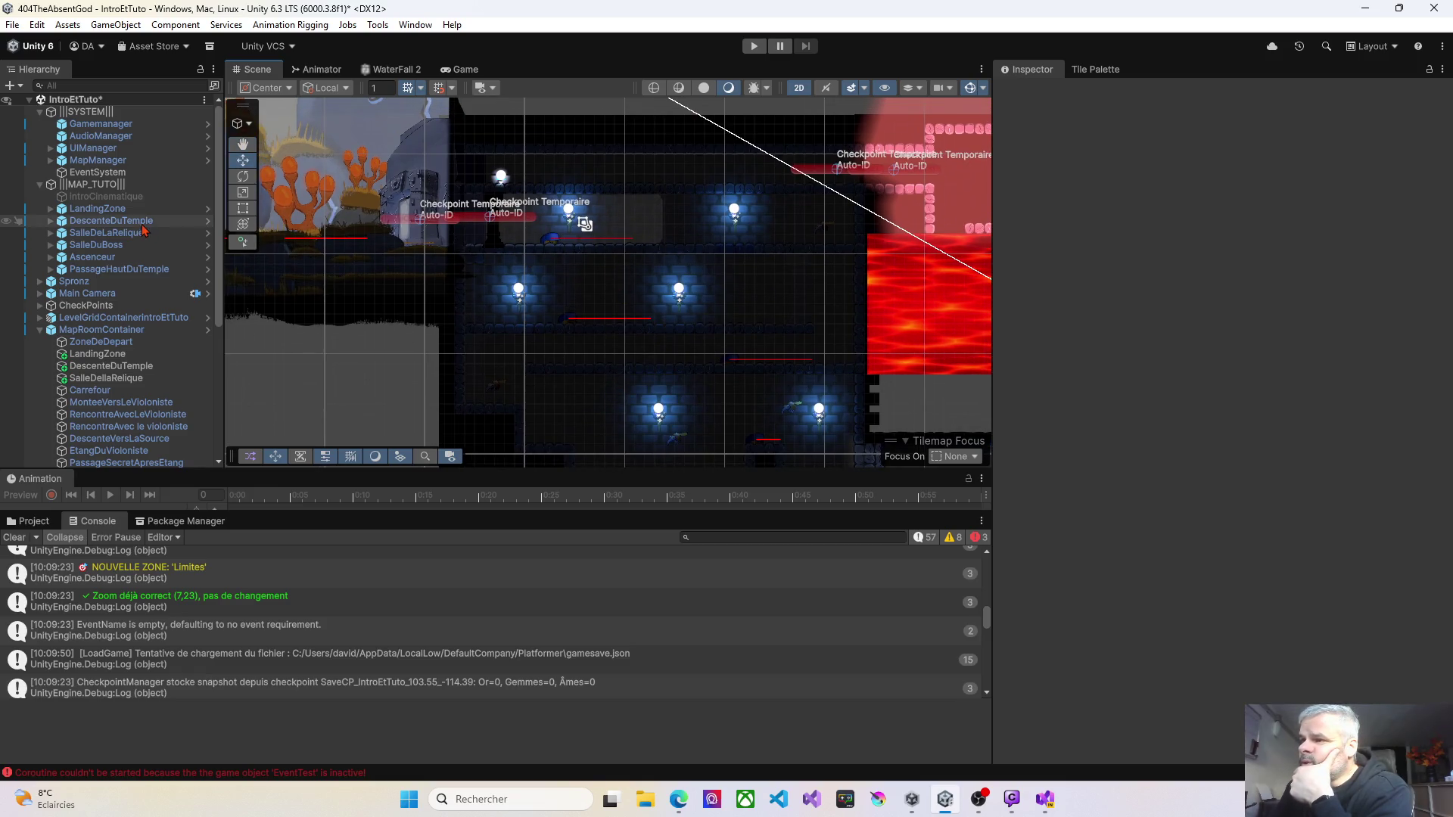
left_click(98, 208)
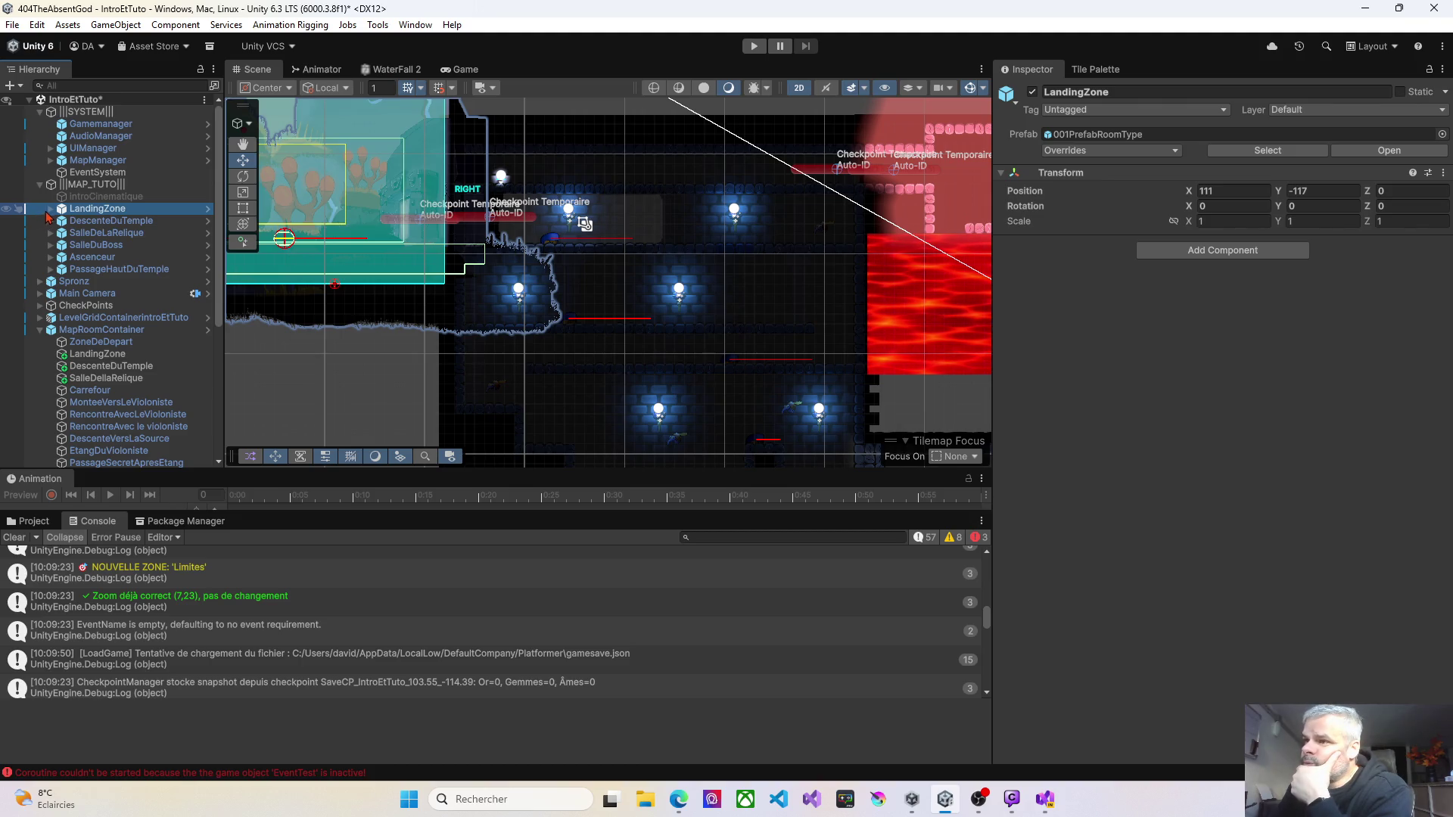
left_click(49, 210)
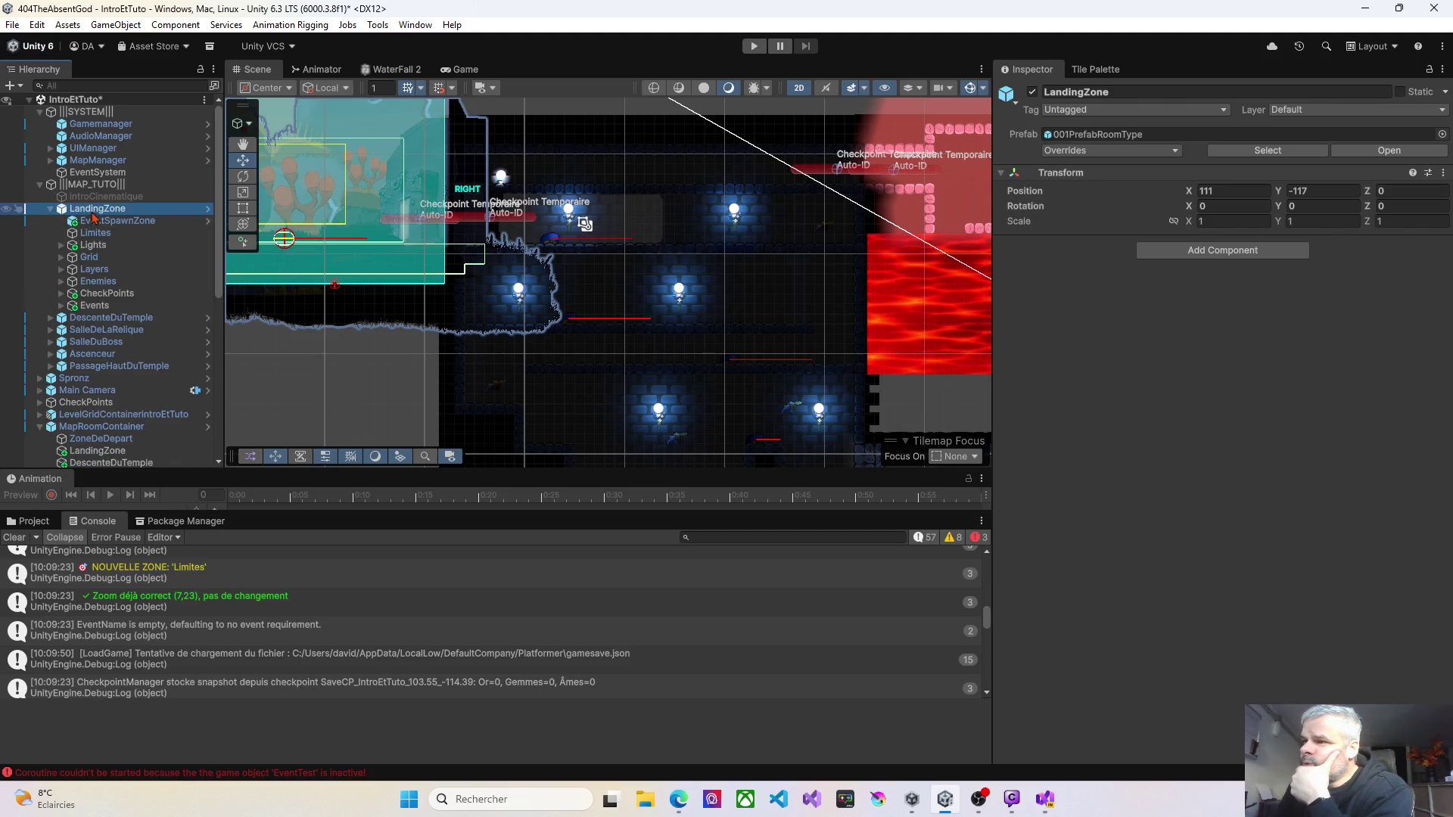
left_click(40, 185)
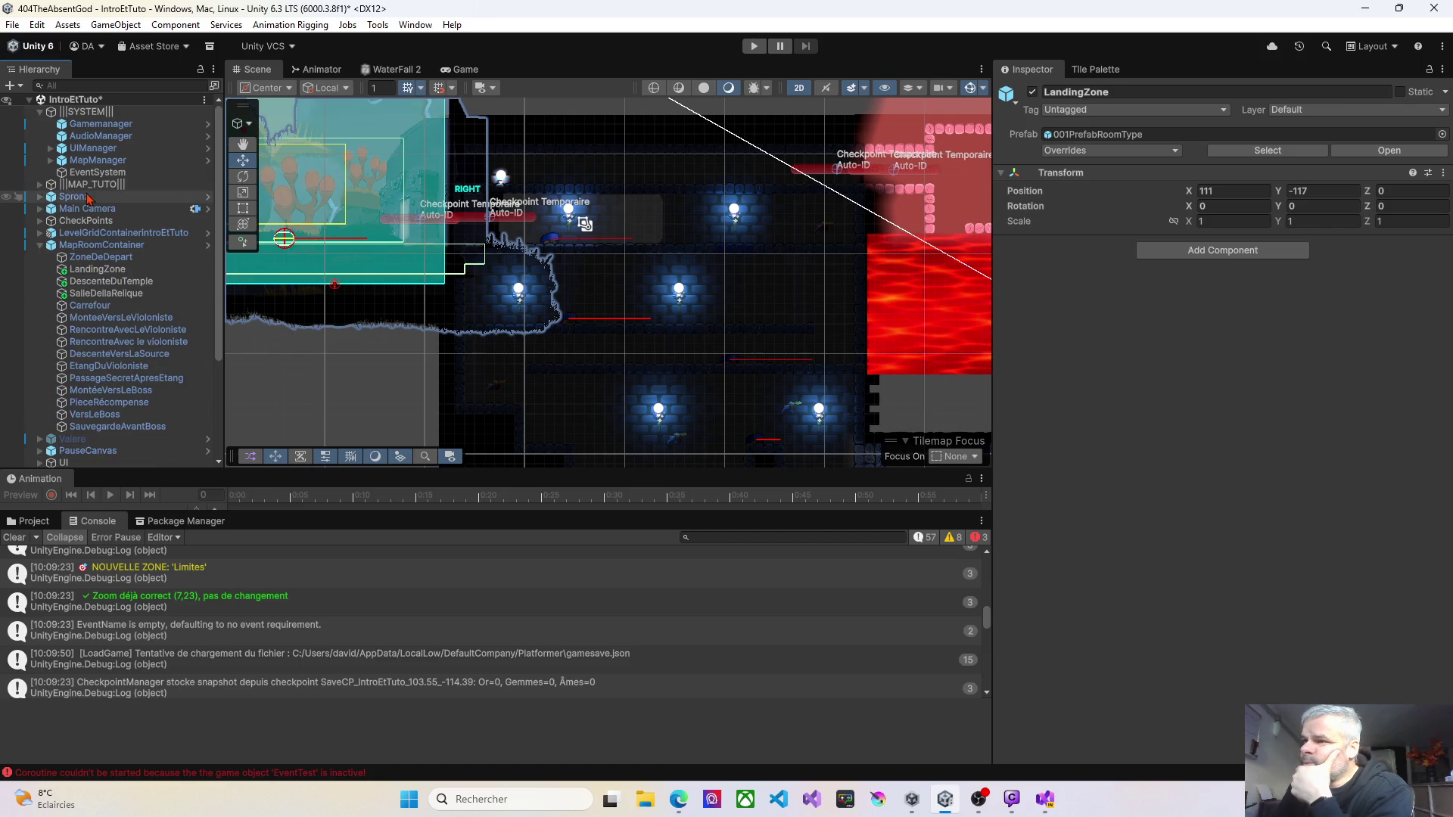
left_click(87, 261)
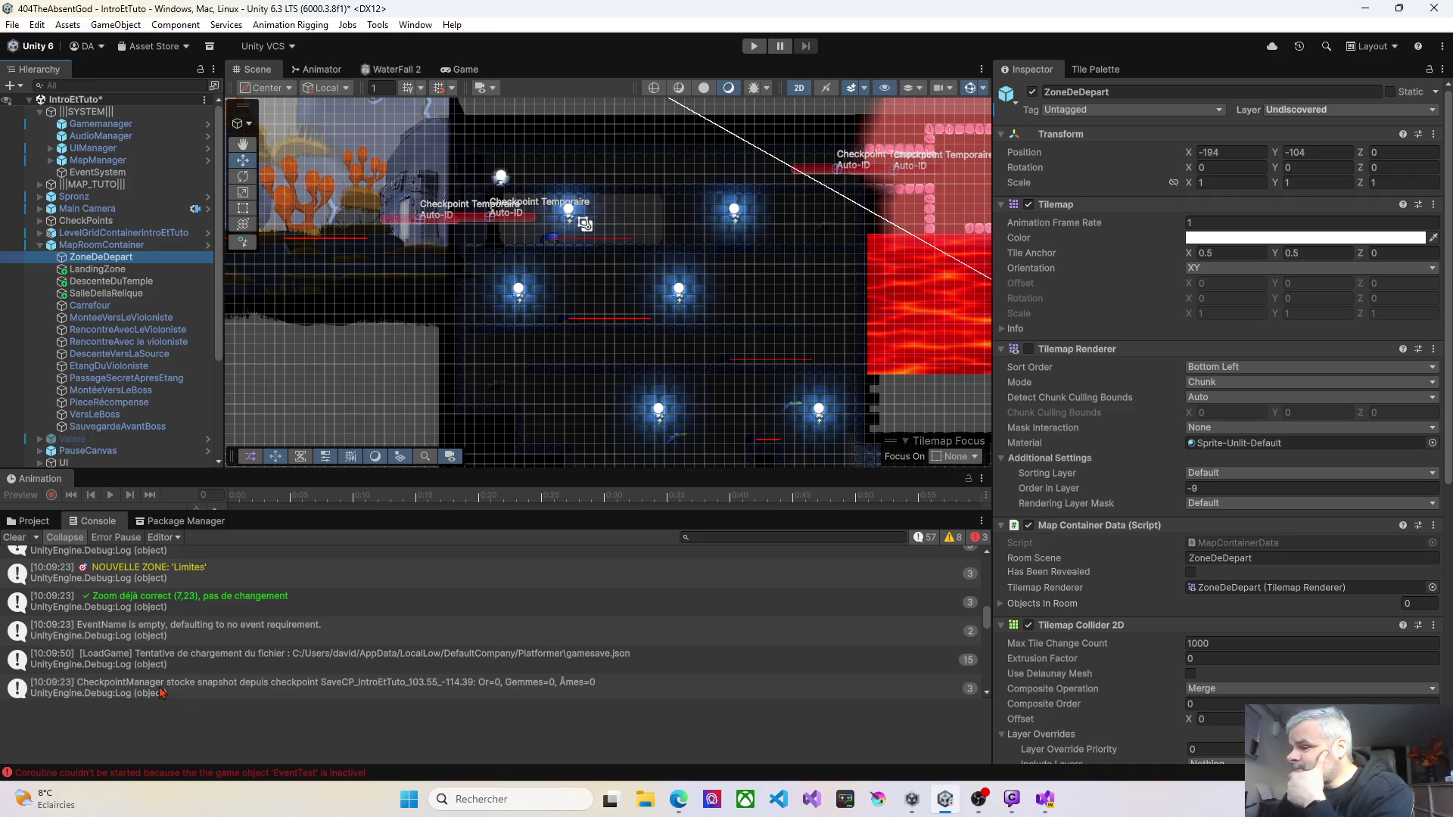
Step: Clear the Console log and start a new Play session
scroll(153, 609, "up", 5)
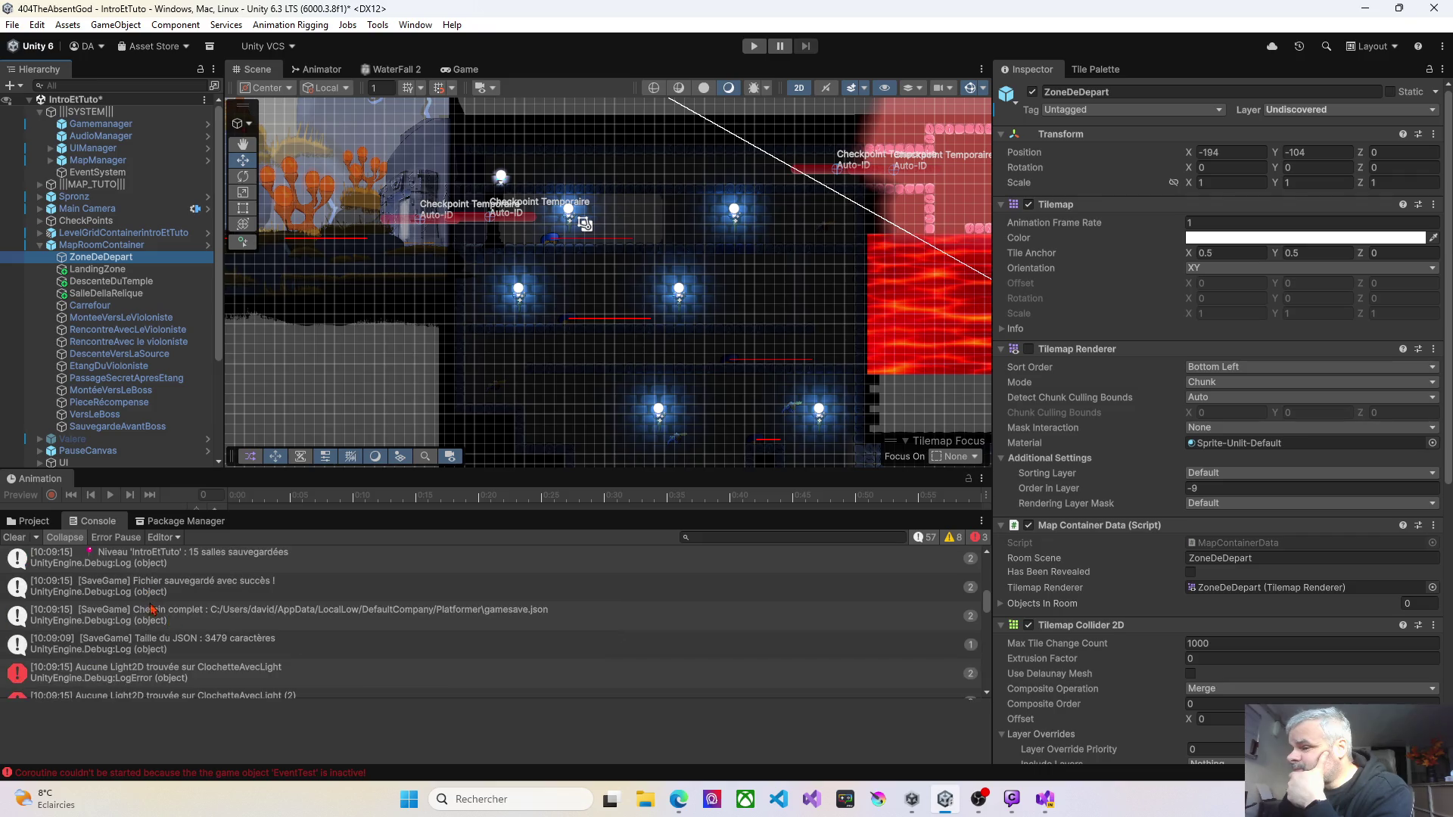
left_click(15, 538)
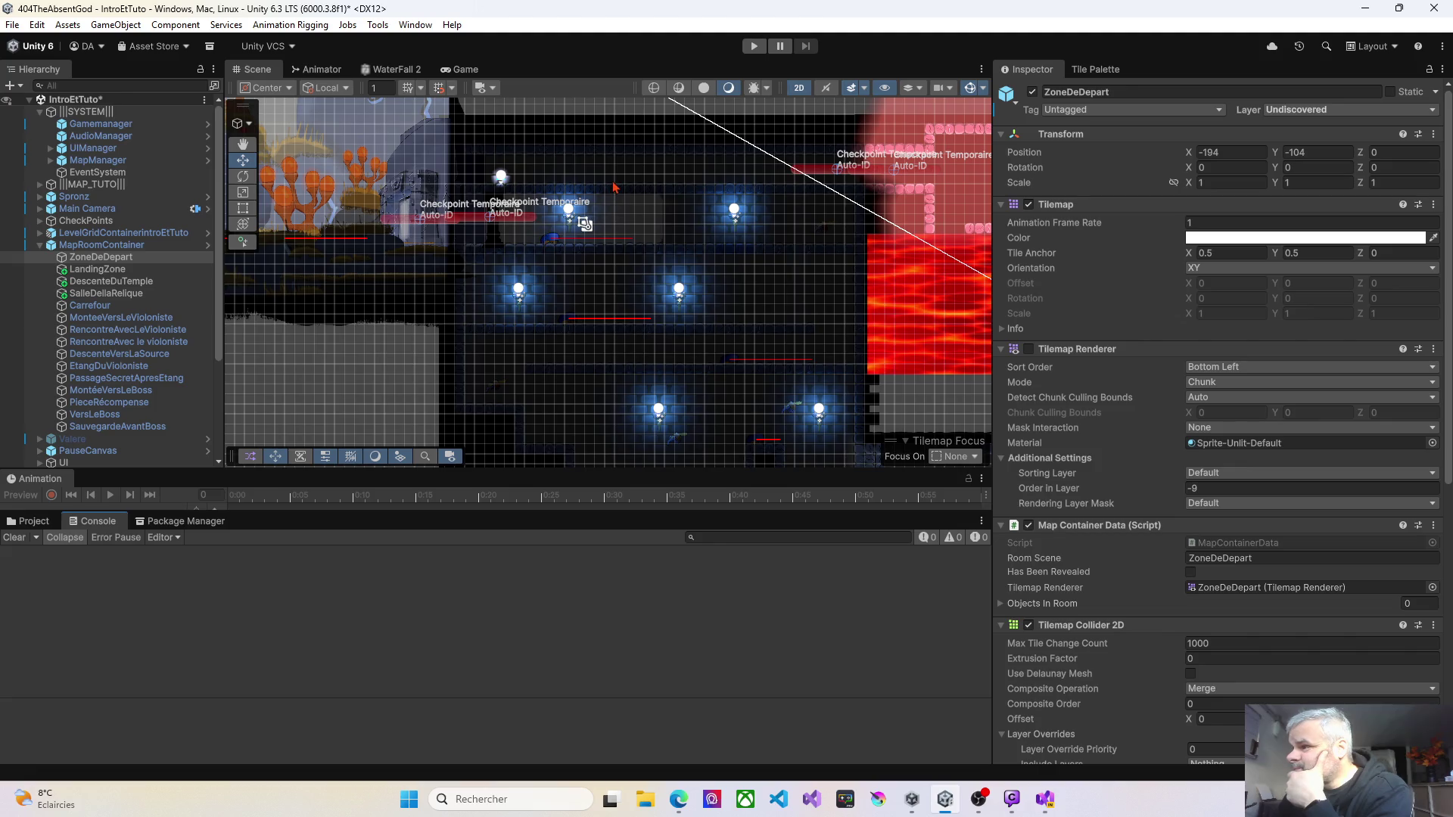
left_click(754, 46)
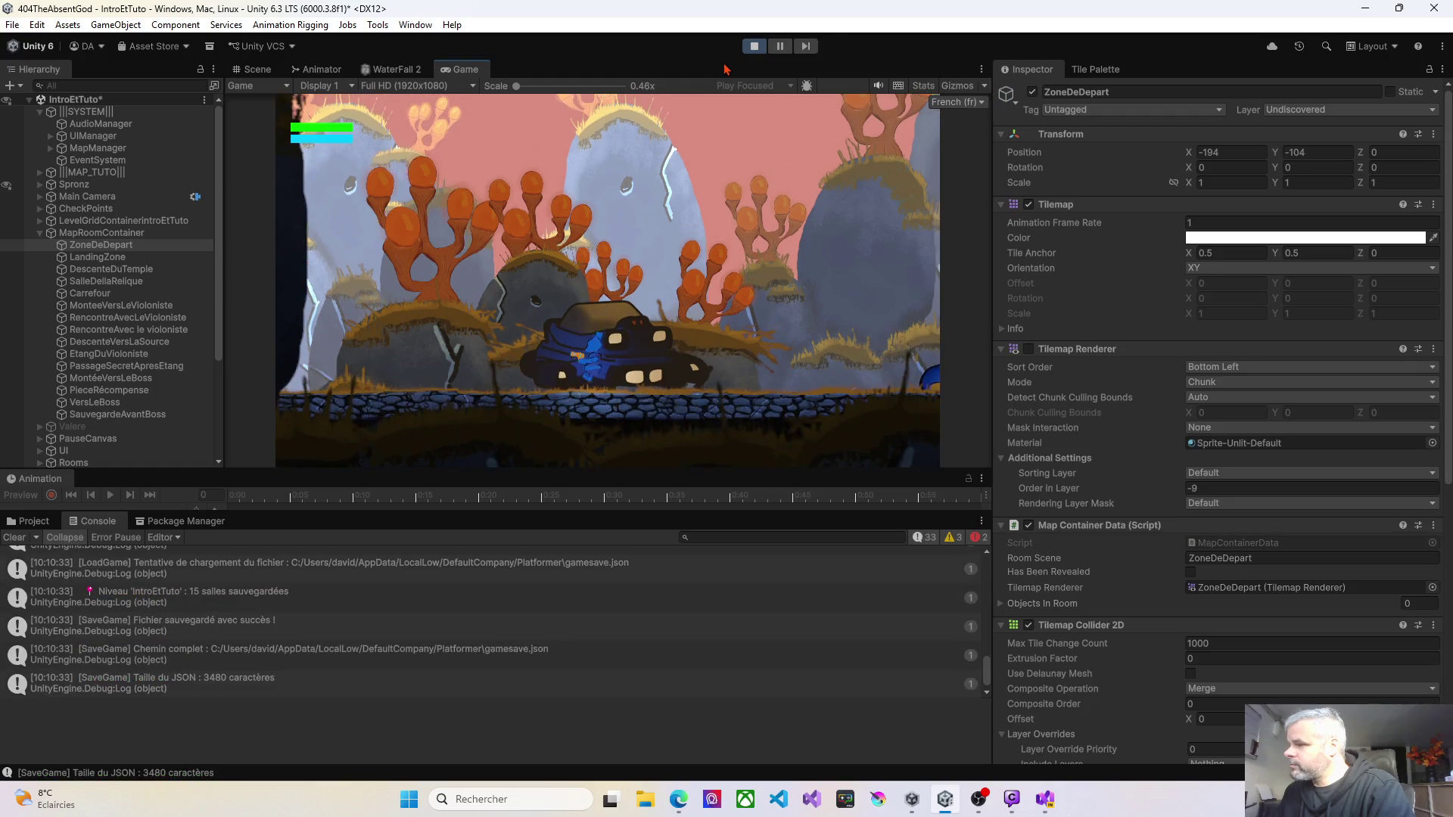
Step: Pause the game, return via Menu Principal, and start a New Game
key("Escape")
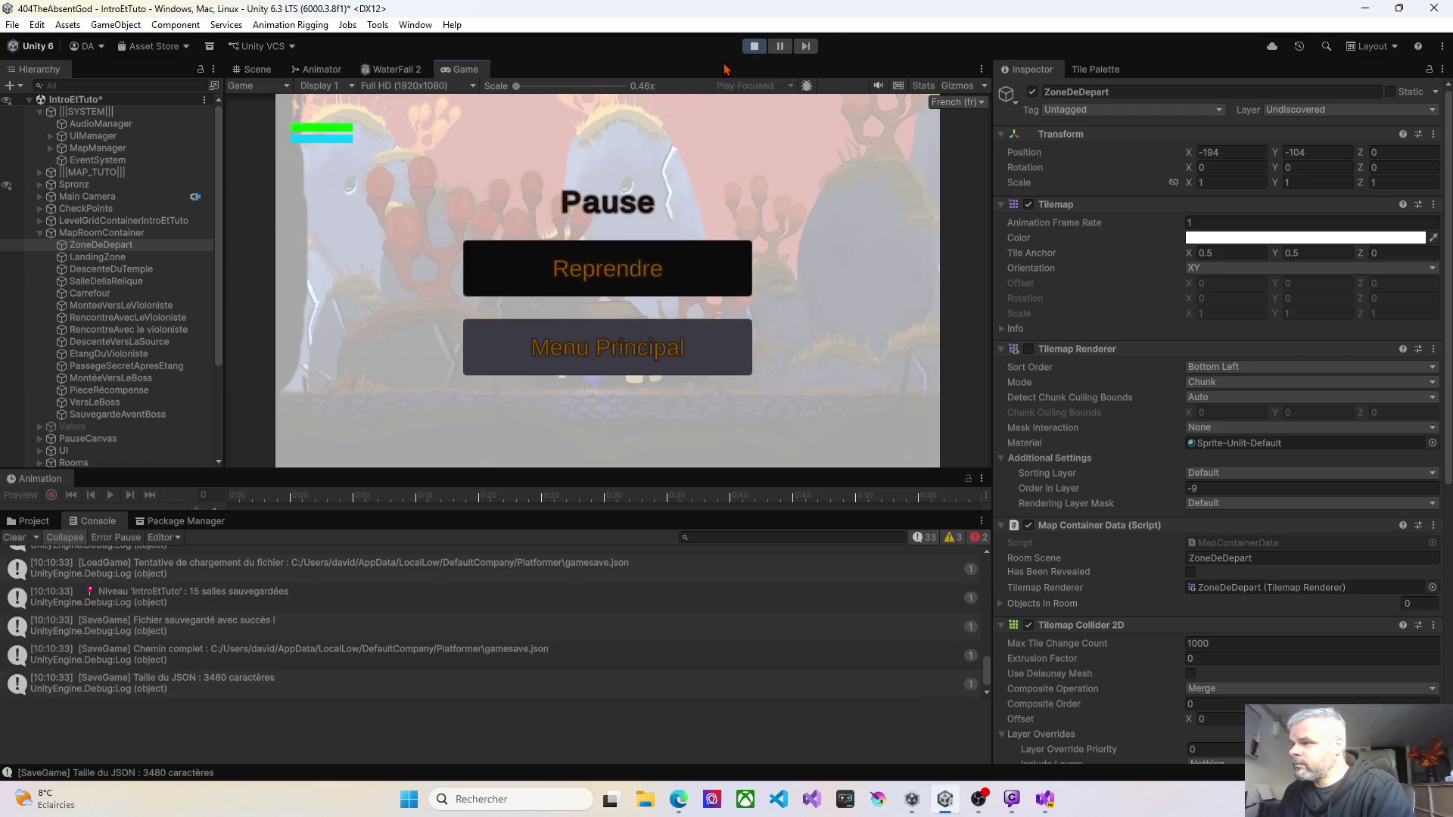
key("Down")
key("Return")
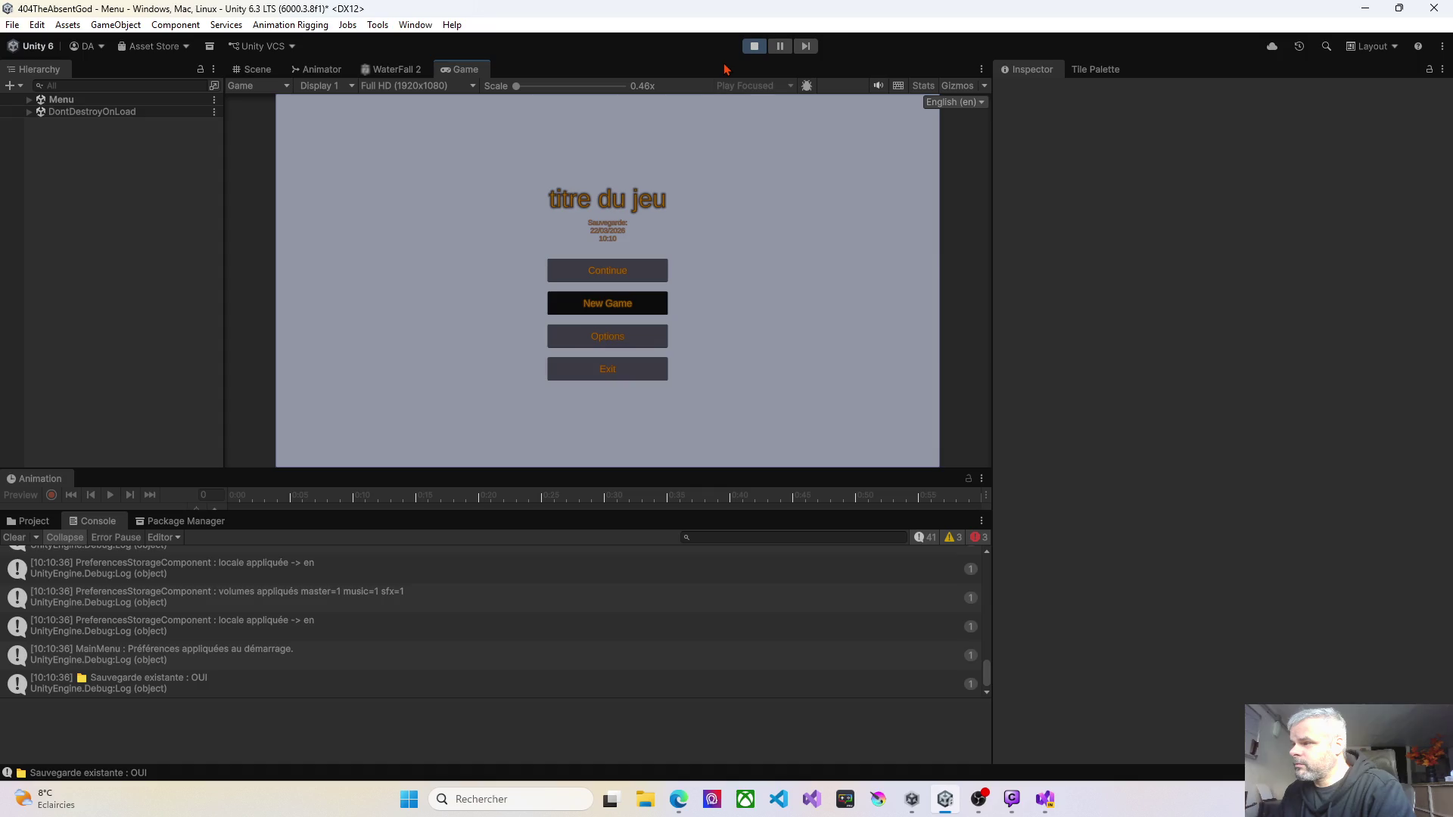
key("Return")
key("Return")
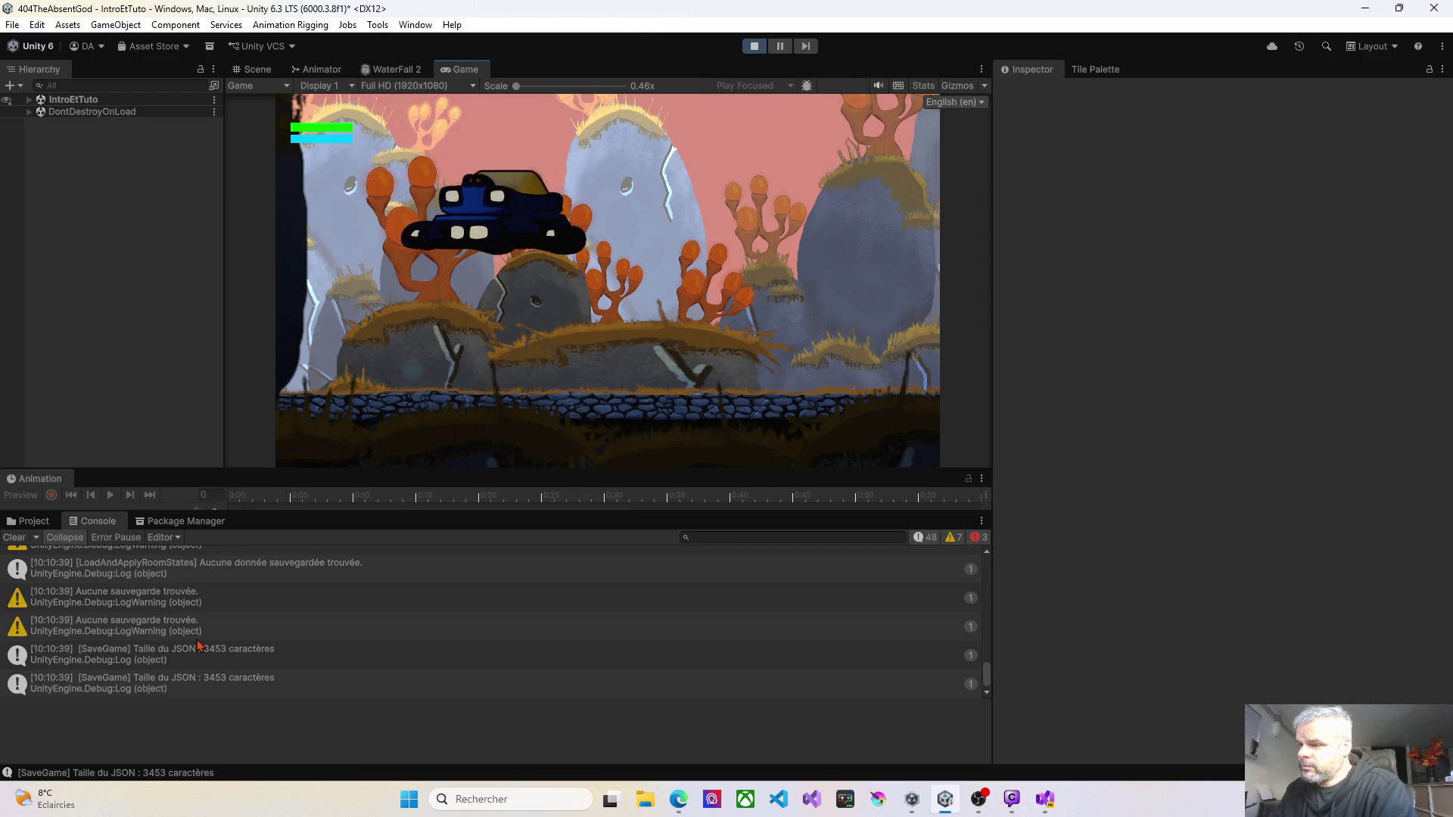
scroll(190, 636, "up", 5)
scroll(200, 647, "down", 8)
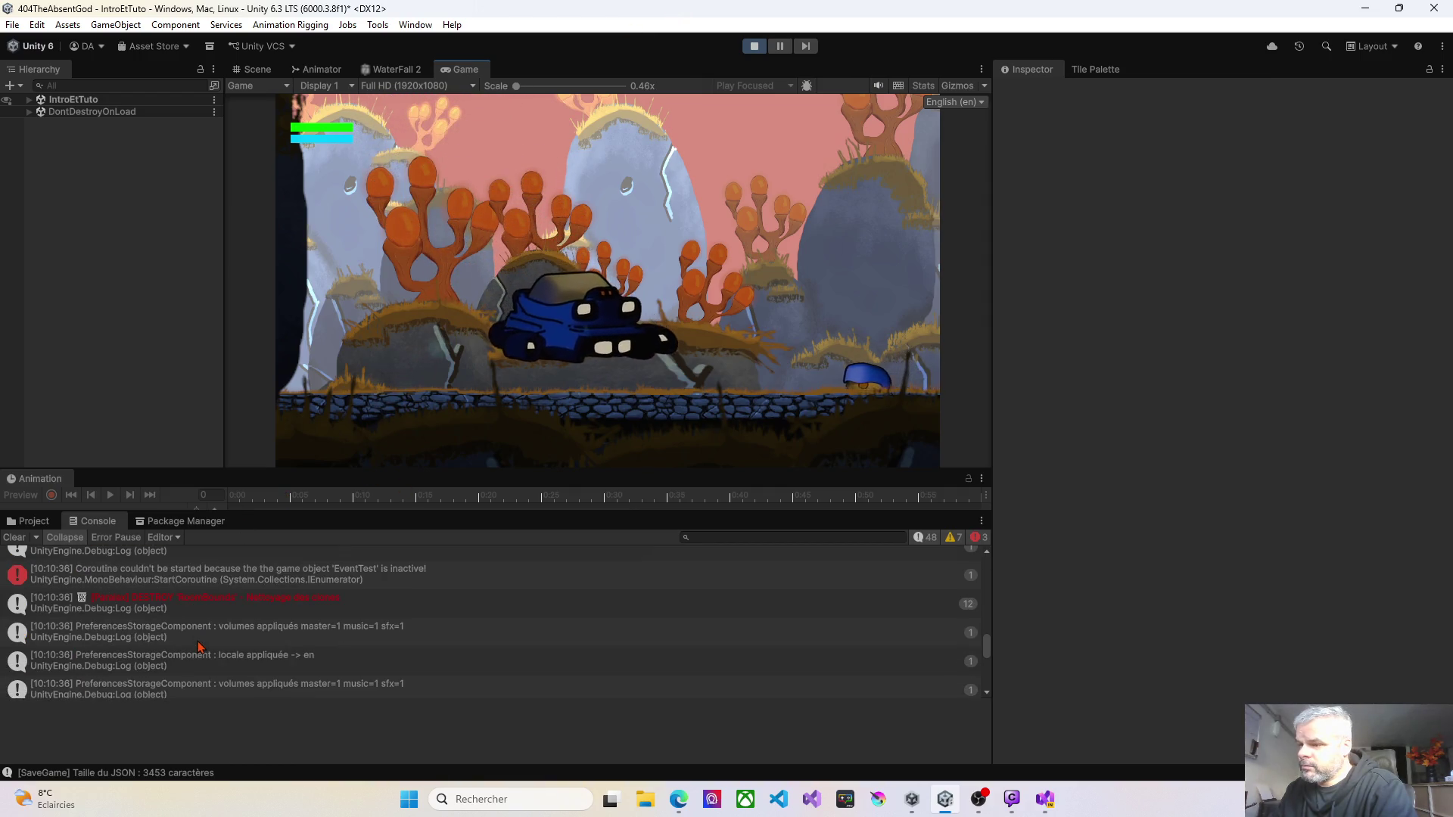
scroll(200, 647, "up", 6)
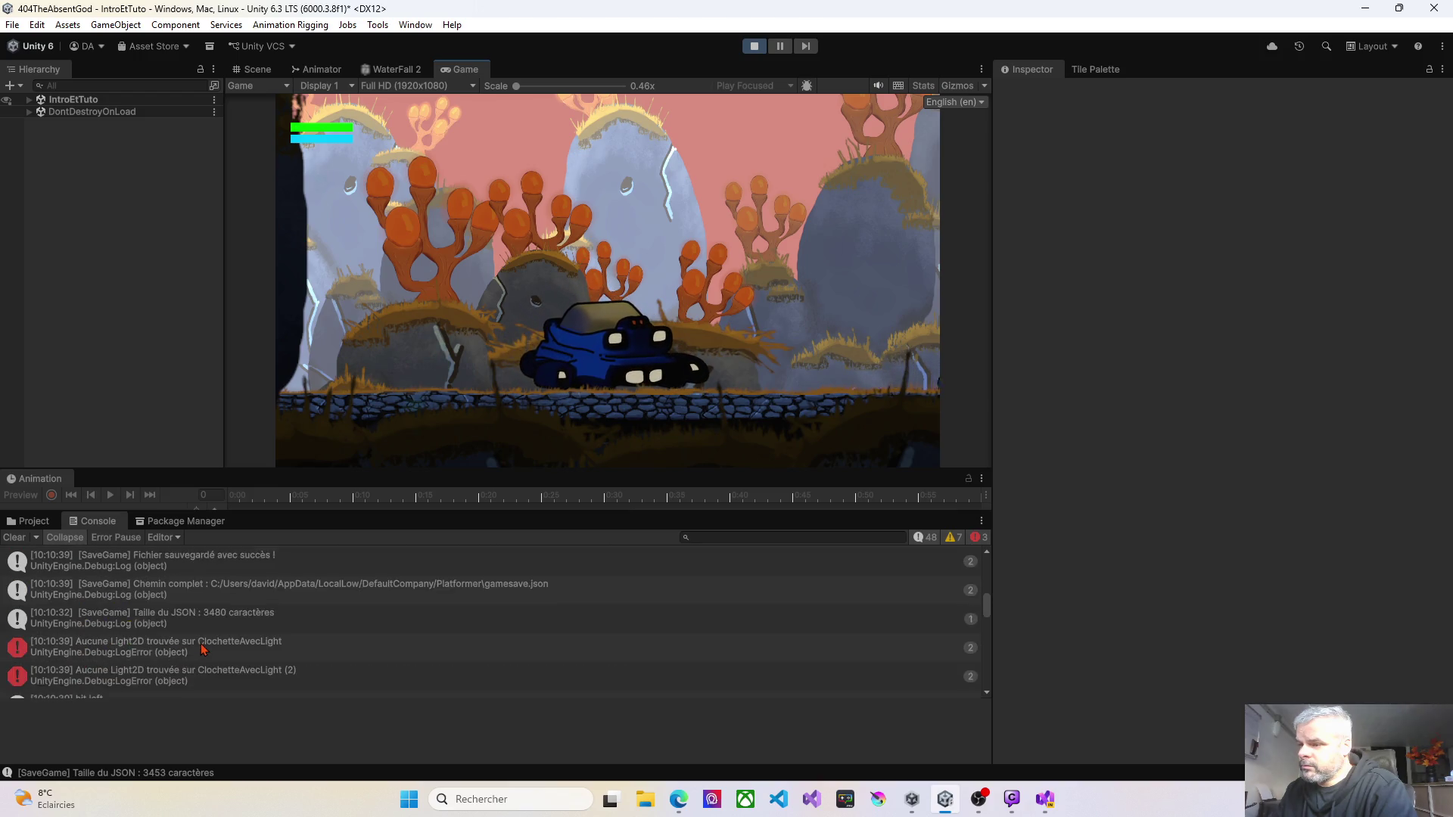
scroll(204, 649, "up", 3)
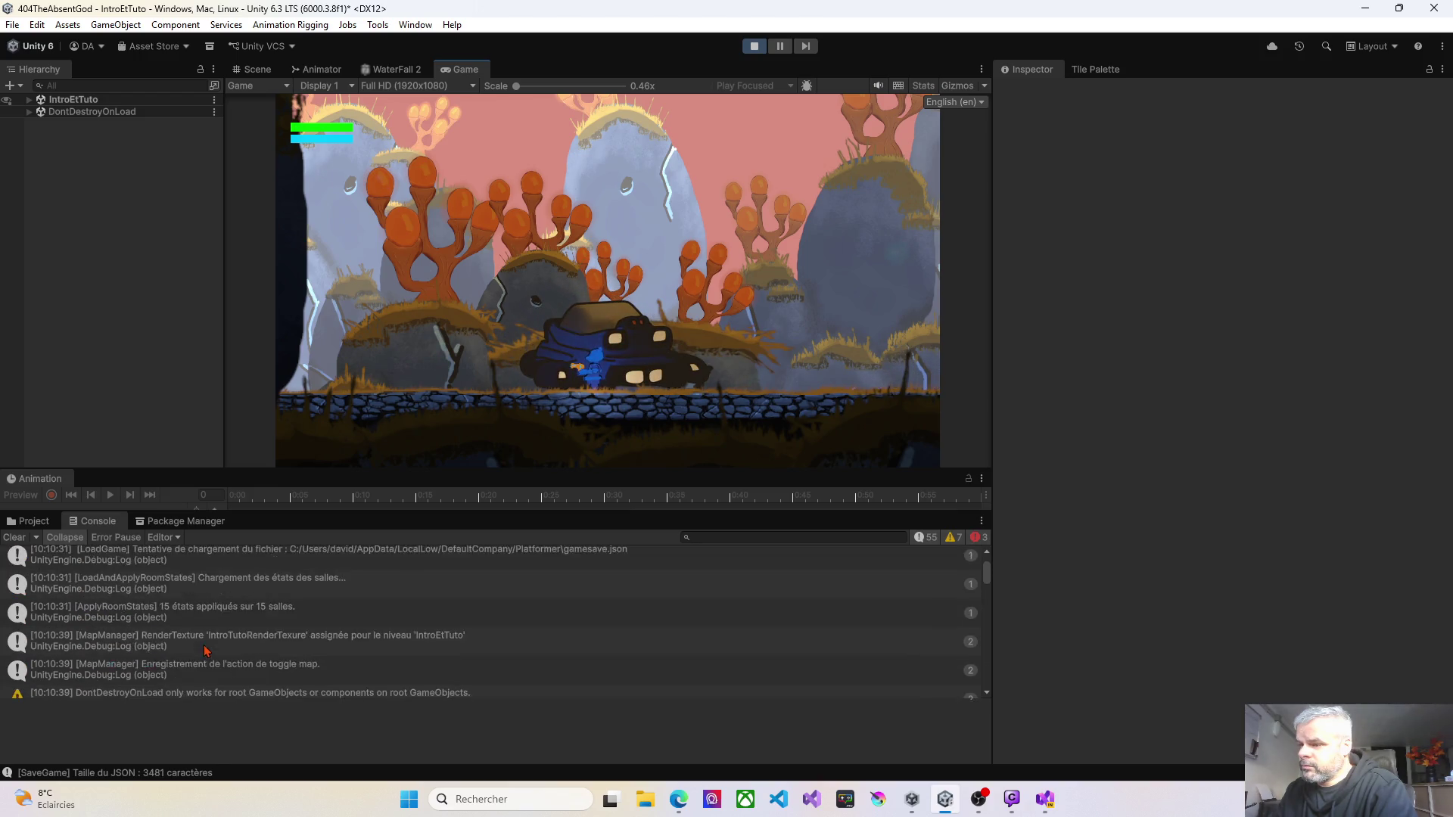
scroll(206, 653, "down", 3)
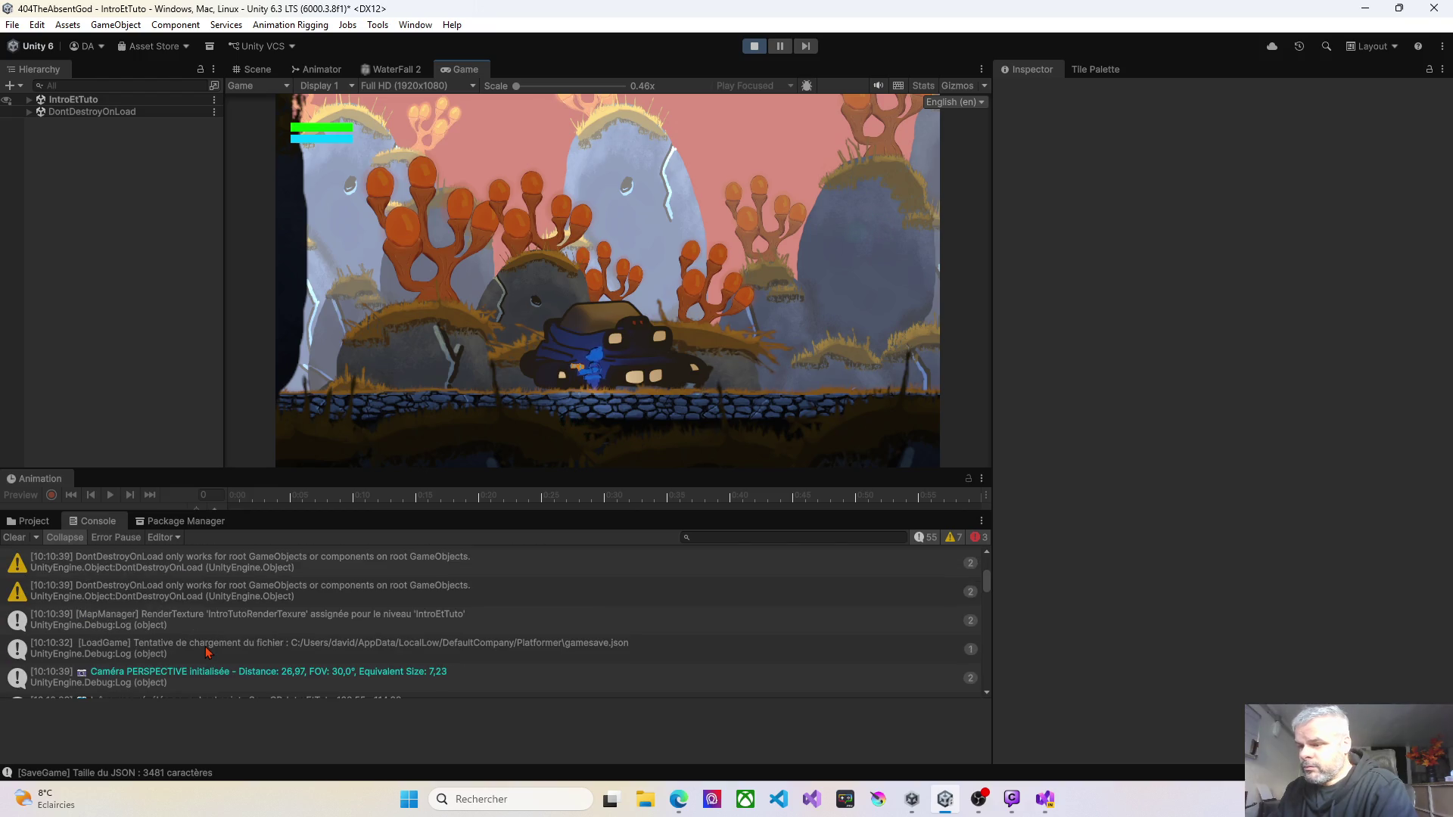
scroll(206, 651, "down", 5)
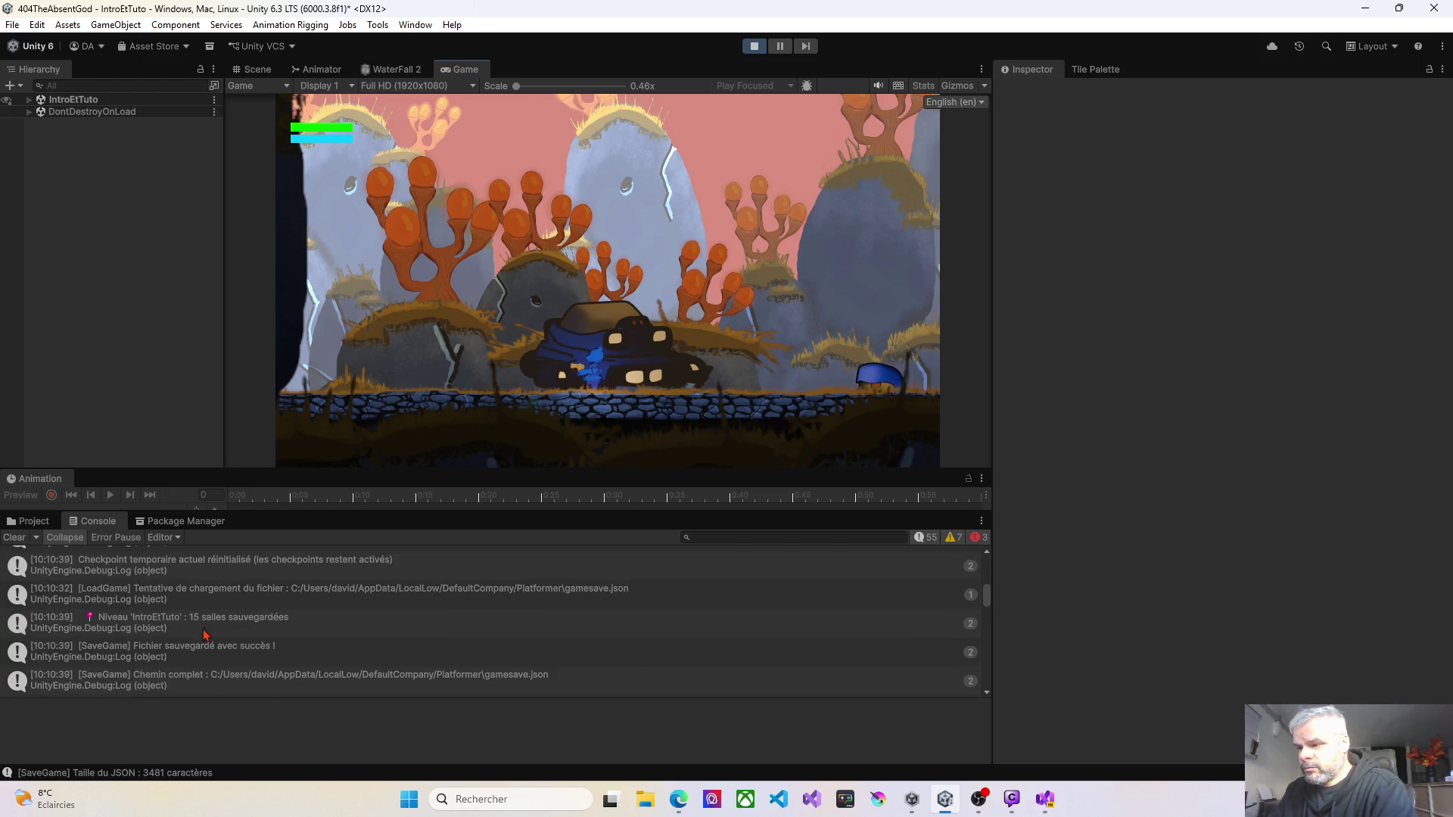
scroll(212, 634, "down", 2)
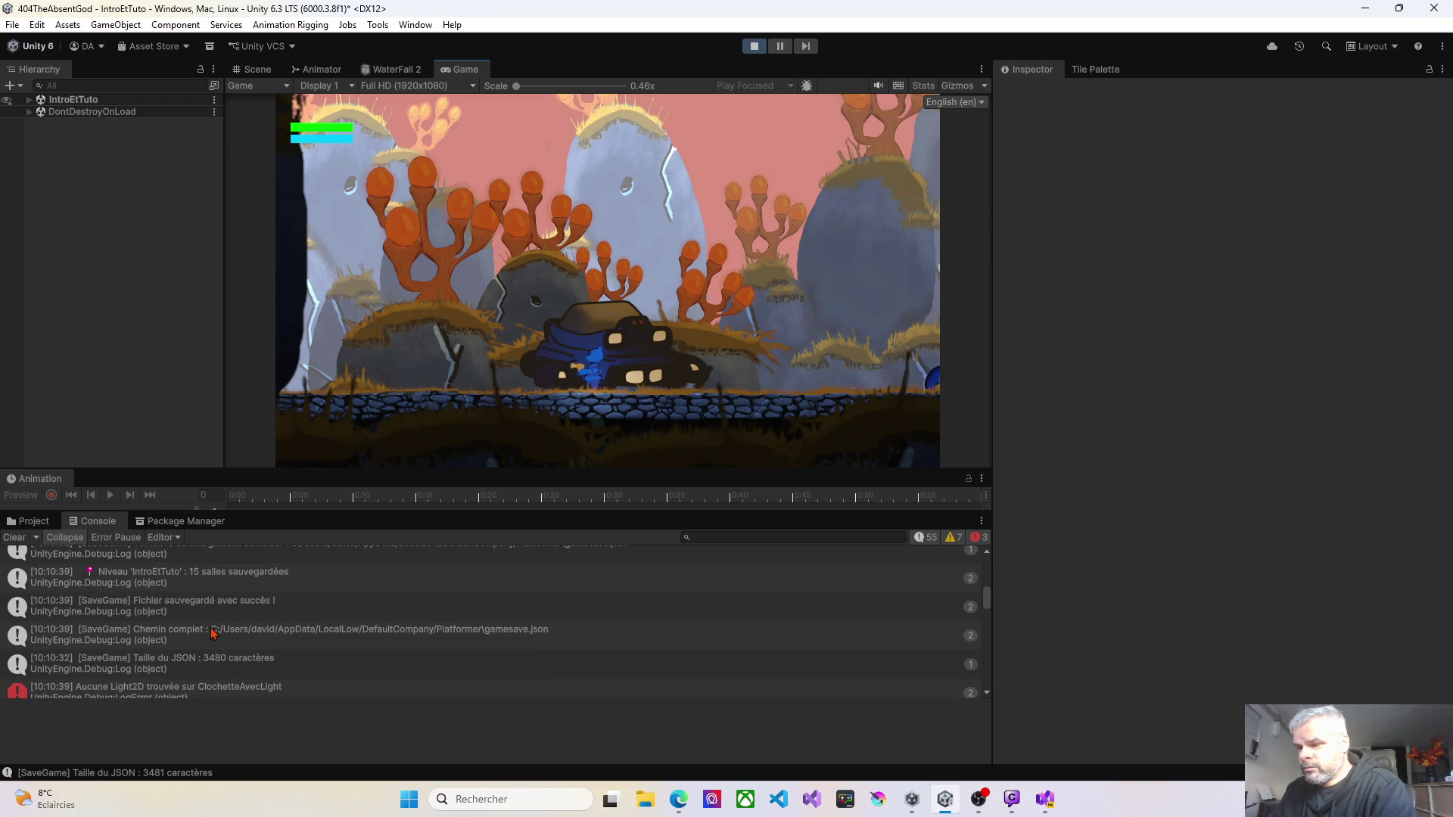
scroll(212, 634, "down", 3)
scroll(212, 634, "down", 3)
scroll(211, 634, "down", 6)
scroll(212, 634, "down", 8)
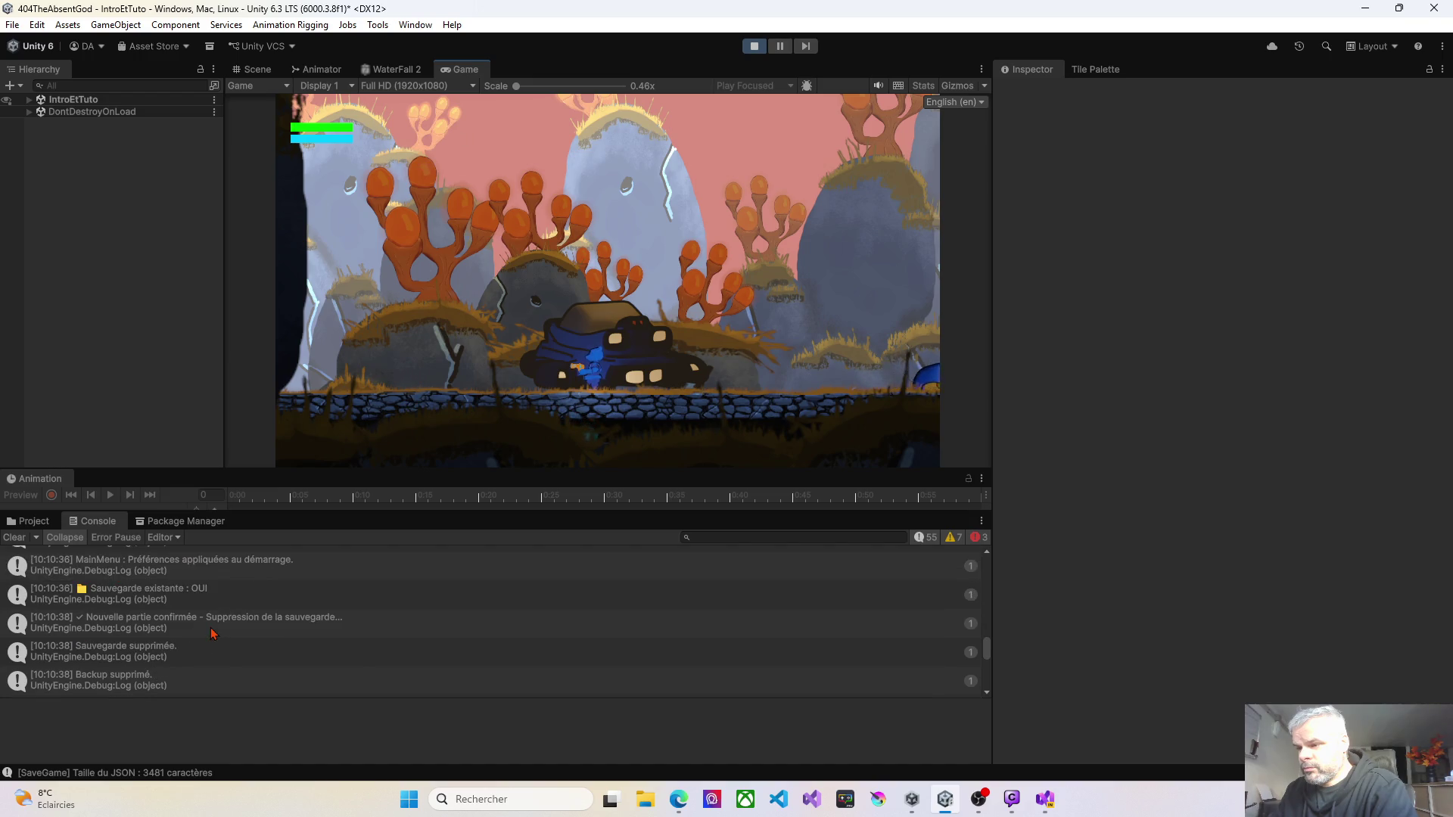
scroll(211, 634, "down", 4)
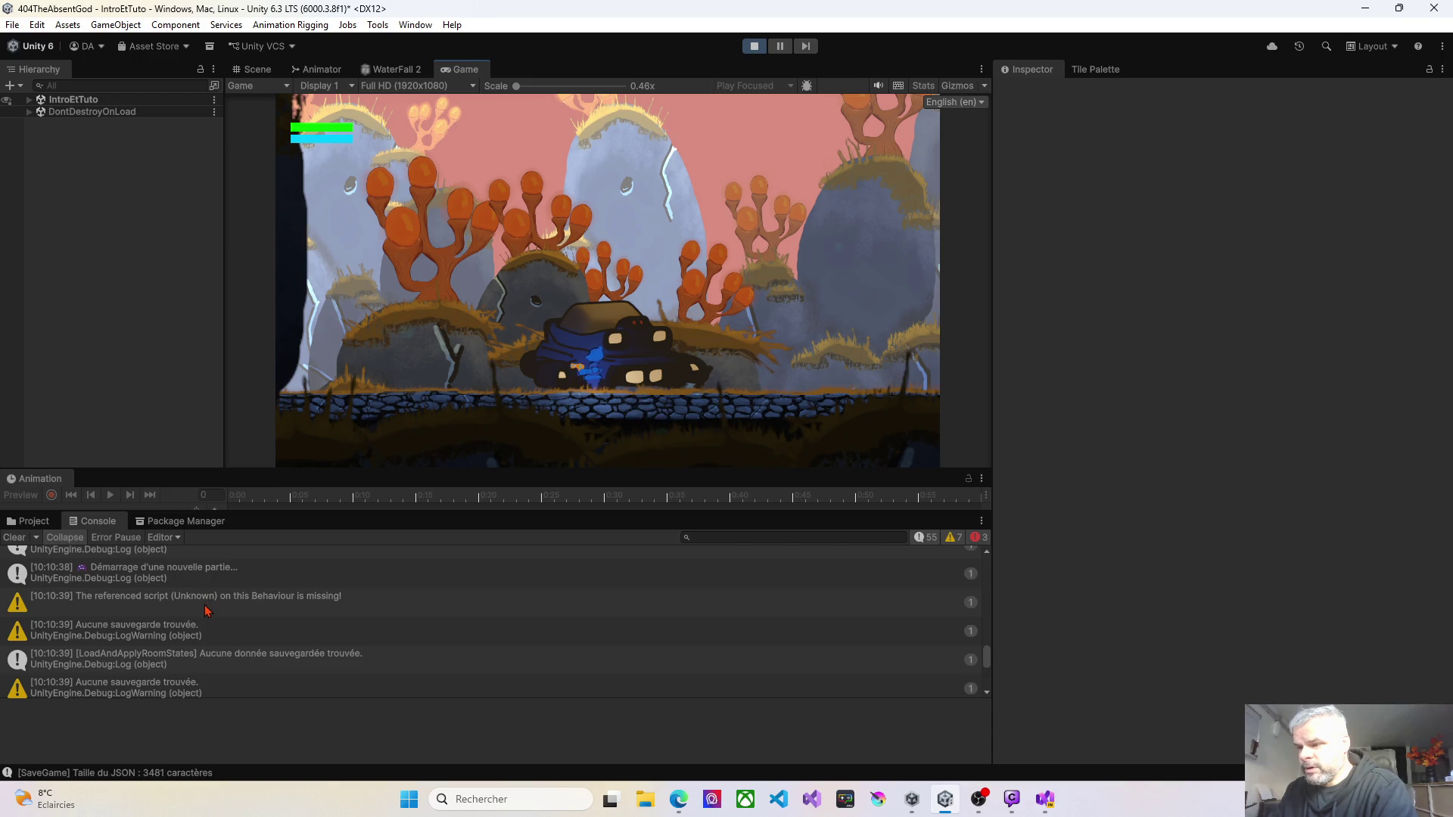
scroll(206, 610, "down", 2)
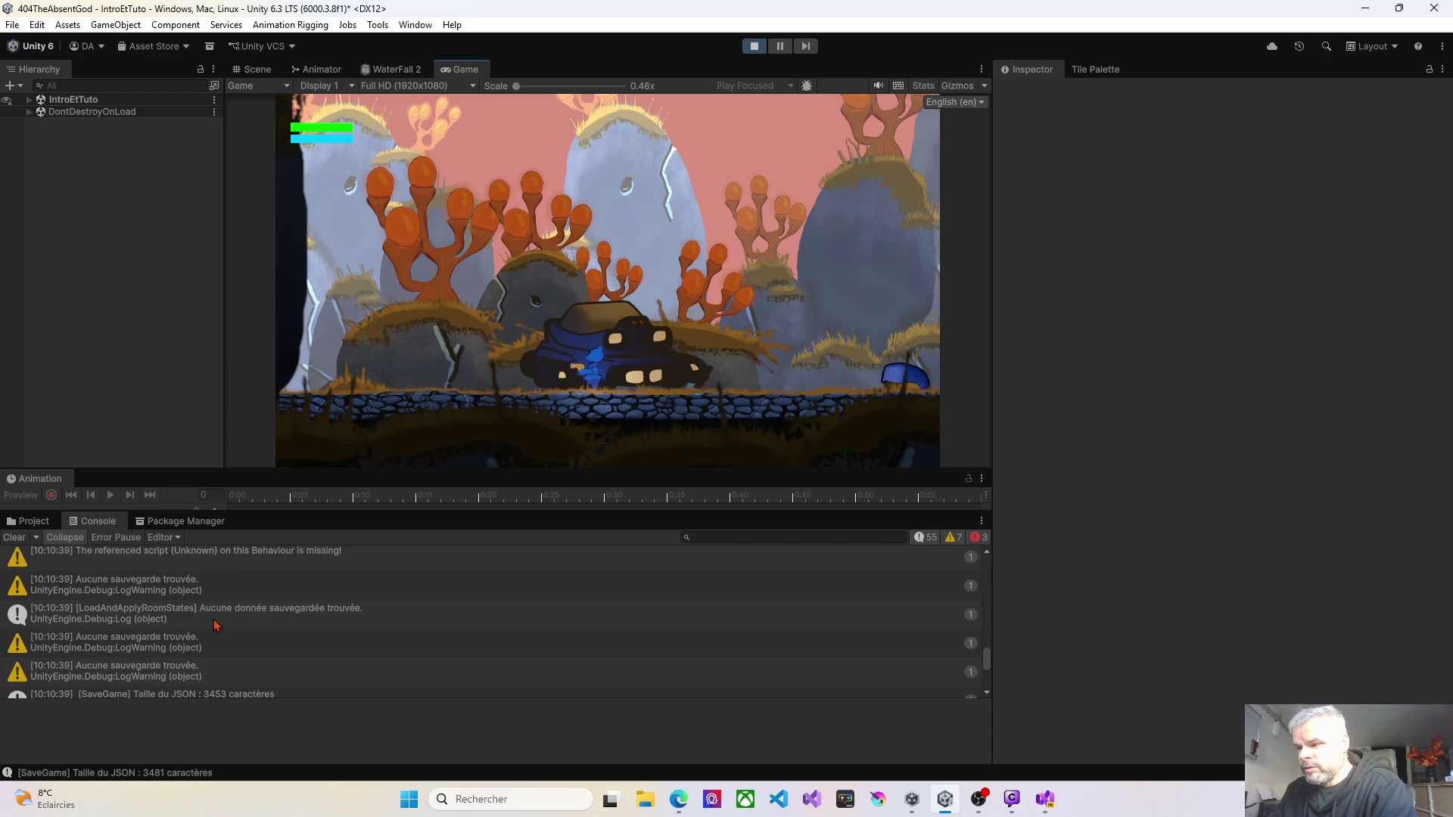
scroll(214, 624, "down", 6)
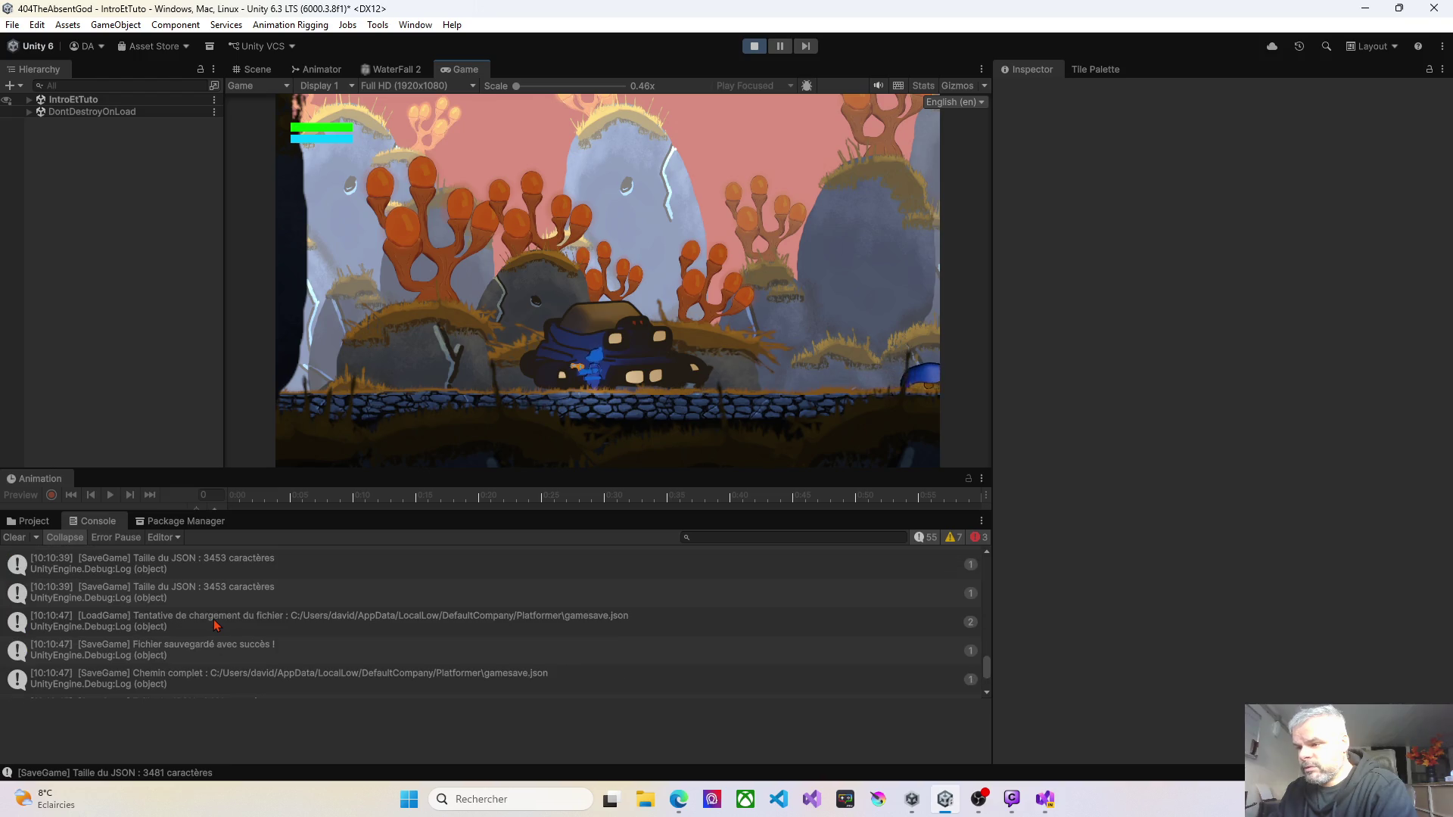
scroll(215, 624, "down", 2)
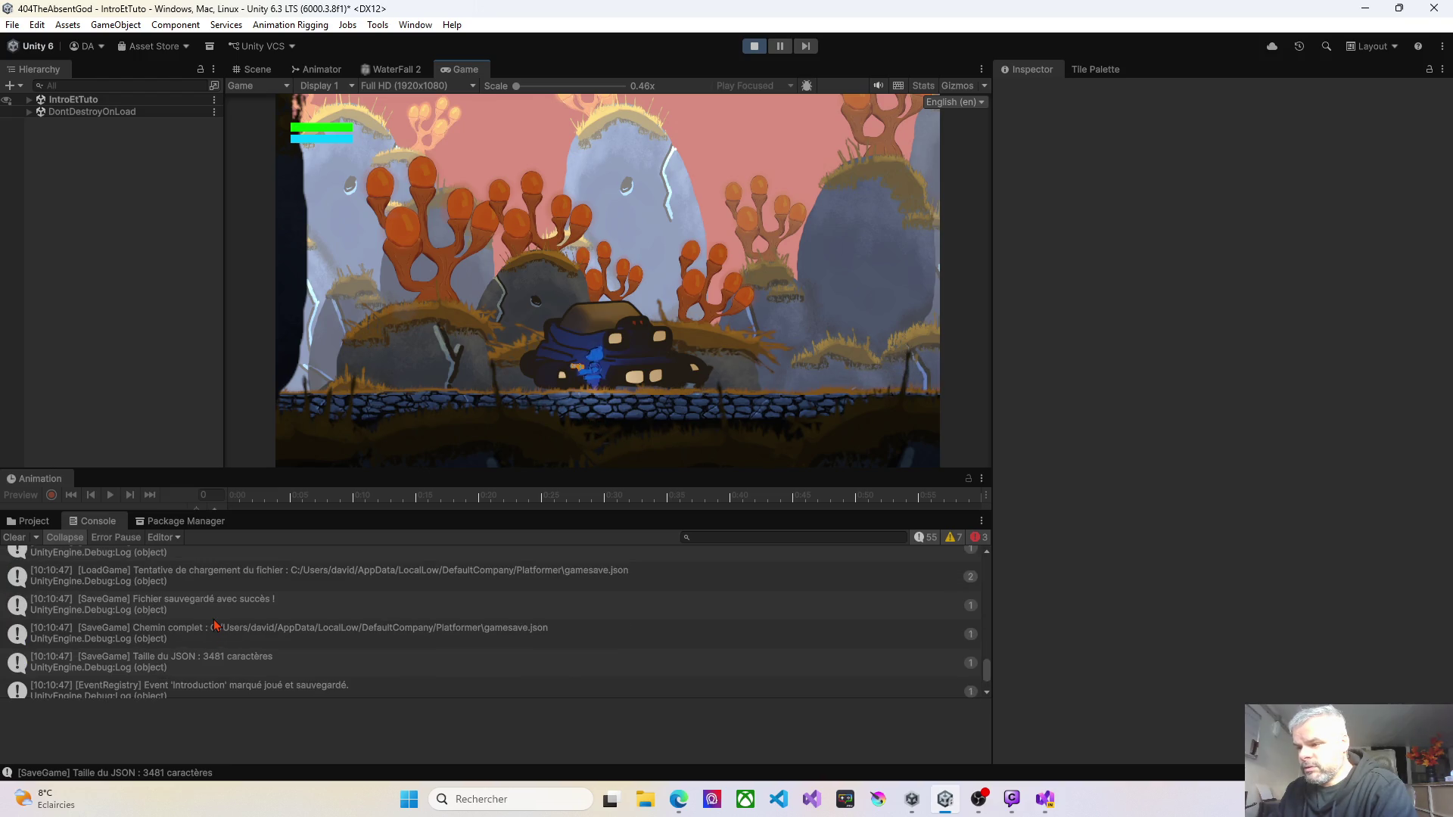
scroll(215, 624, "down", 2)
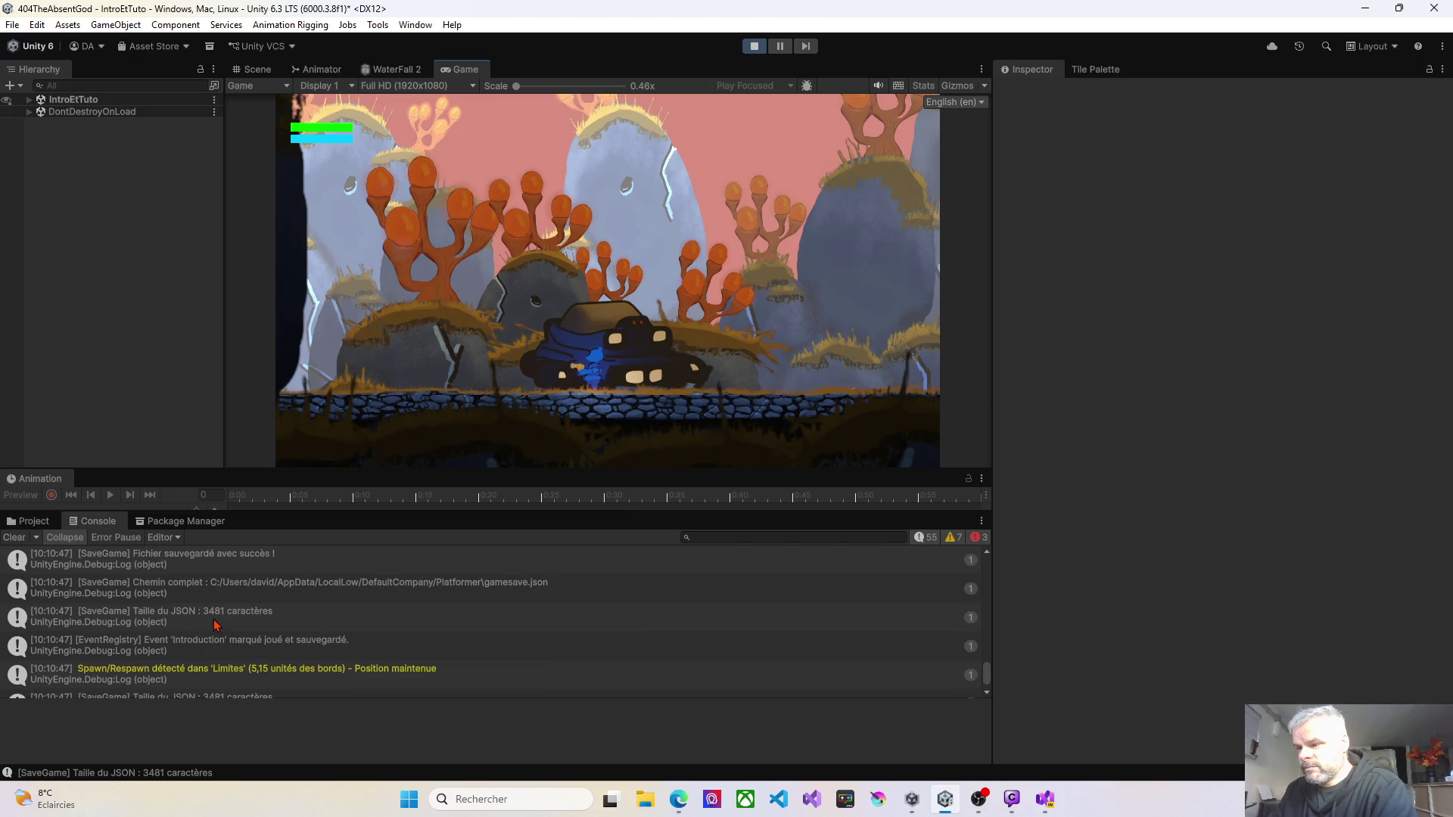
scroll(217, 625, "down", 1)
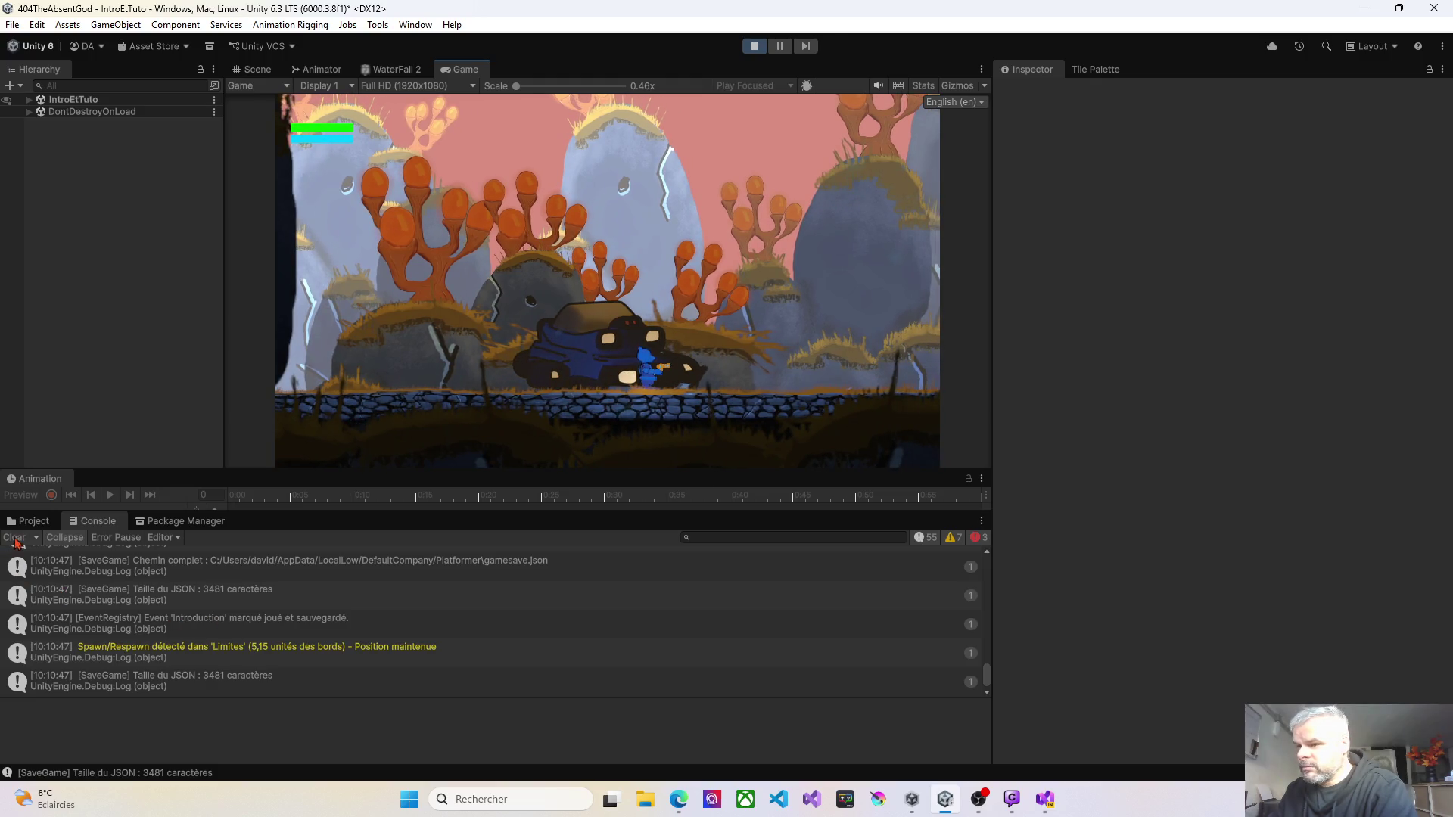
Step: Clear the Console, read the DescenteDuTemple reveal logs after playing, and stop Play mode
left_click(13, 539)
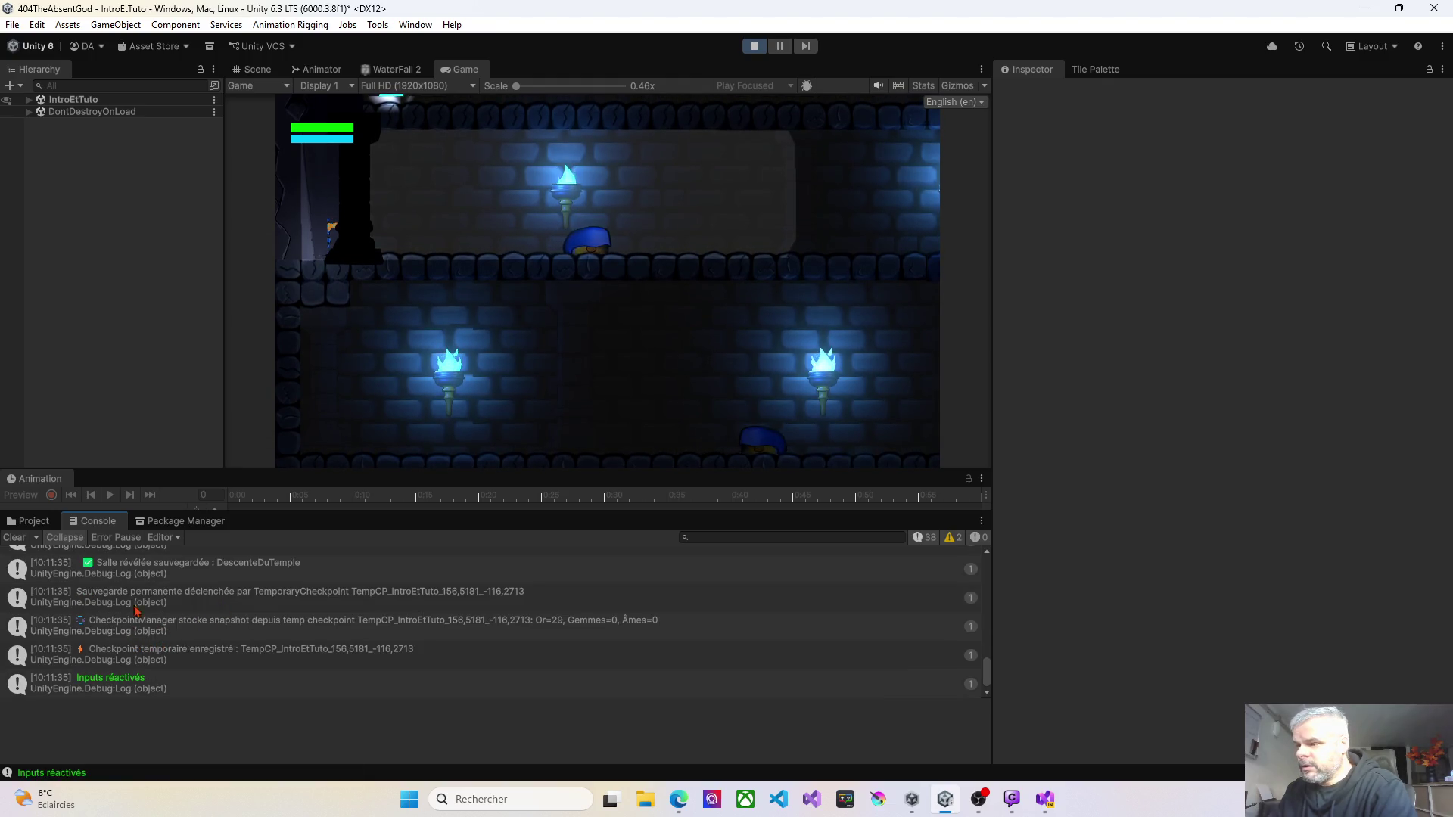
scroll(140, 598, "up", 3)
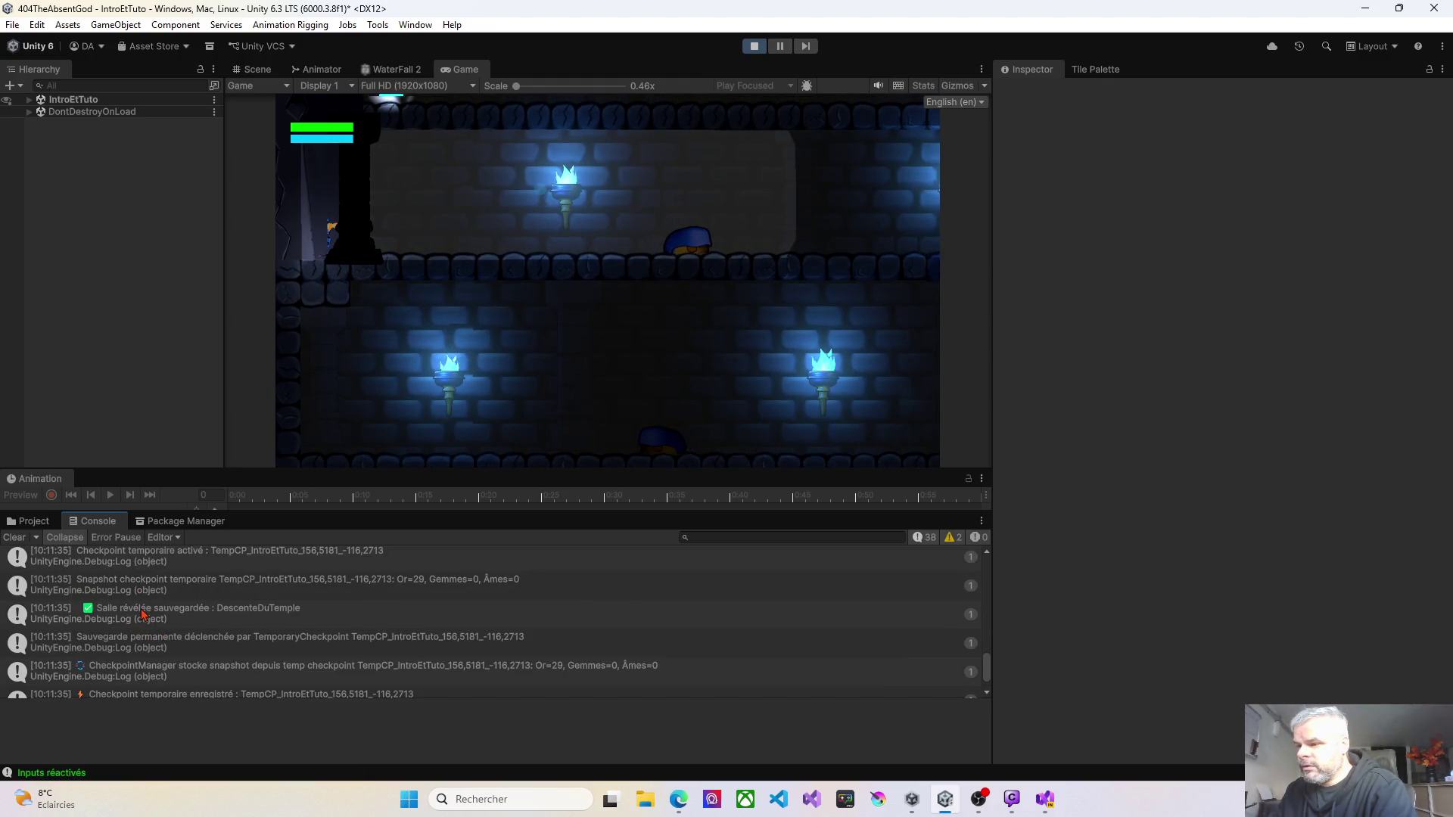
scroll(143, 620, "up", 5)
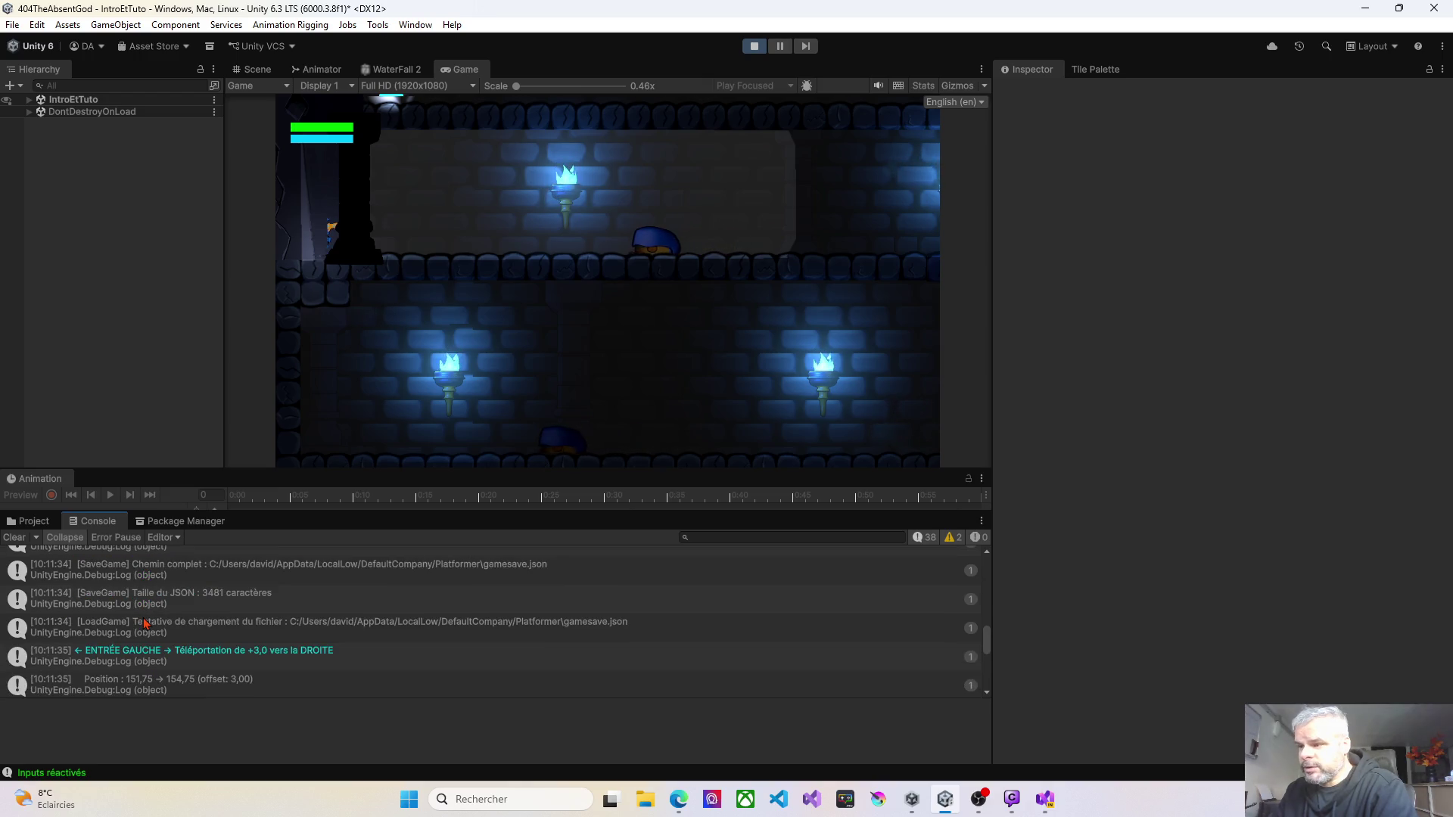
scroll(146, 624, "up", 4)
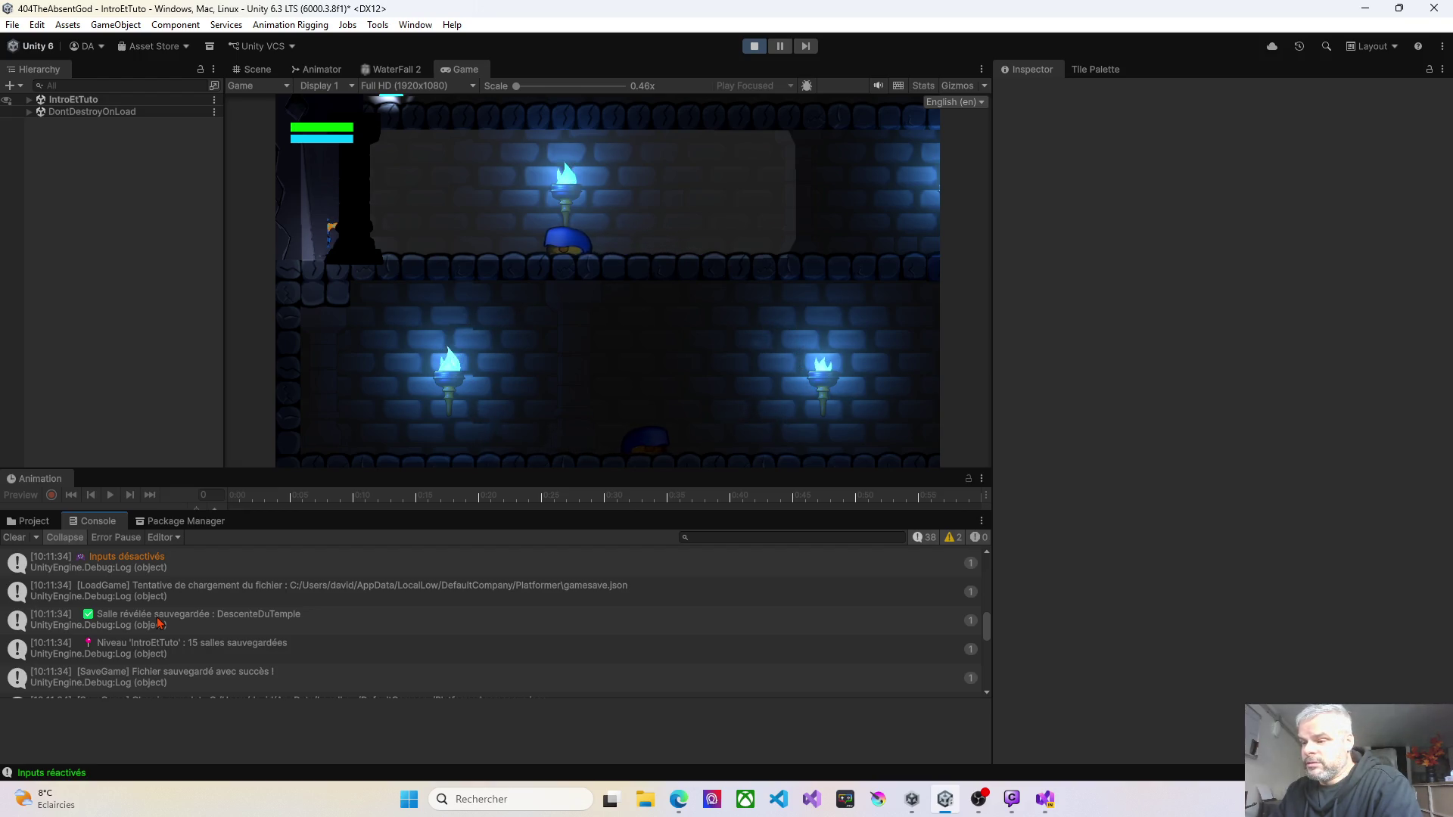
scroll(159, 622, "up", 4)
scroll(159, 622, "up", 5)
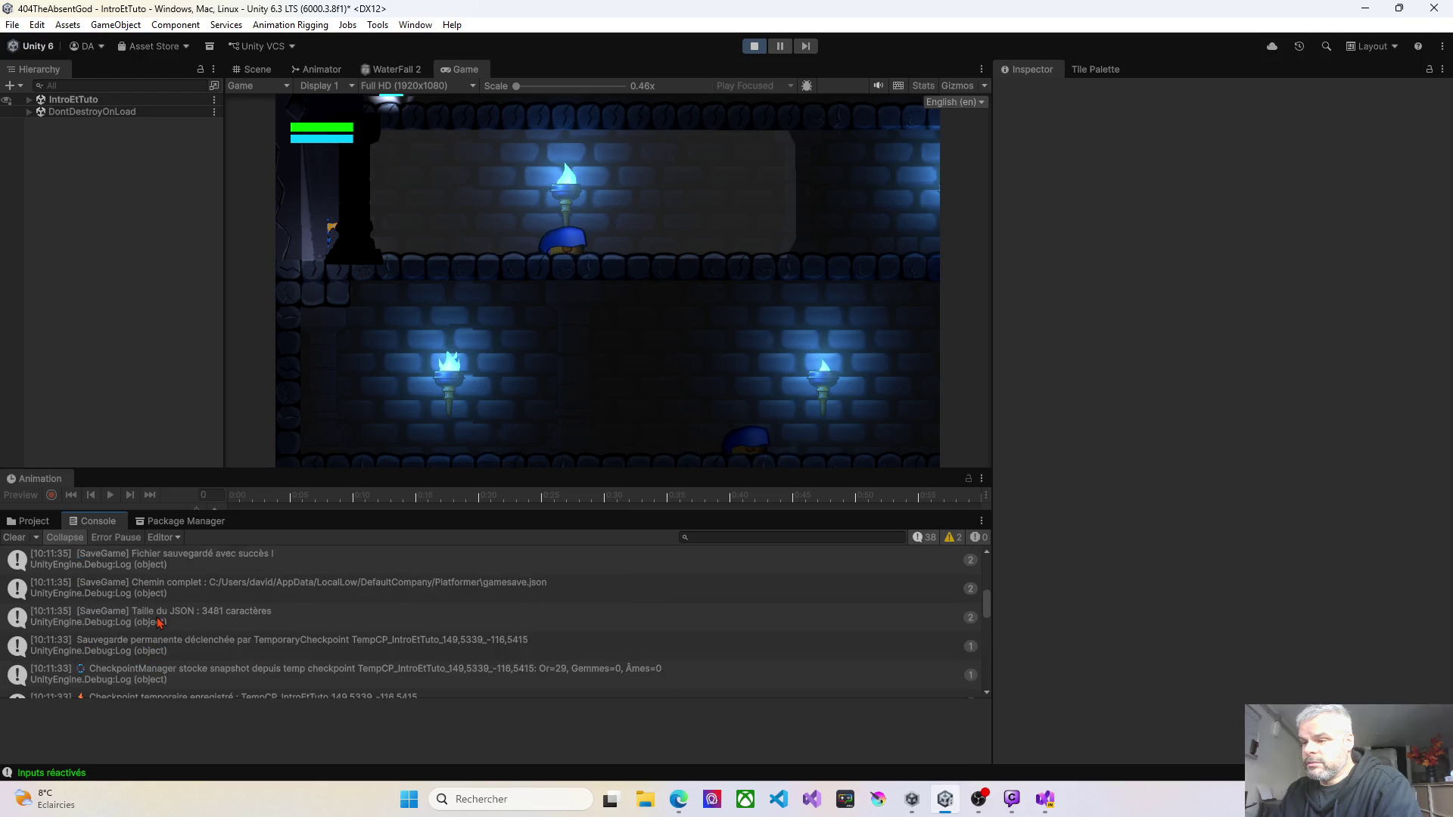
left_click(753, 46)
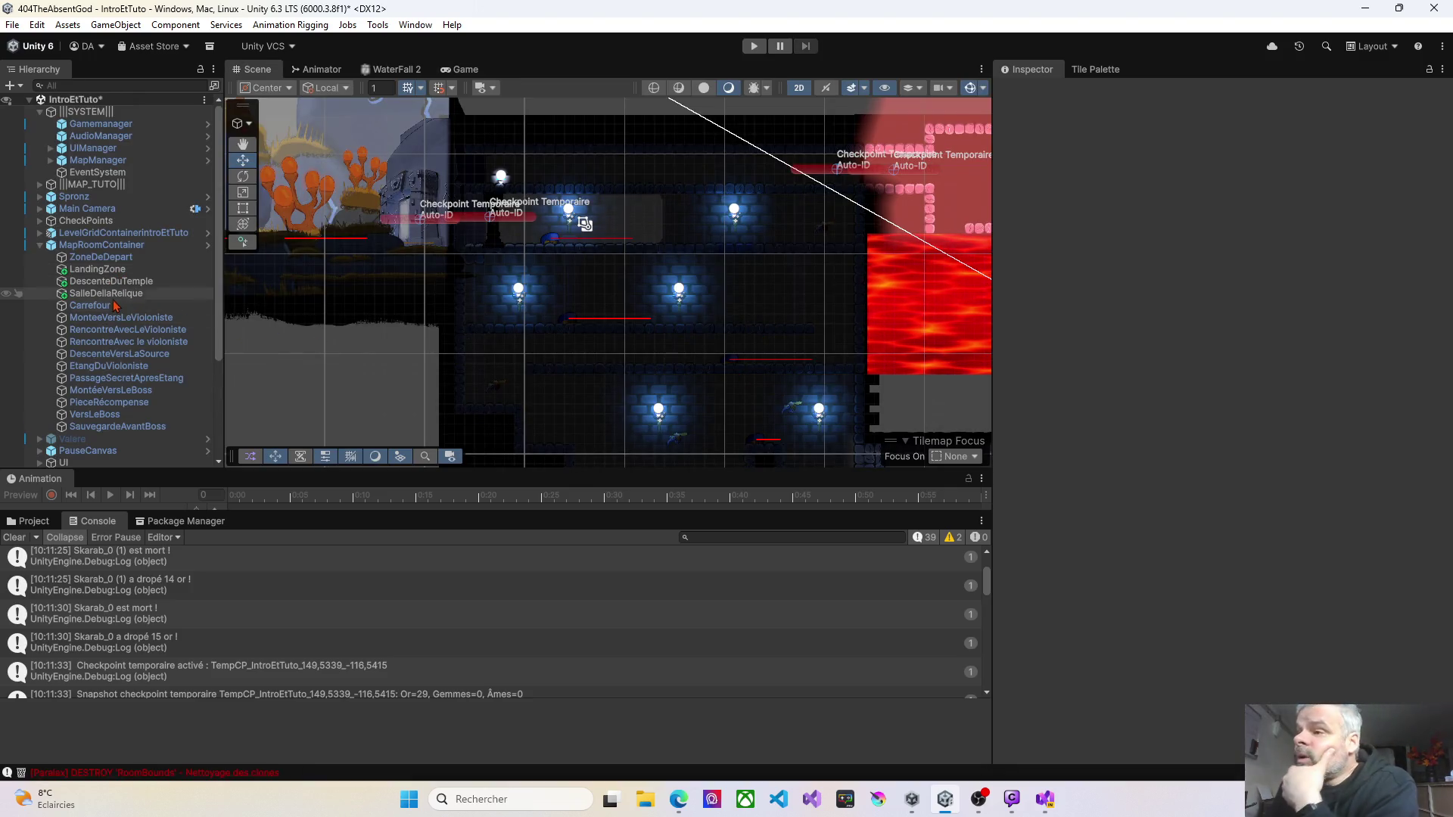
Step: Pan and zoom the Scene view, then inspect the ZoneDeDepart room's settings
left_click_drag(378, 299, 519, 297)
scroll(519, 298, "down", 6)
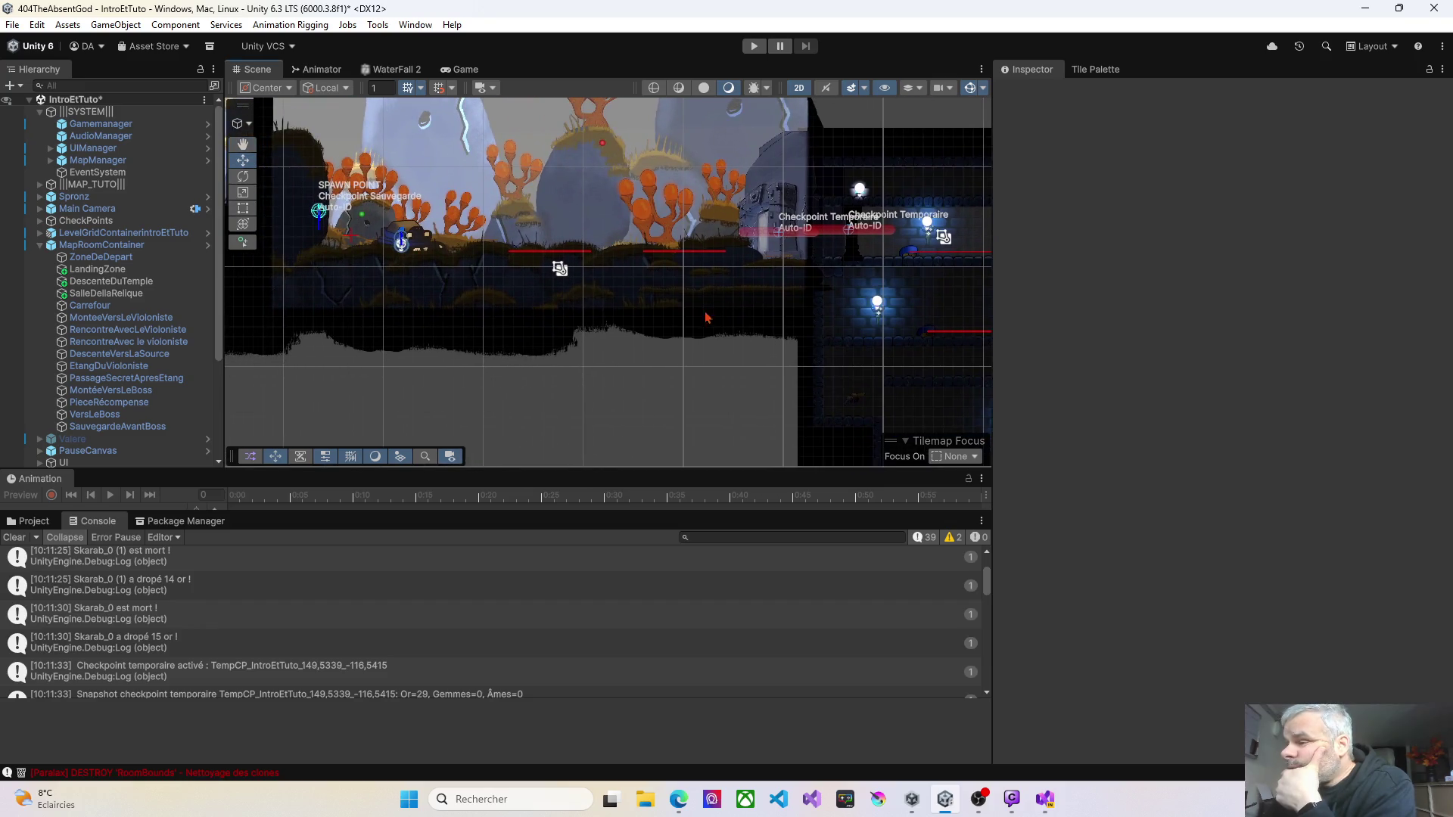
scroll(488, 368, "down", 3)
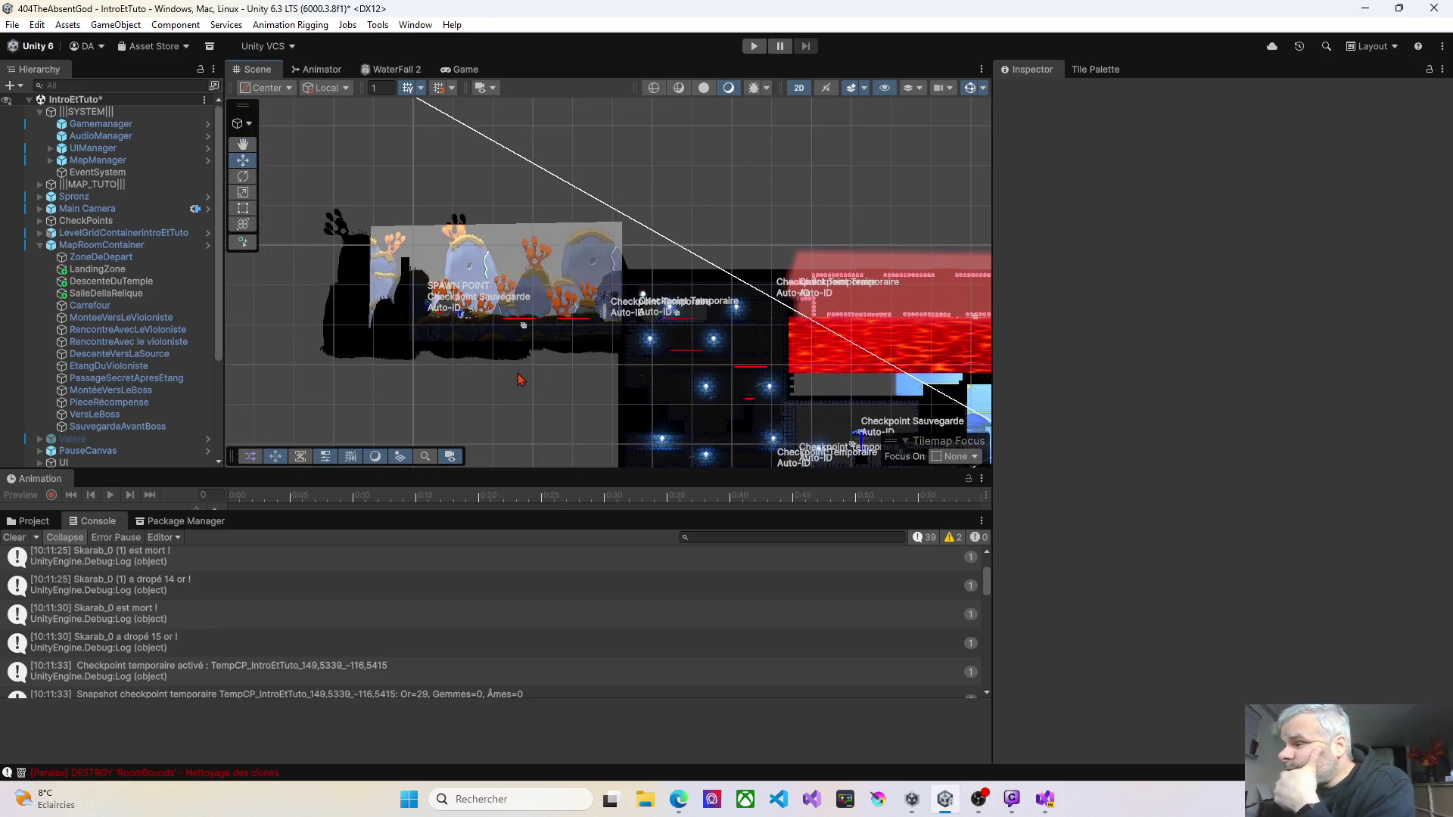
scroll(445, 276, "down", 3)
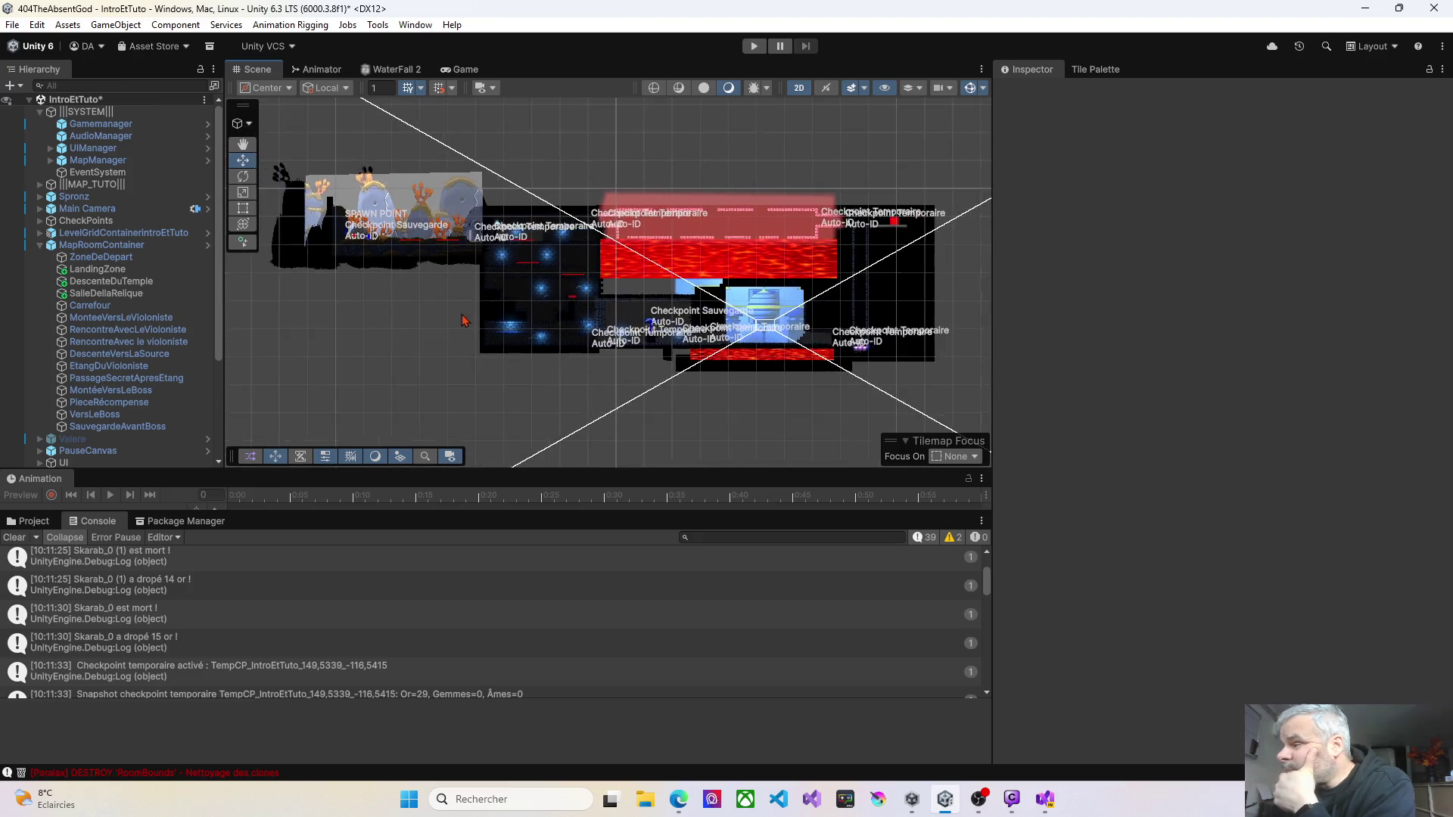
scroll(522, 297, "up", 4)
scroll(560, 311, "up", 8)
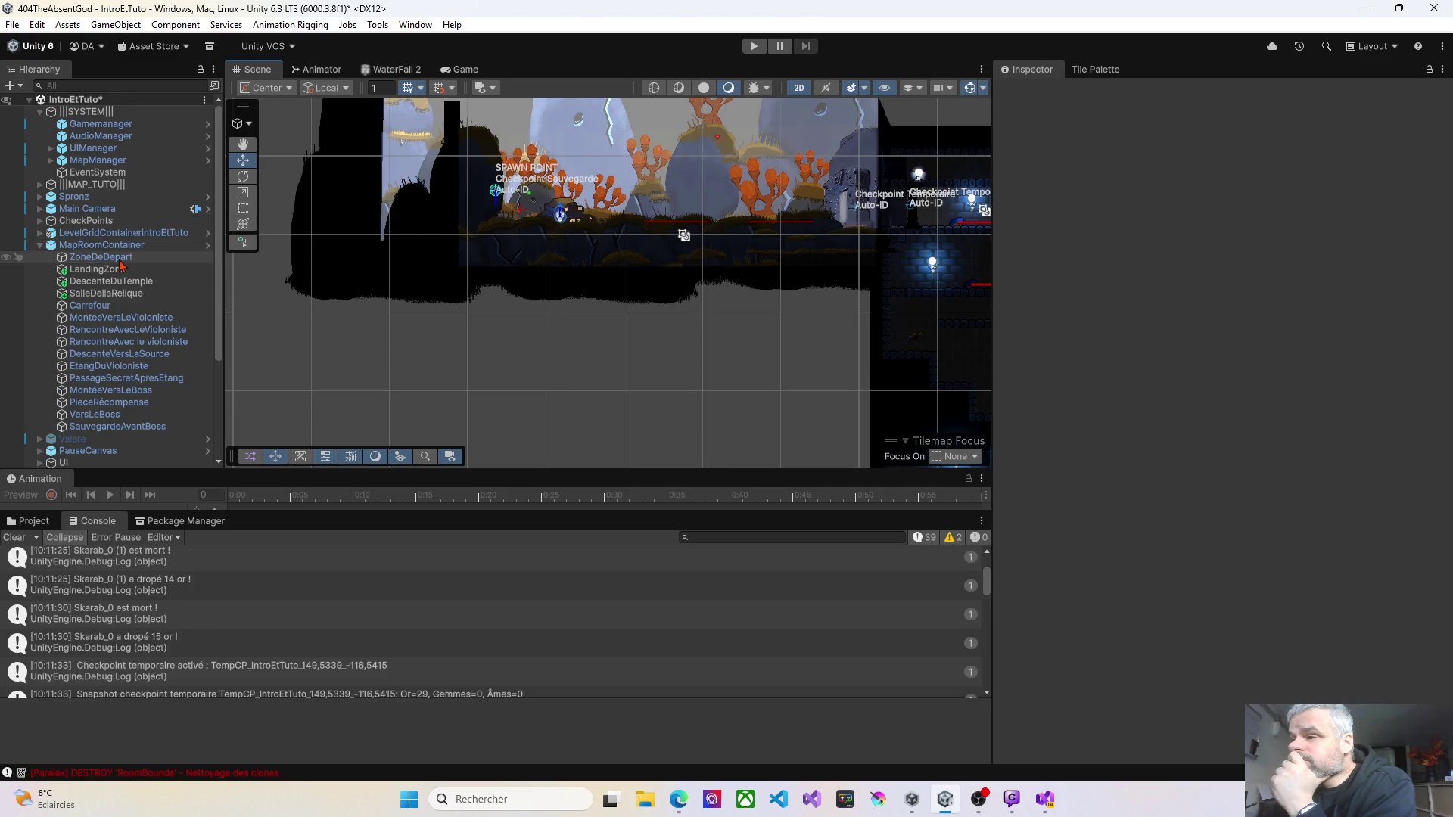
left_click(114, 258)
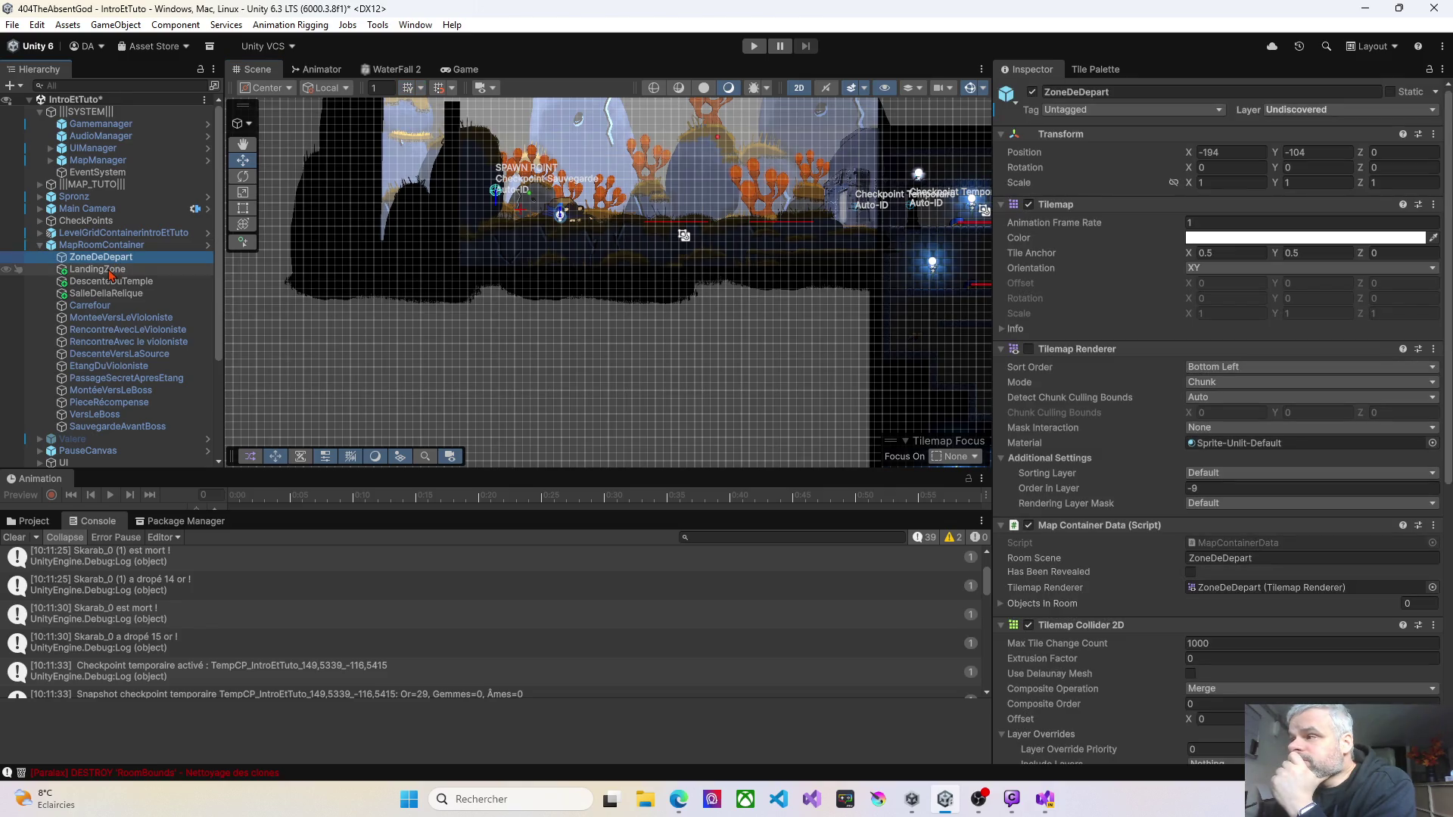
Step: Enable the Tilemap Renderer on LandingZone and DescenteDuTemple so their tiles show
left_click(111, 271)
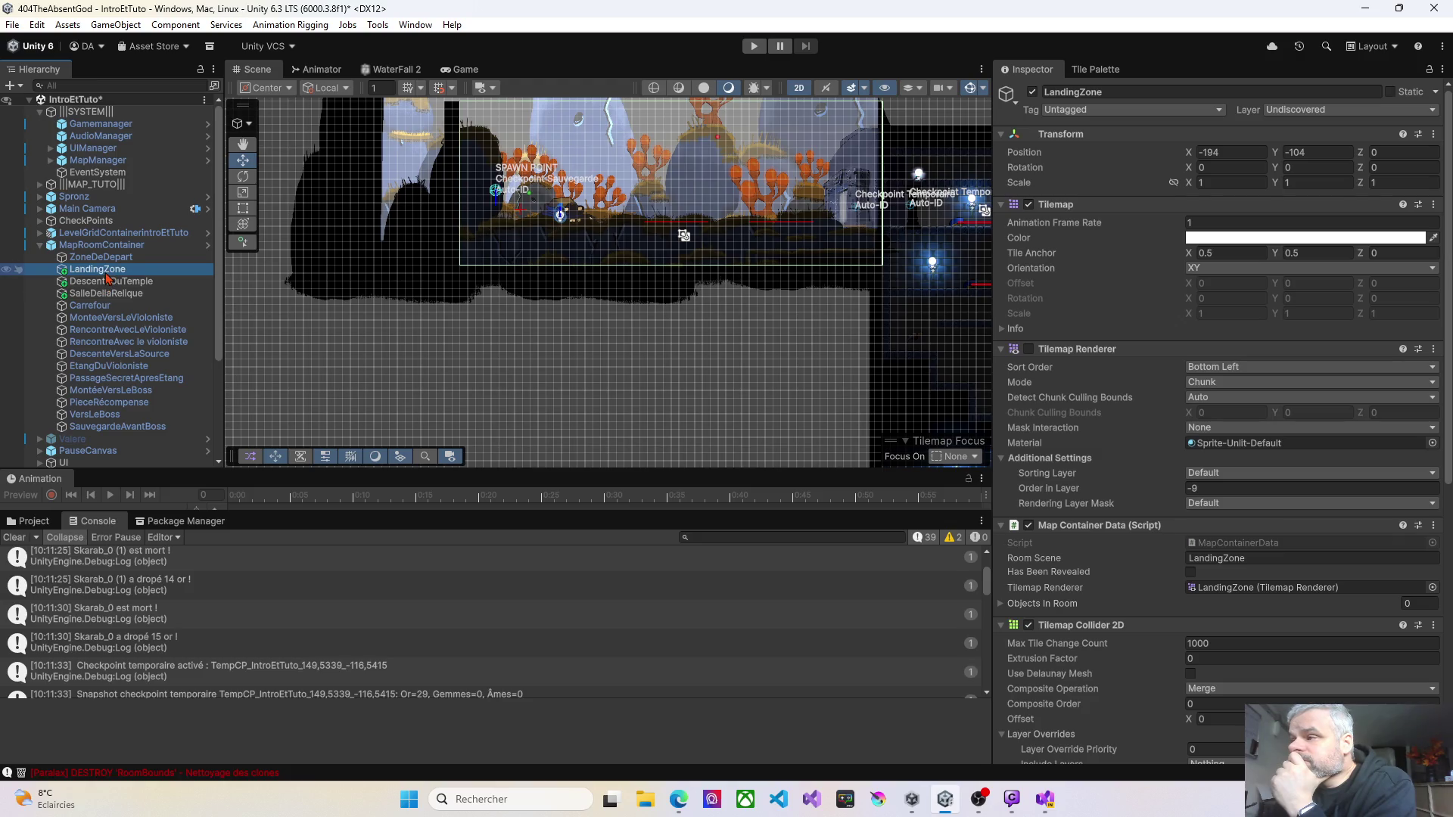
left_click(124, 280)
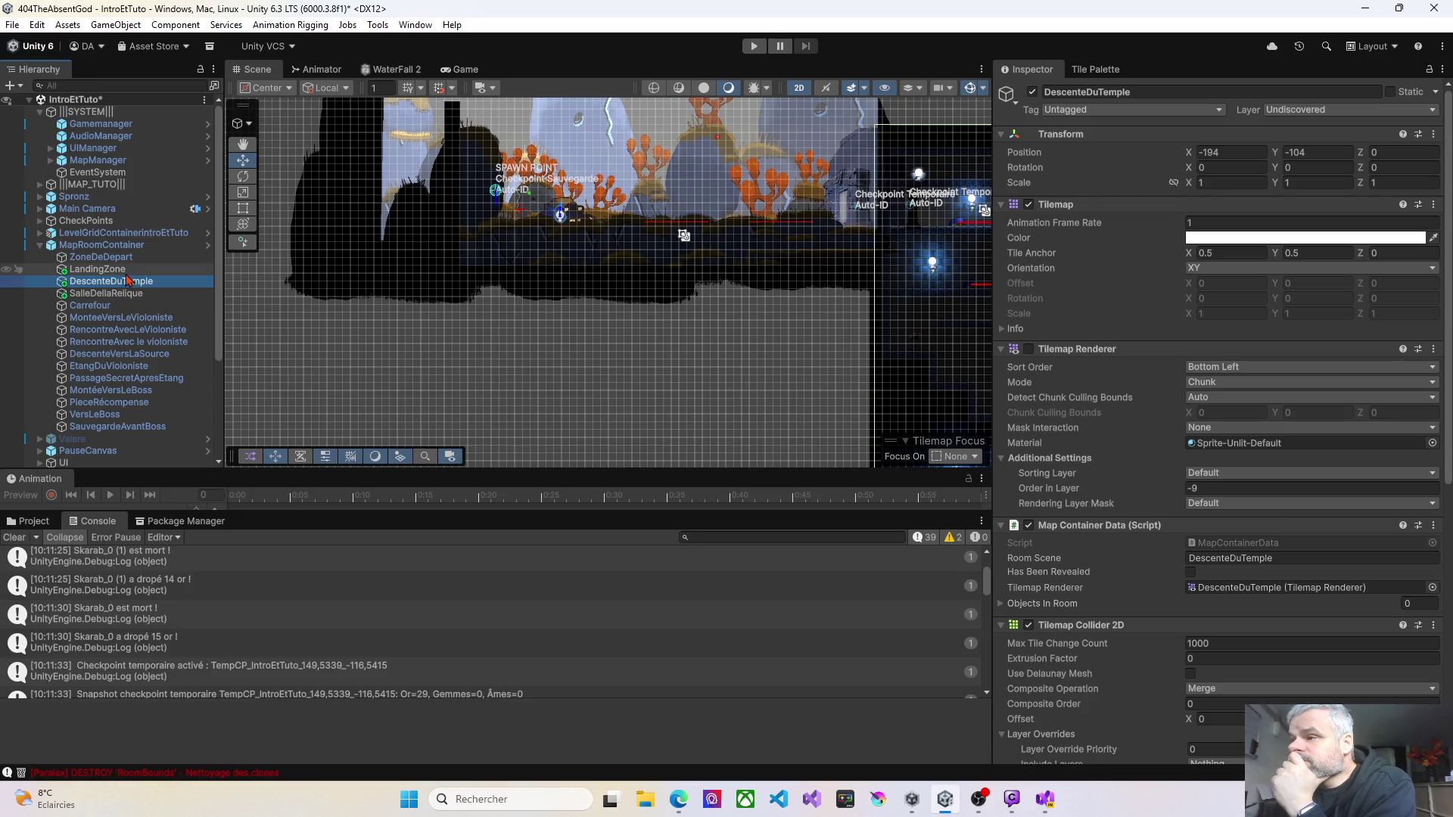
left_click(1029, 349)
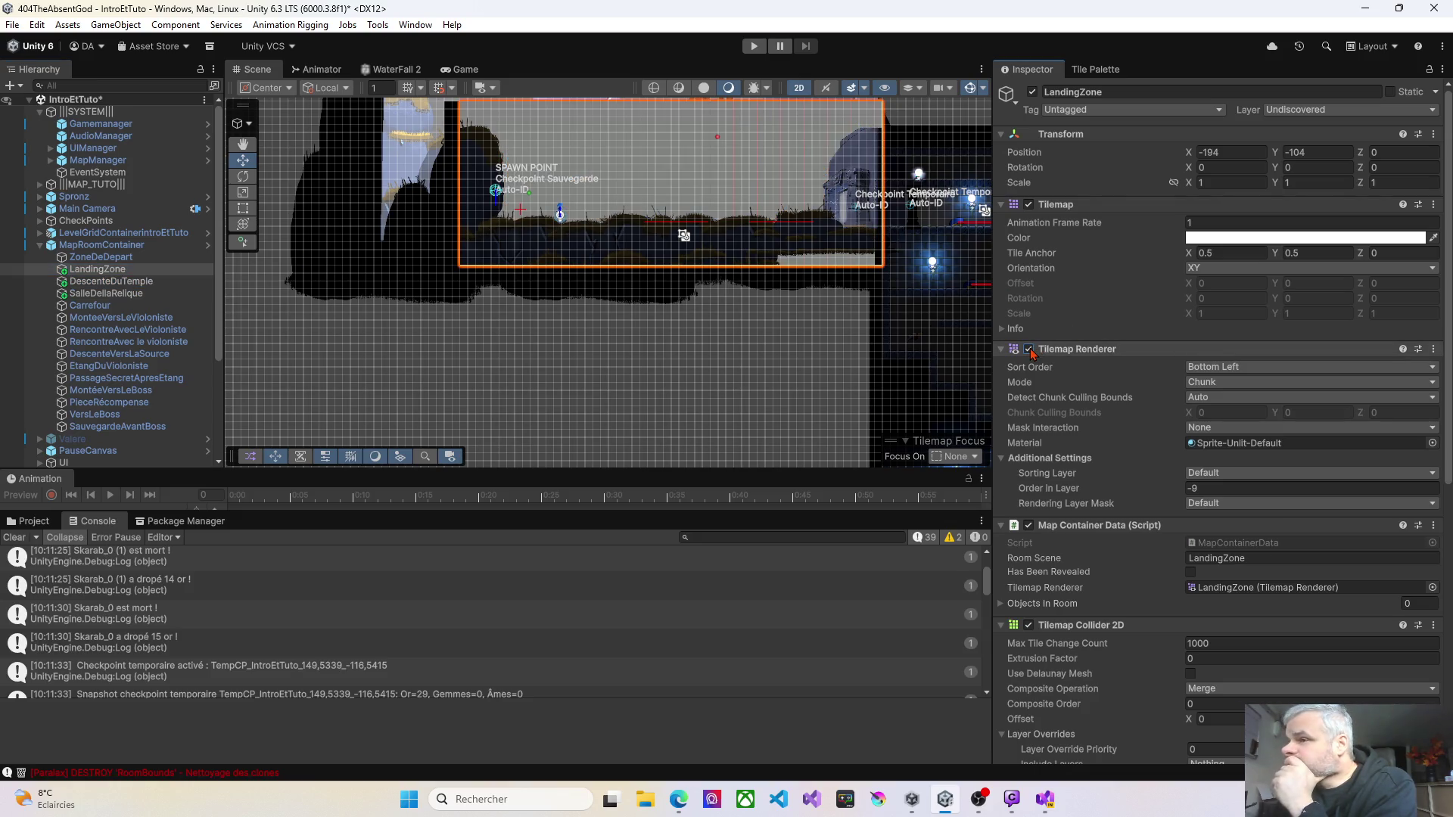
left_click(112, 280)
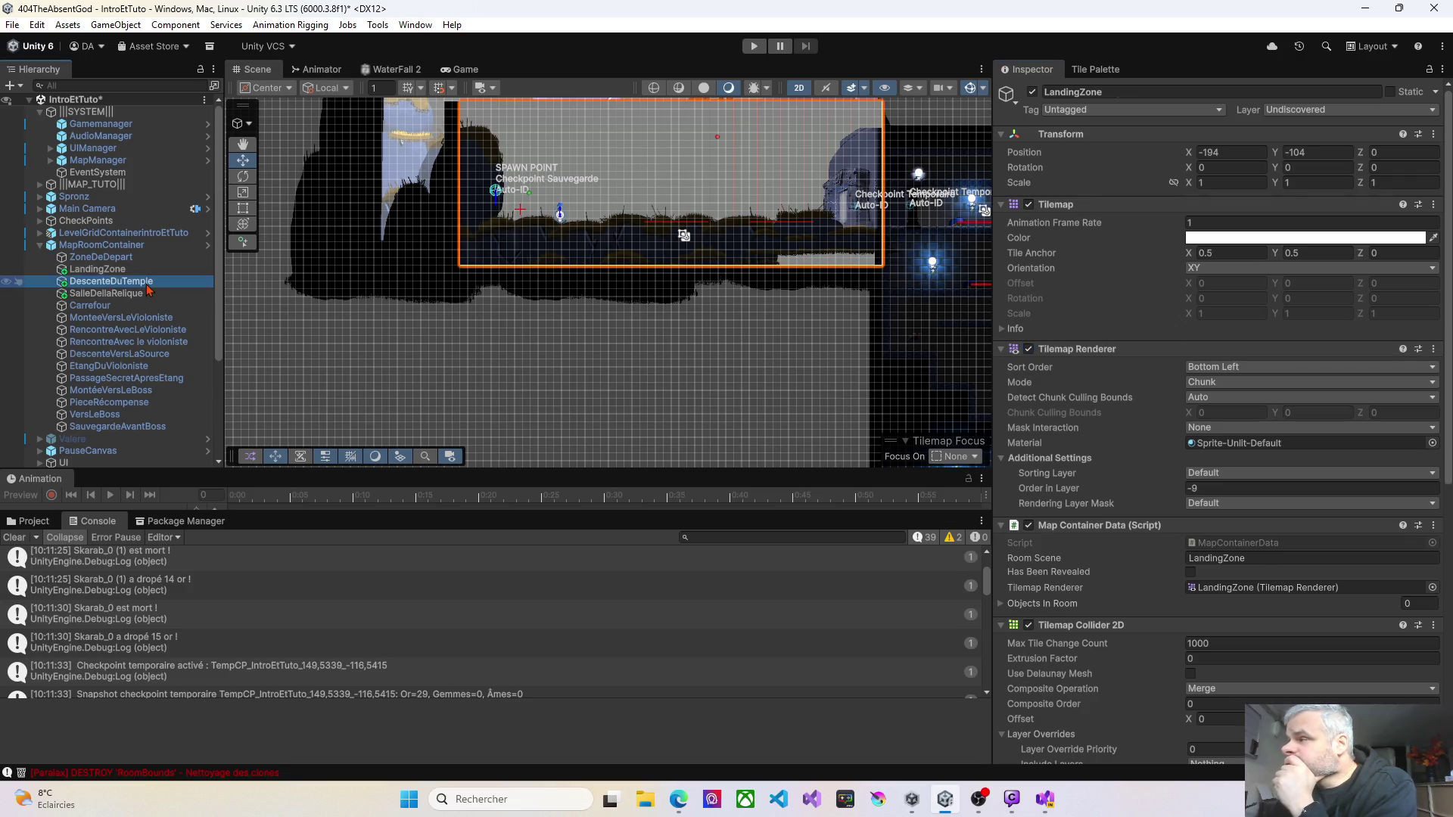
left_click(1028, 350)
mouse_move(652, 296)
left_mouse_down()
mouse_move(456, 319)
mouse_move(464, 345)
mouse_move(425, 275)
mouse_move(523, 286)
left_mouse_up()
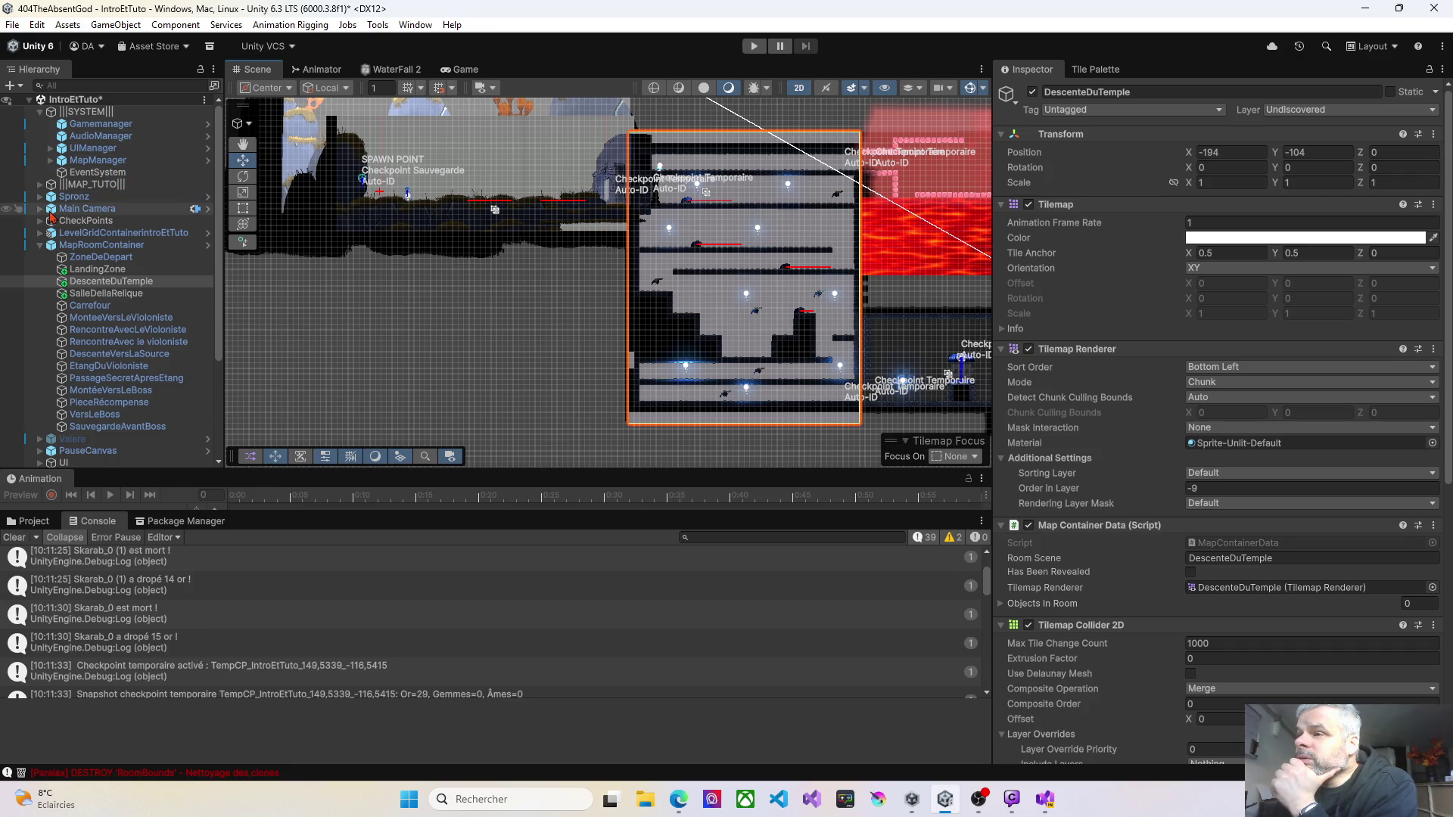
Step: Select MapCamera under MapManager > Main Camera and review its Culling Mask layers unchanged
left_click(66, 163)
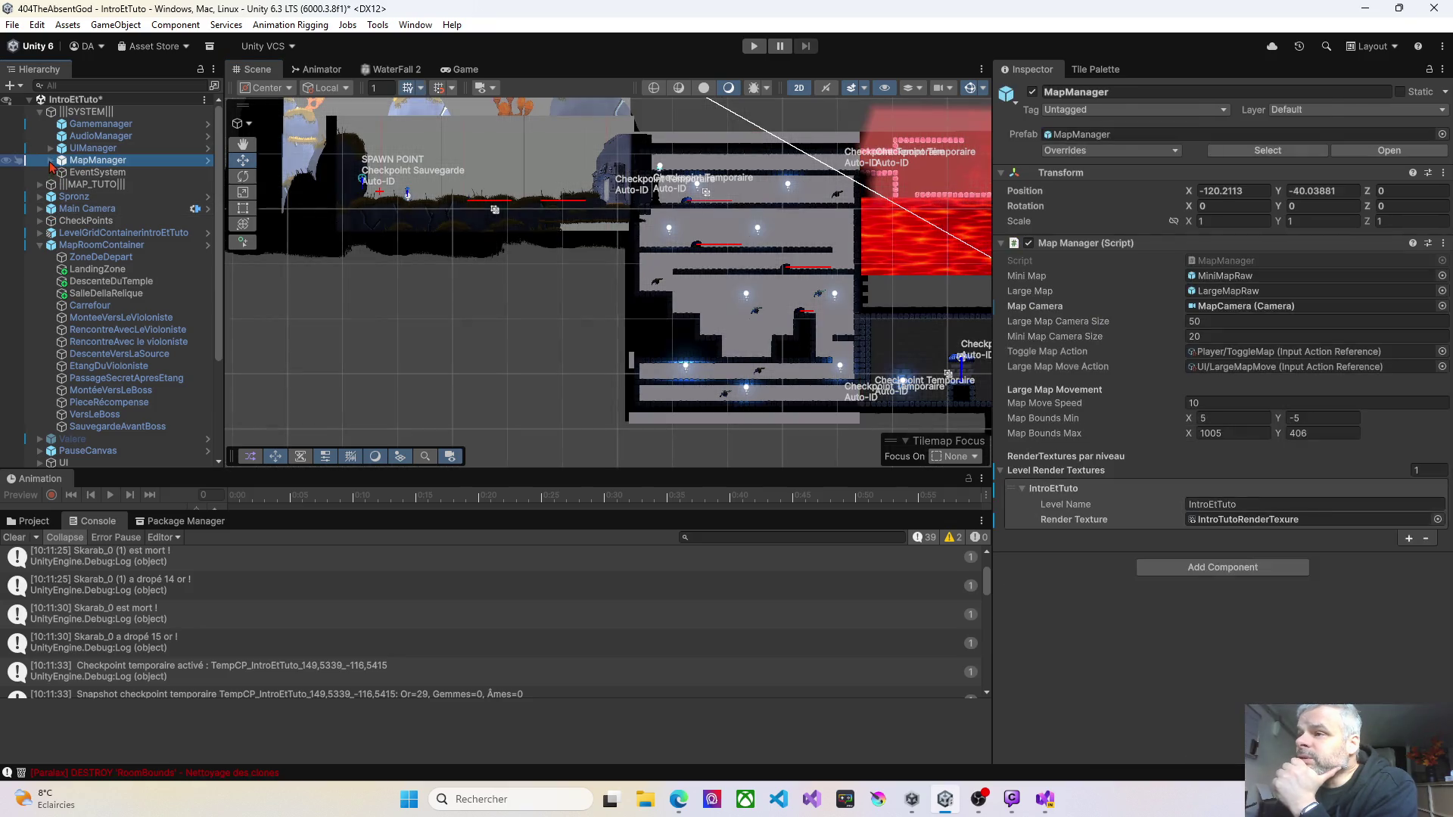
left_click(50, 161)
left_click(93, 161)
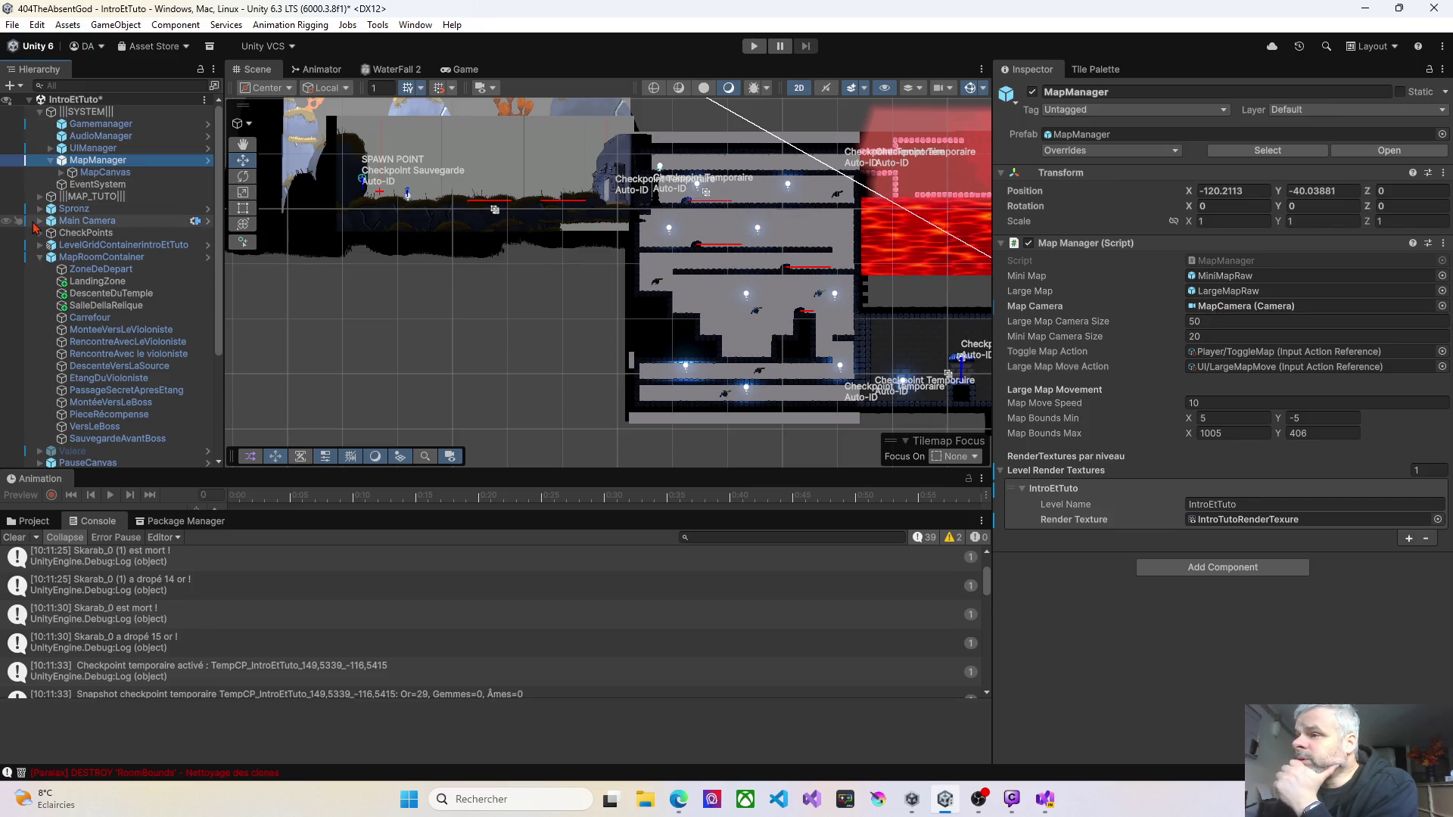
left_click(40, 222)
left_click(91, 233)
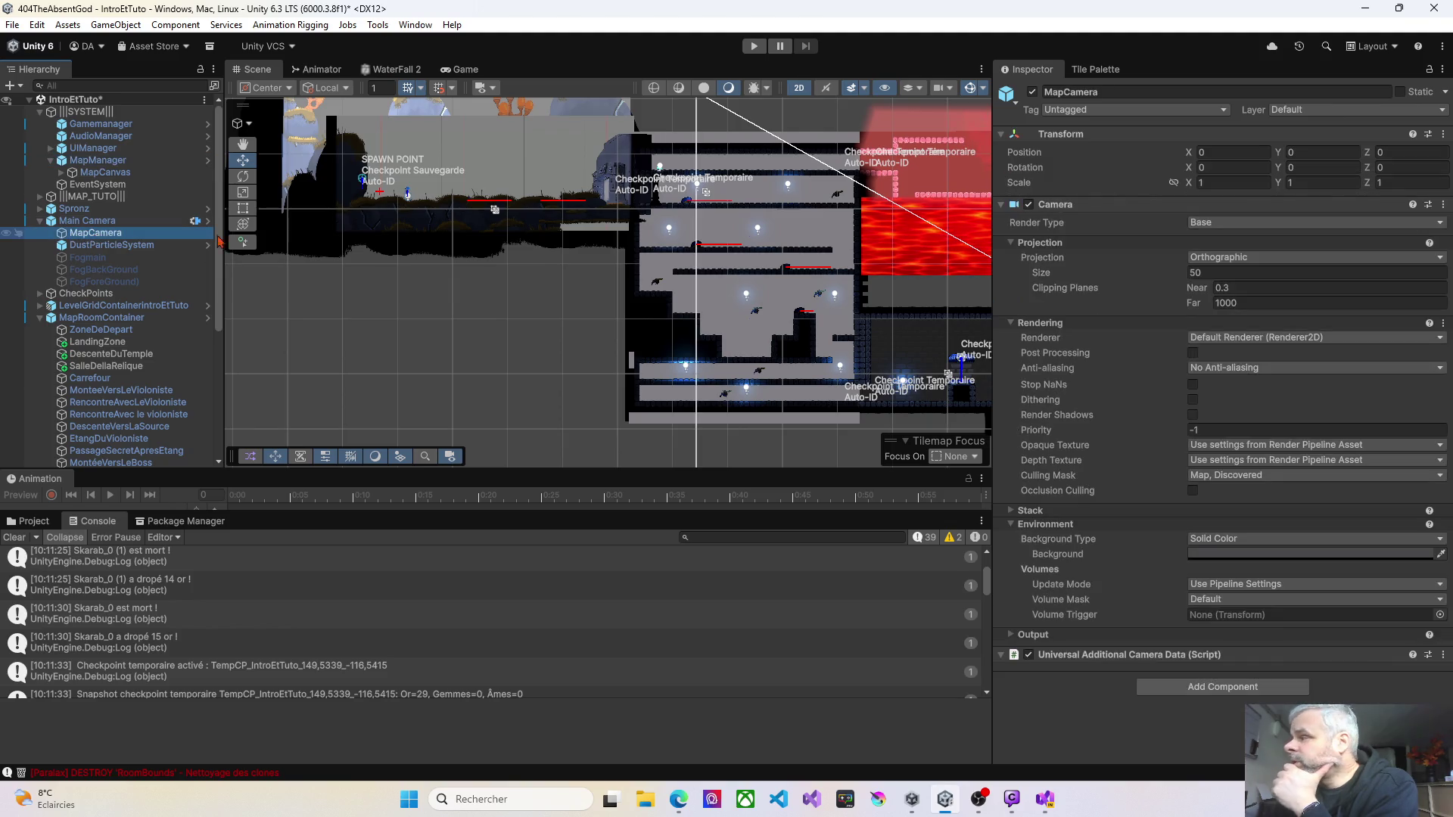
mouse_move(1078, 327)
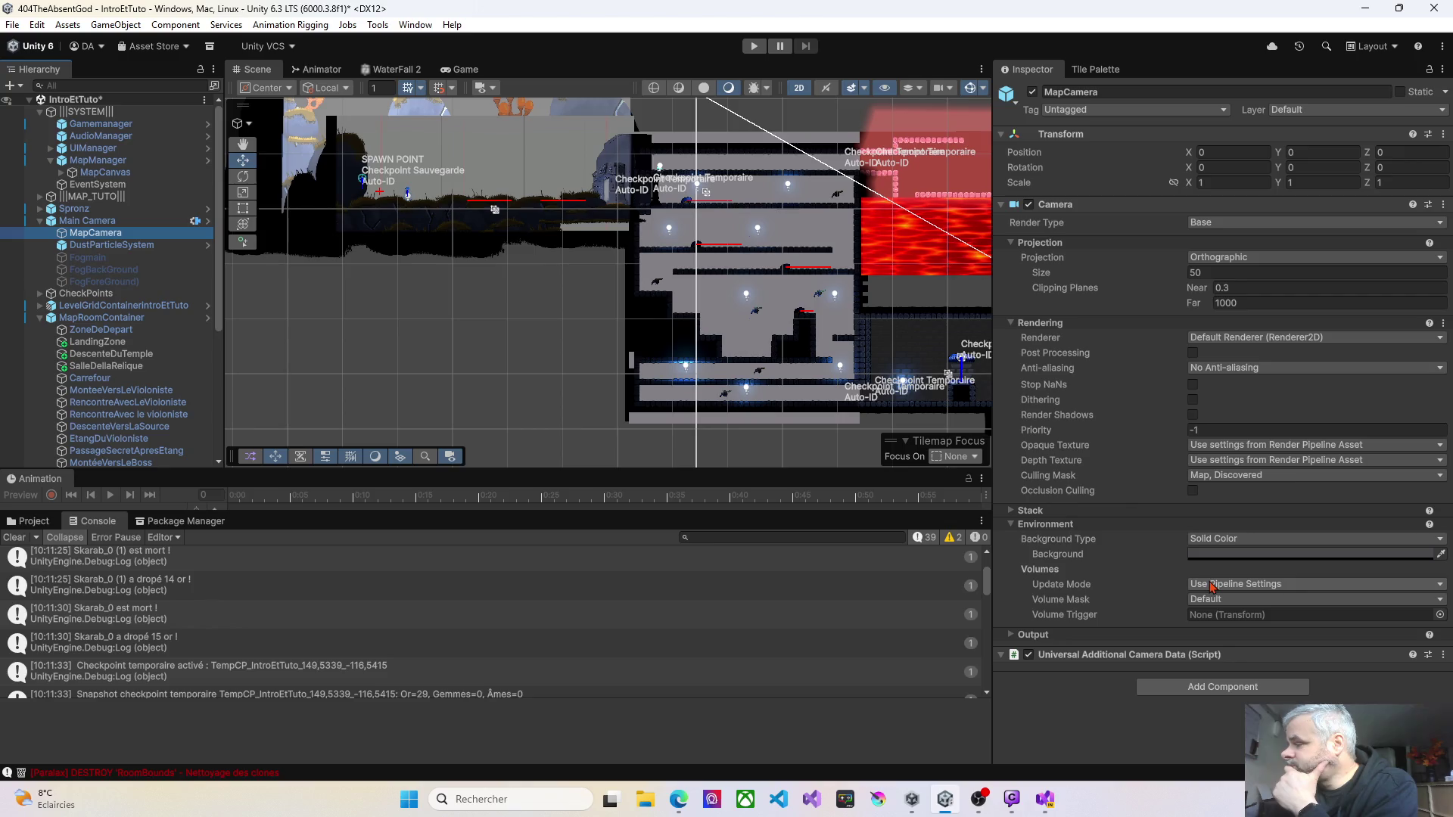
mouse_move(1185, 588)
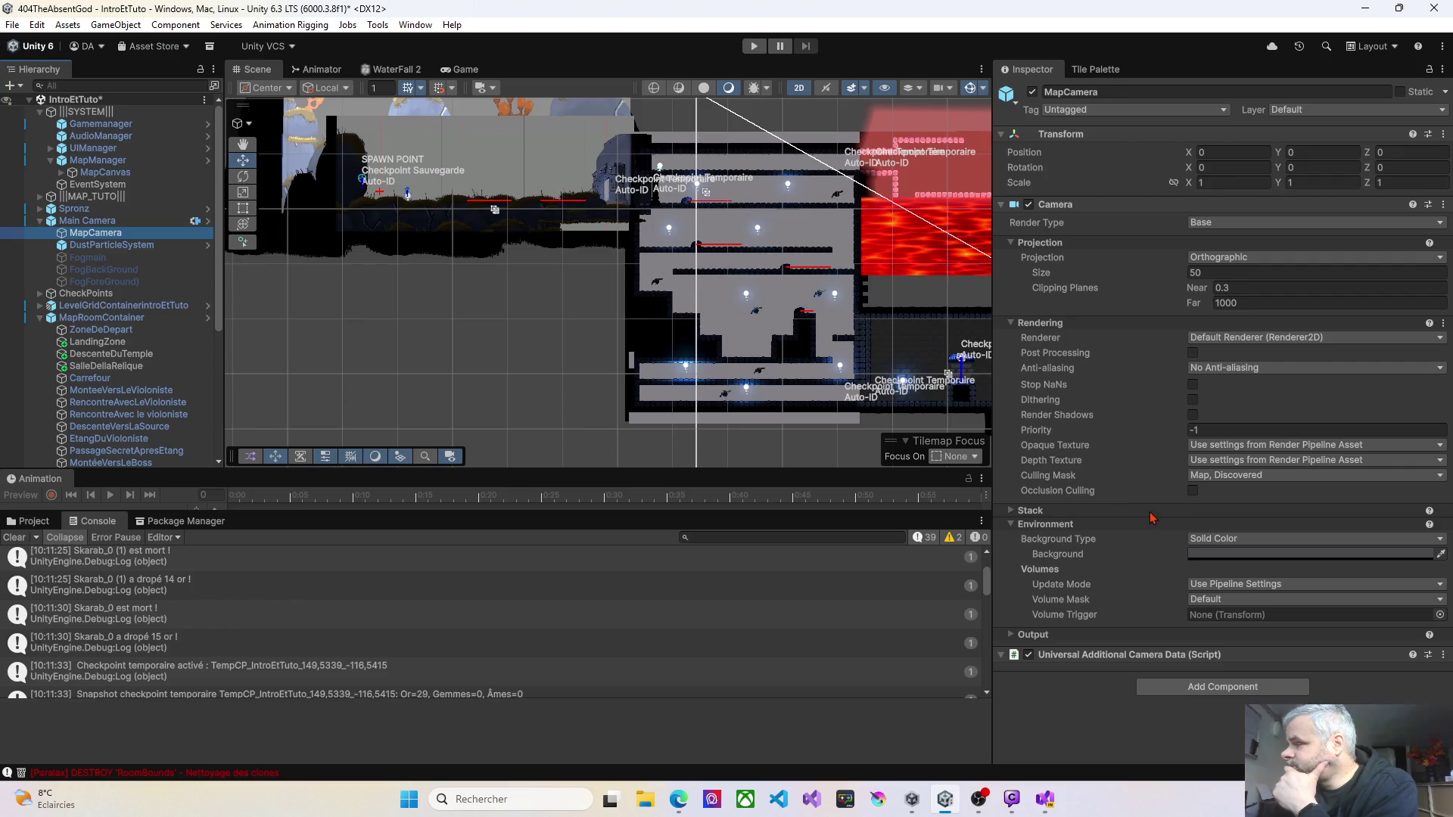
left_click(1213, 476)
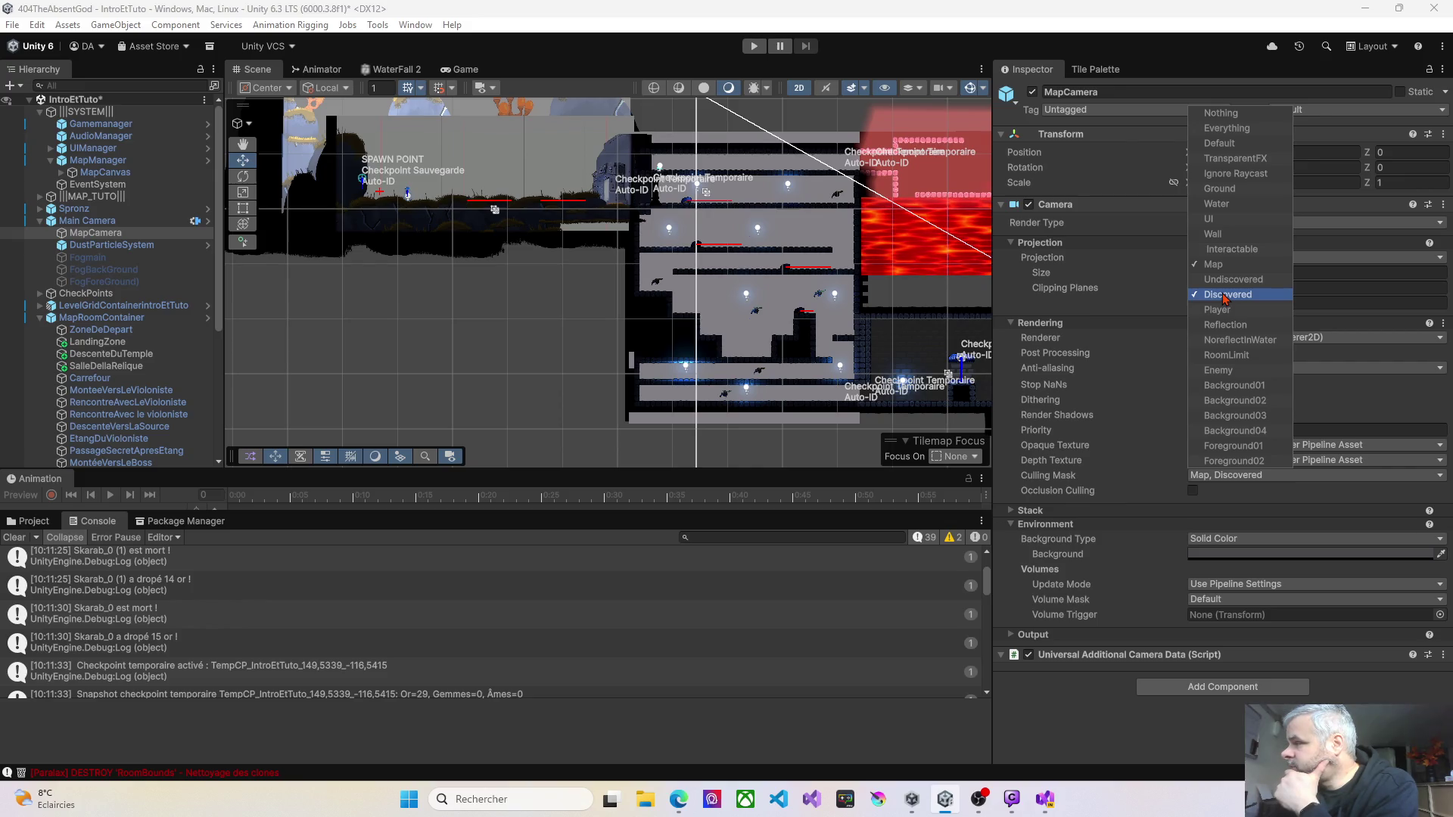
left_click(1069, 706)
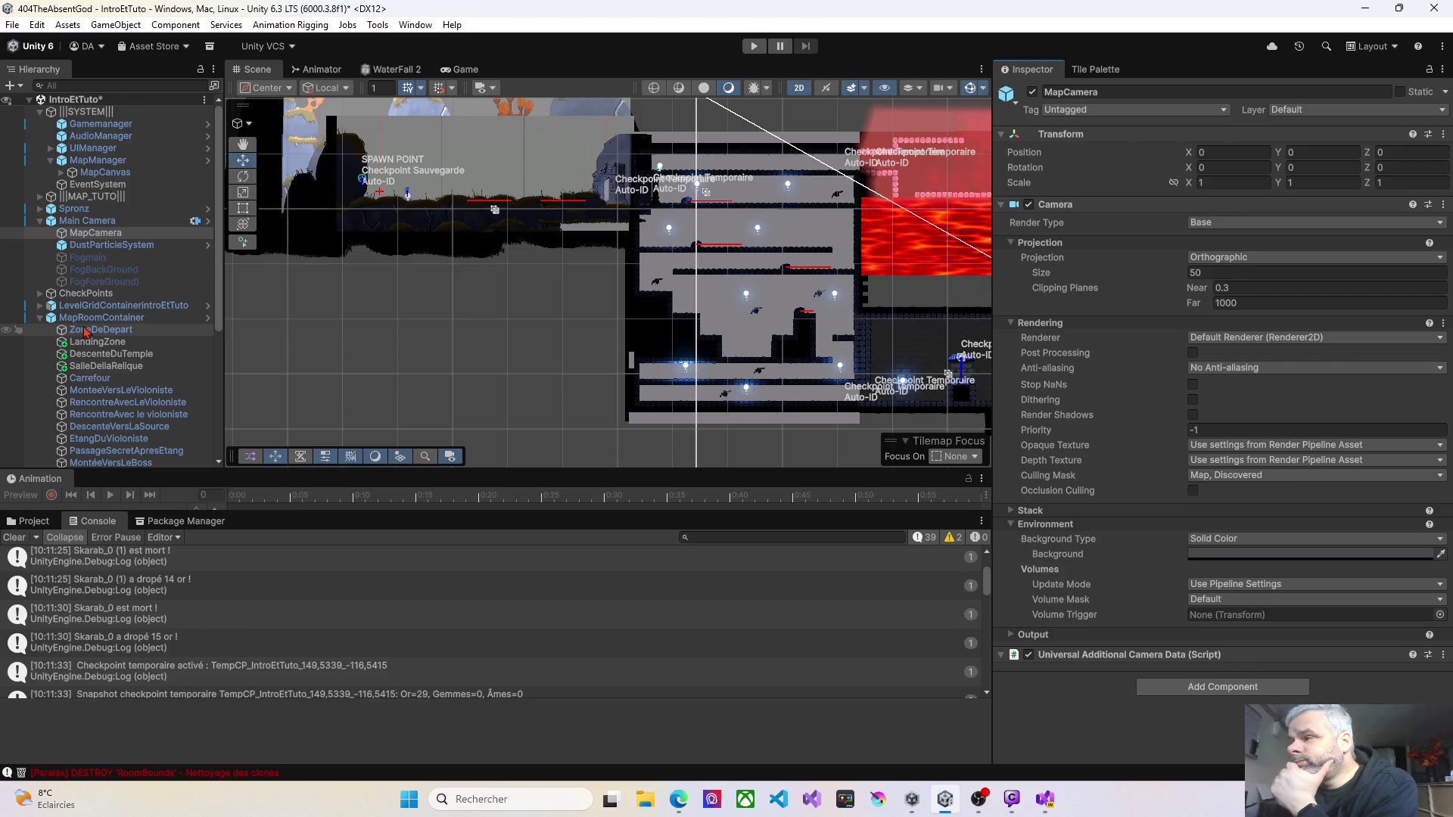
scroll(478, 290, "down", 3)
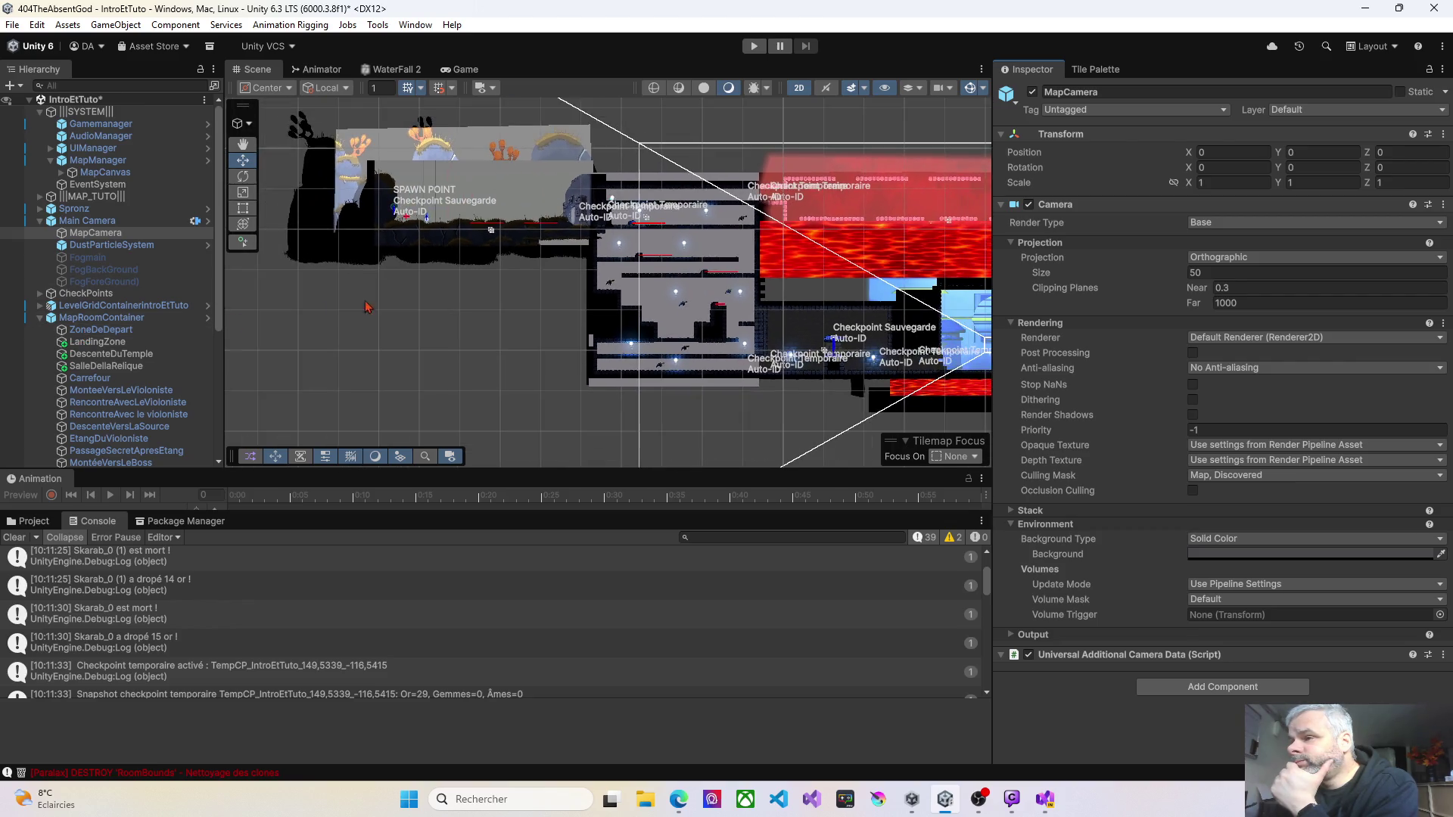
Step: Frame the MapCamera in the Scene view, then show the LevelsRenderTexture folder's assets
left_click(92, 236)
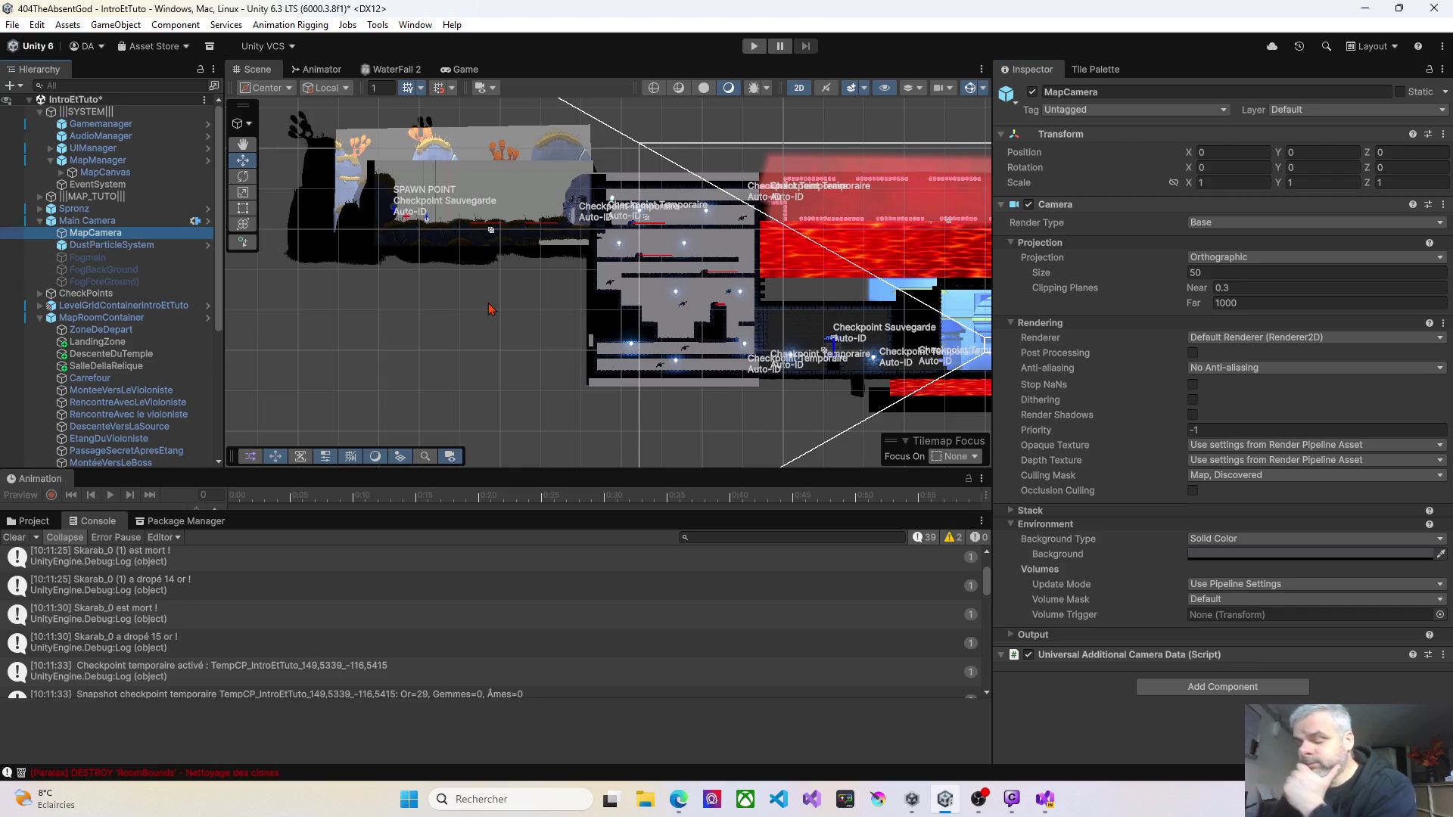
key("f")
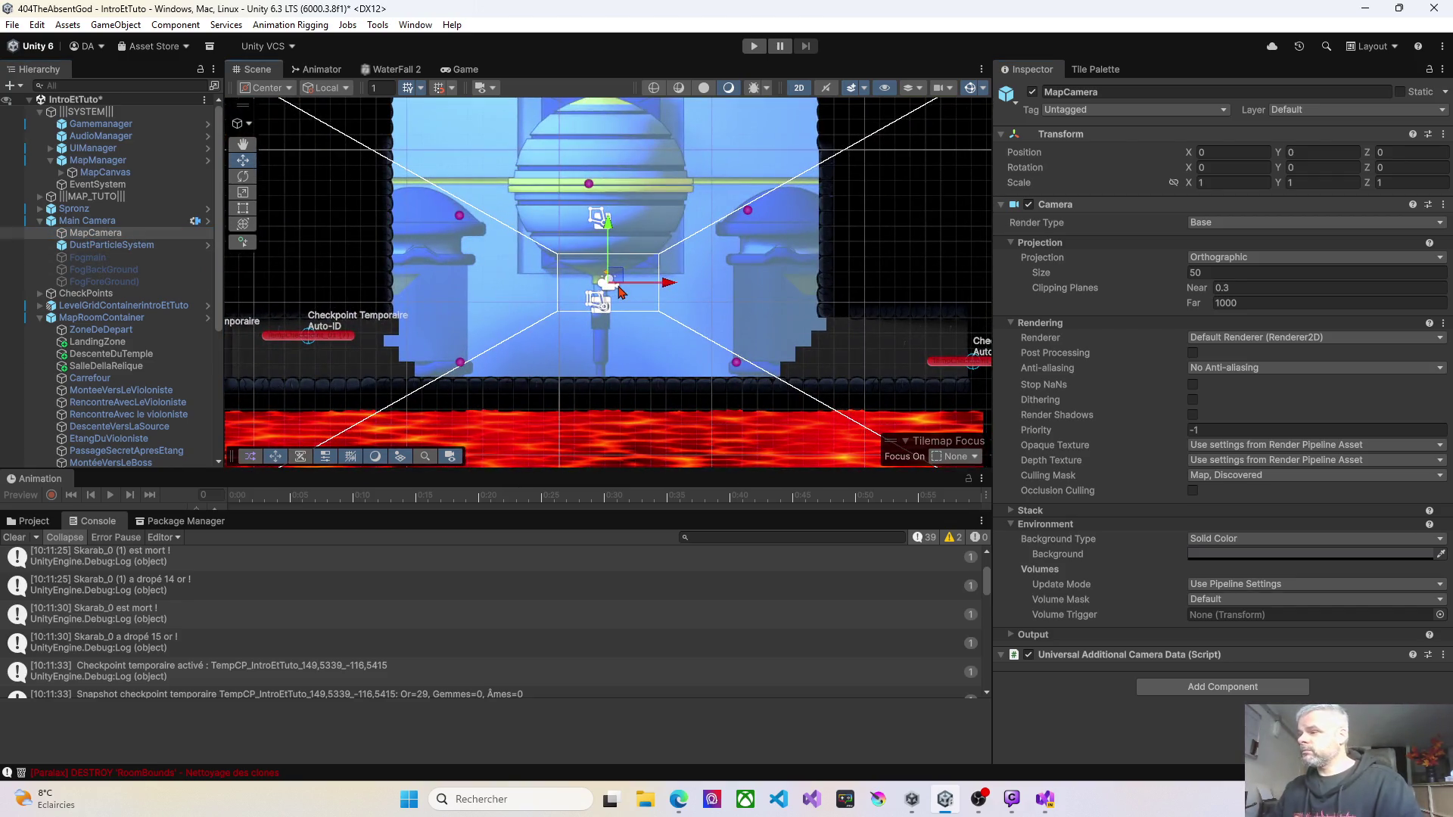
scroll(625, 291, "down", 3)
scroll(625, 291, "down", 4)
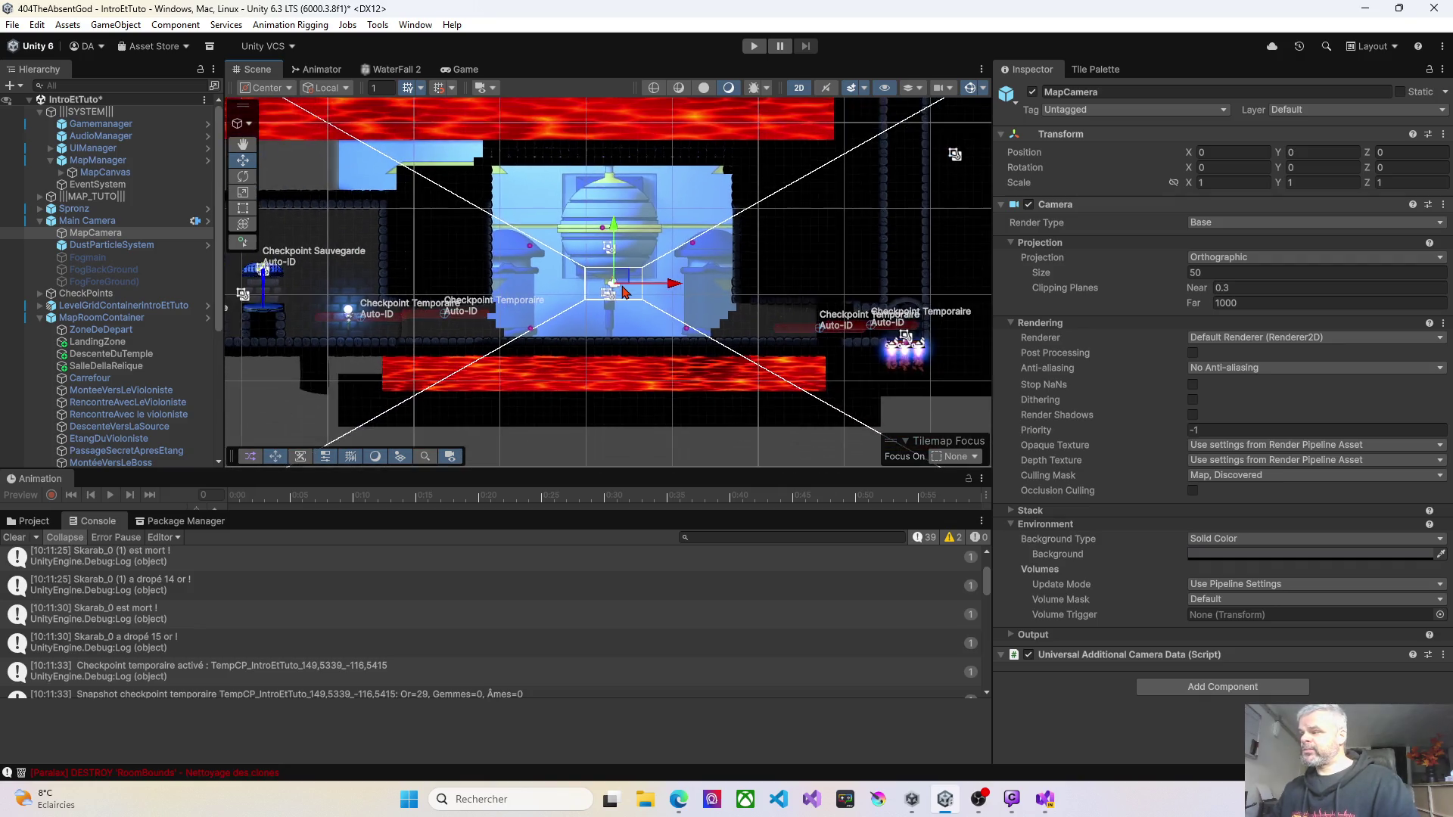
scroll(625, 295, "up", 8)
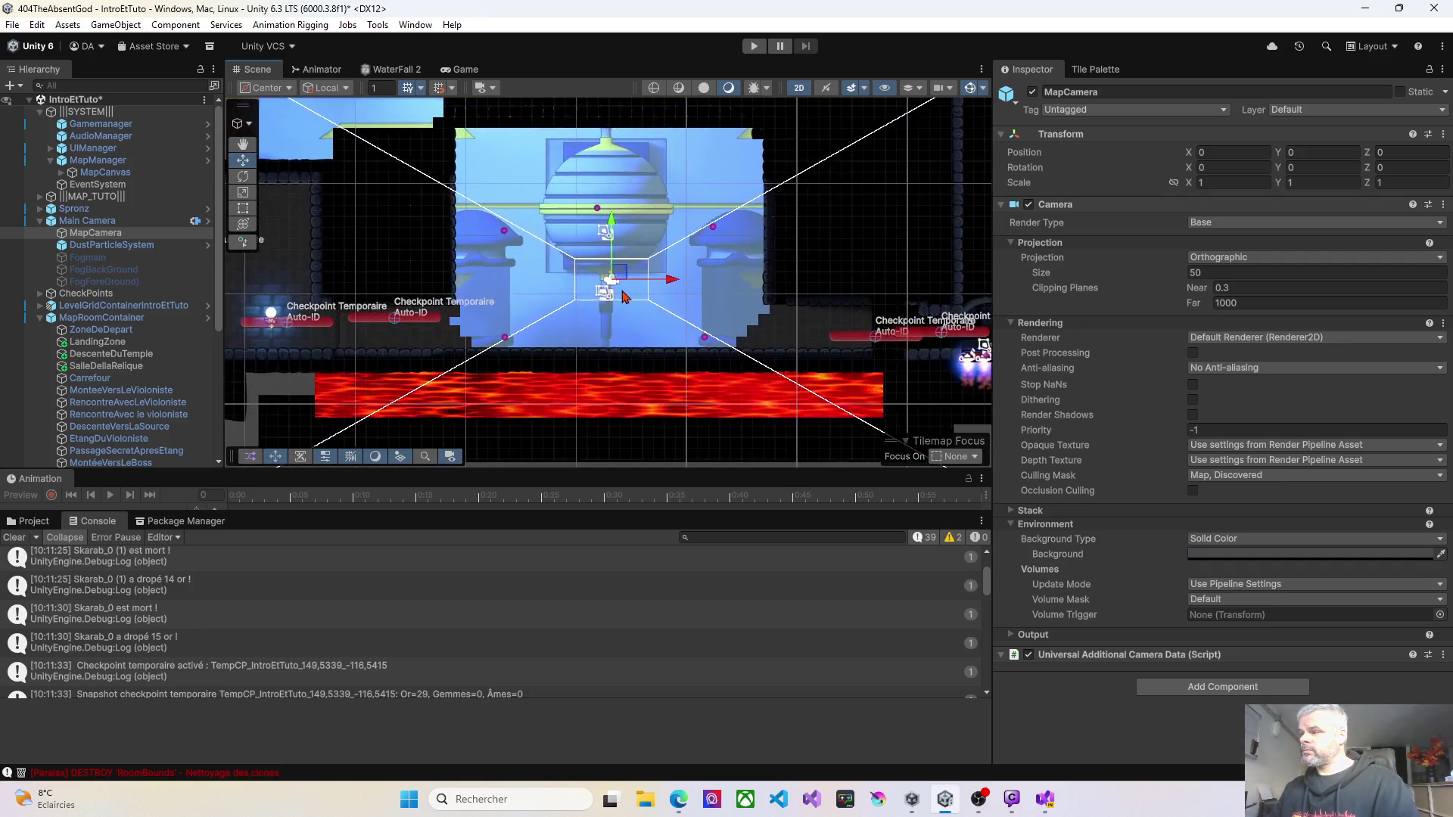
scroll(619, 295, "up", 4)
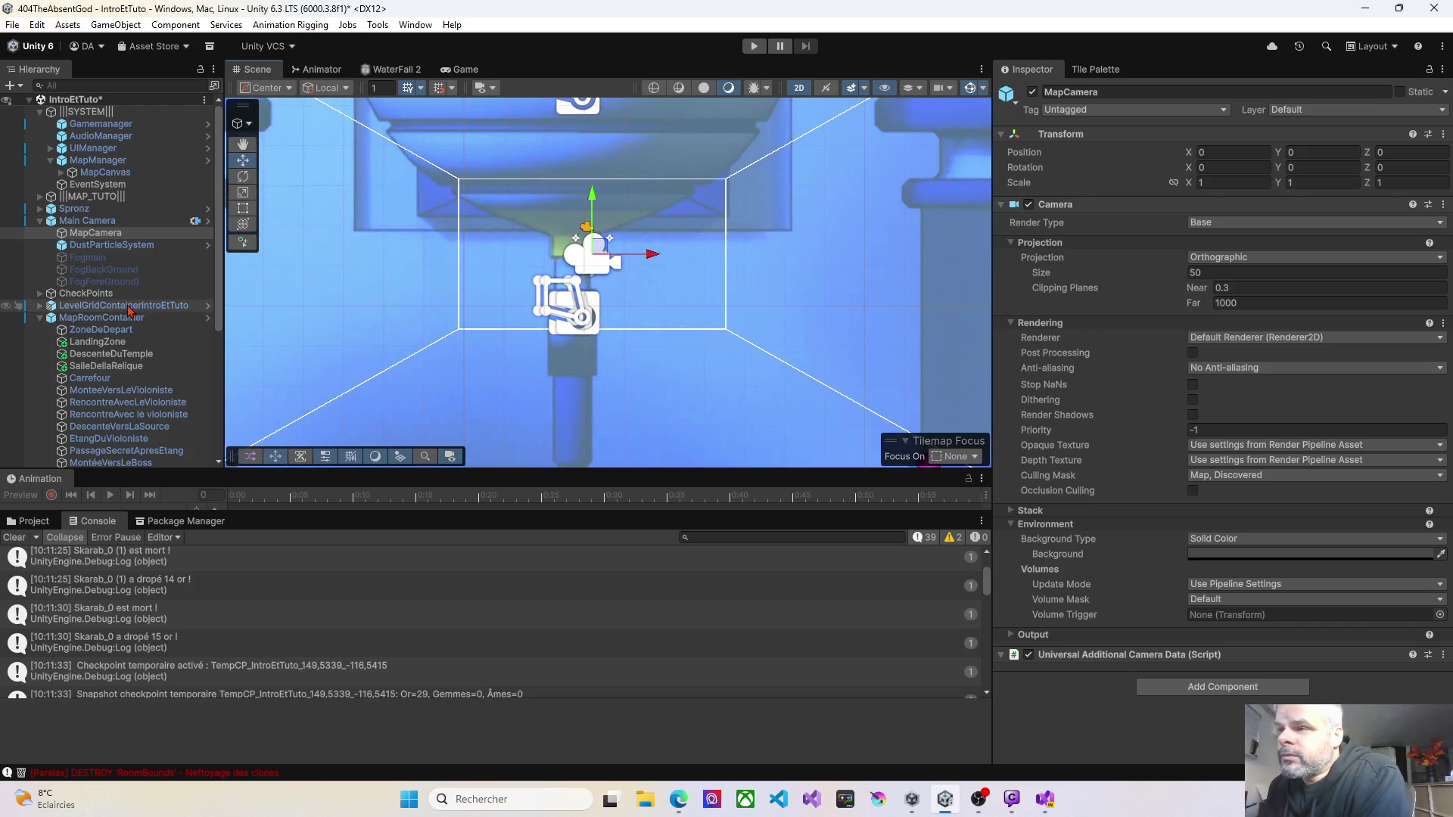
left_click(34, 521)
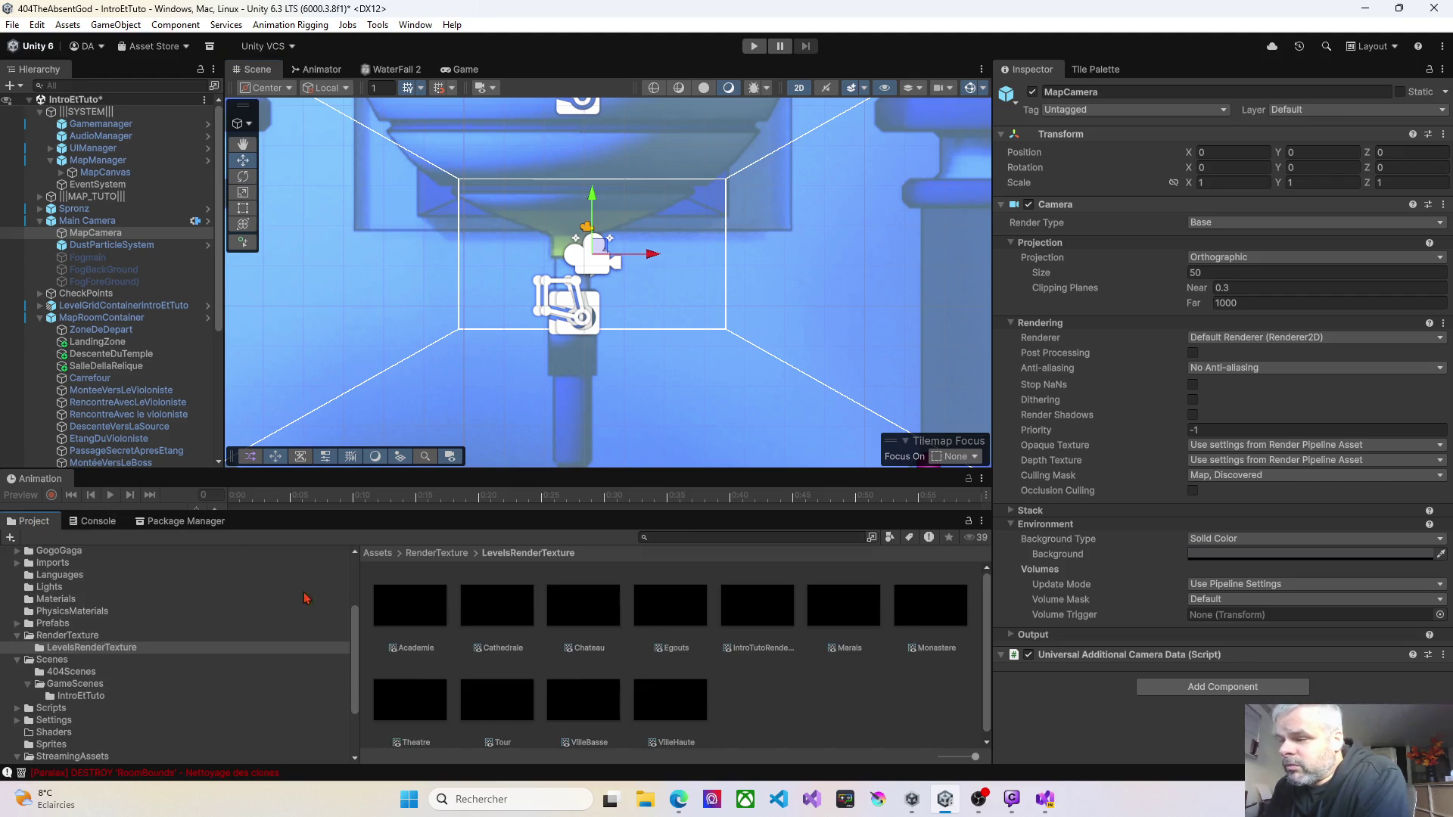
Step: Inspect IntroTutoRenderTexure (2D, 1920×1080) and collapse the Main Camera and MapRoomContainer branches
left_click(757, 631)
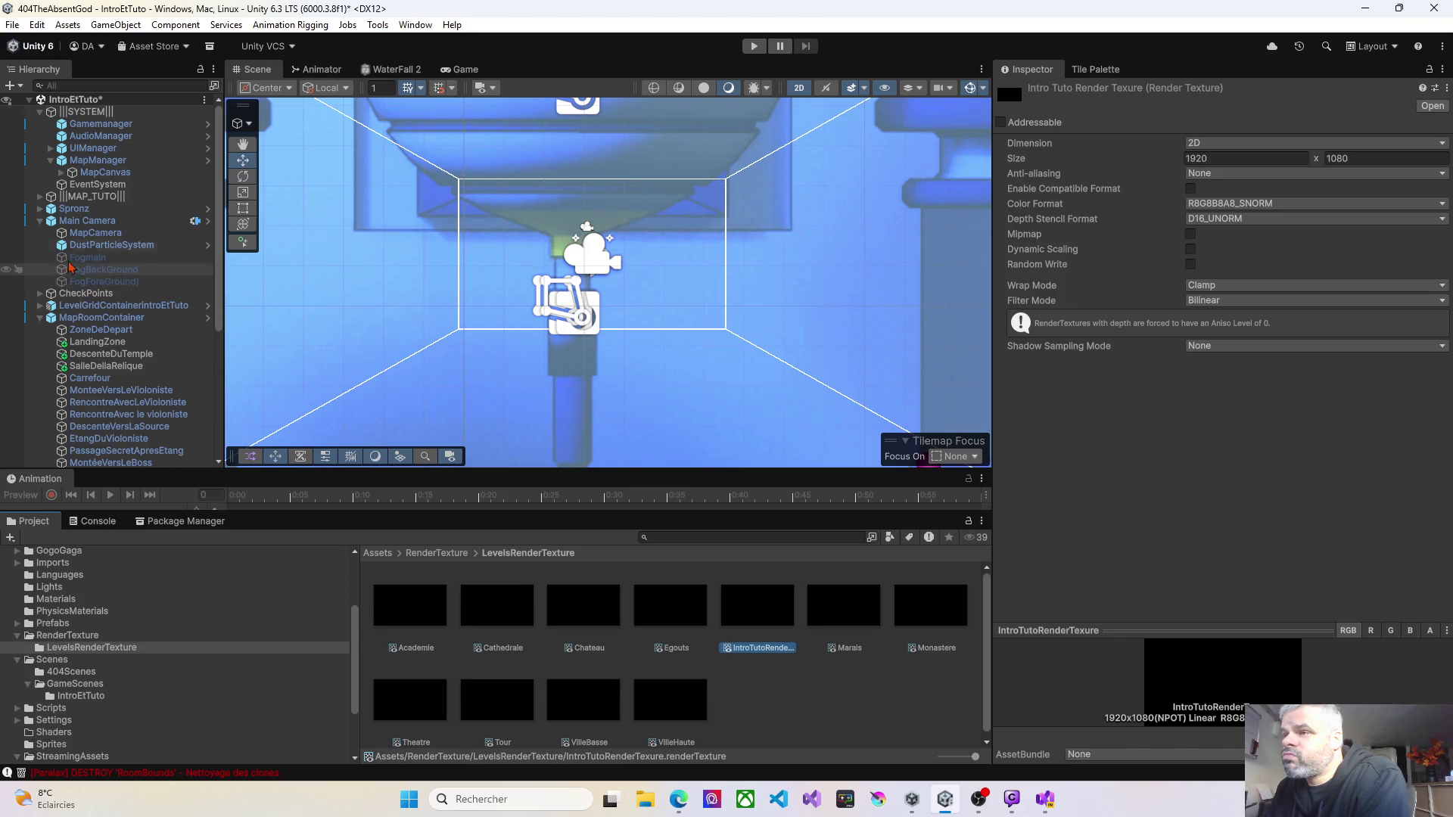
left_click(39, 221)
left_click(40, 258)
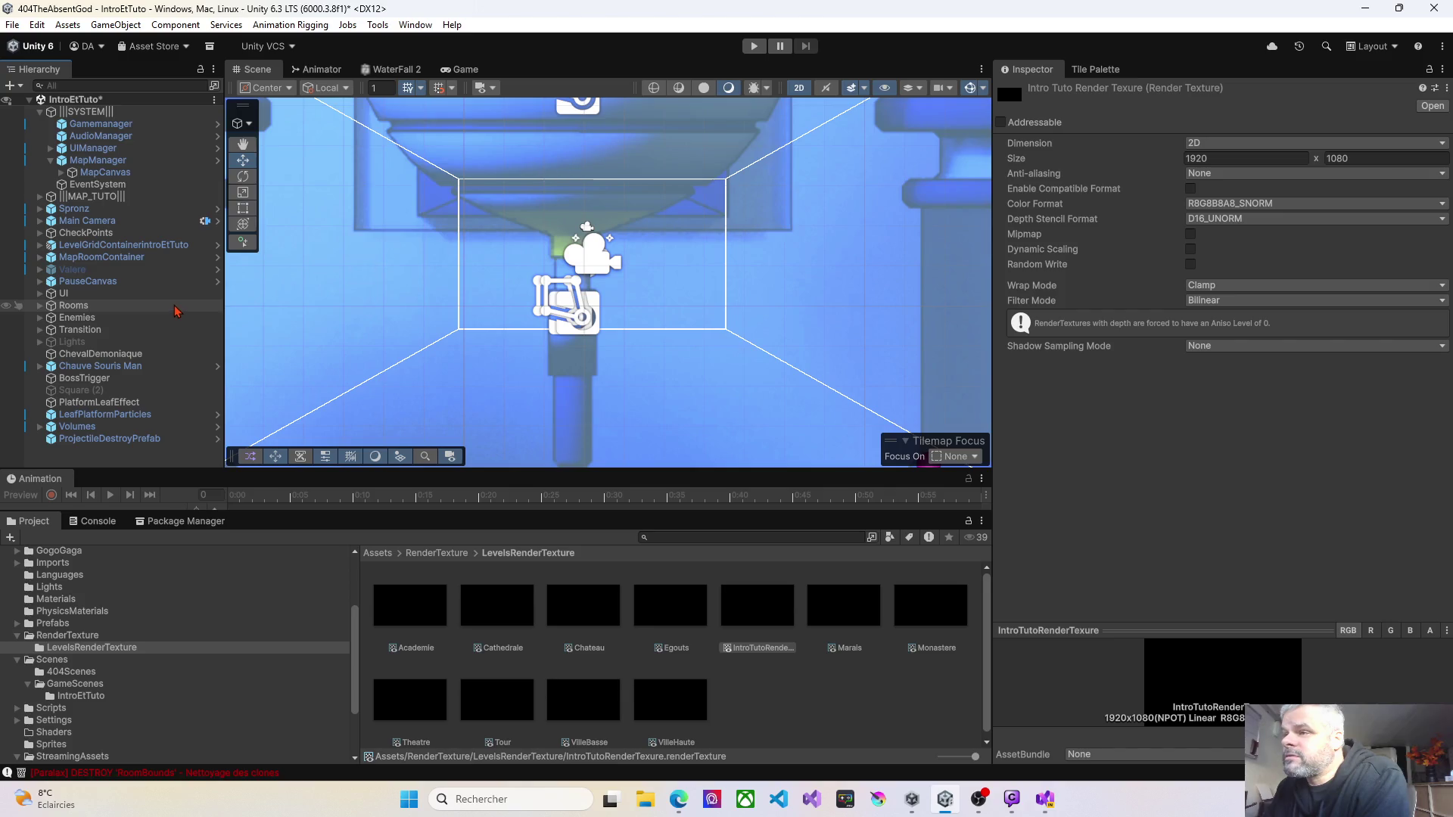
Step: Enlarge the Scene view's height and width and shift it to show more level rightward
left_click_drag(548, 466, 545, 572)
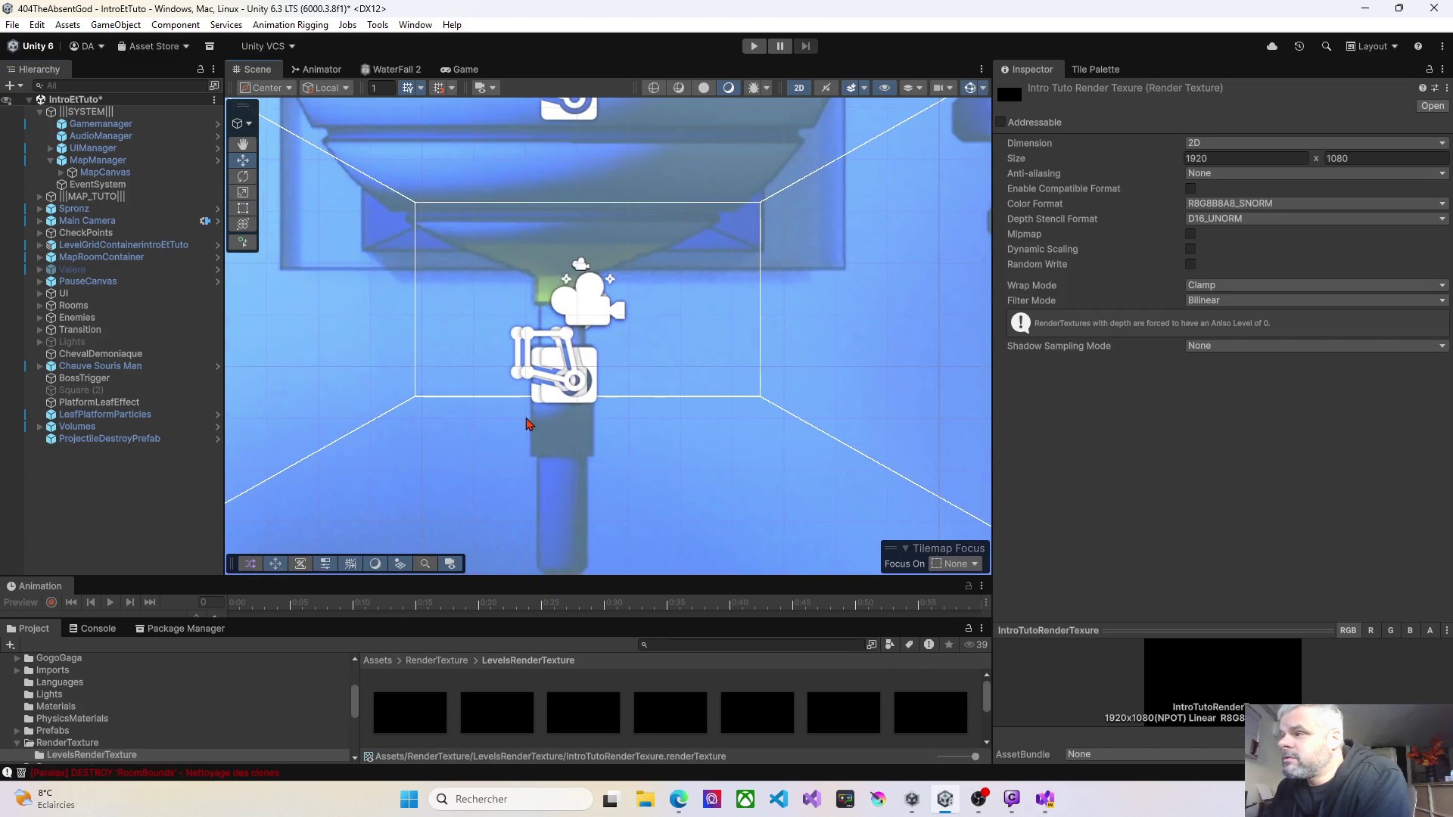
scroll(532, 420, "down", 2)
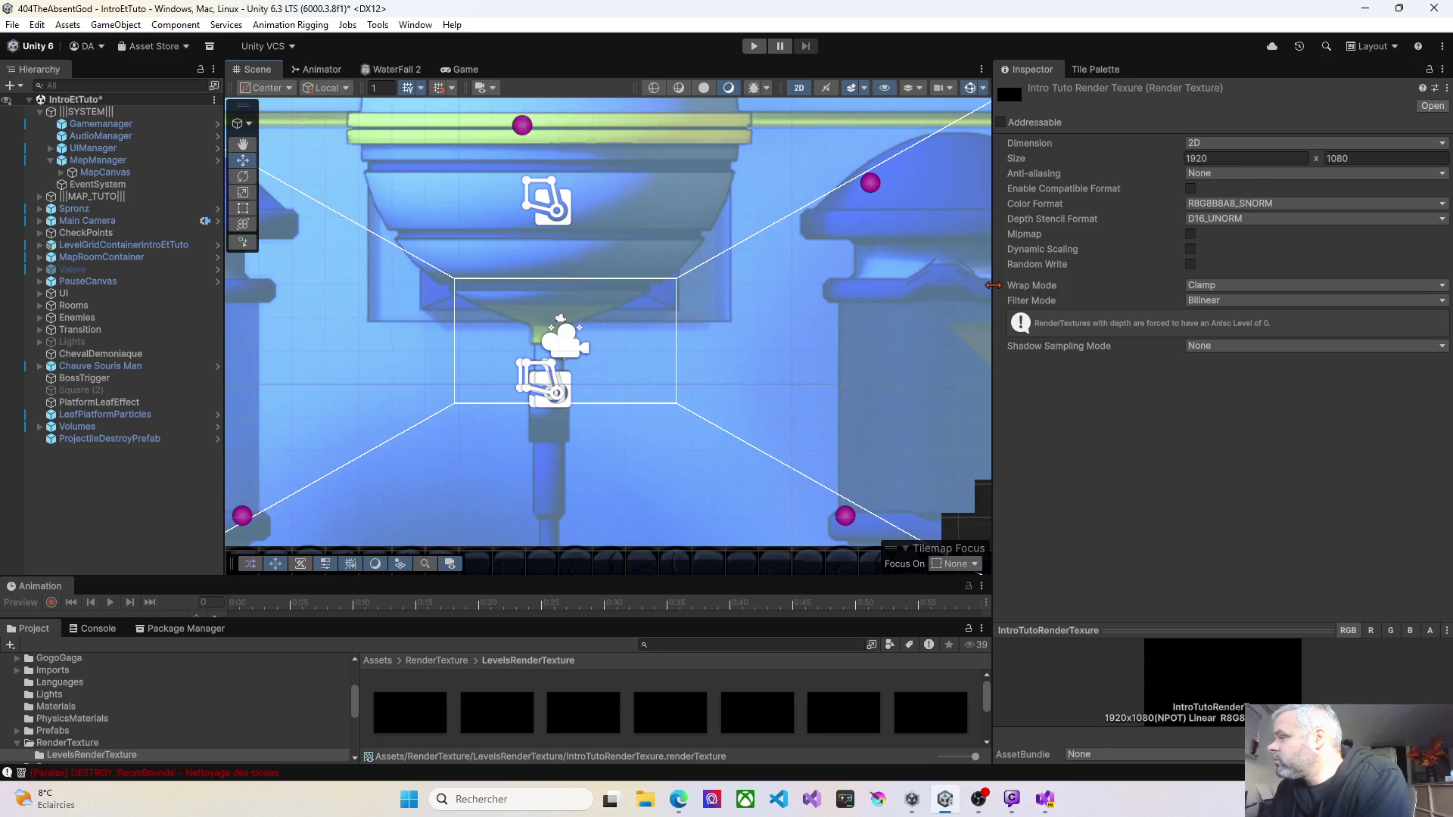
left_click_drag(993, 286, 1209, 283)
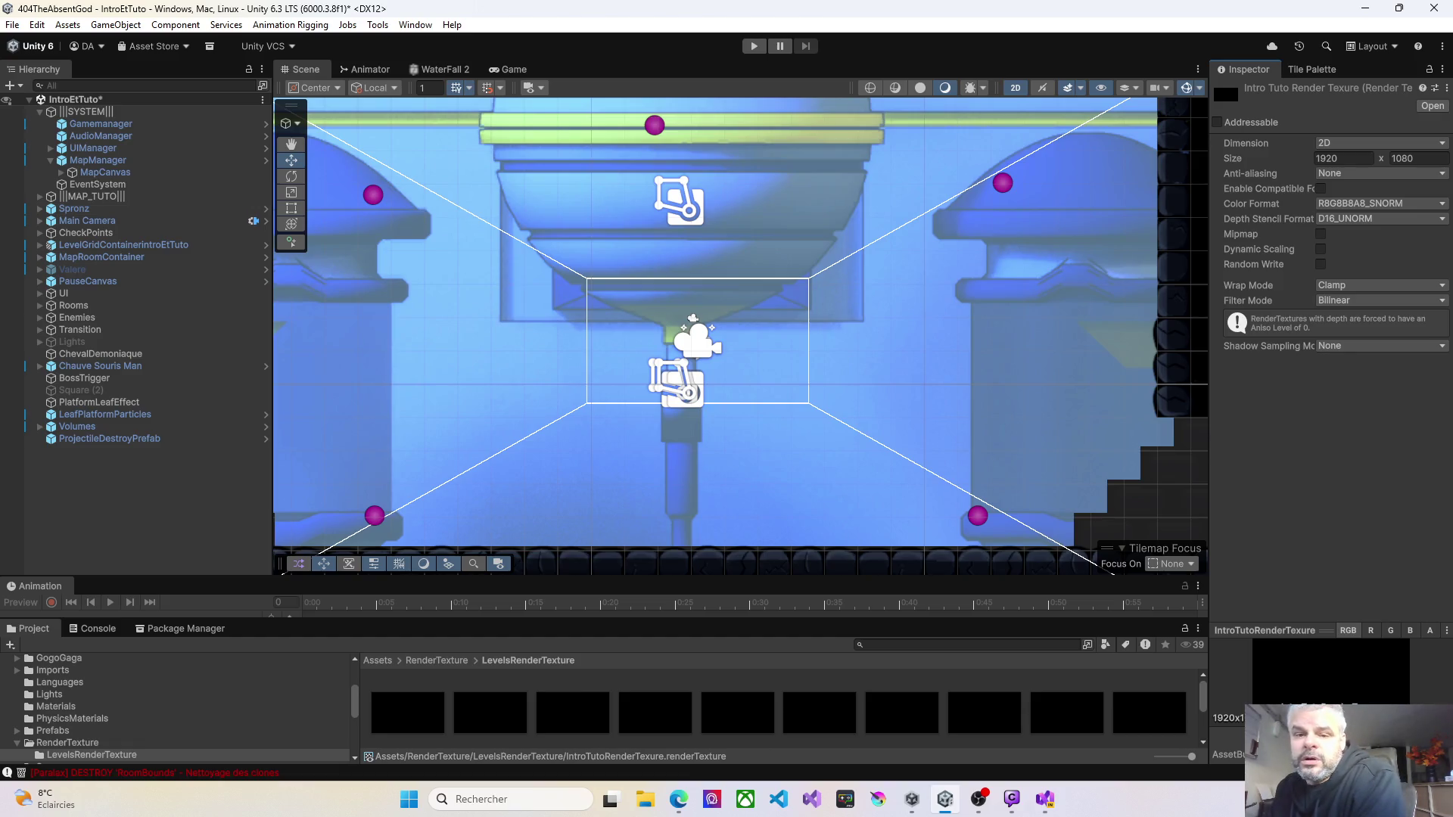
scroll(506, 318, "down", 5)
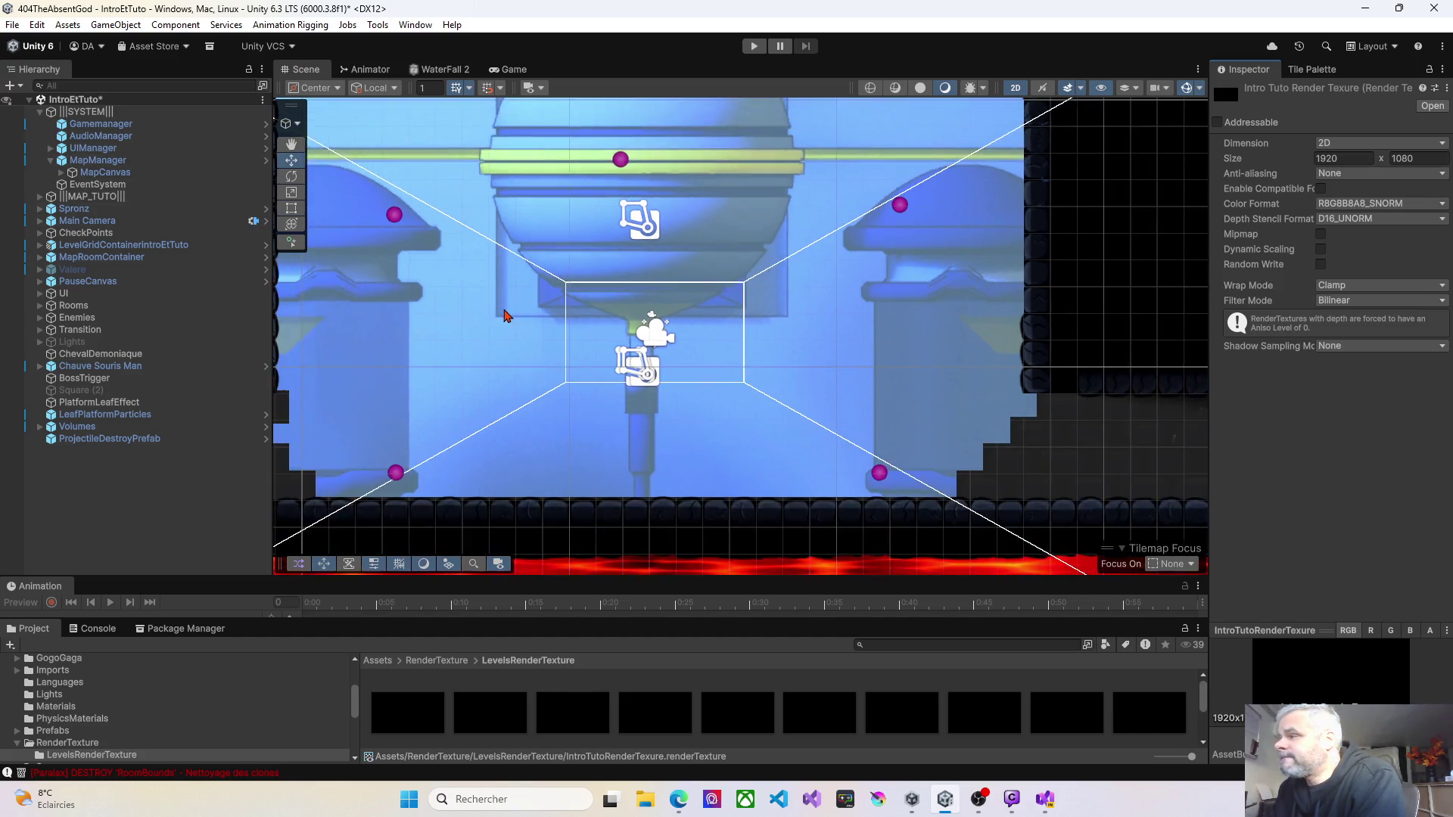
left_click_drag(506, 318, 680, 317)
scroll(679, 317, "down", 3)
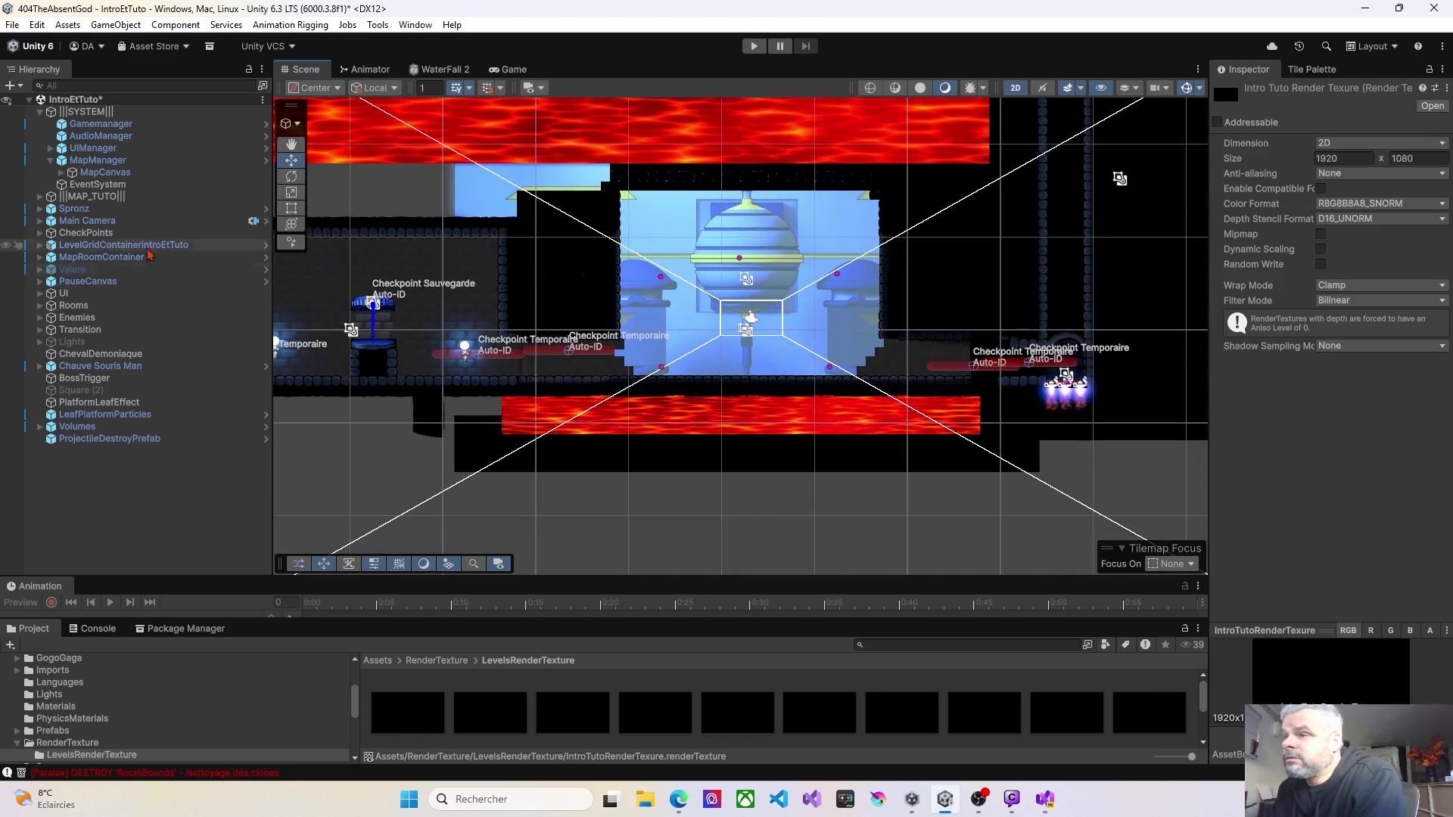
Step: Expand MapCanvas and confirm MiniMapRaw displays the IntroTutoRenderTexure texture
left_click(89, 174)
key("Right")
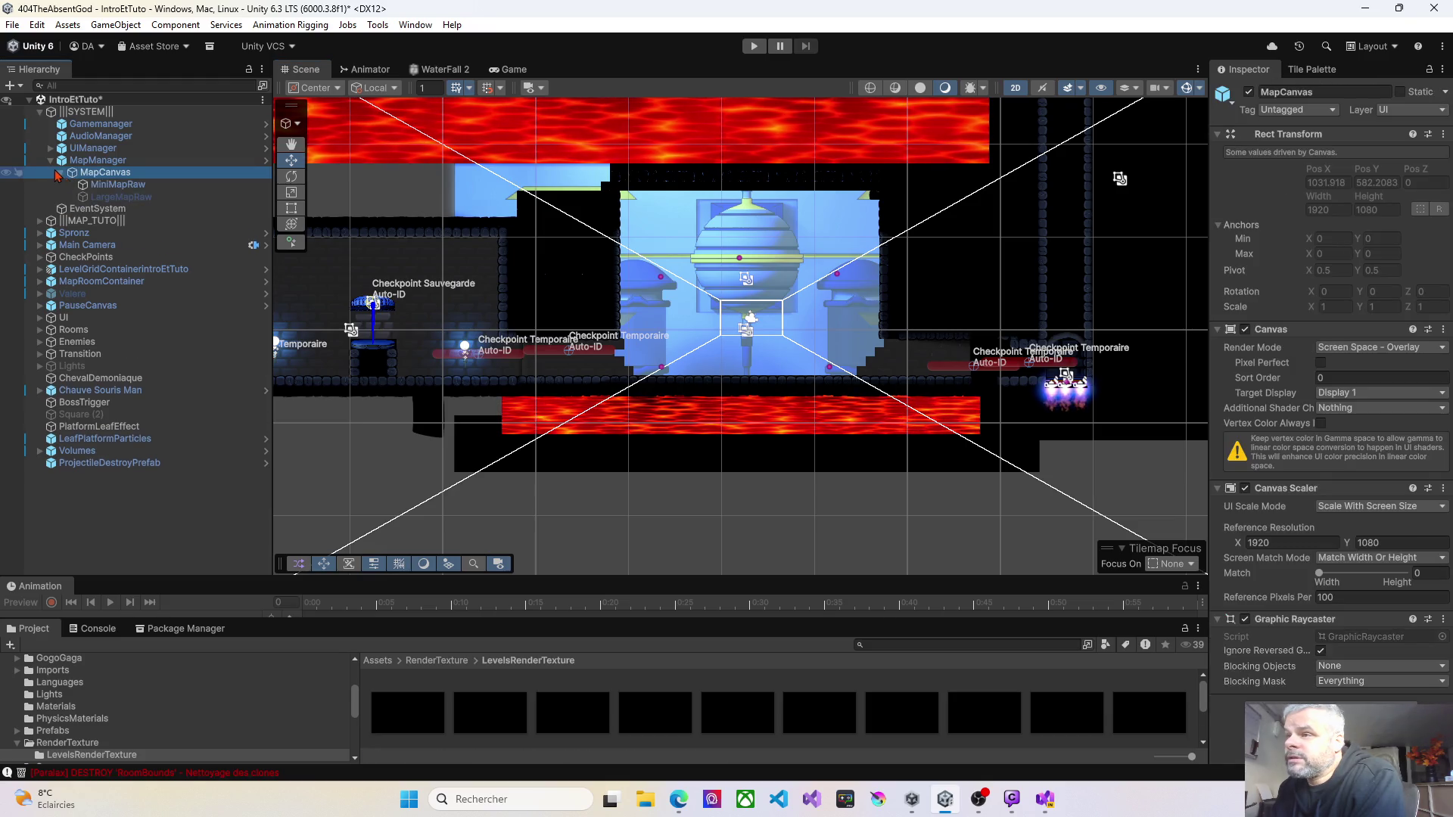
left_click(118, 185)
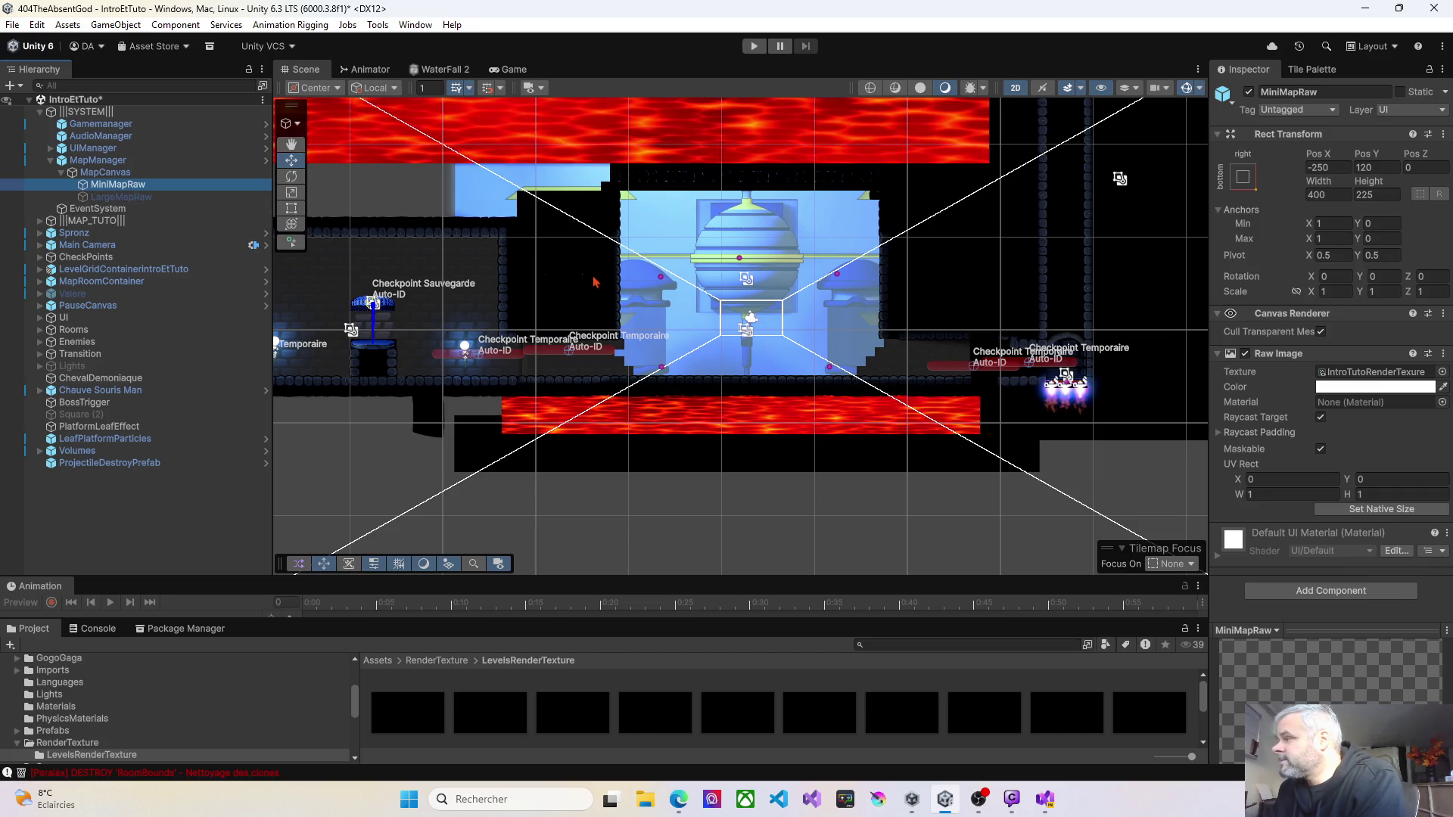
scroll(621, 312, "down", 2)
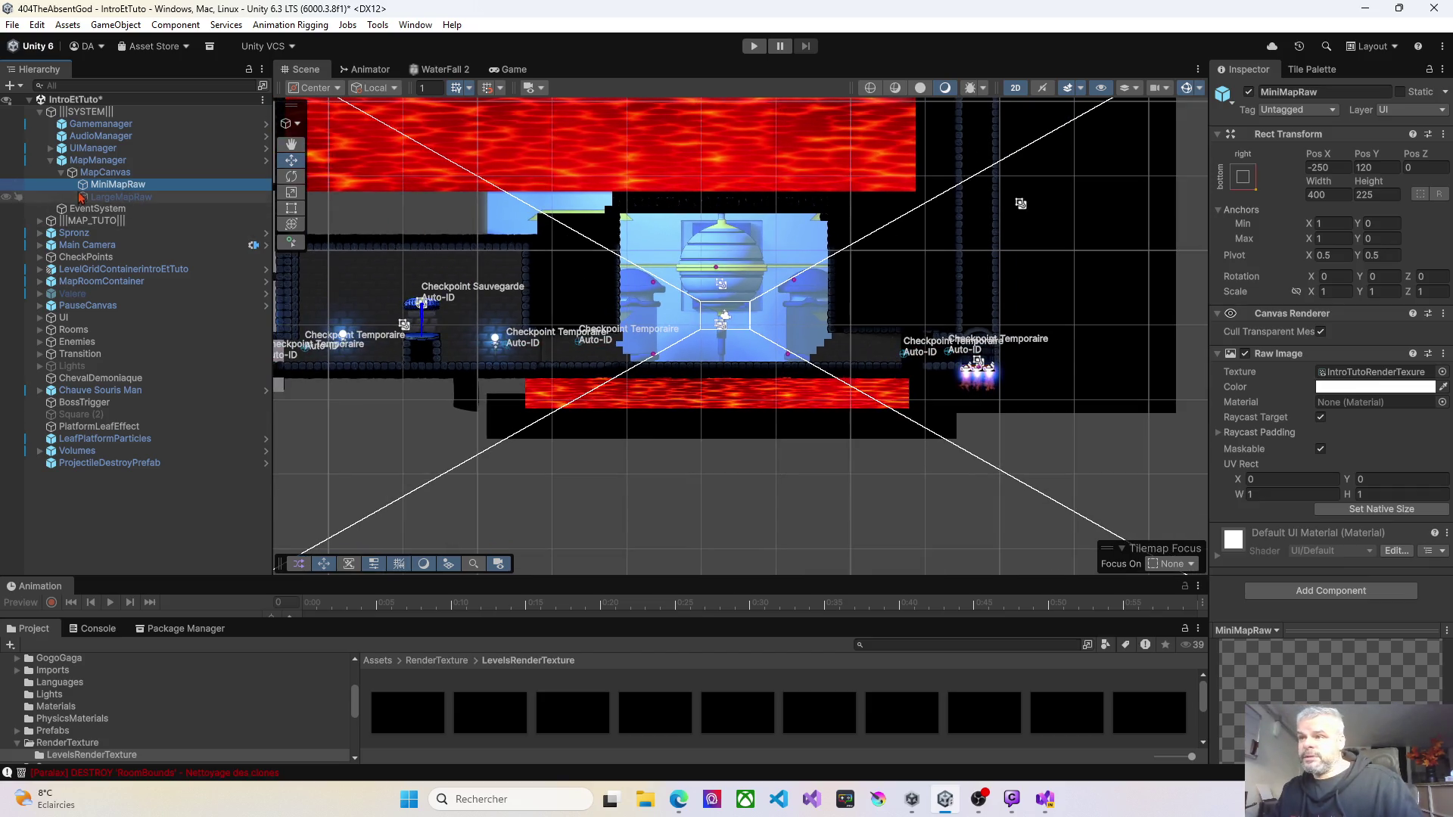
Step: Frame the MapCanvas in the Scene view and select FadePanel under Transition
left_click(98, 174)
double_click(98, 174)
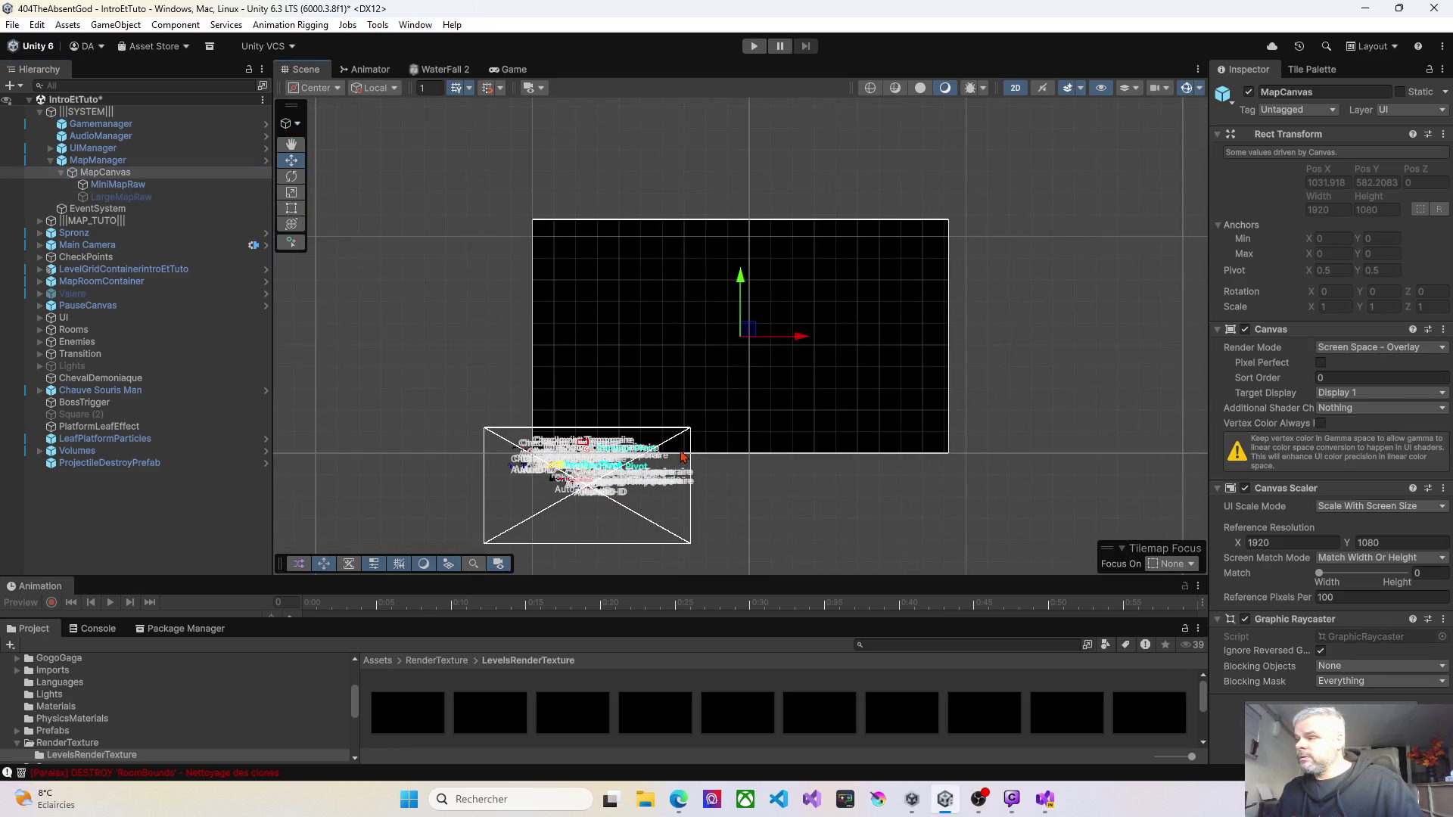
left_click(165, 186)
left_click(948, 453)
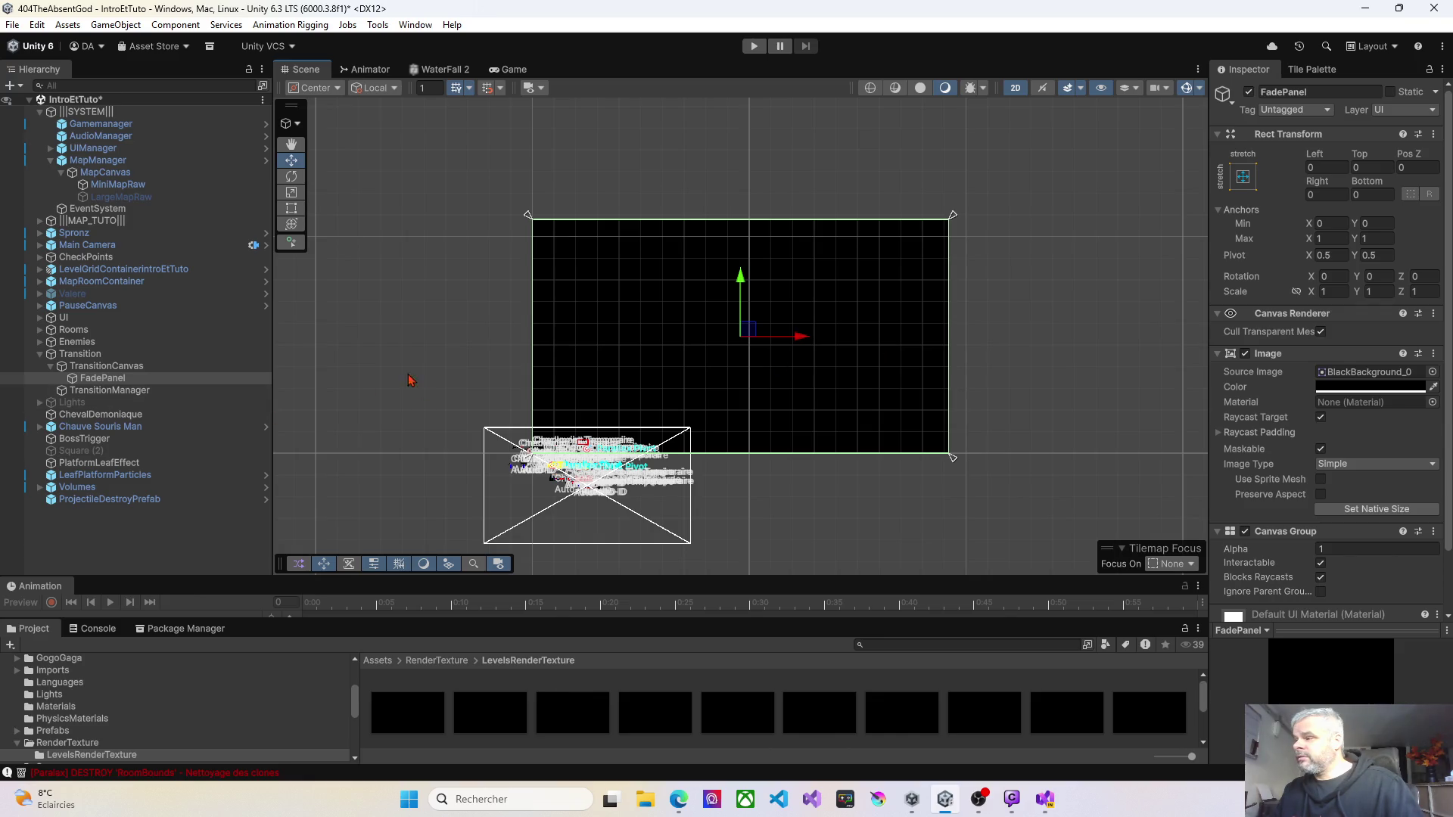
Step: Inspect TransitionCanvas, Transition and FadePanel, widening the Inspector panel
left_click(104, 367)
left_click(82, 359)
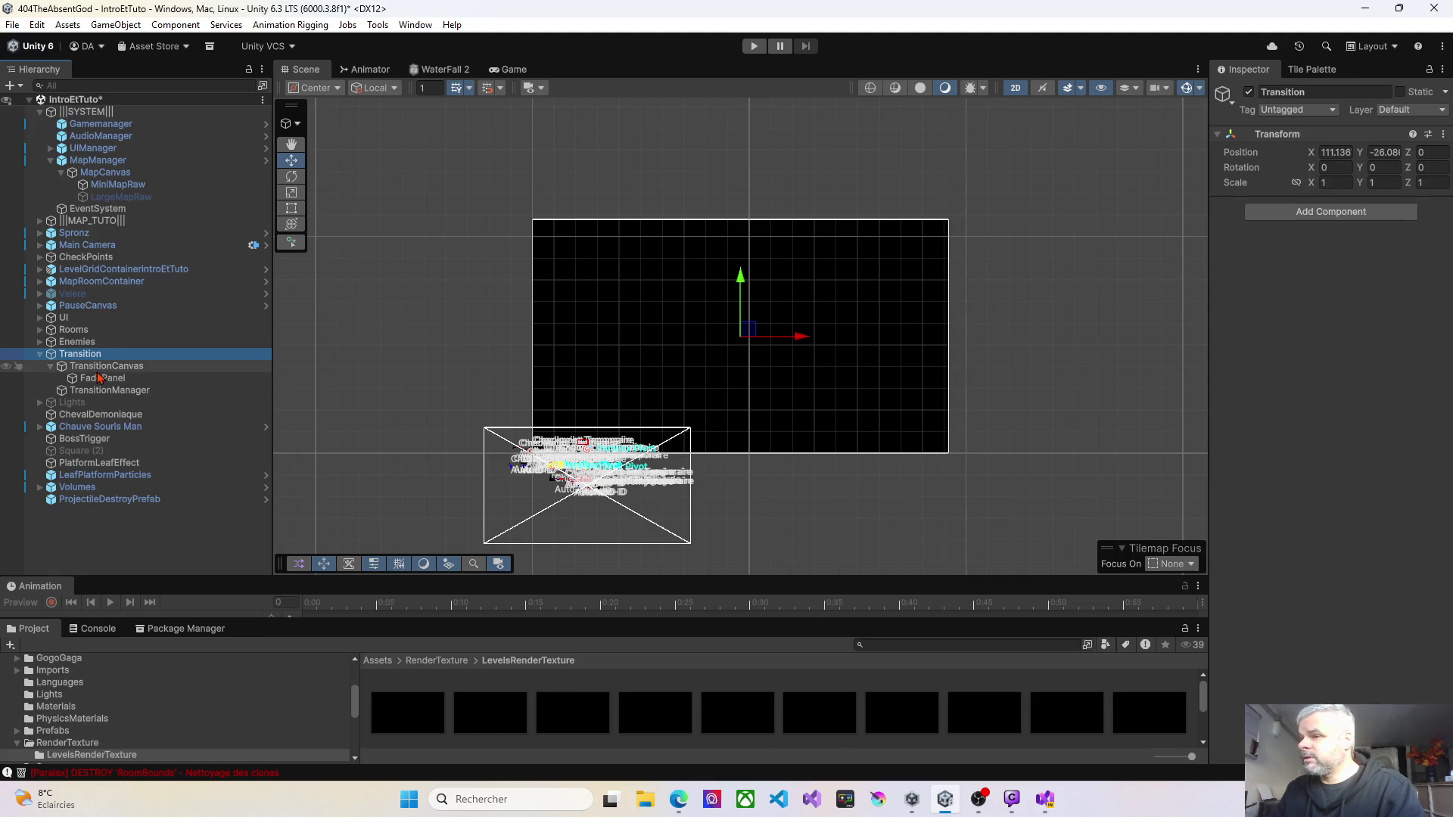
left_click(98, 378)
left_click_drag(1209, 297, 1052, 296)
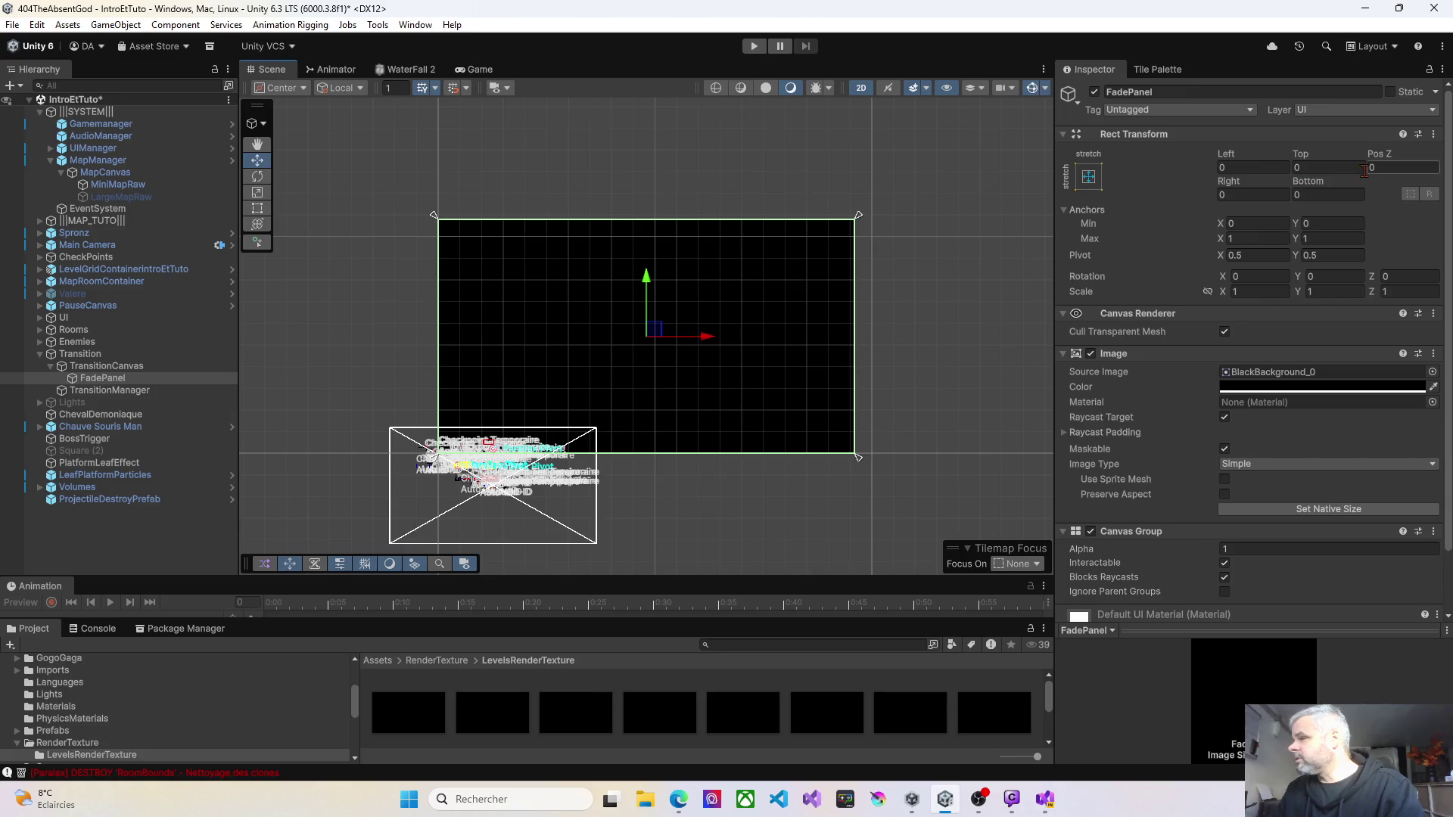
Step: Compare MiniMapRaw, MapCanvas and LargeMapRaw settings, then deactivate the FadePanel overlay
left_click(149, 185)
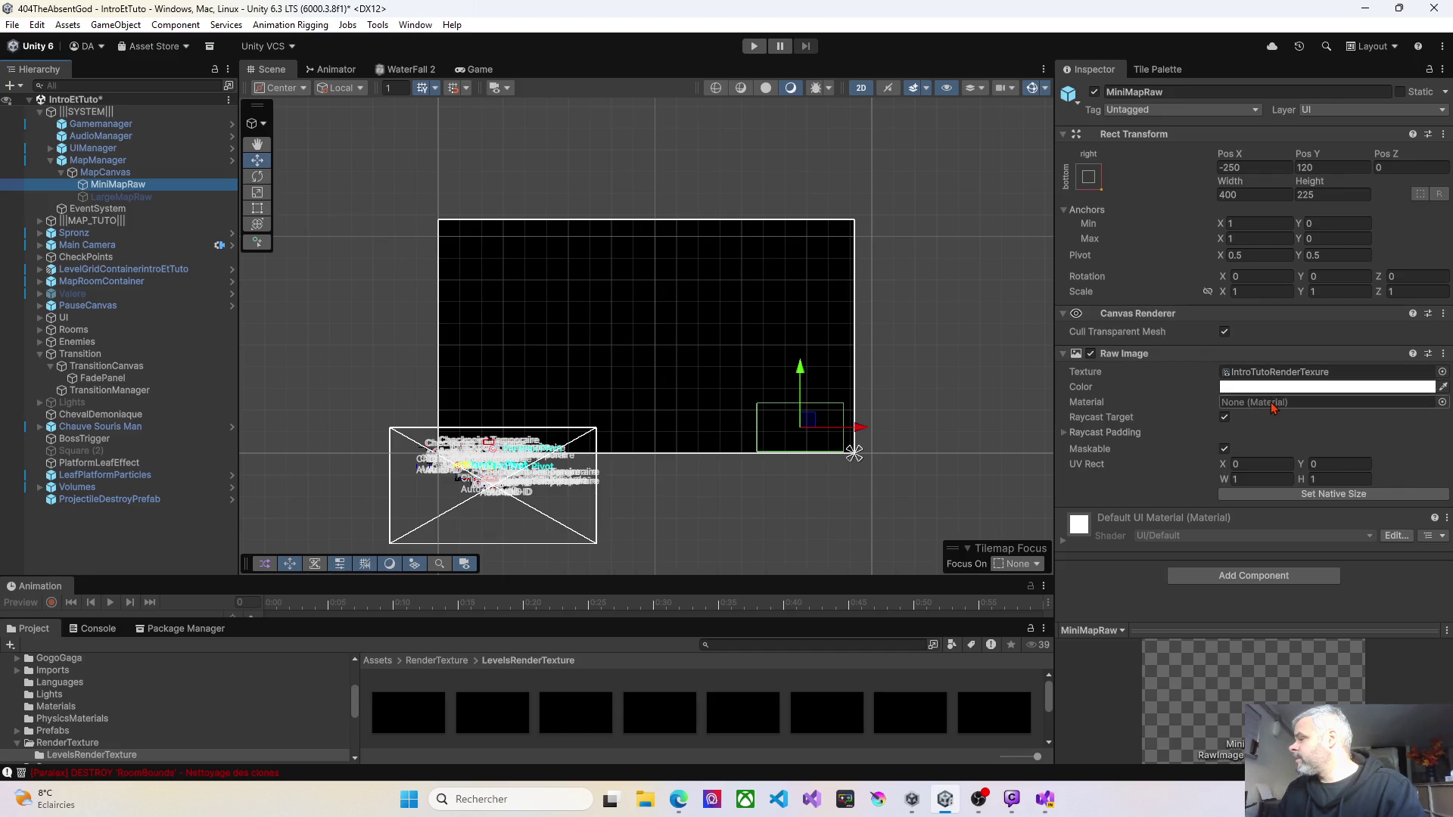
left_click(114, 175)
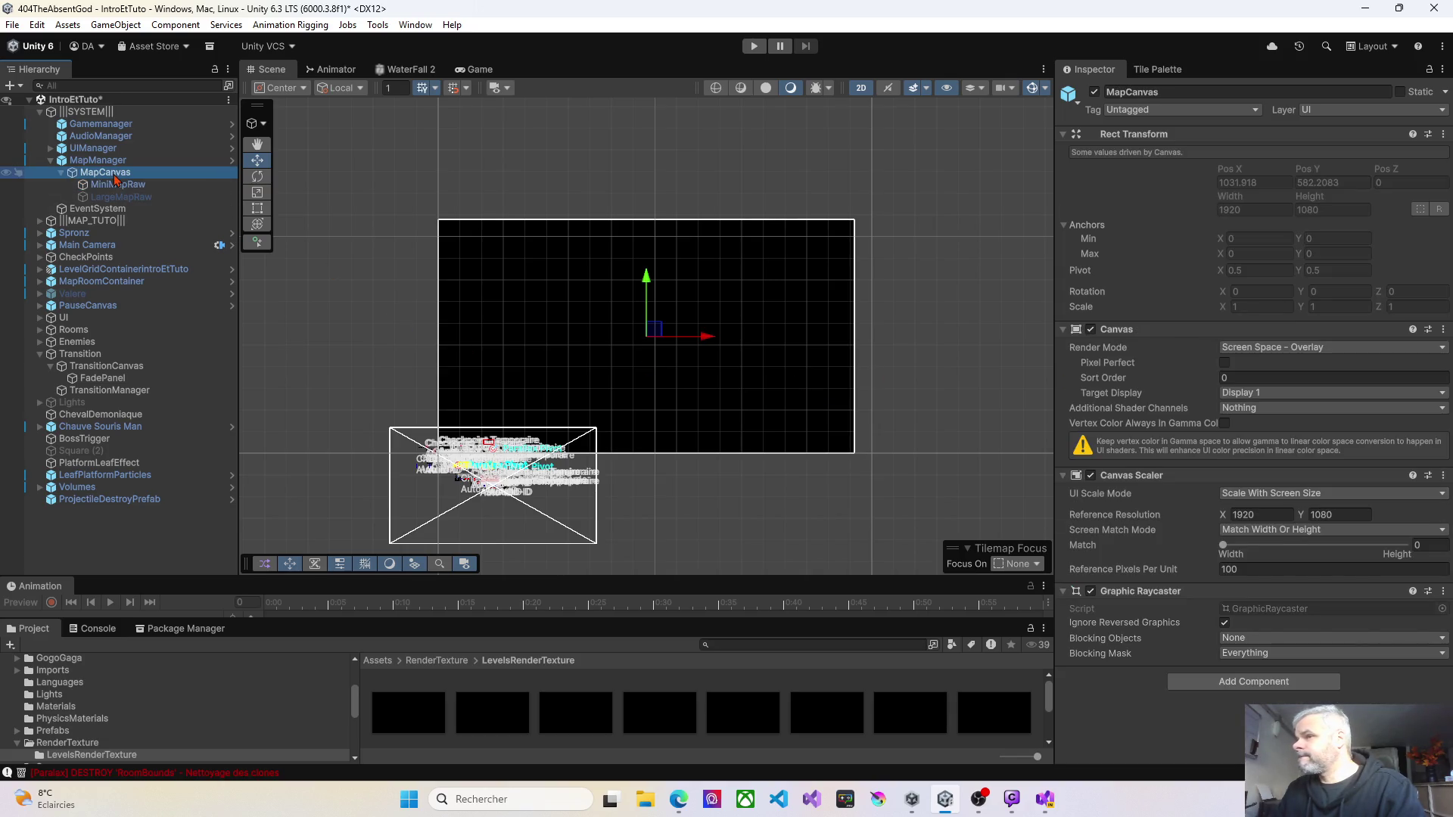
left_click(113, 185)
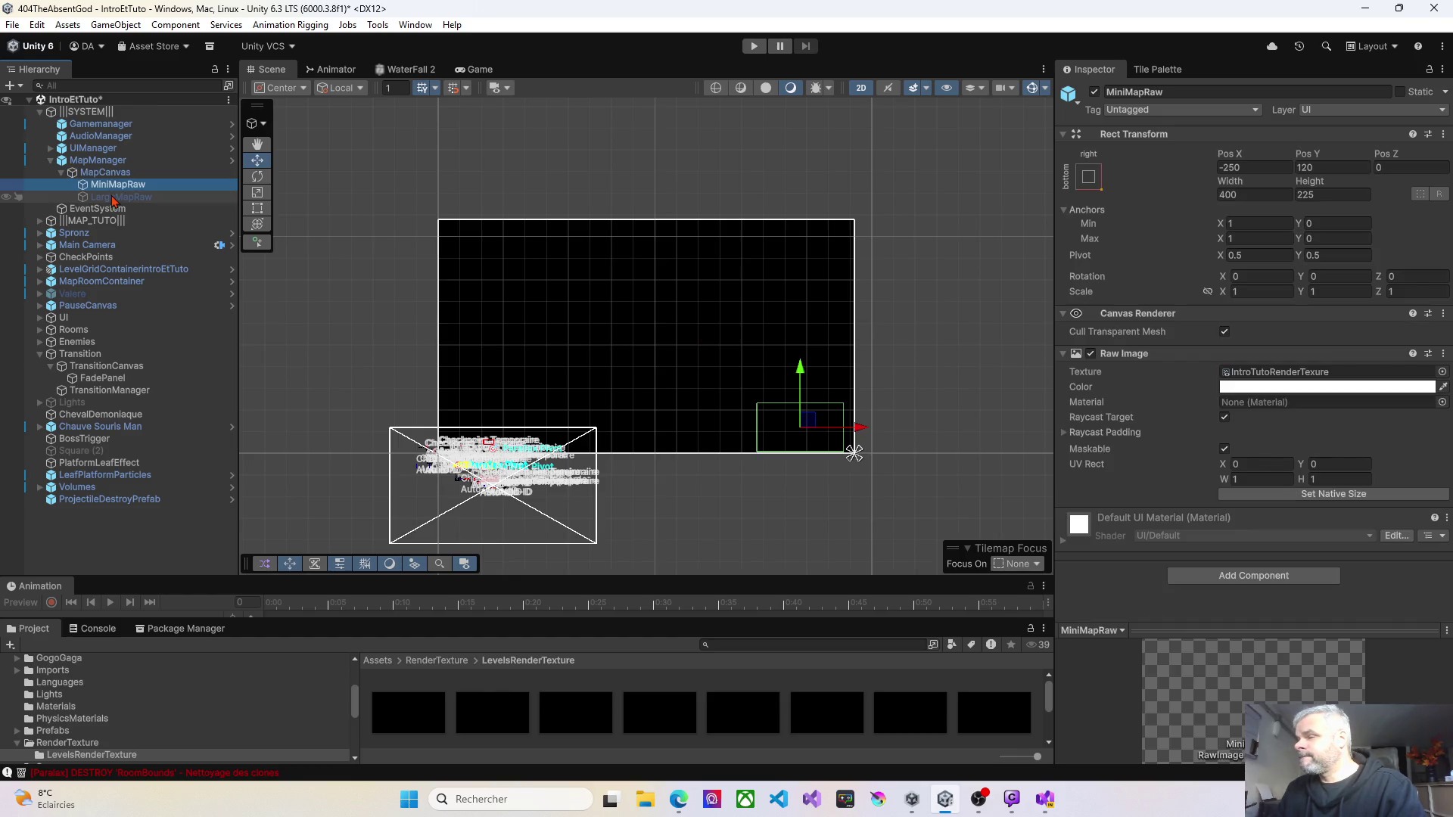
left_click(113, 198)
left_click(113, 185)
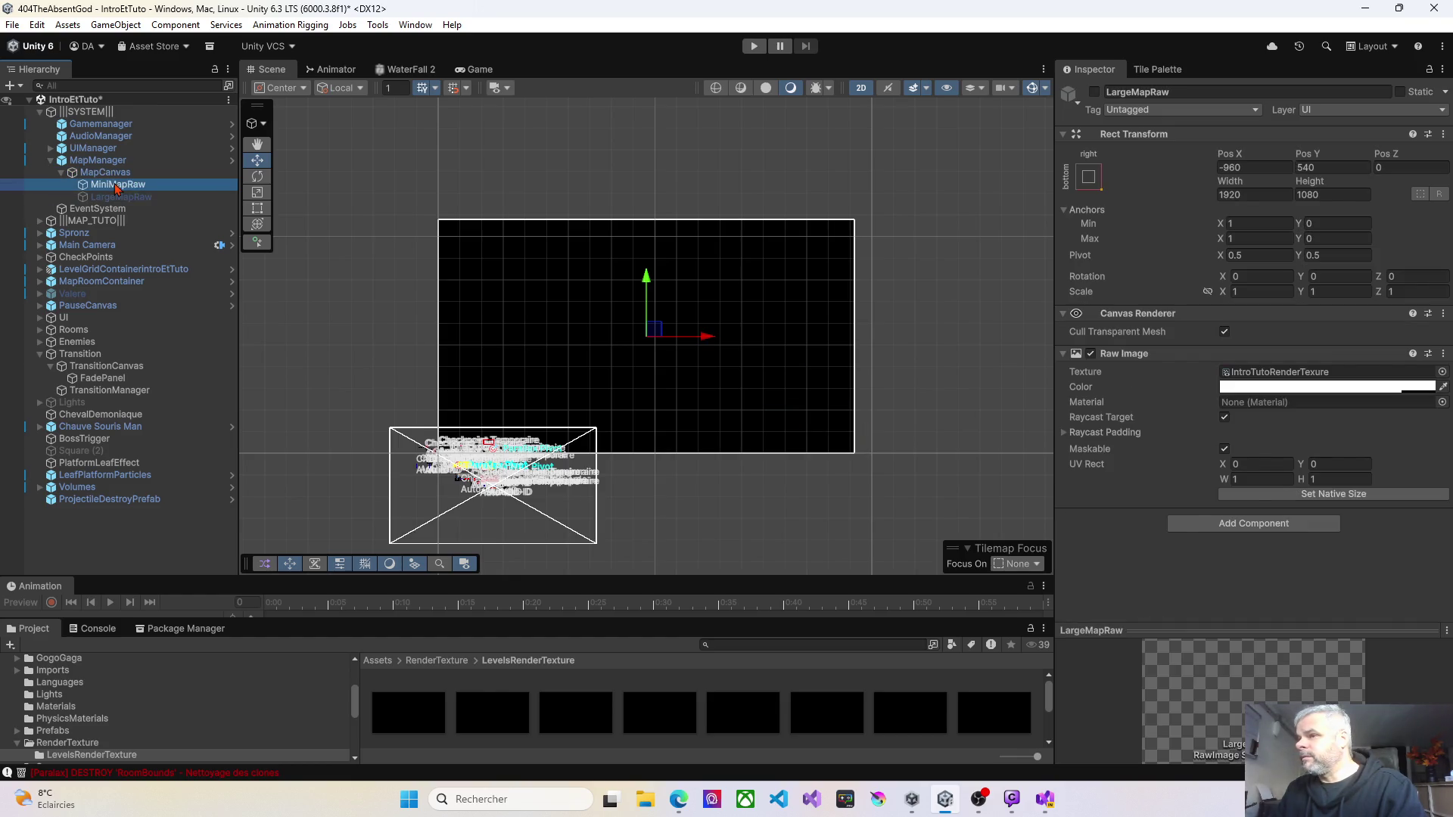
left_click(749, 350)
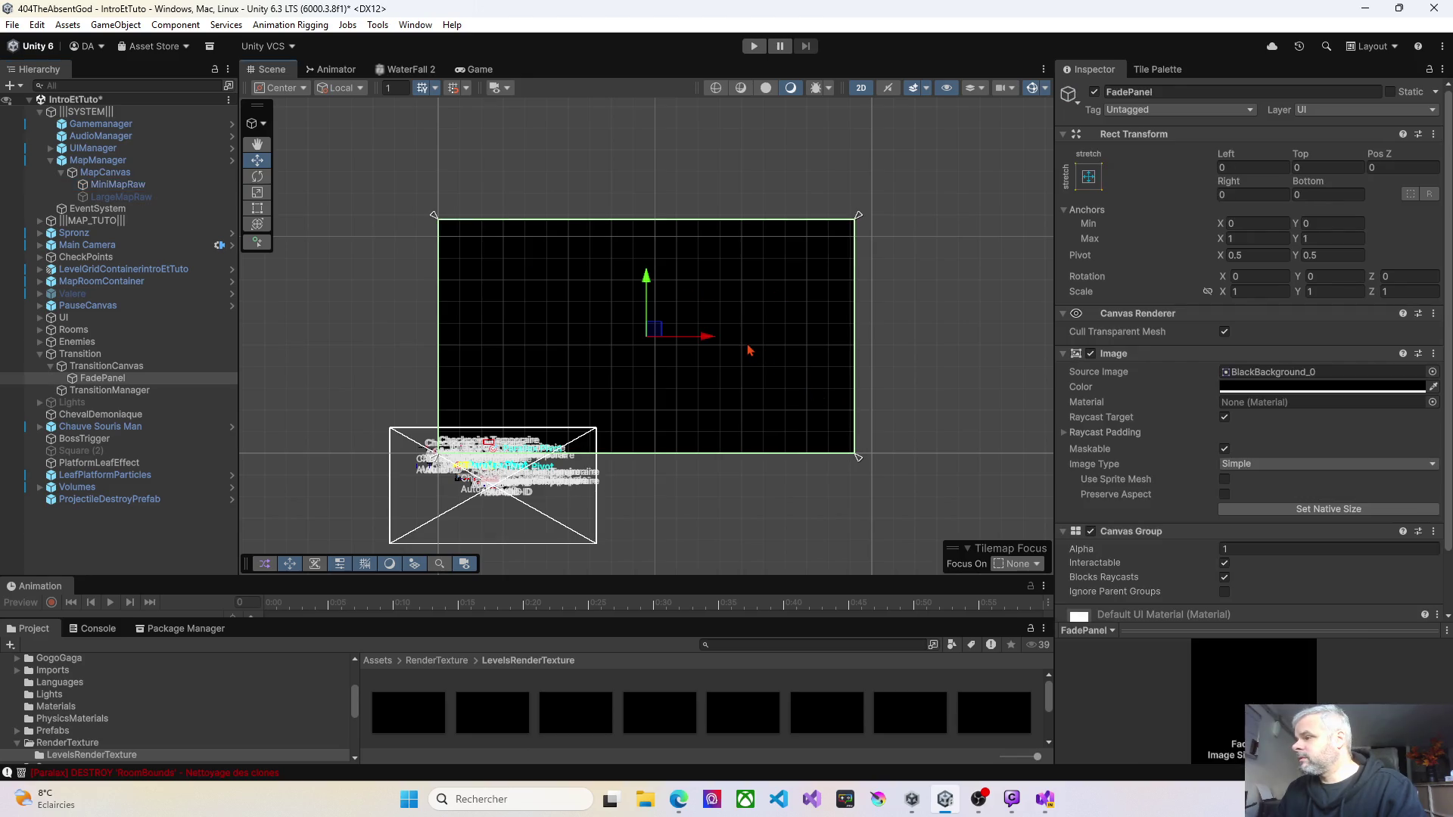
left_click(1095, 92)
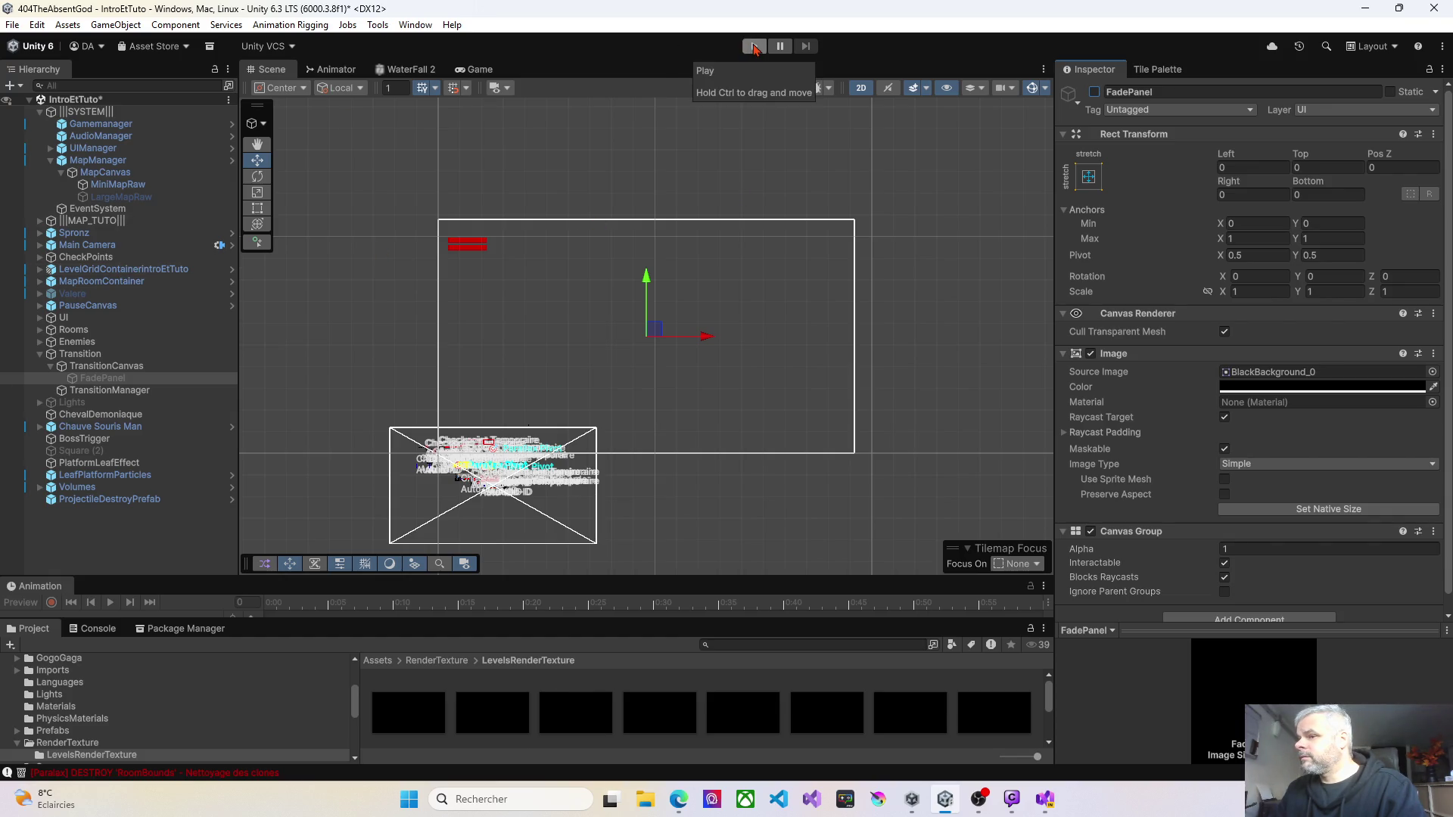
Step: Enter Play mode and run the character right, jumping once, from the cliffs into the dungeon room
left_click(753, 47)
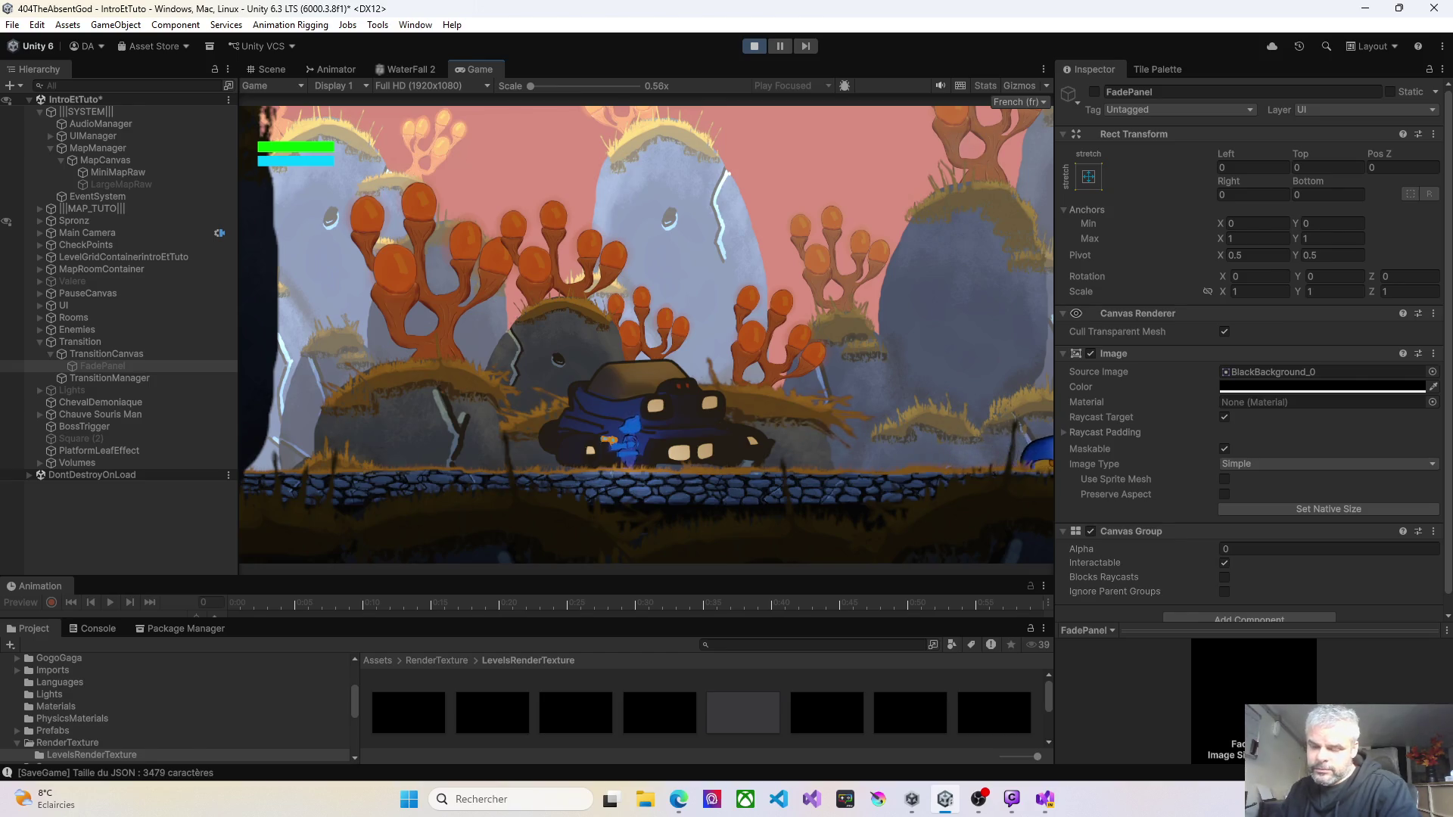
key("Right")
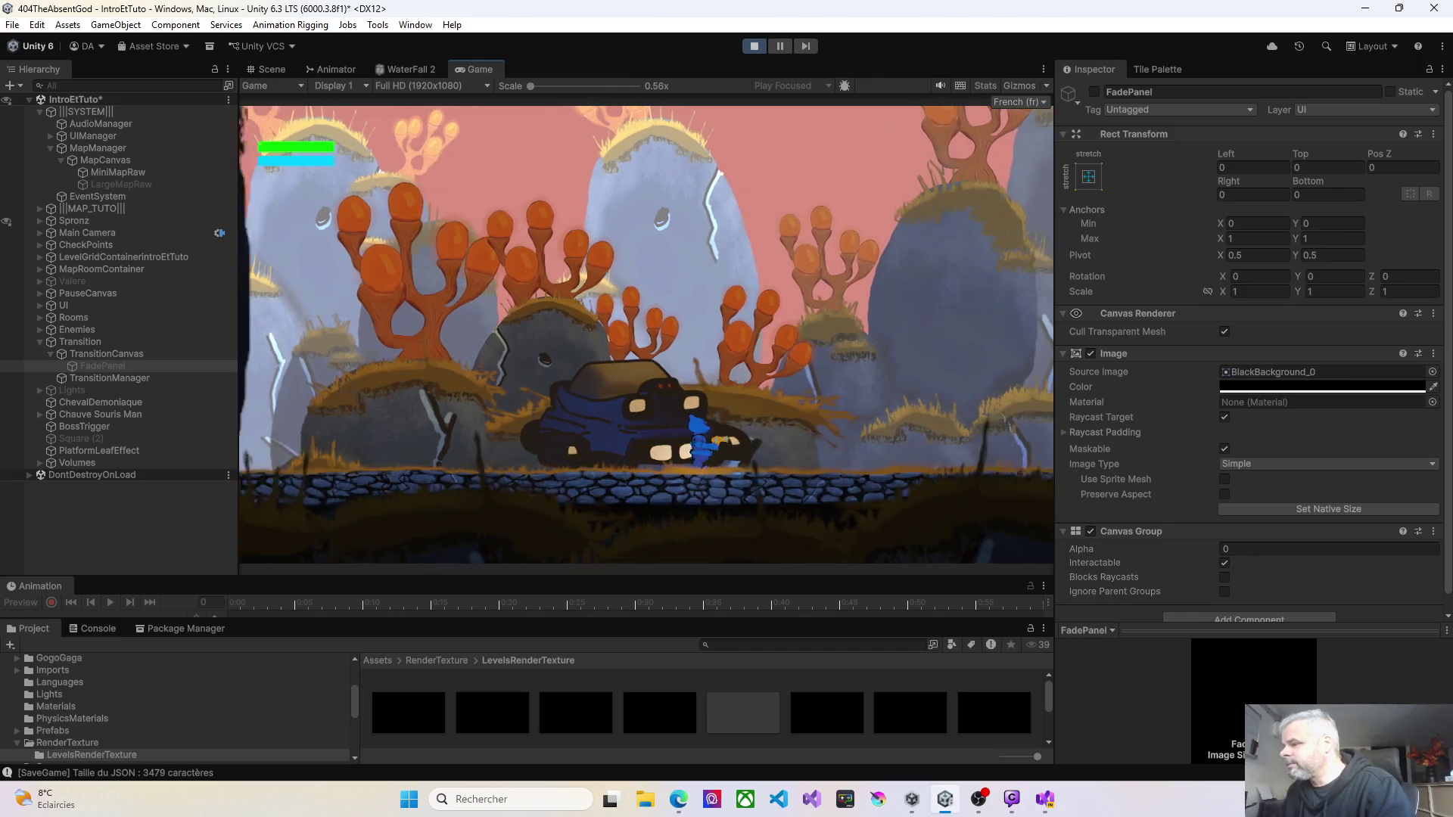
key("Right")
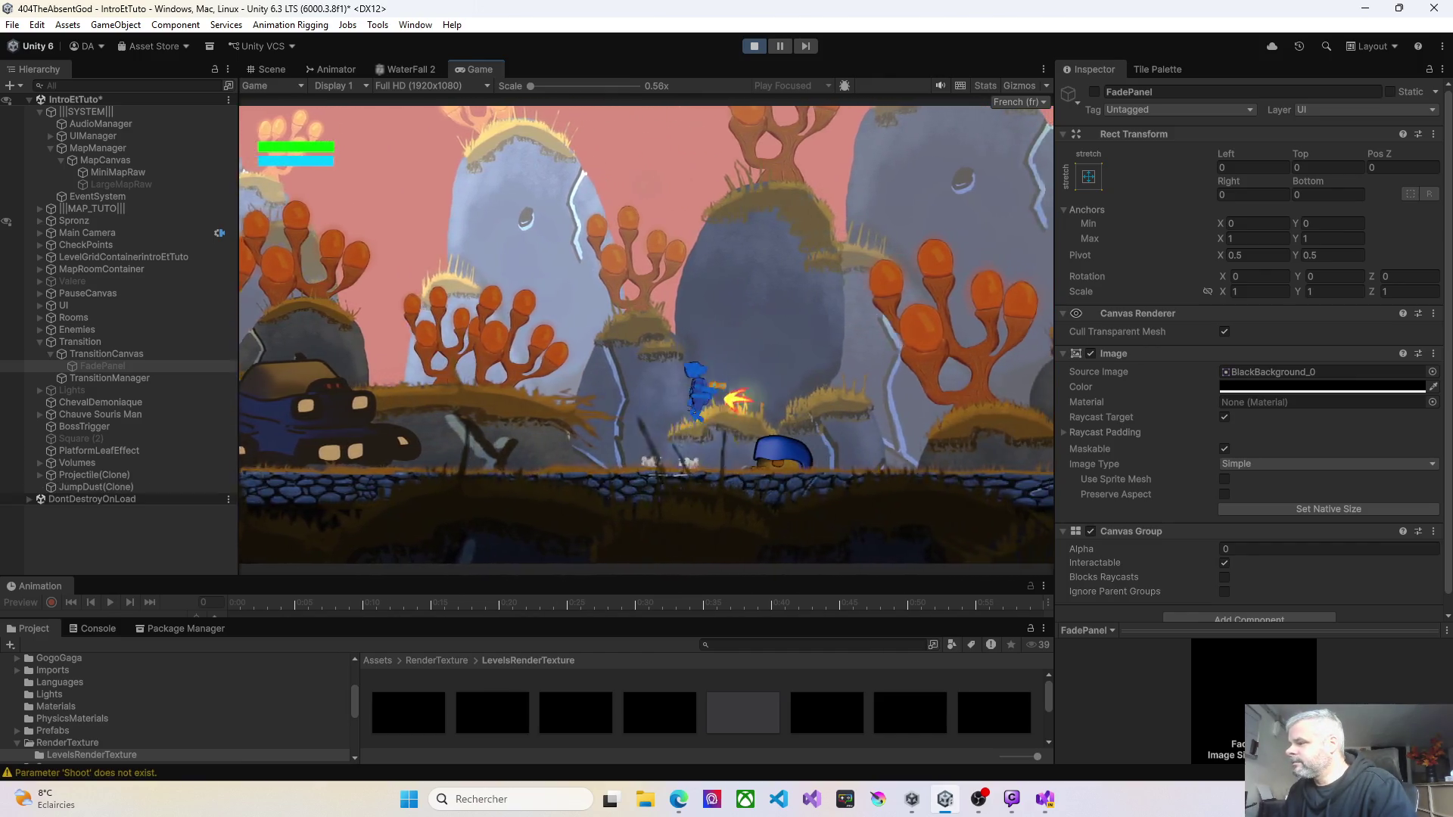
key("space")
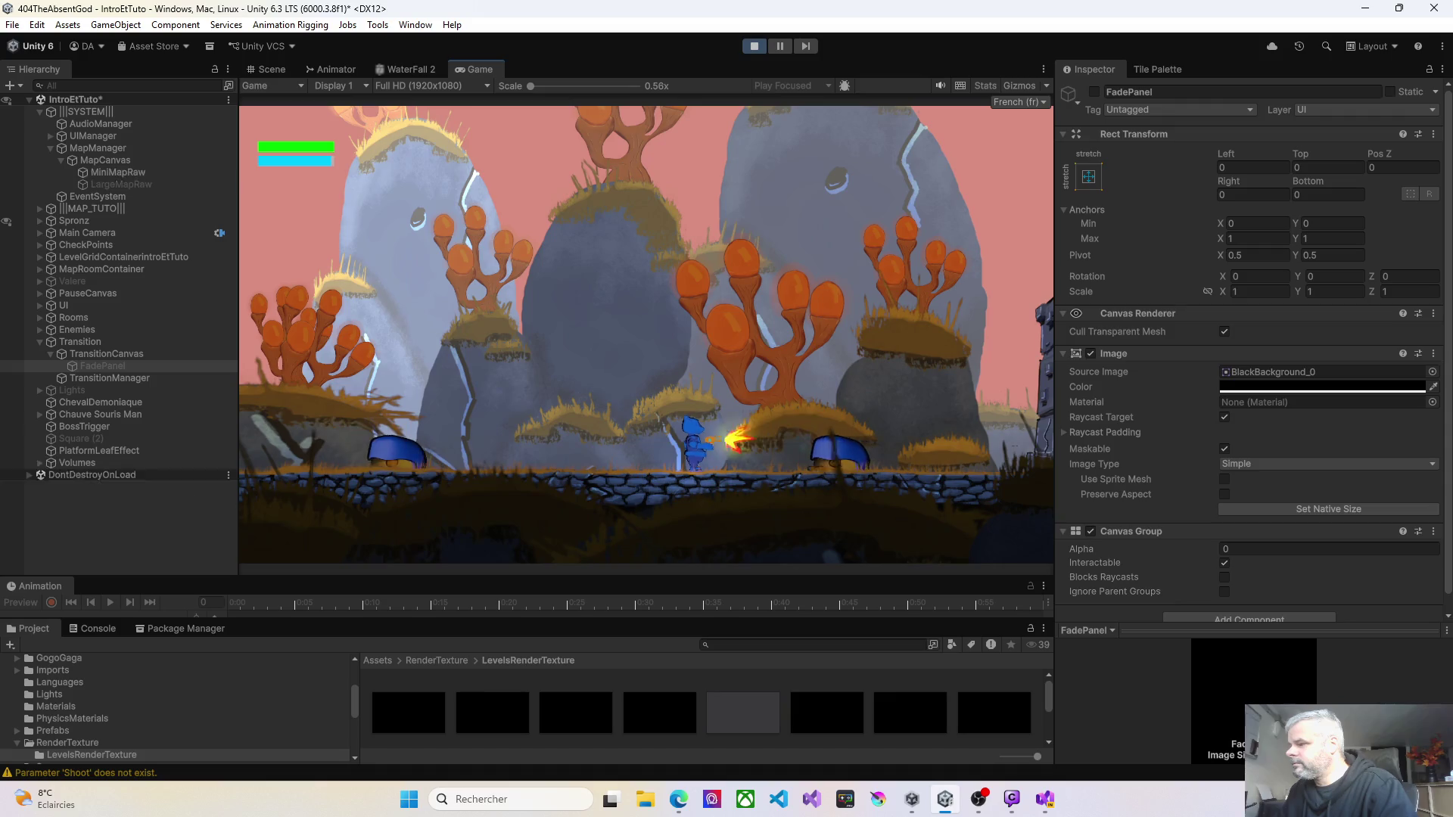
key("Right")
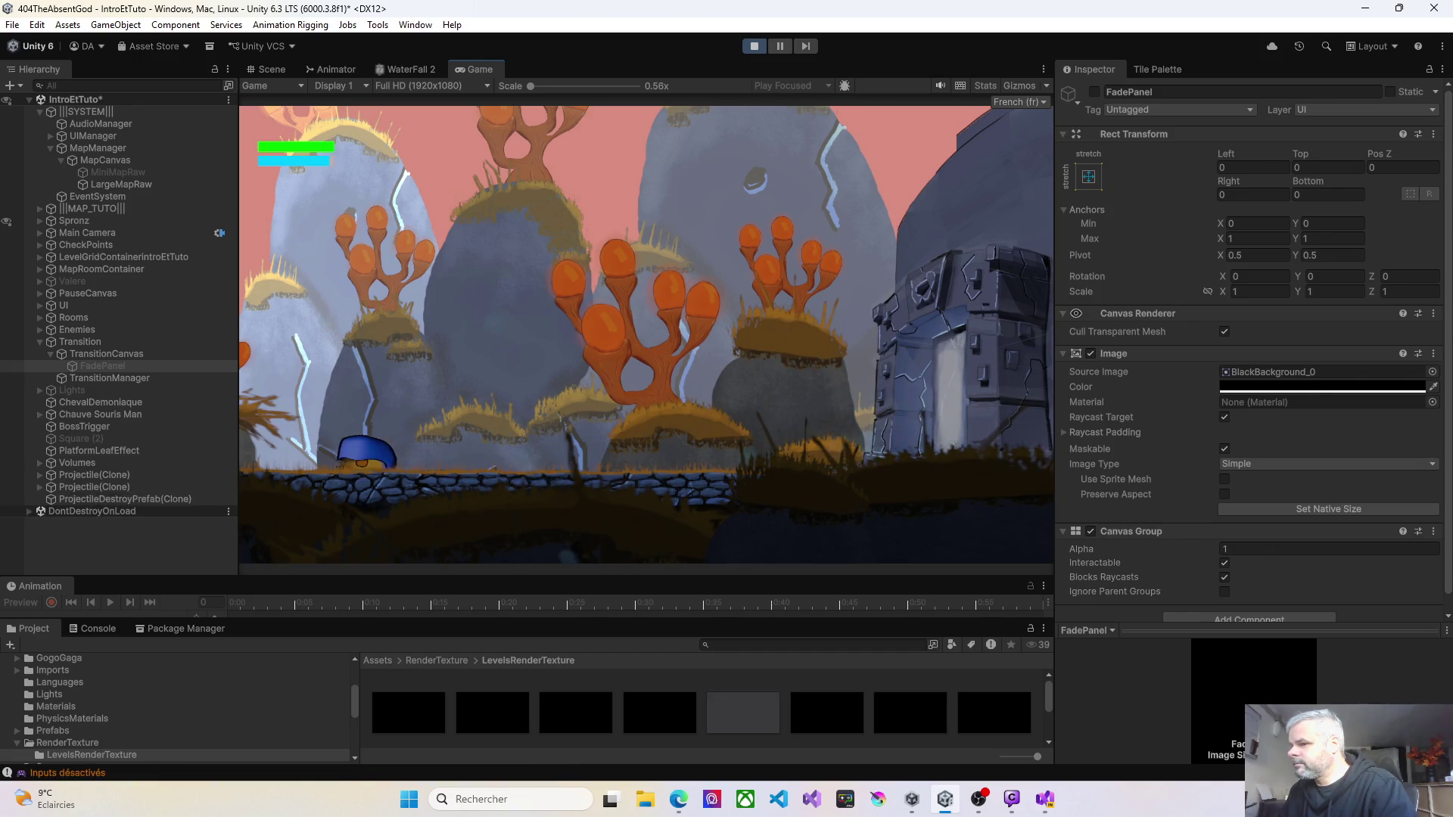
key("Right")
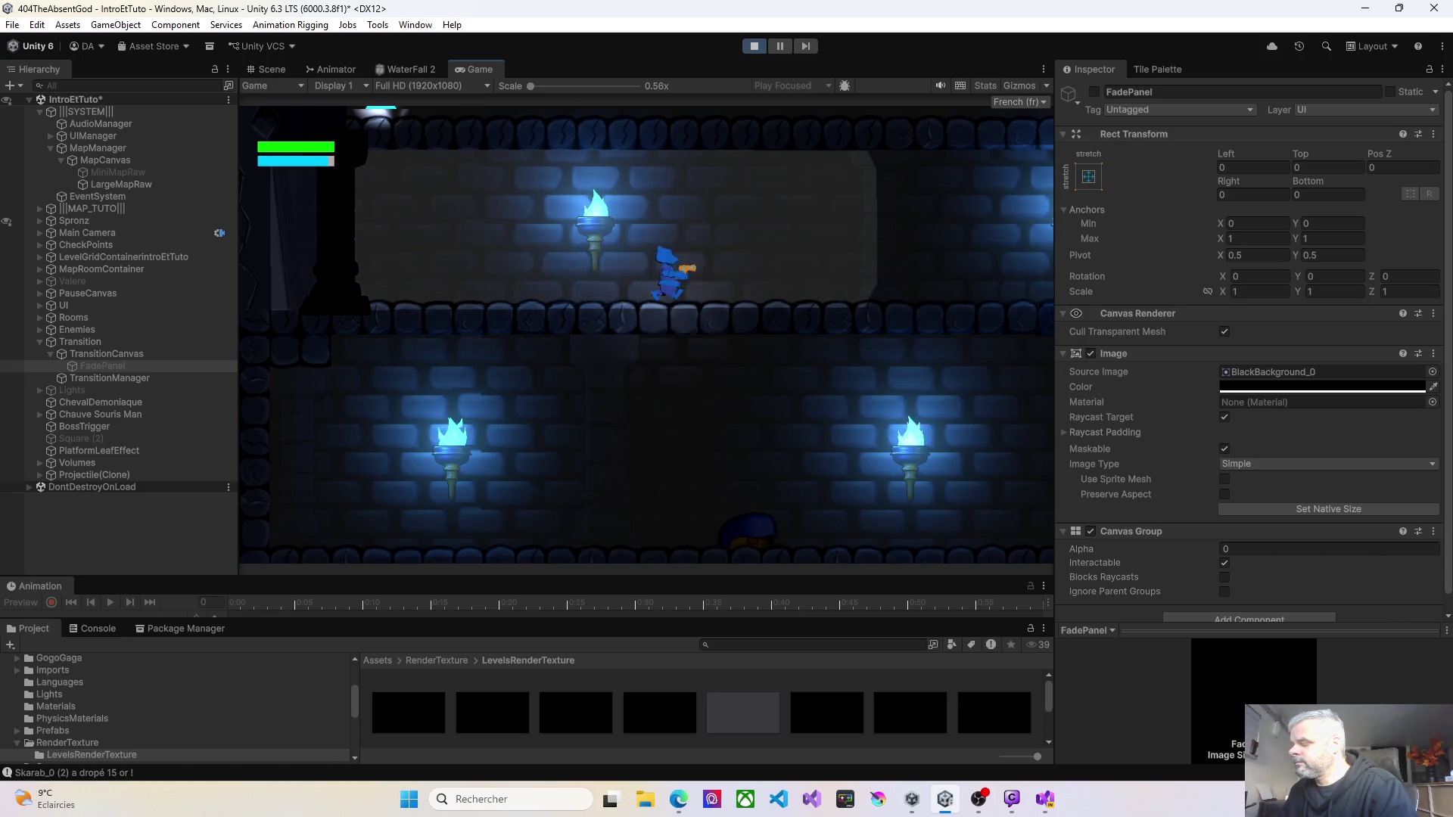
Step: Fight through the first dungeon room: drop to the lower ledge, fire both ways, and climb back up
key("Right")
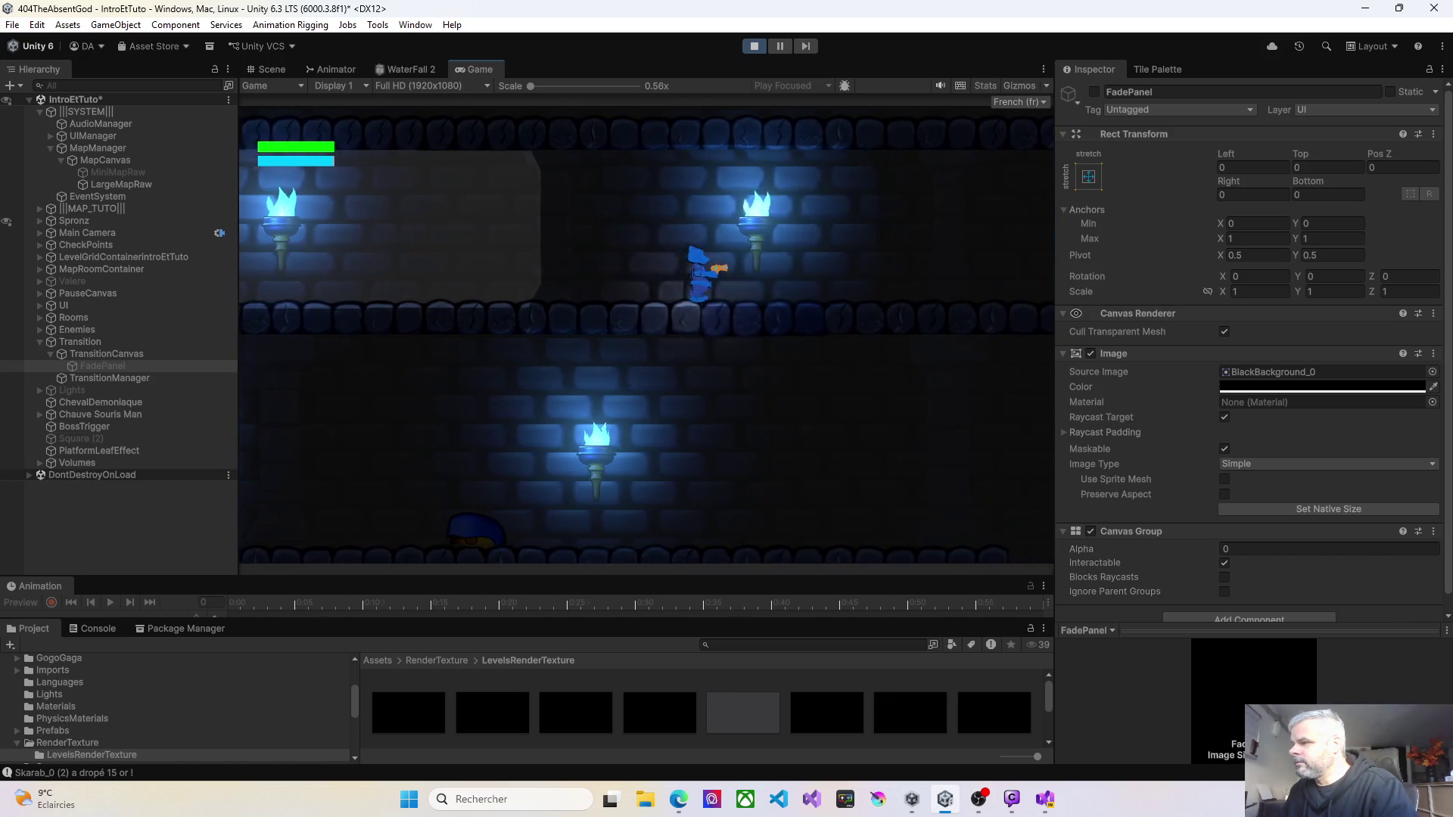
key("Left")
key("x")
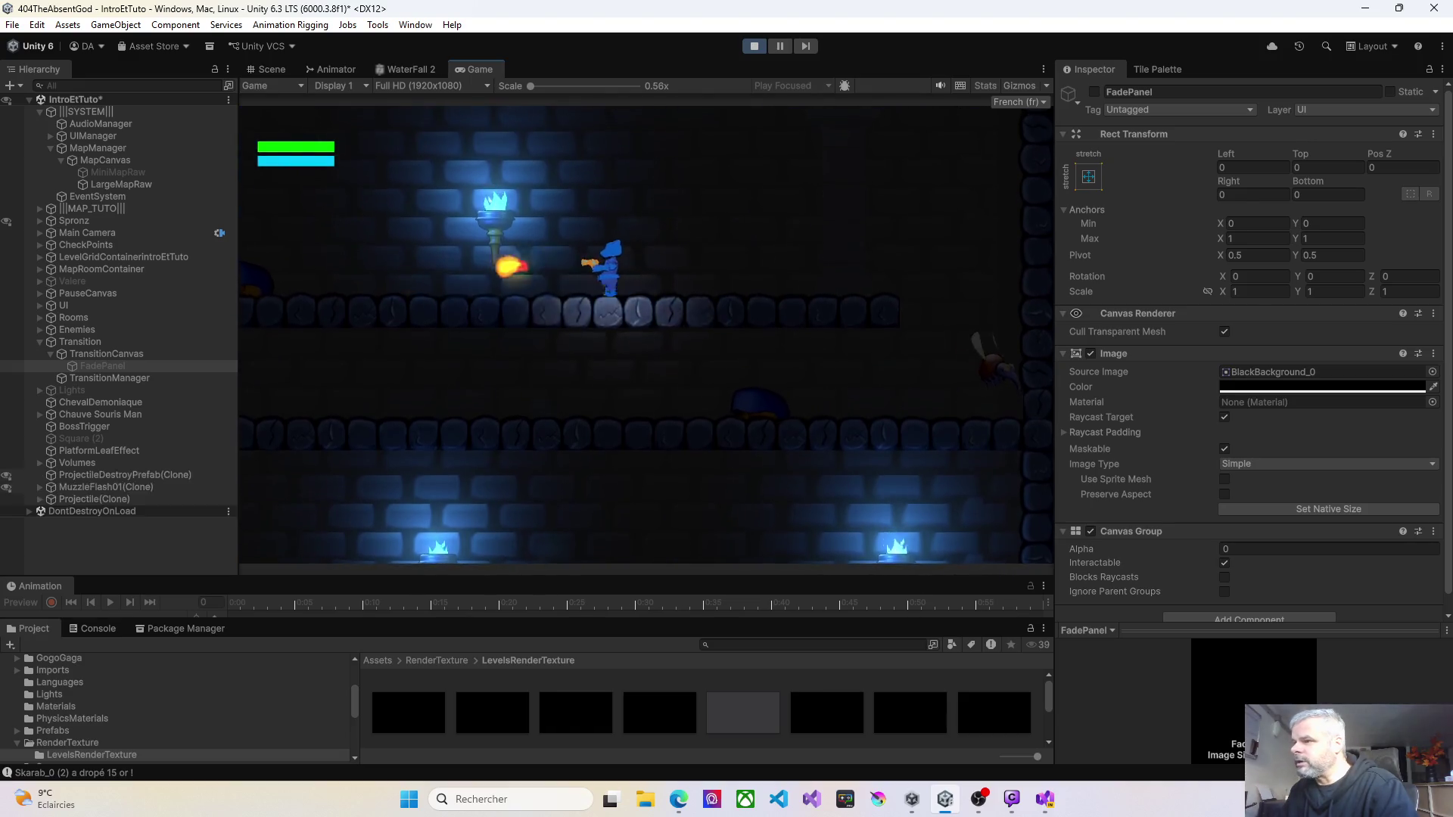
key("Left")
key("x")
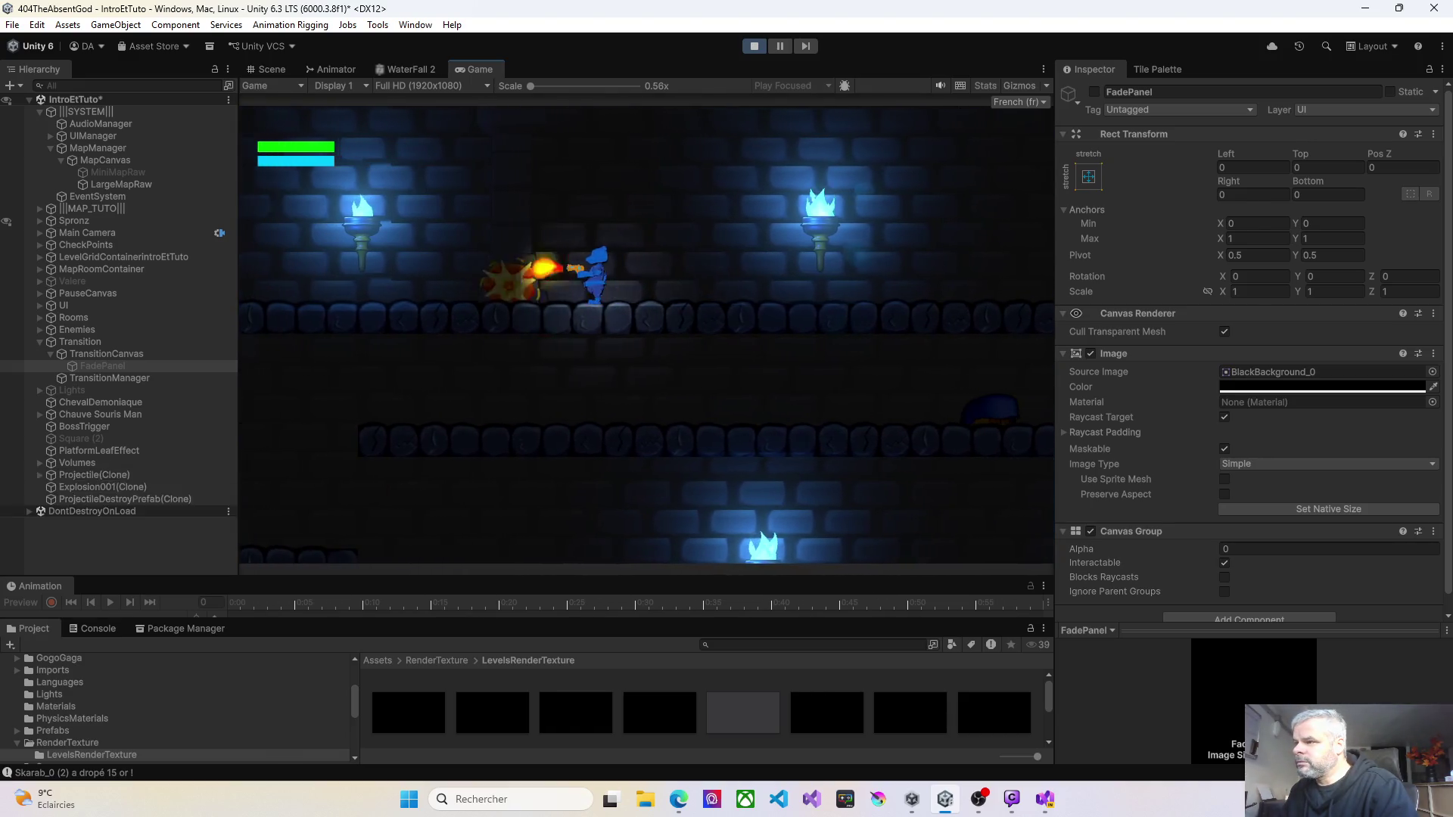
key("Right")
key("x")
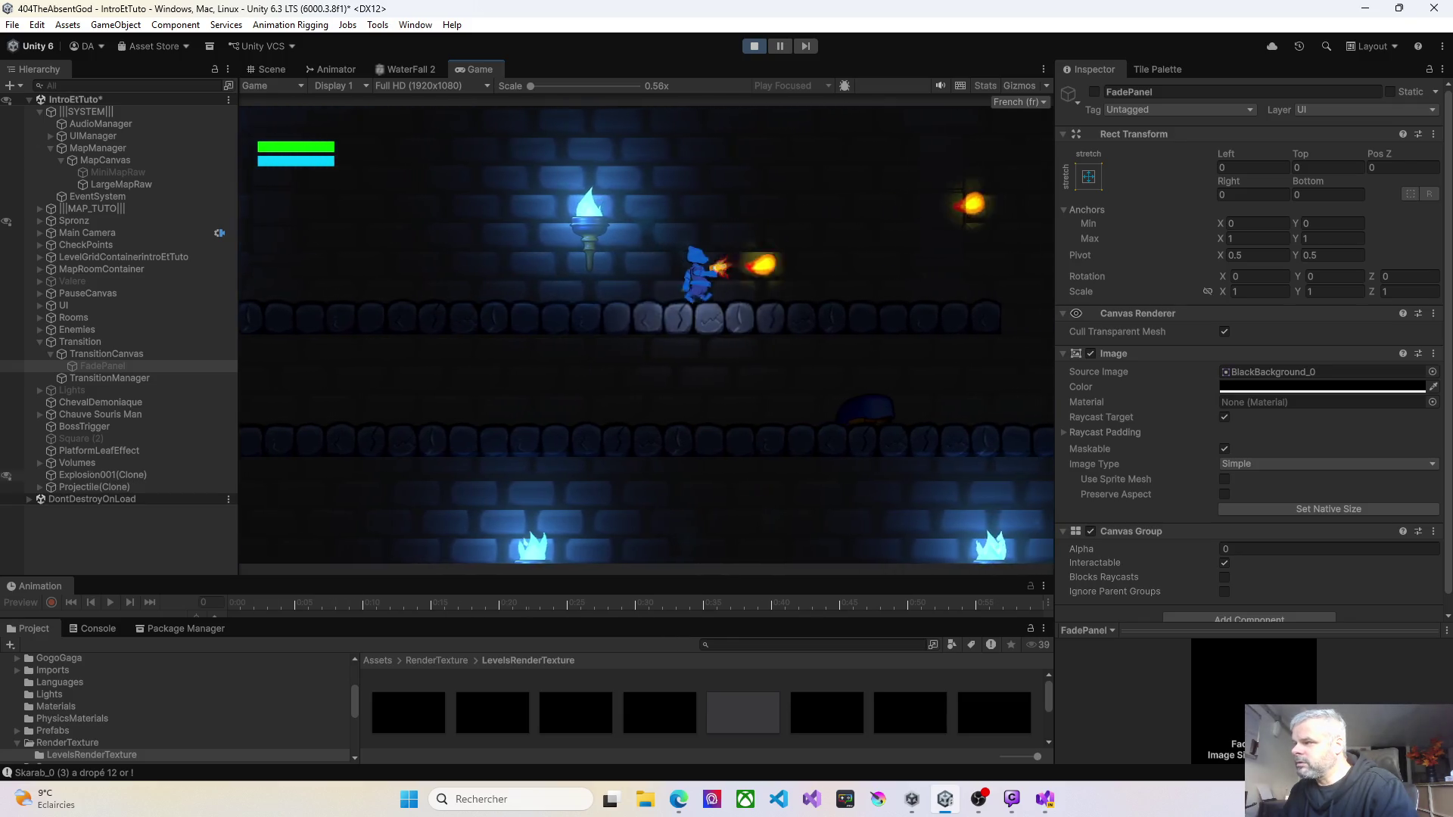
key("Right")
key("x")
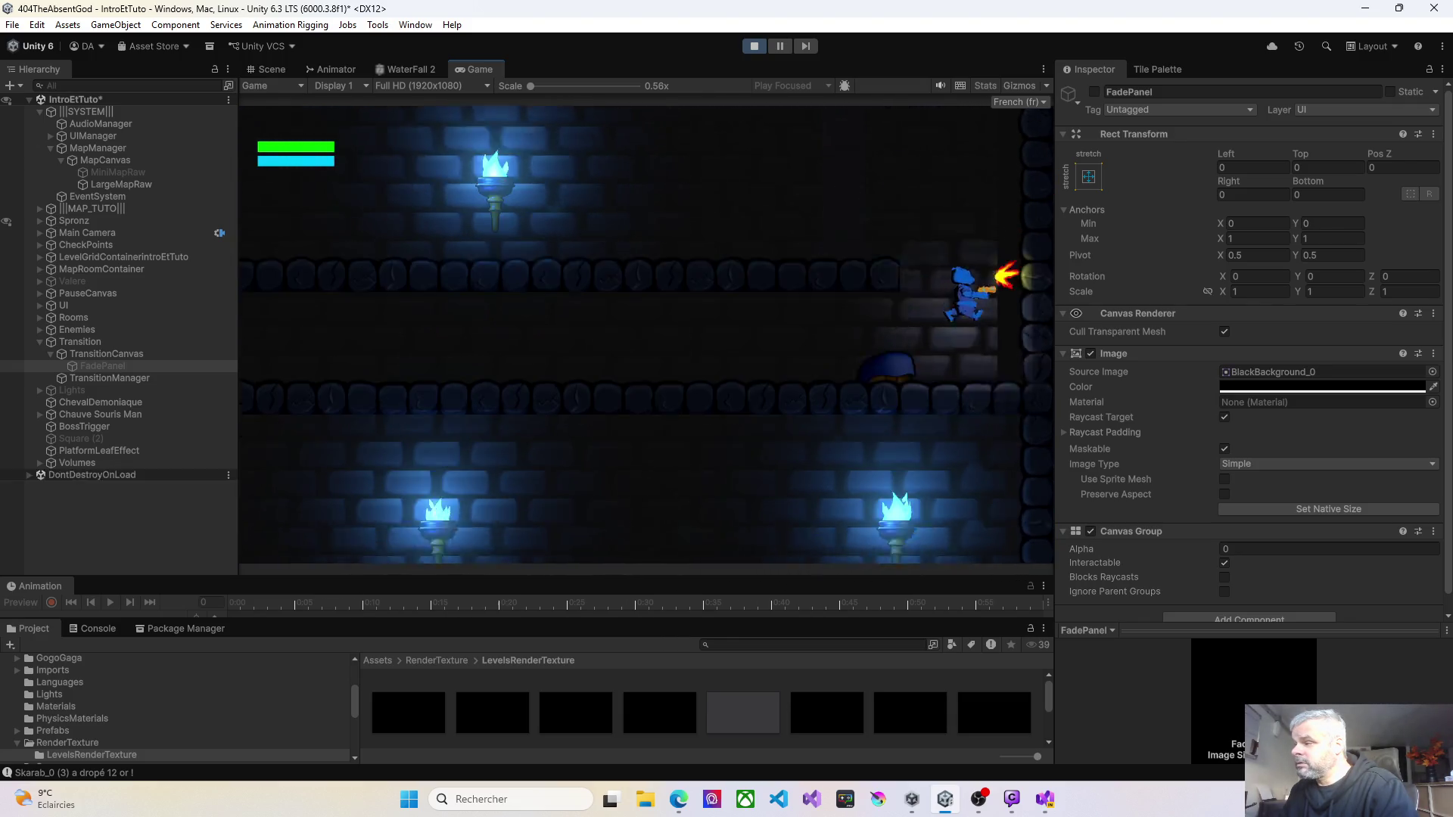
key("Right")
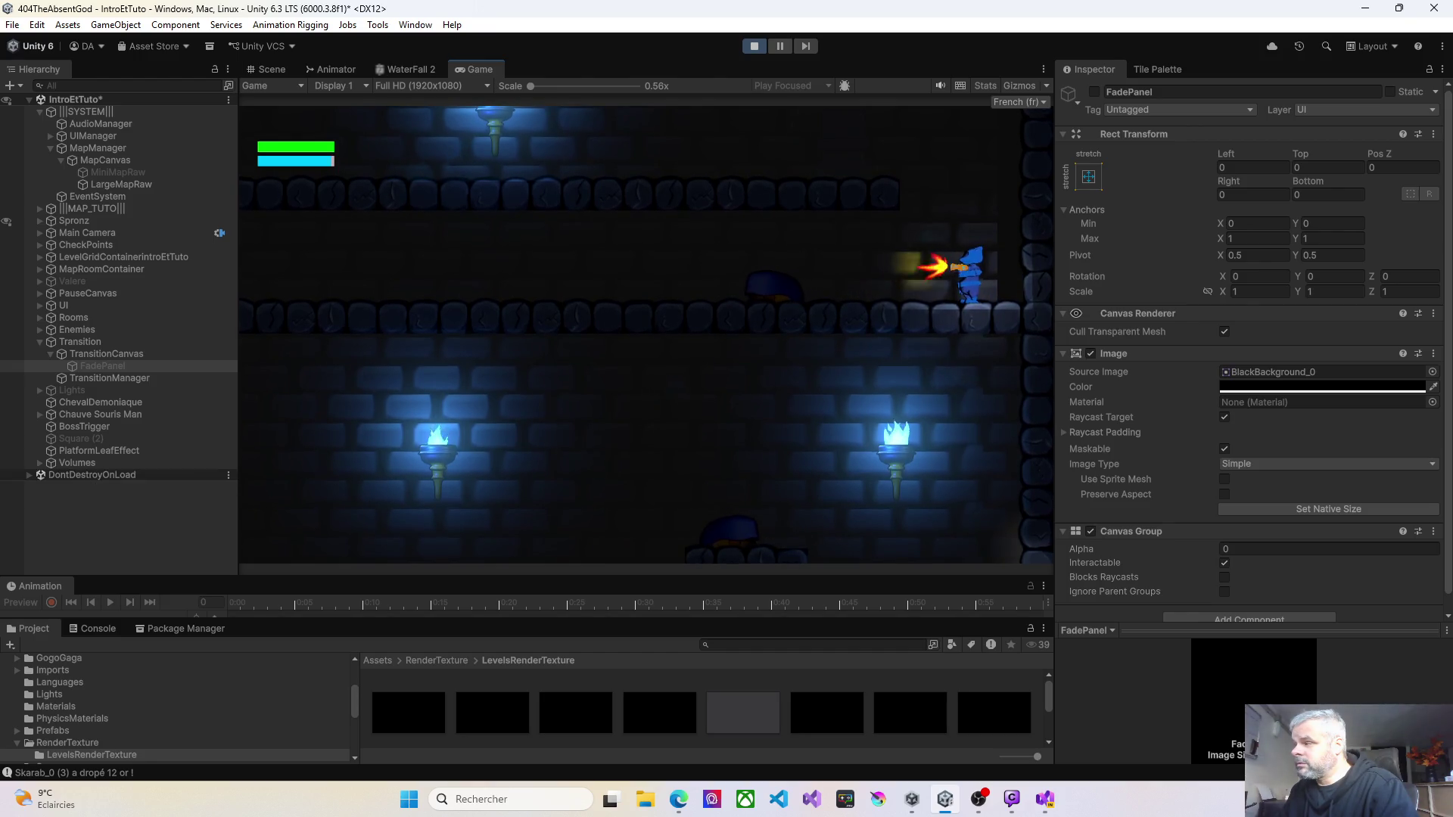
Step: Run left along the upper ledge, then jump right and drop into the next lower room
key("Left")
key("x")
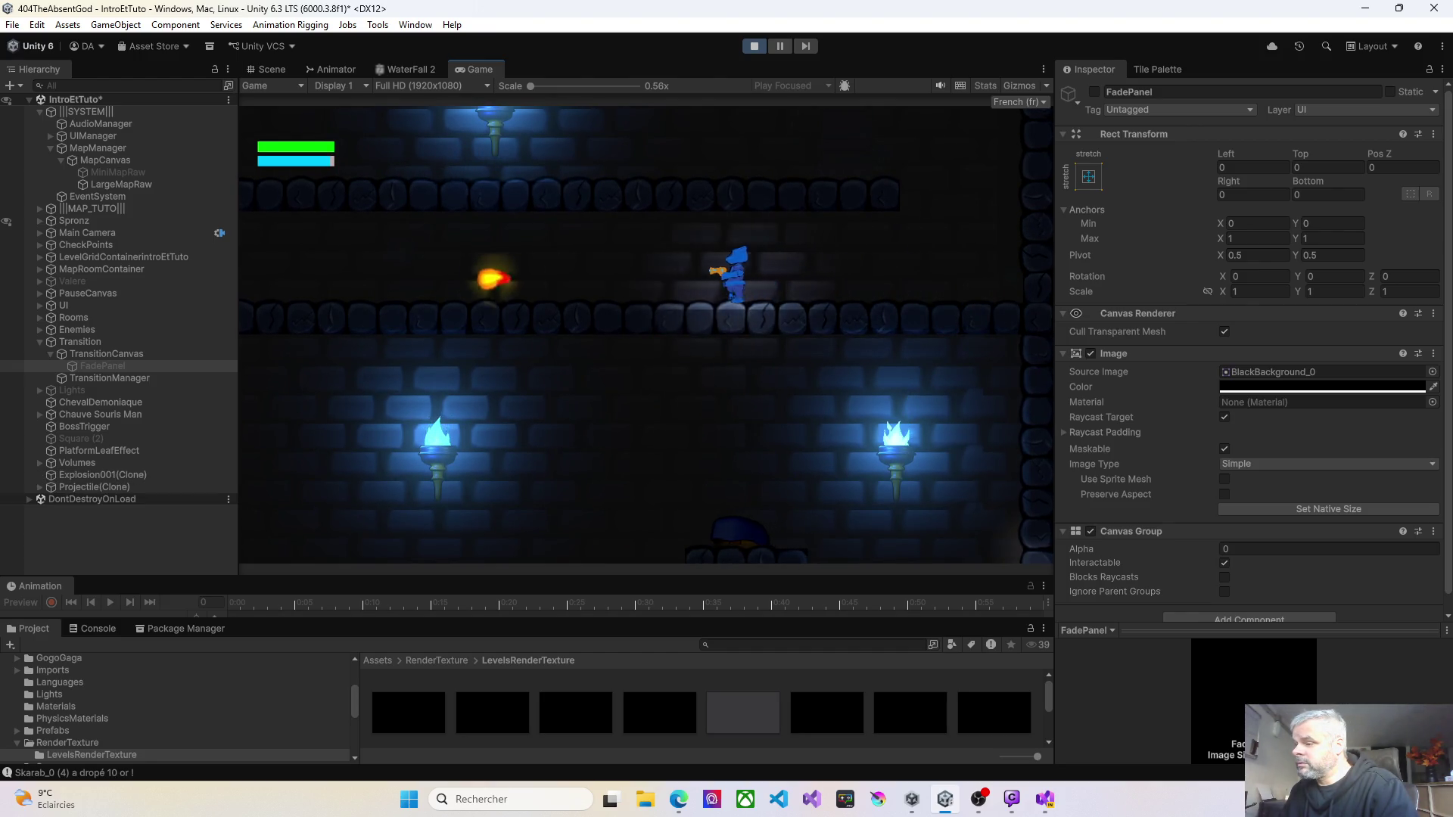
key("Left")
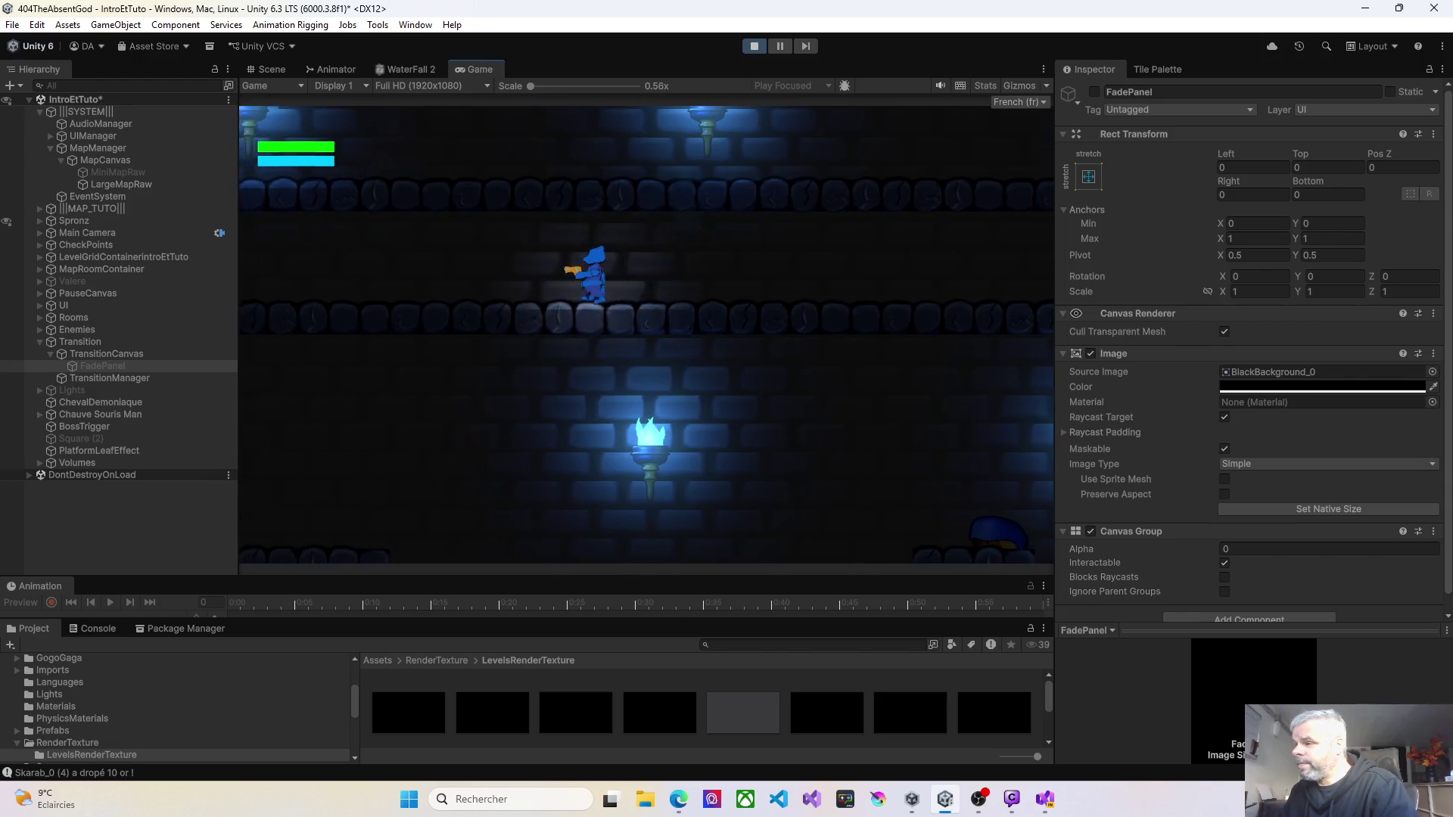
key("Left")
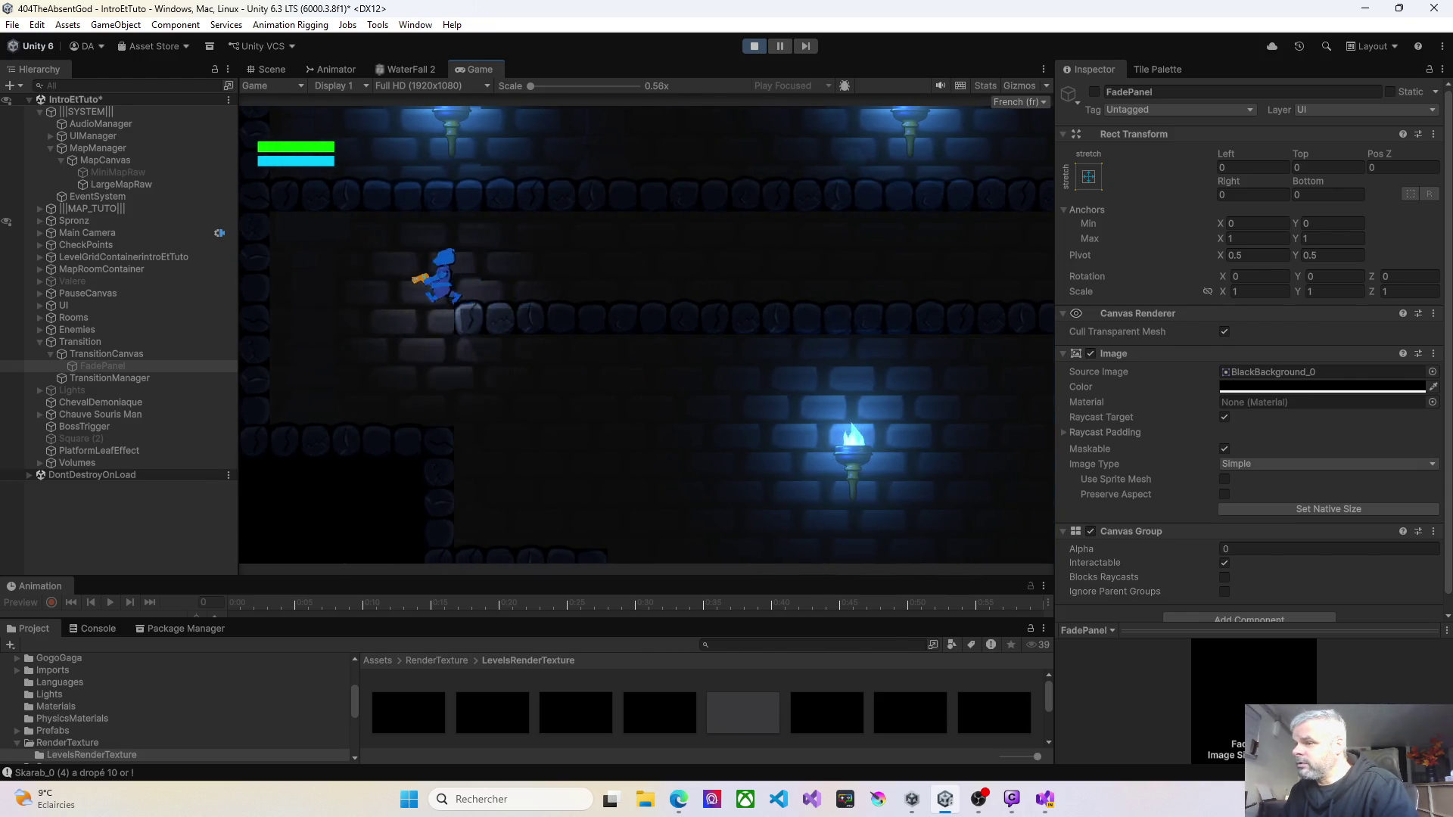
key("Right")
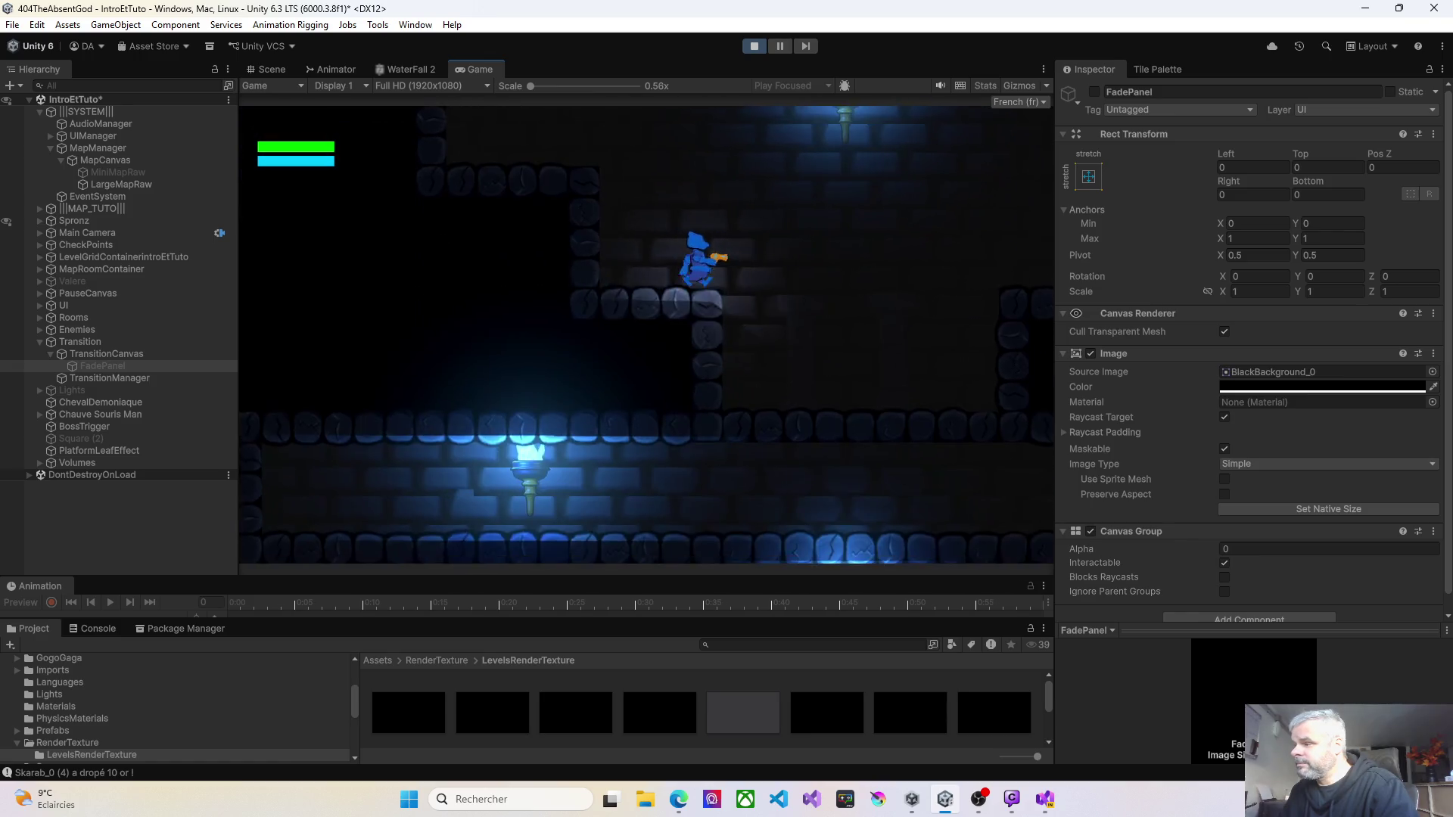
key("space")
key("space")
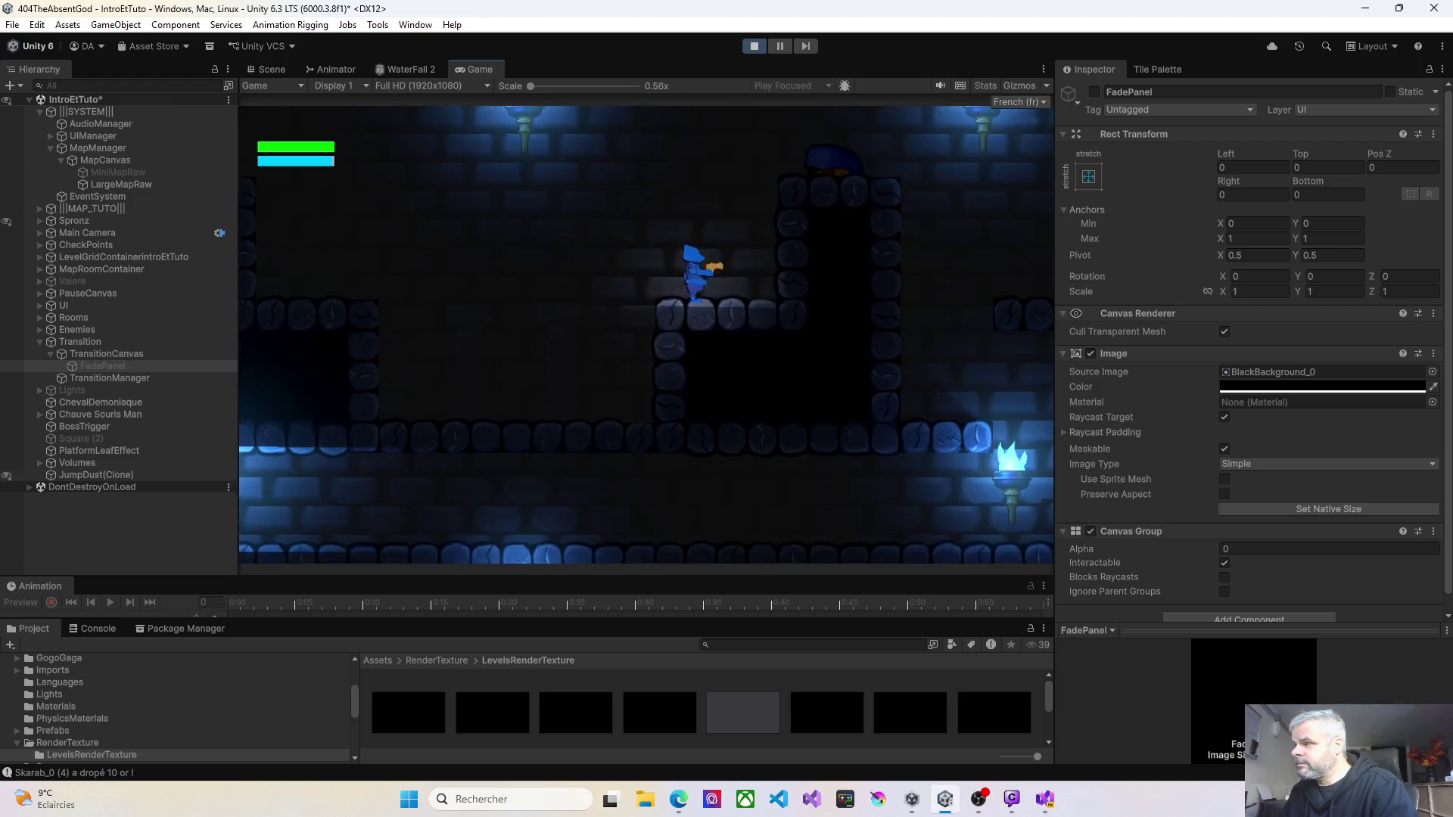
key("x")
key("Right")
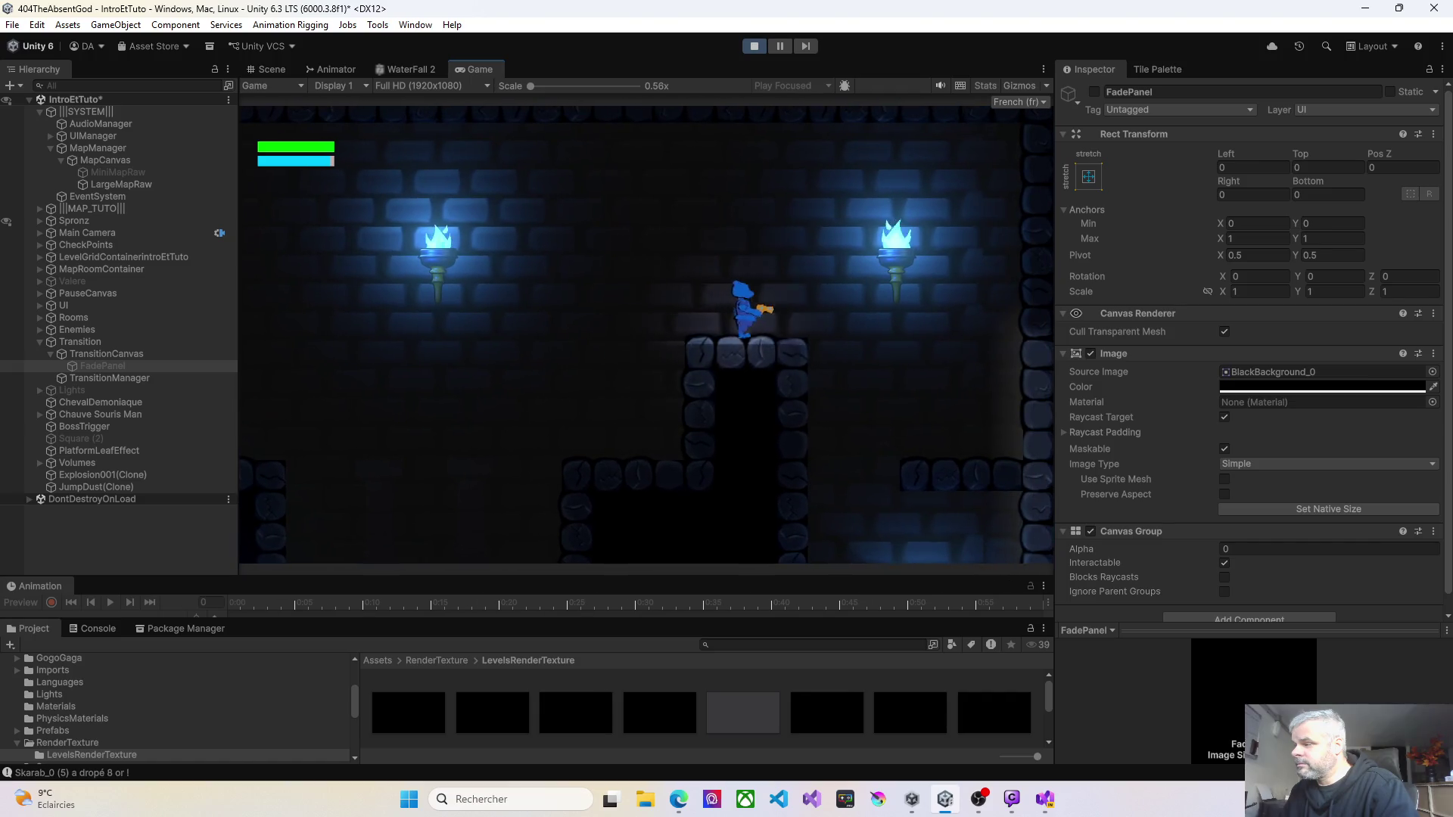
key("Right")
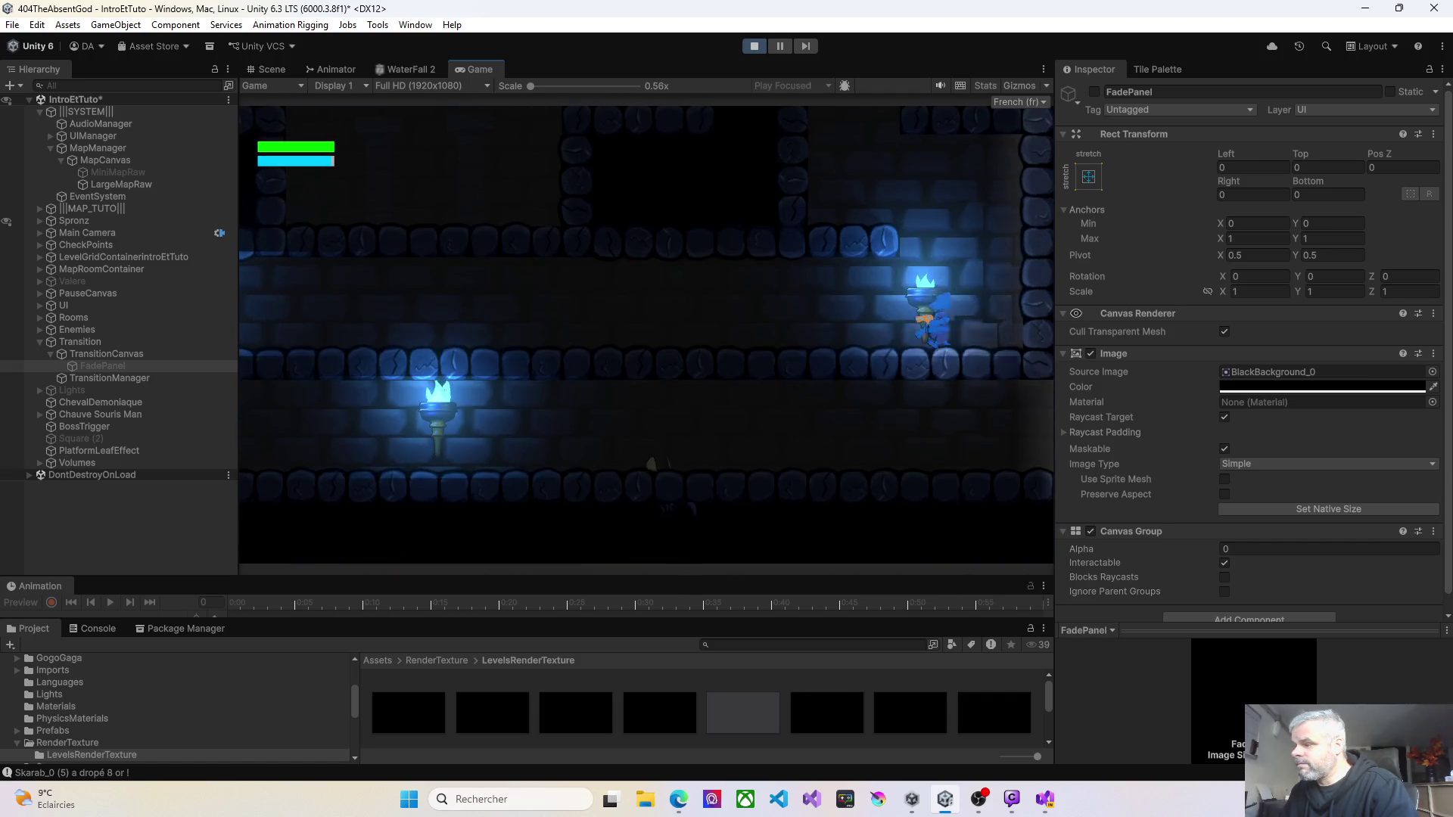
Step: Cross the lower rooms and jump onto the checkpoint pillar to trigger the game save
key("Left")
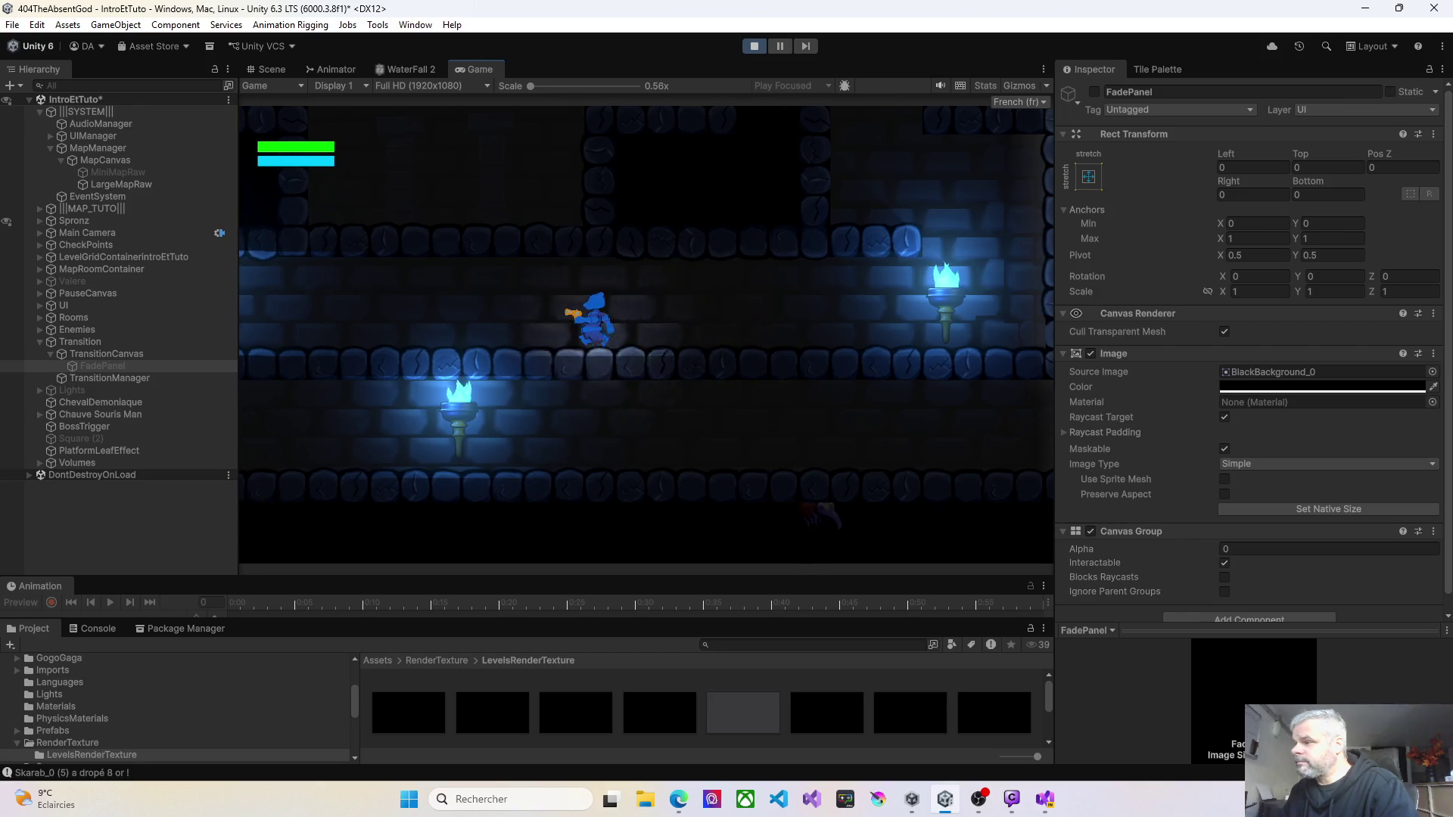
key("Left")
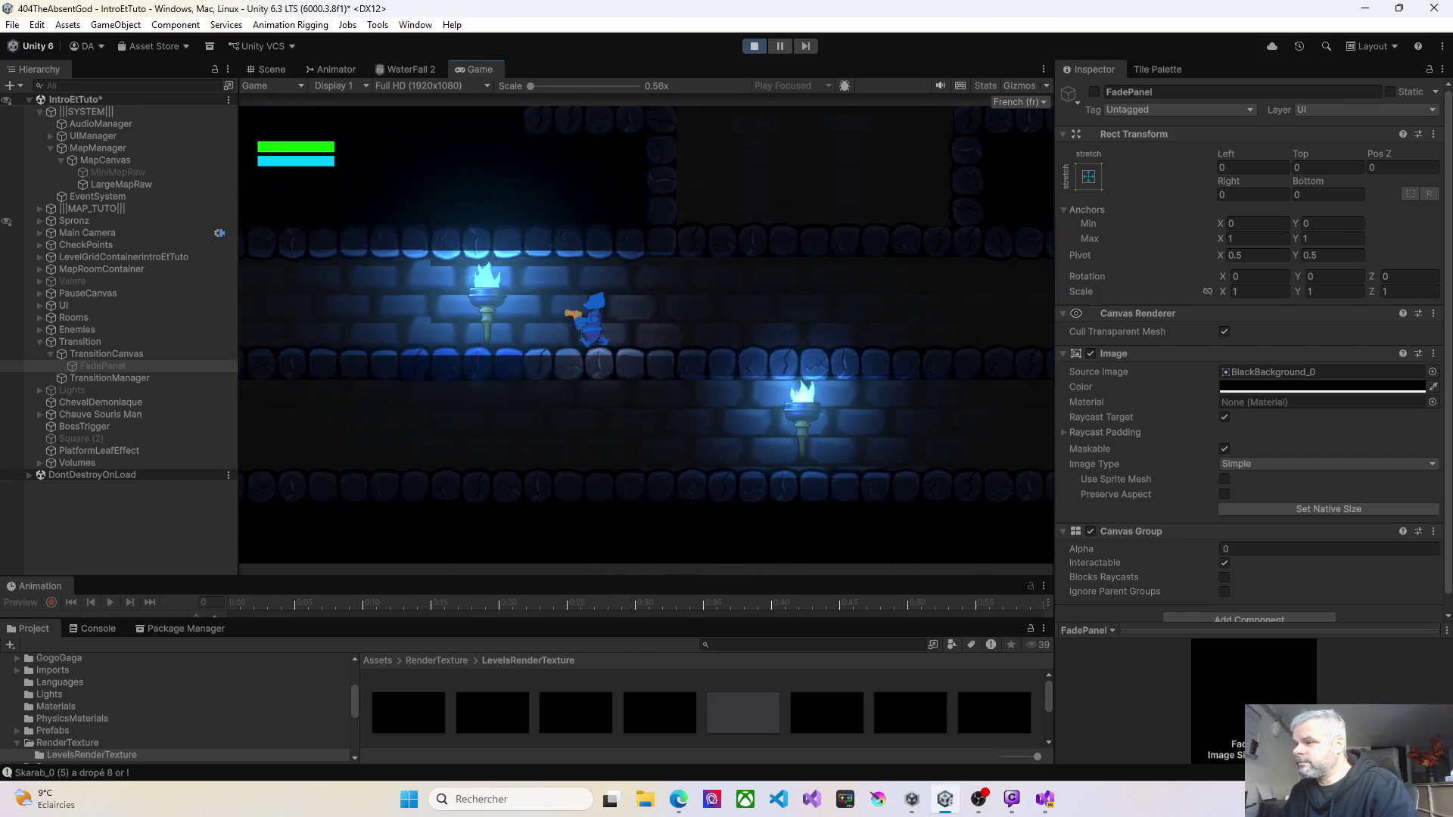
key("Right")
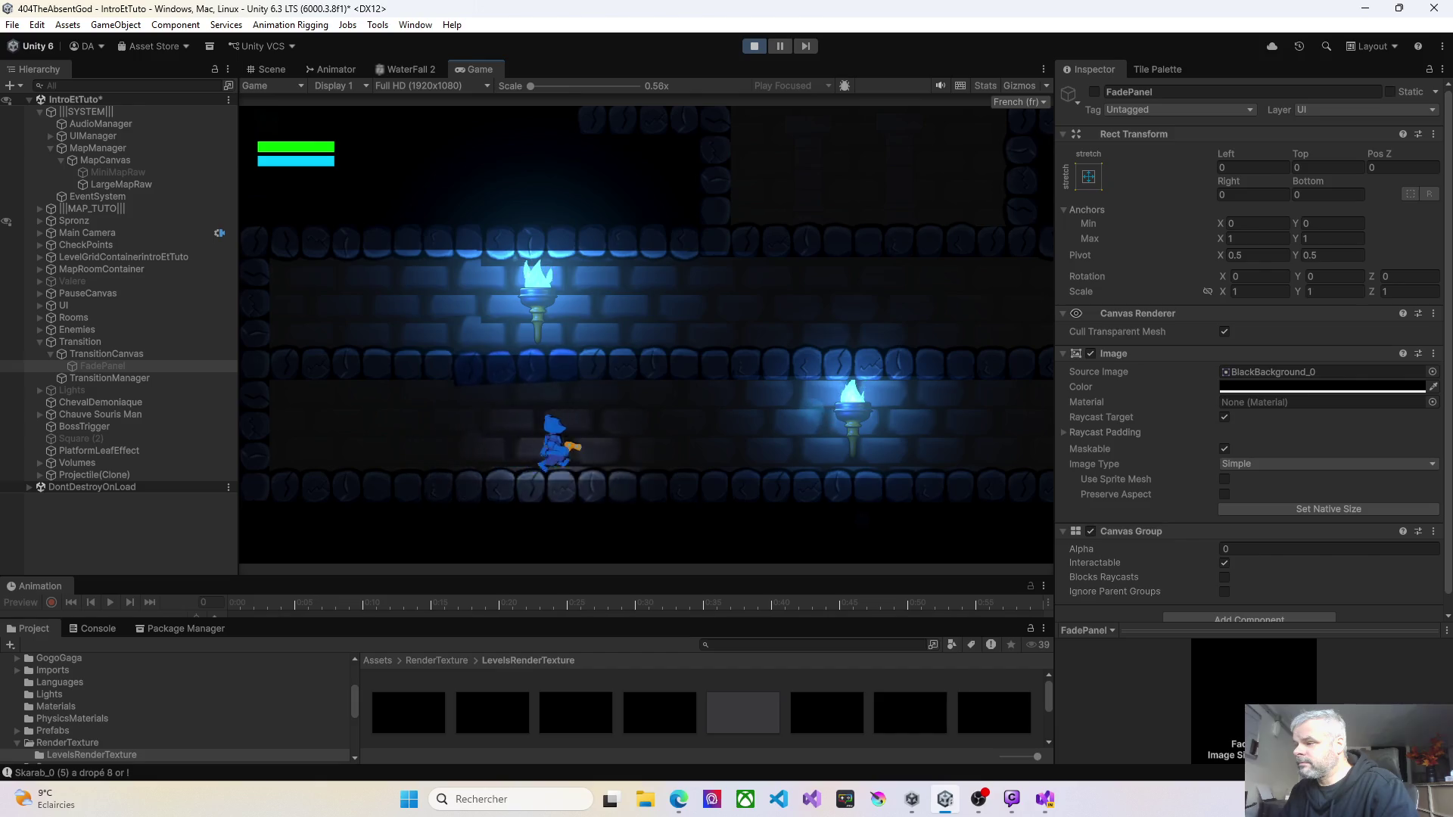
key("Right")
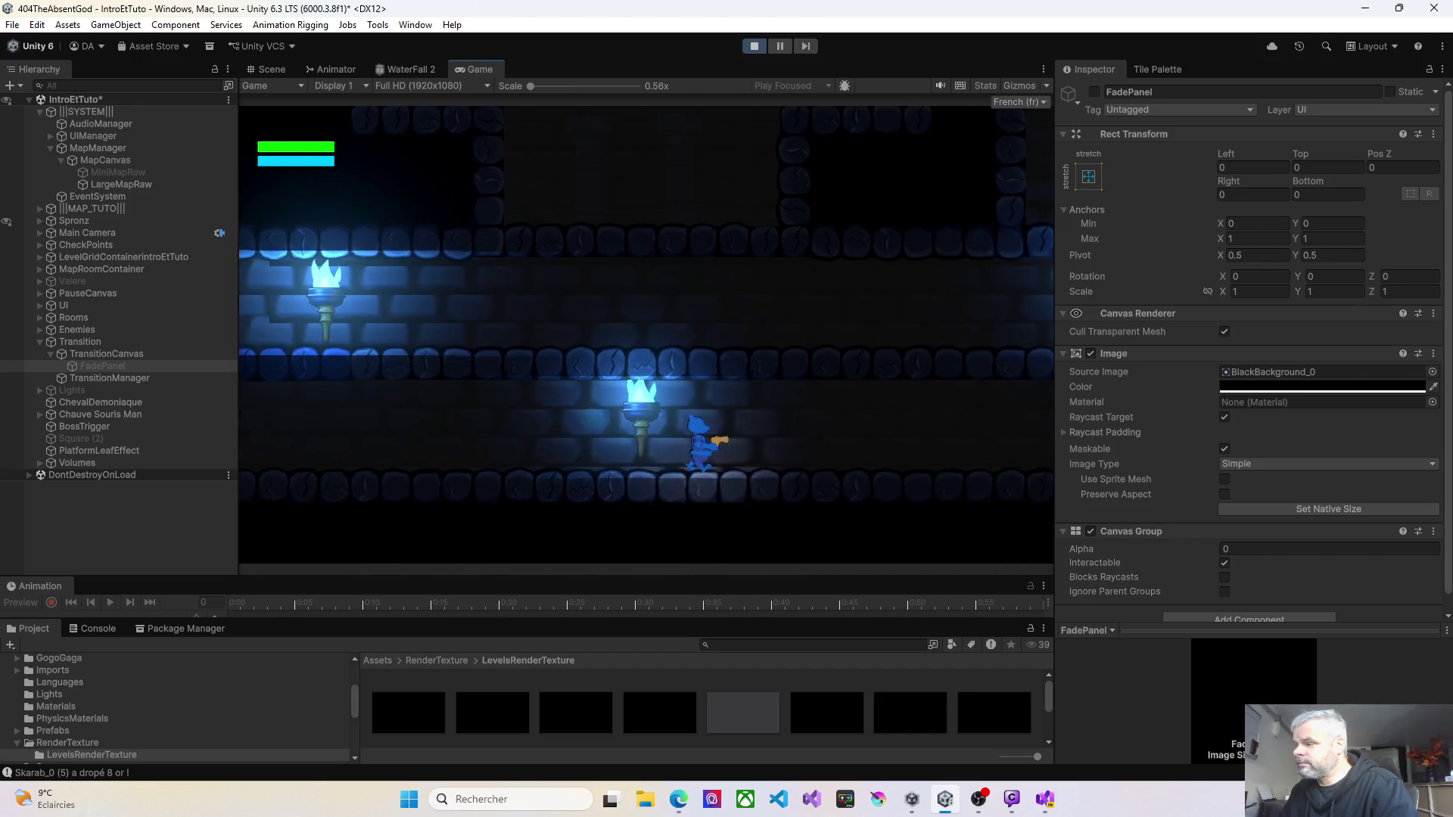
key("Right")
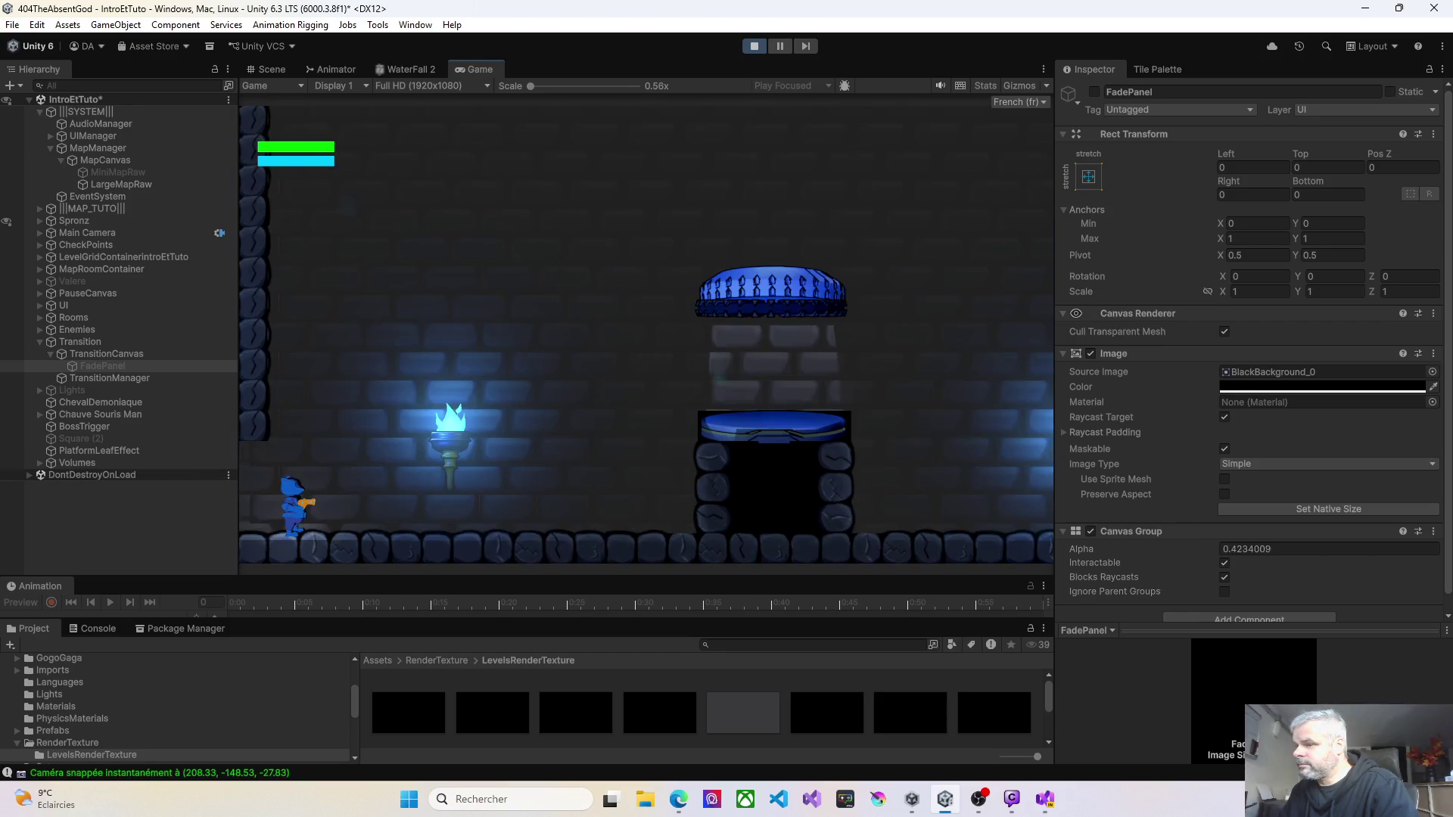
key("Right")
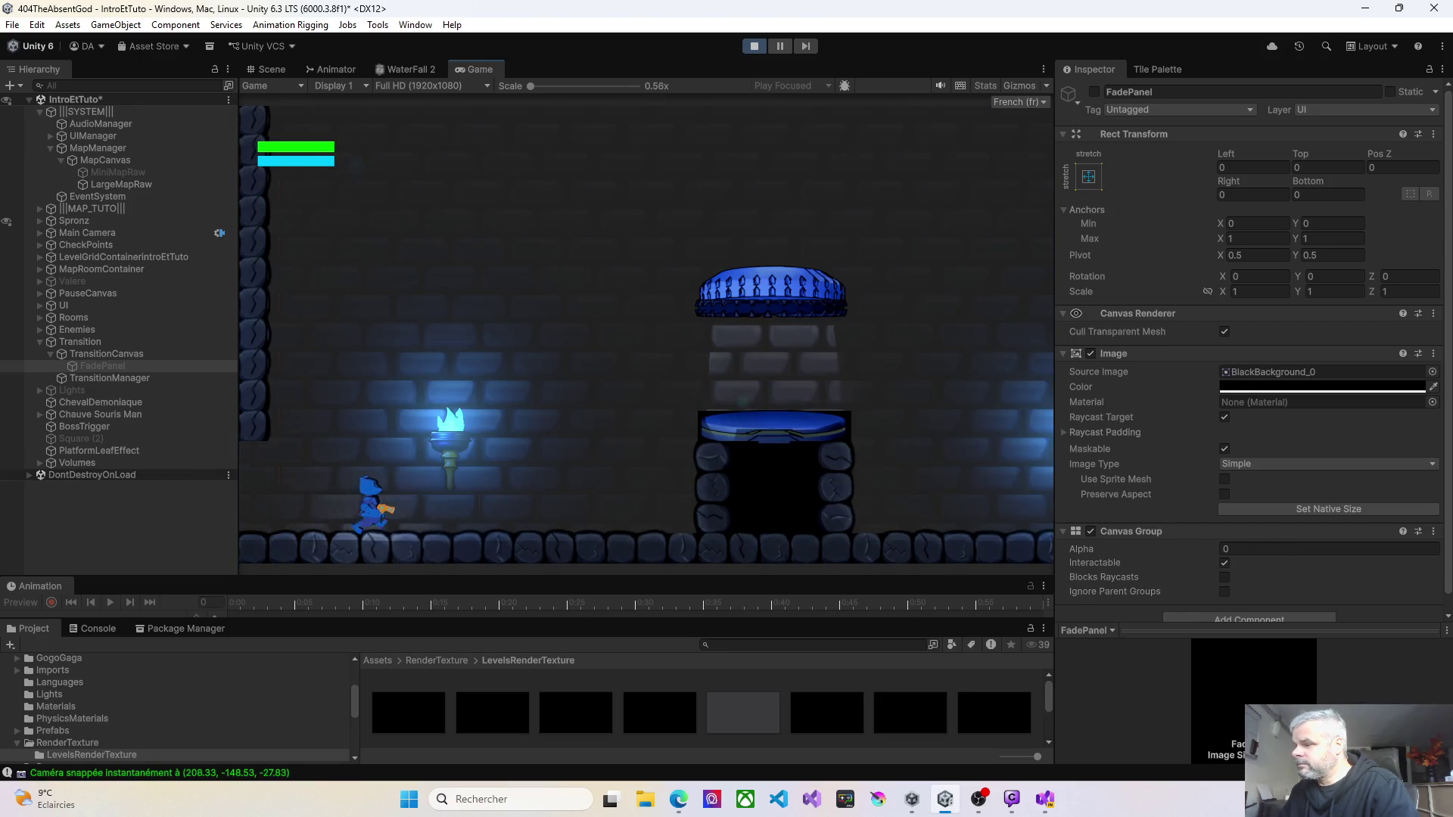
key("space")
key("Right")
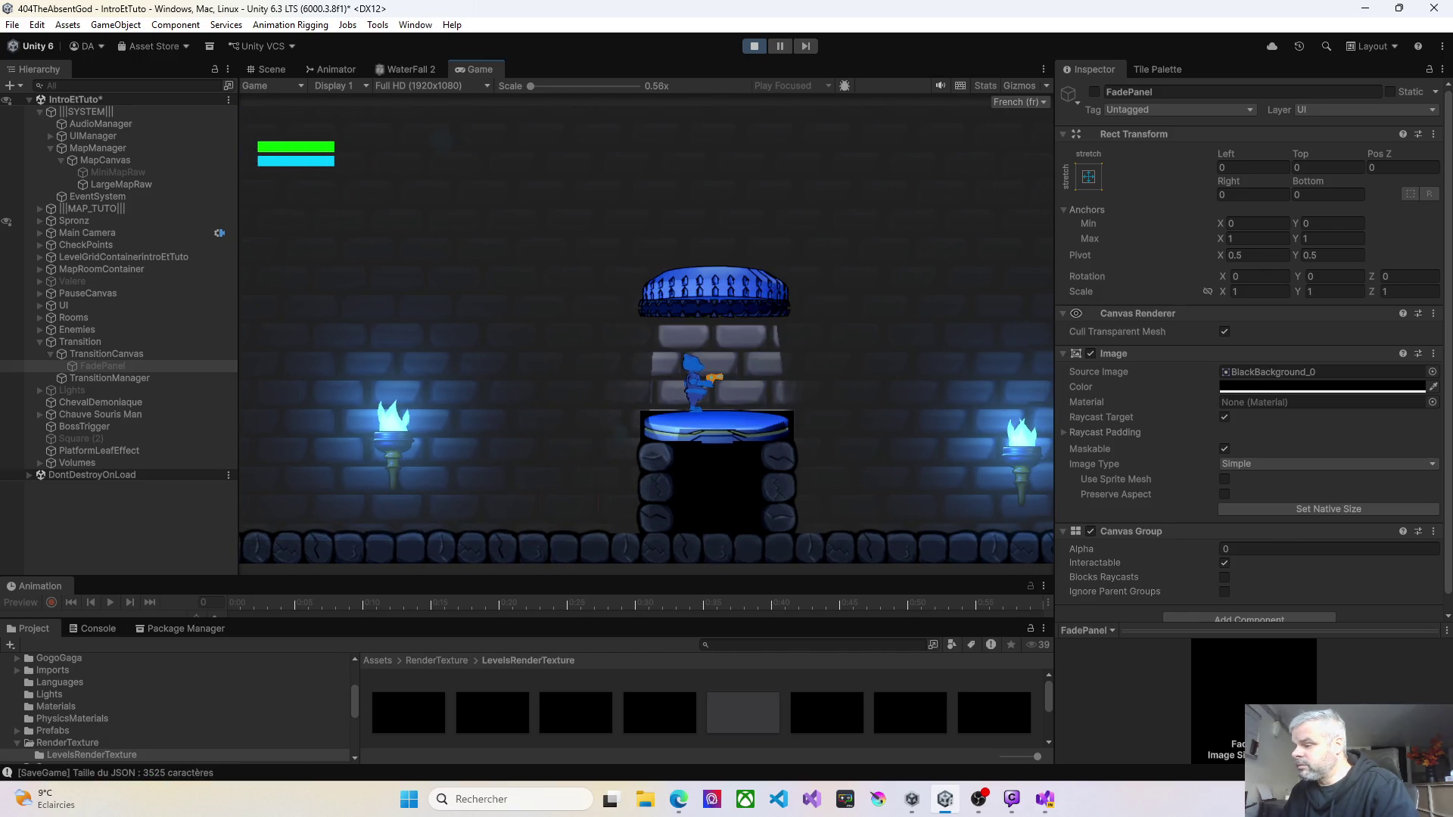
key("Right")
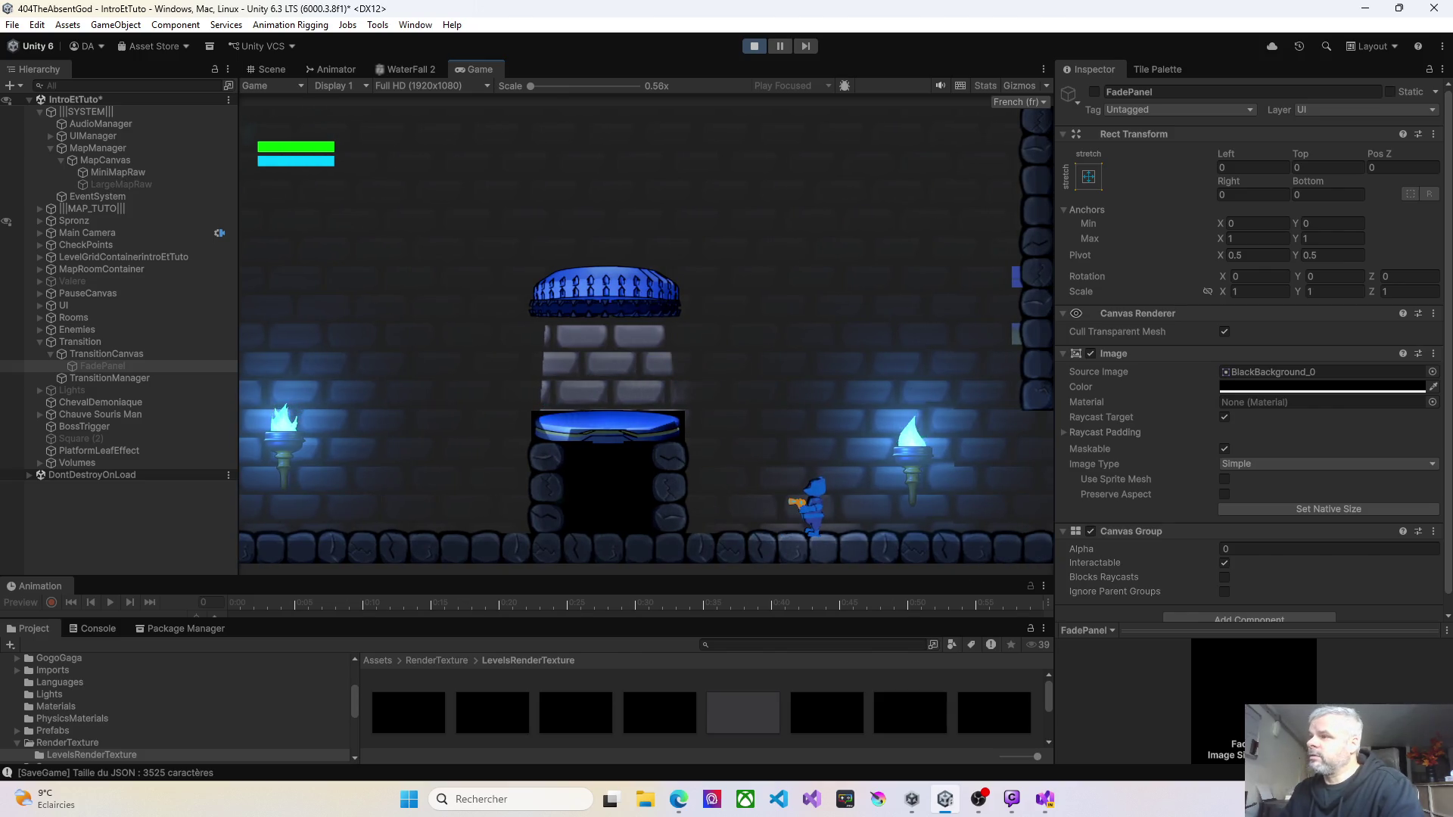
left_click(427, 86)
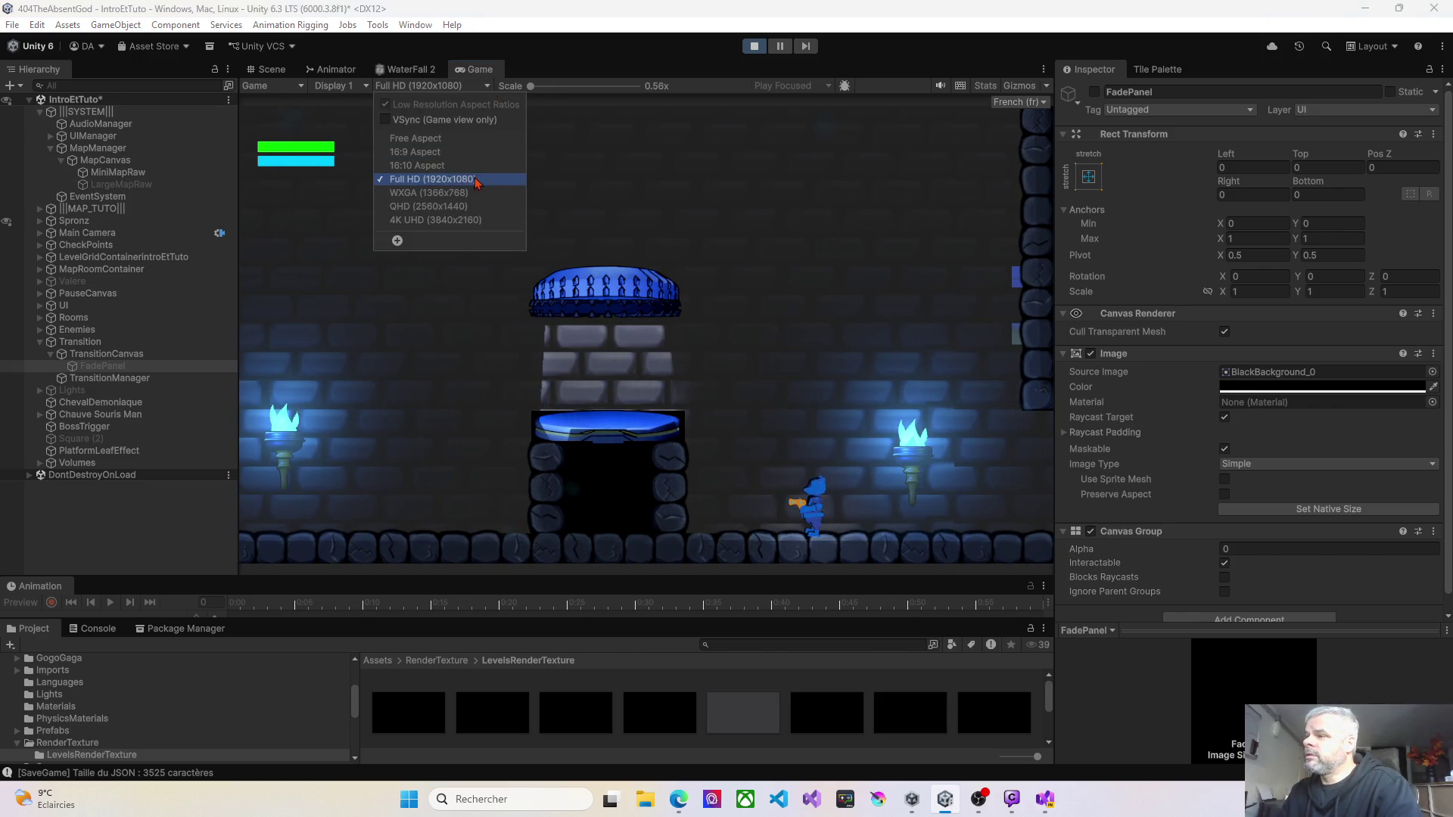
Step: Set the Game view to Free Aspect, widen it, and frame the canvas rectangles in the Scene view
left_click(416, 138)
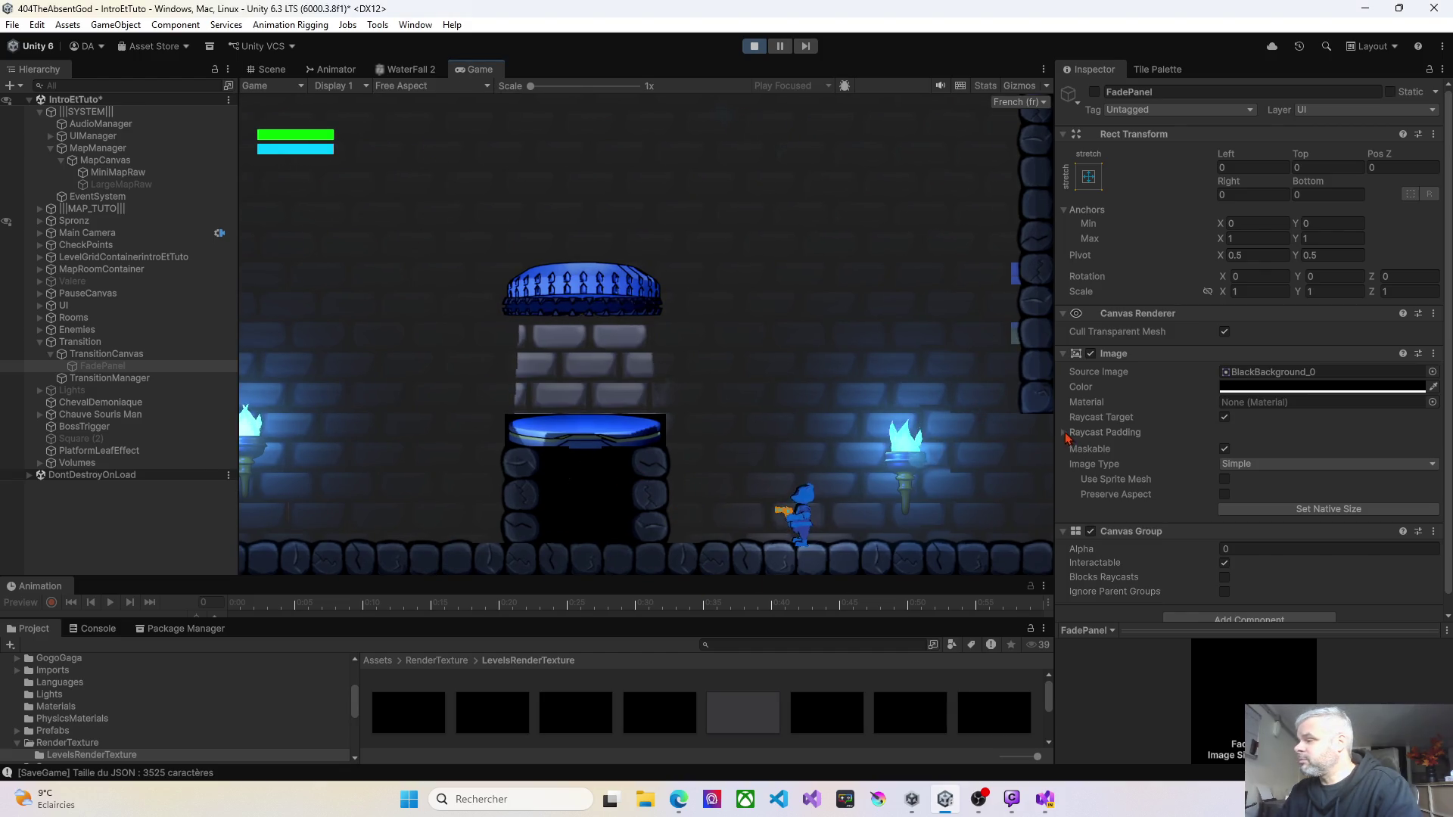
left_click_drag(1056, 429, 1250, 429)
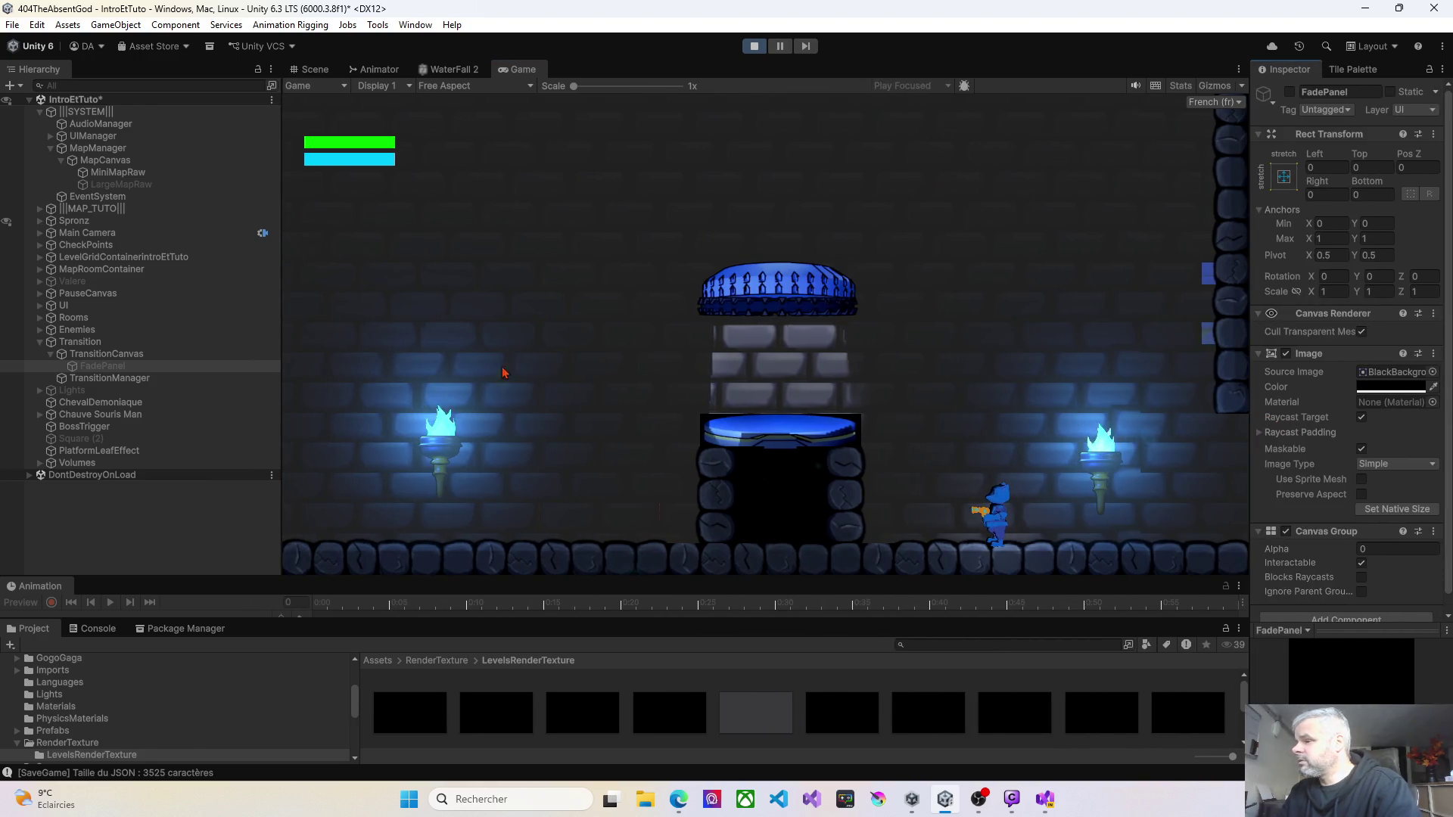
left_click(312, 69)
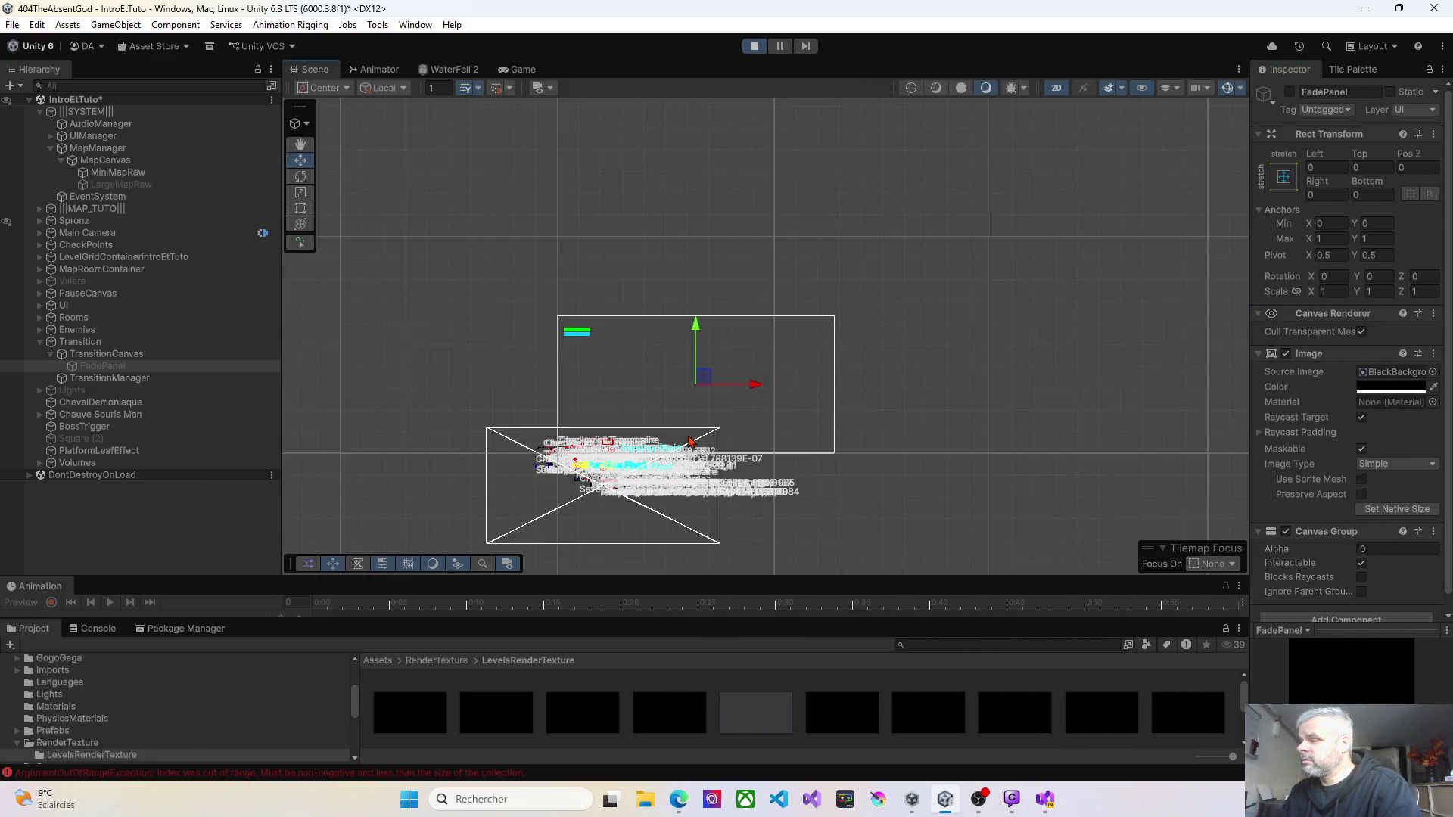
scroll(703, 414, "up", 10)
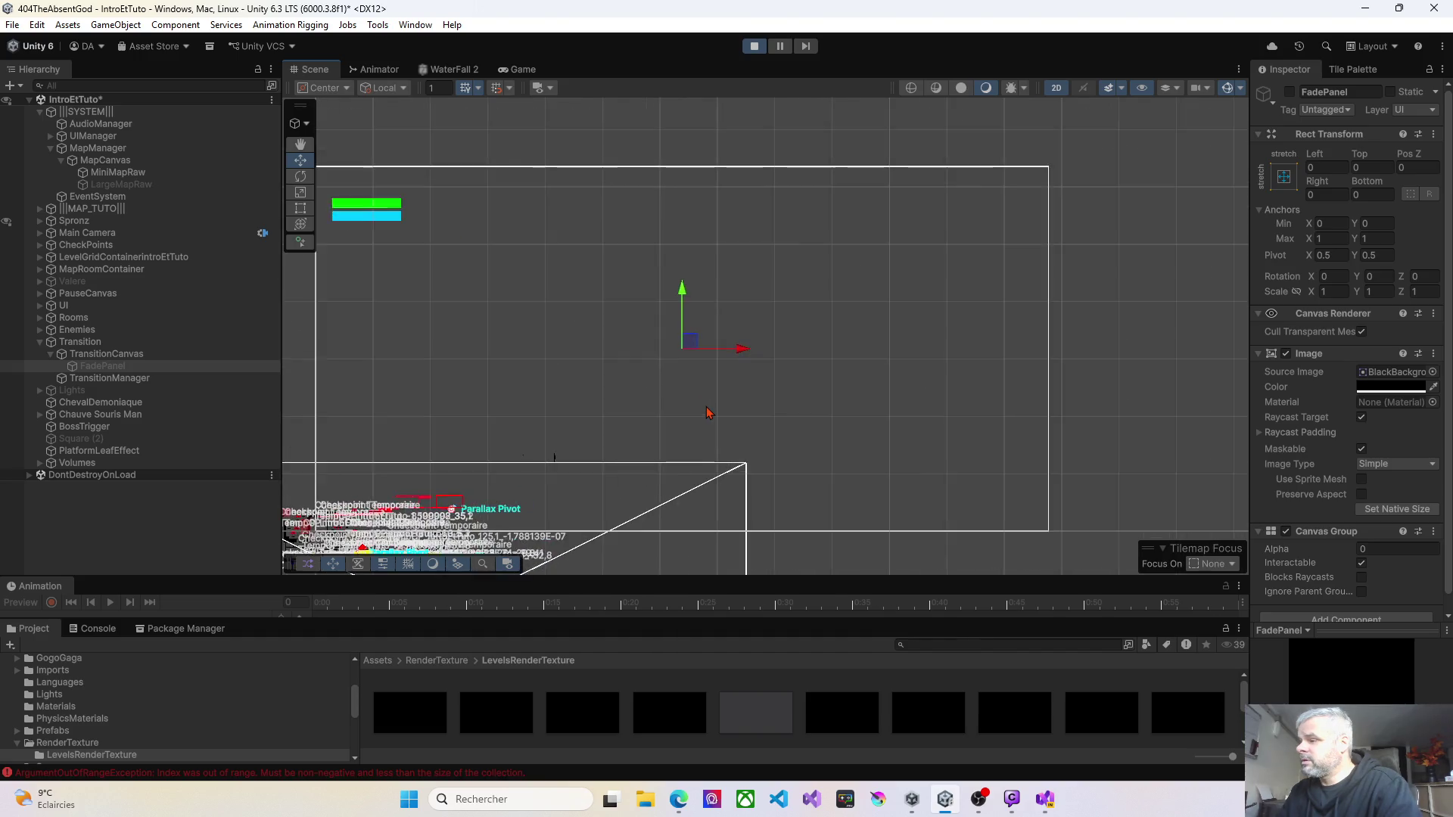
scroll(708, 412, "up", 2)
scroll(708, 413, "down", 8)
left_click_drag(731, 471, 700, 289)
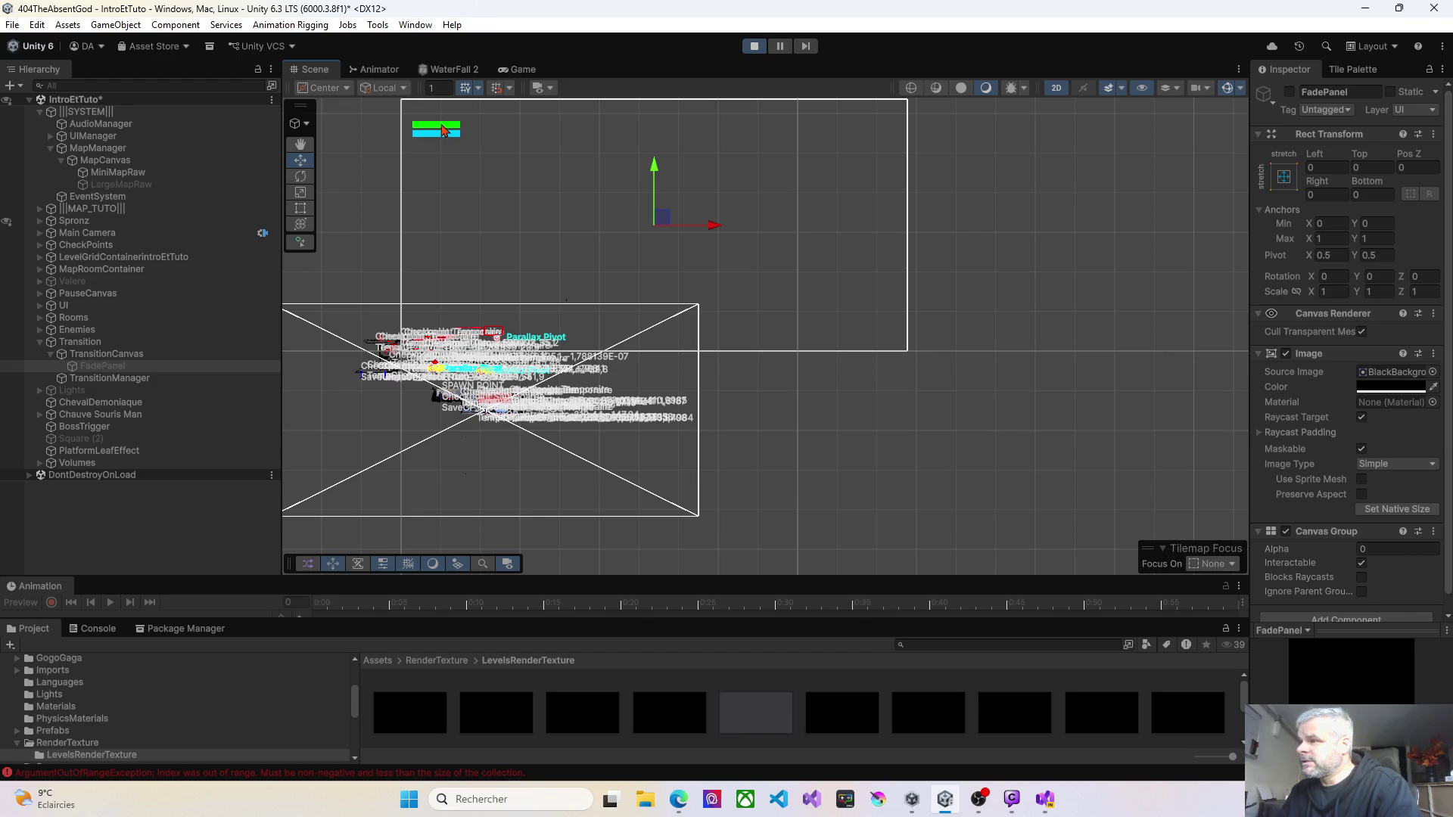
left_click(528, 70)
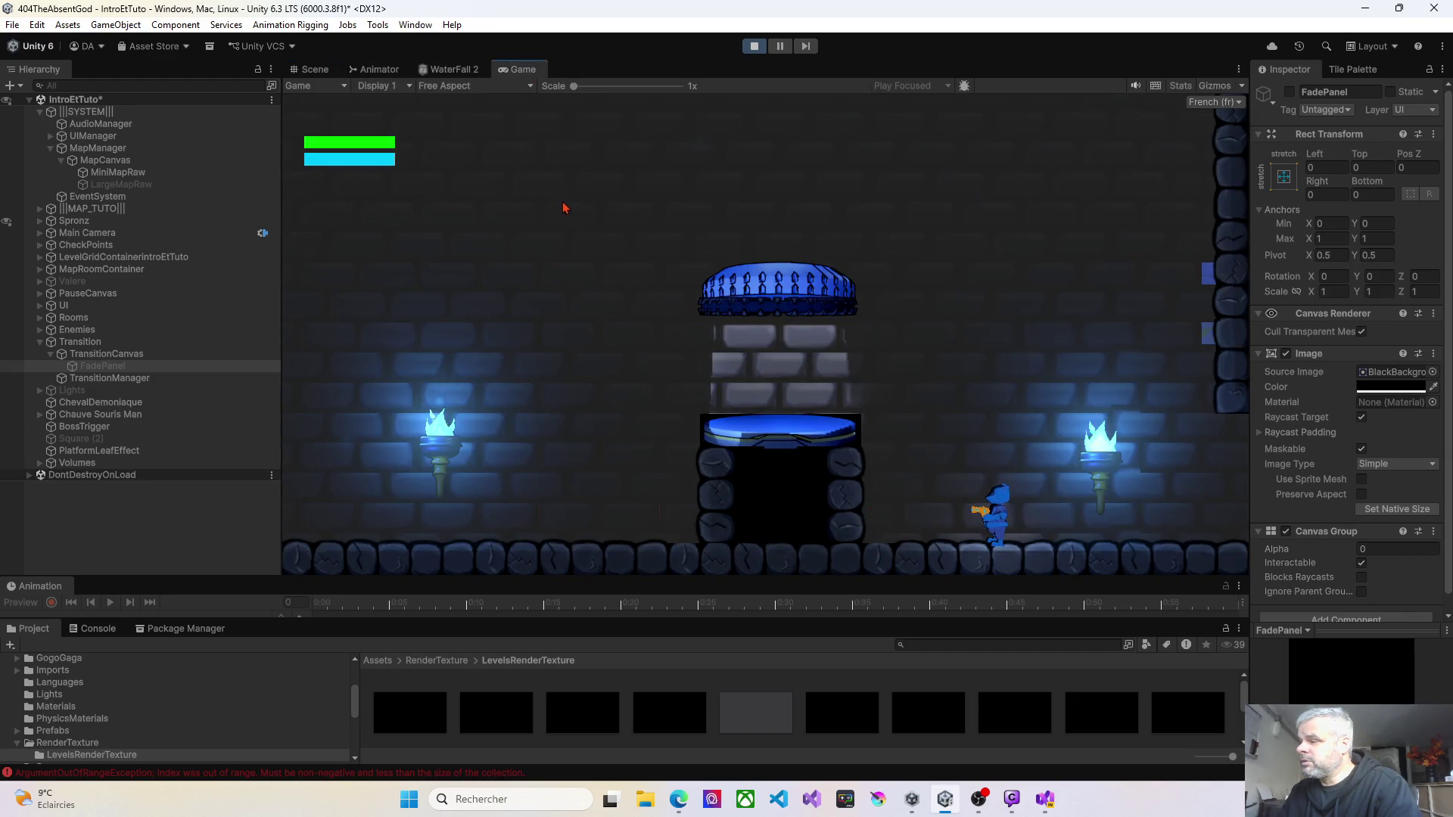
Step: Restart Play mode and tick FadePanel active both during play and again after stopping
left_click(755, 52)
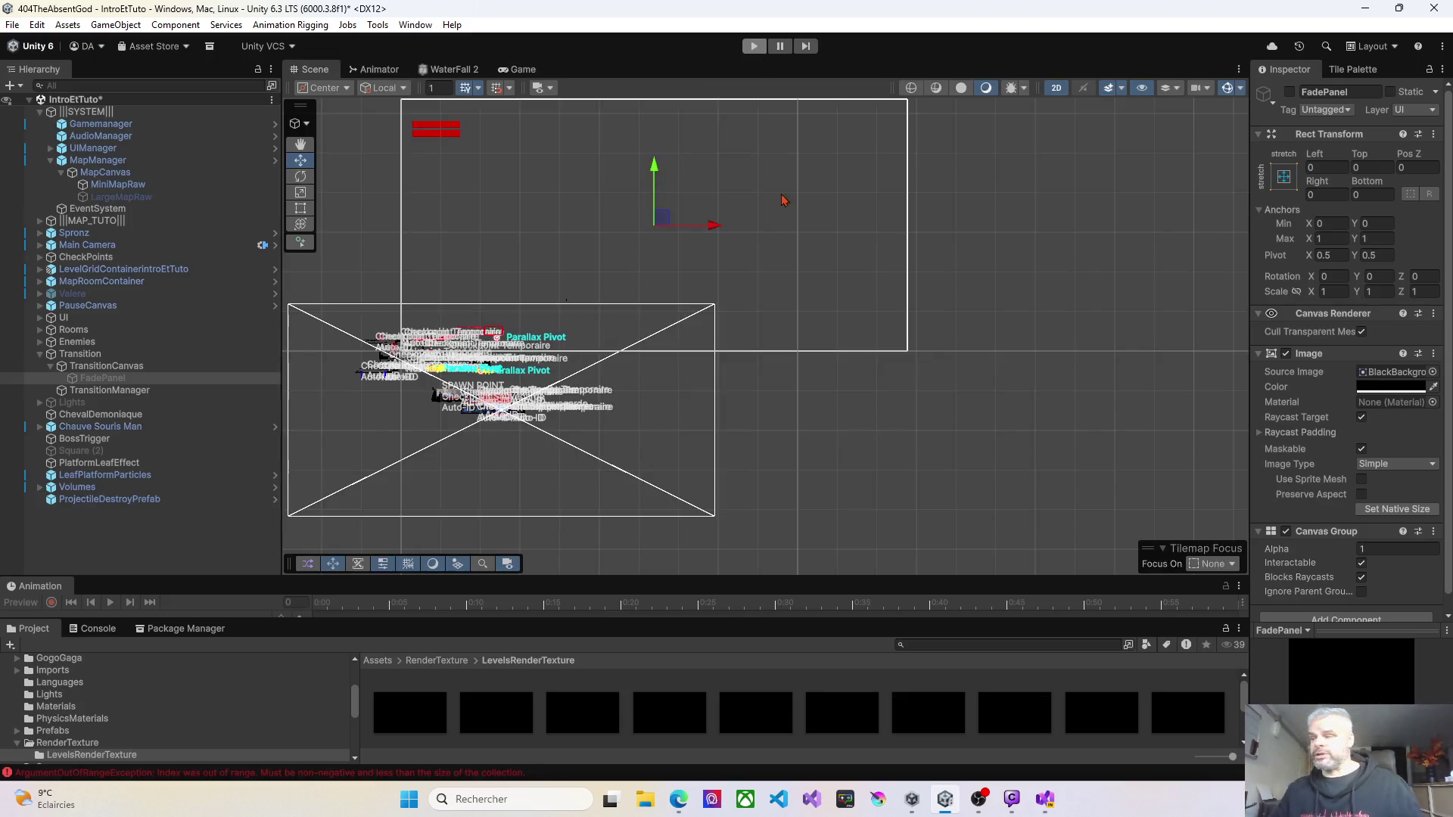
left_click(754, 48)
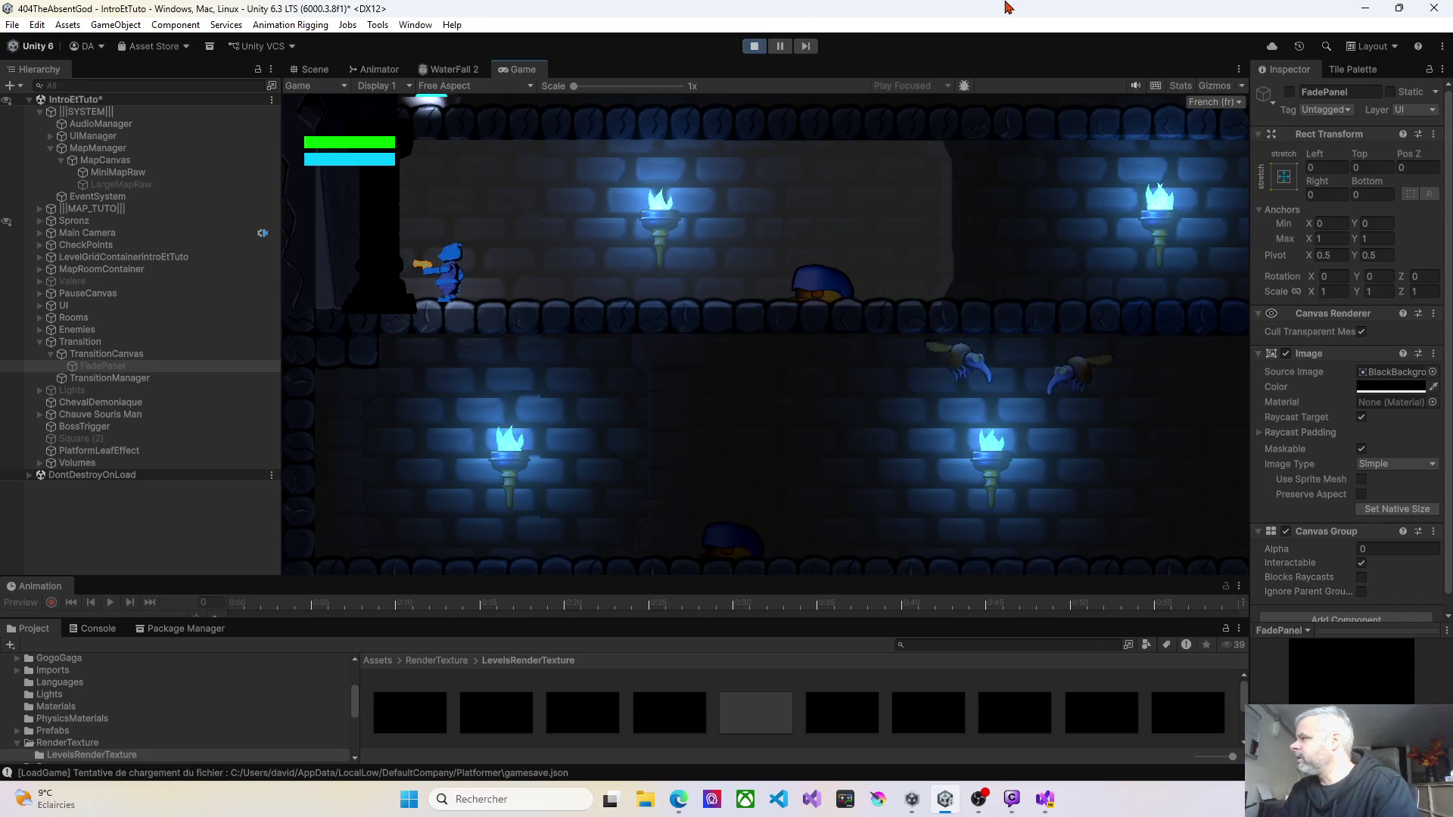
left_click(1290, 92)
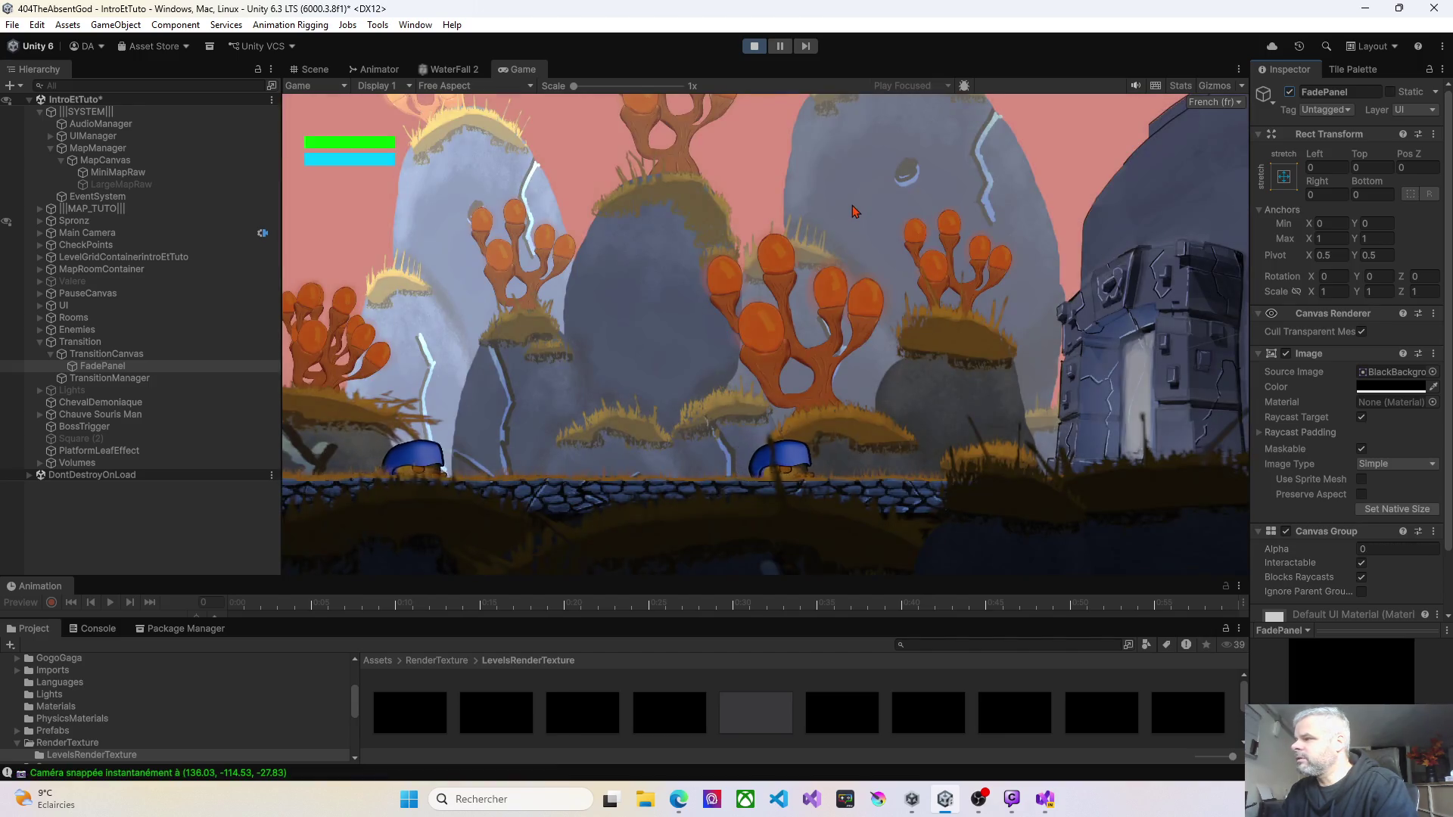
left_click(752, 50)
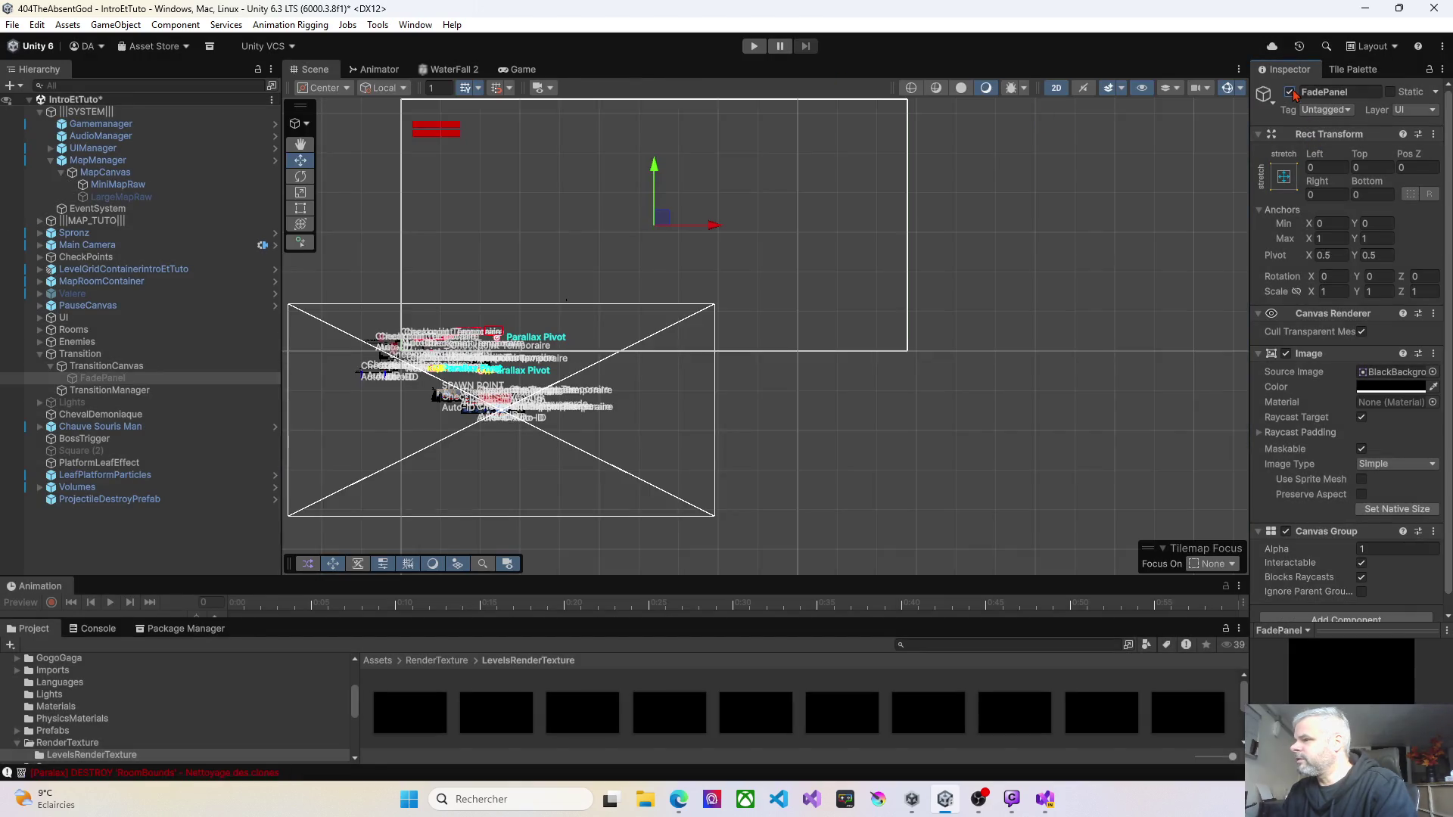
left_click(1291, 92)
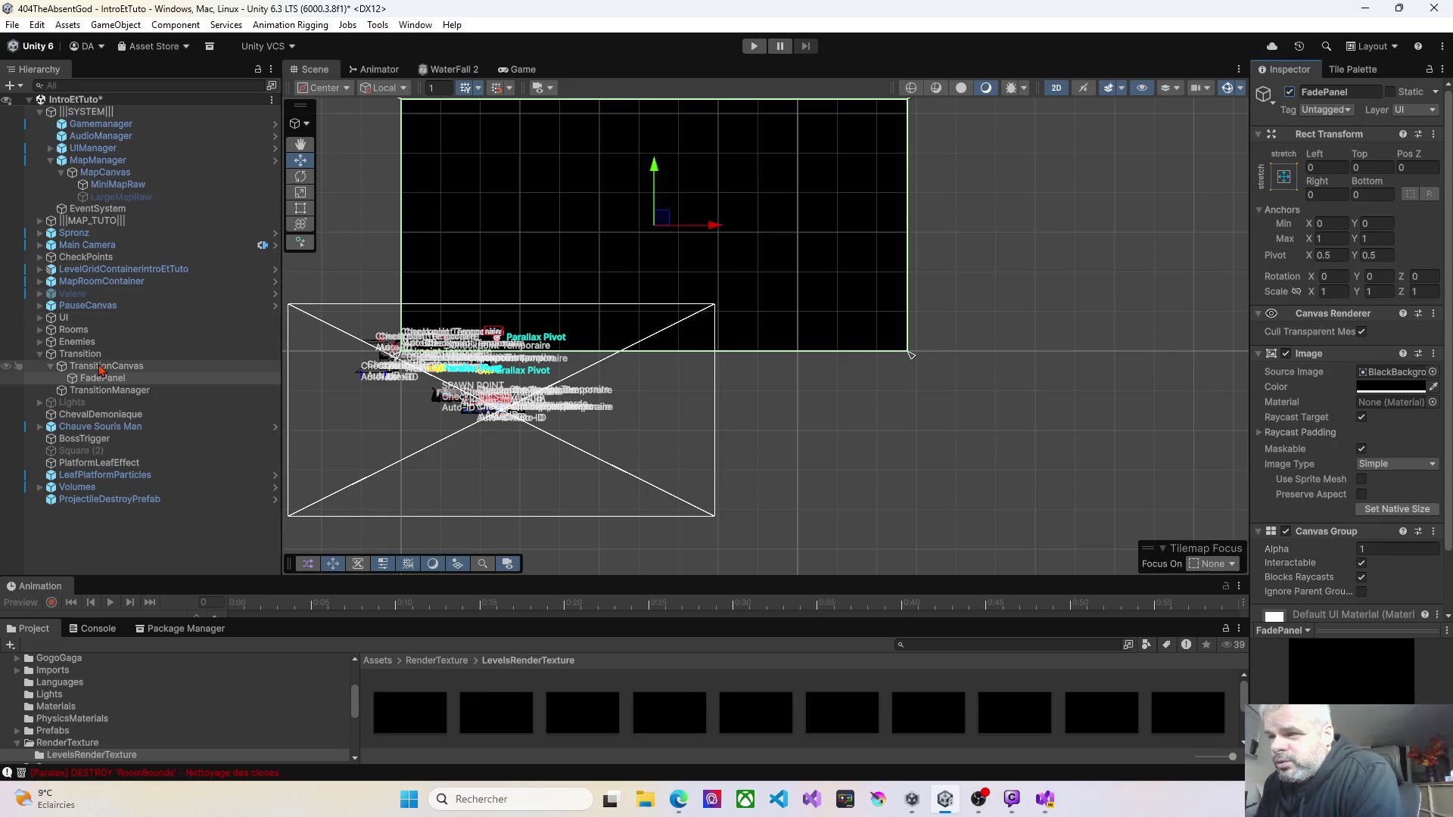
left_click(1050, 801)
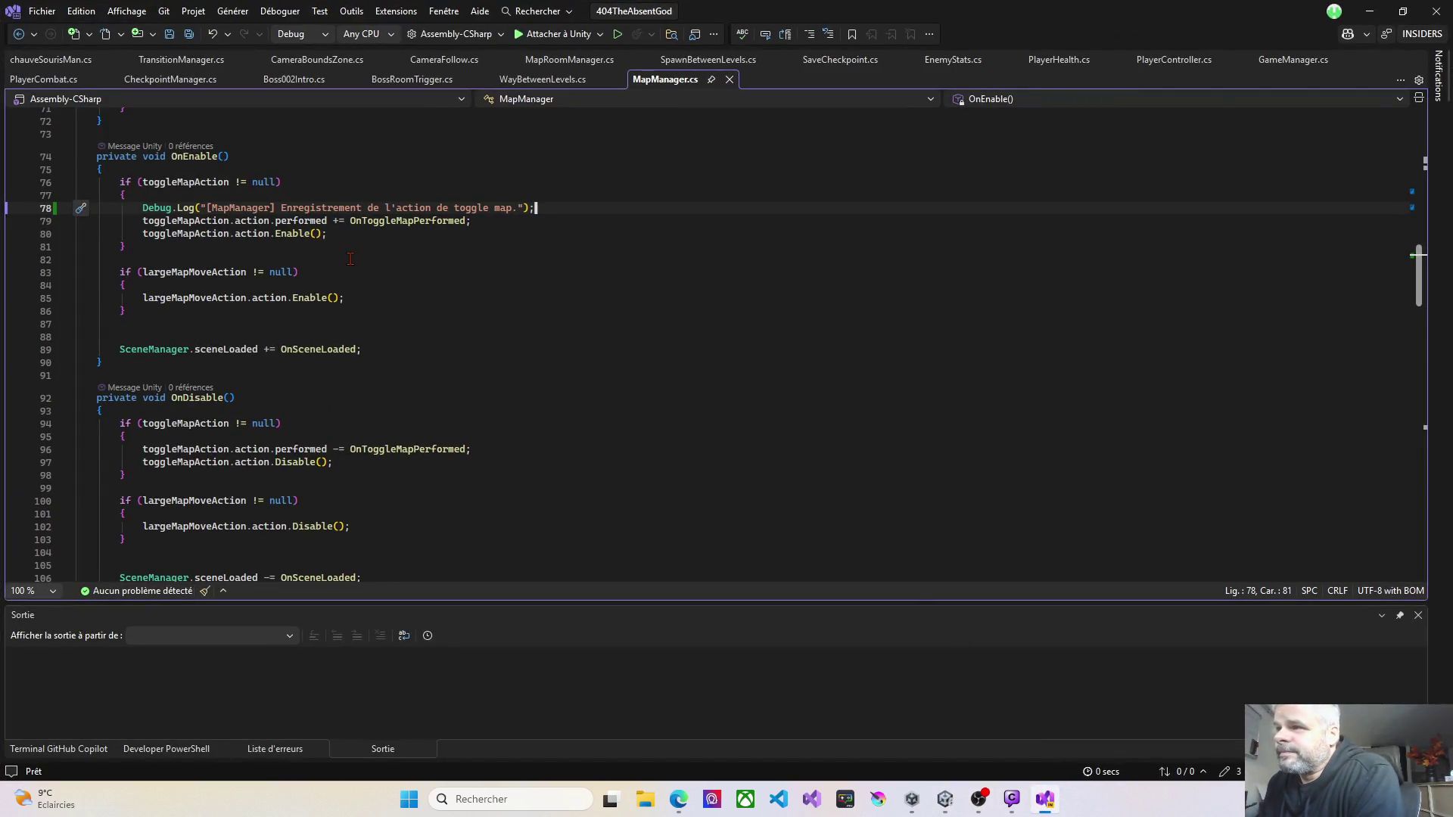
Step: Browse the MapManager.cs member list and jump to the FindPlayer() method
left_click(980, 103)
scroll(999, 151, "up", 3)
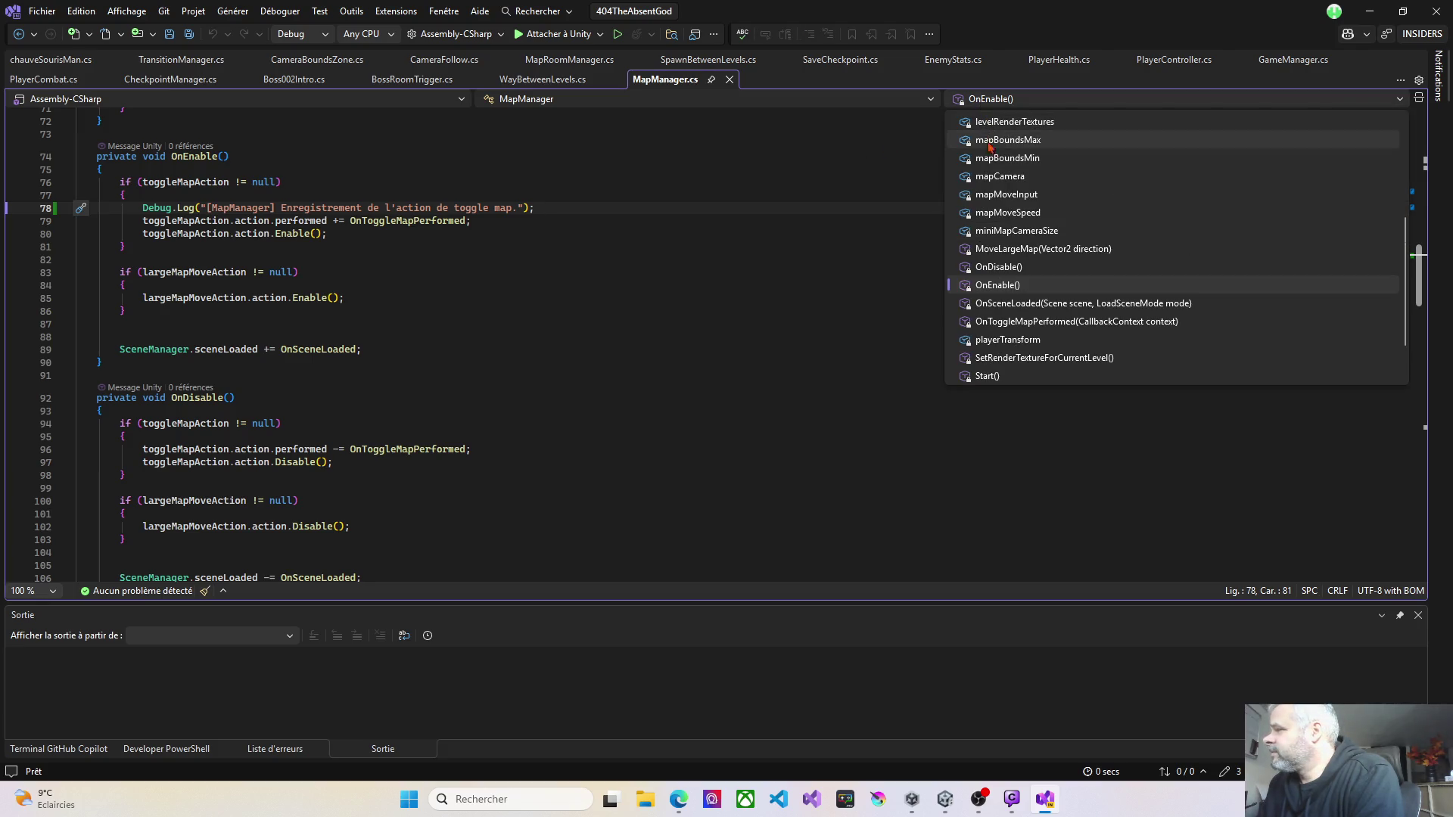
scroll(1019, 261, "up", 1)
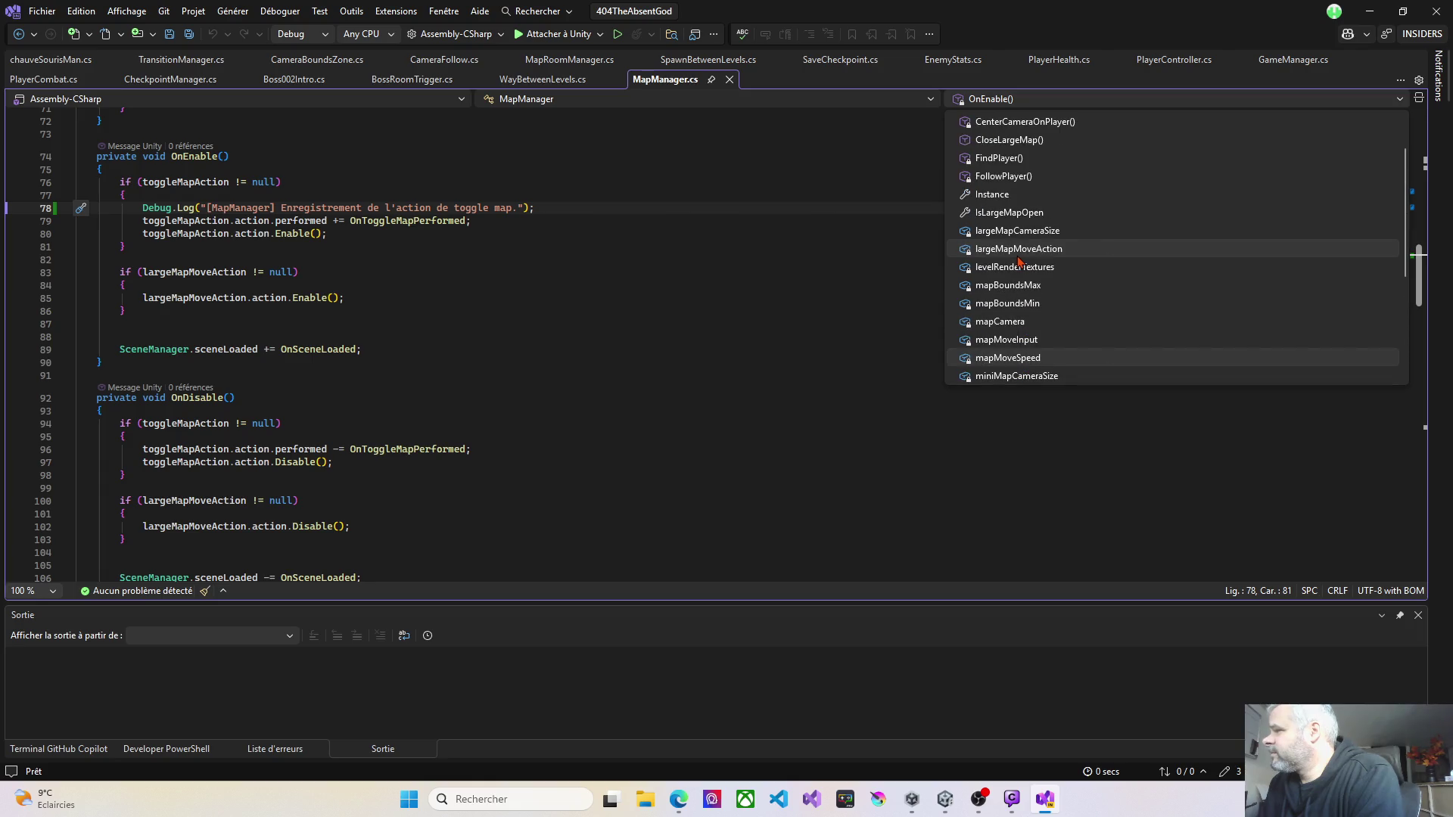
scroll(1025, 280, "down", 3)
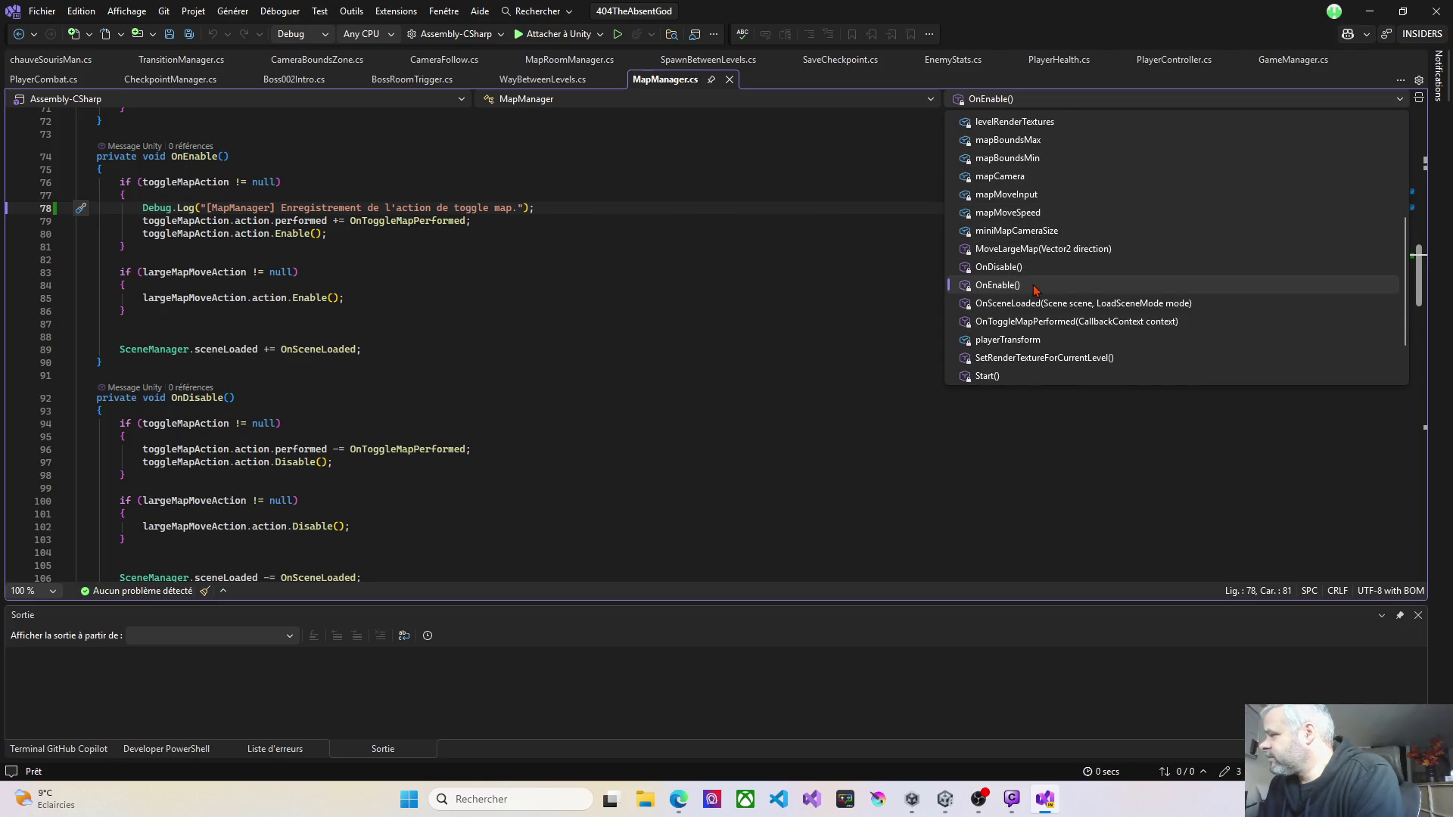
scroll(1037, 330, "down", 1)
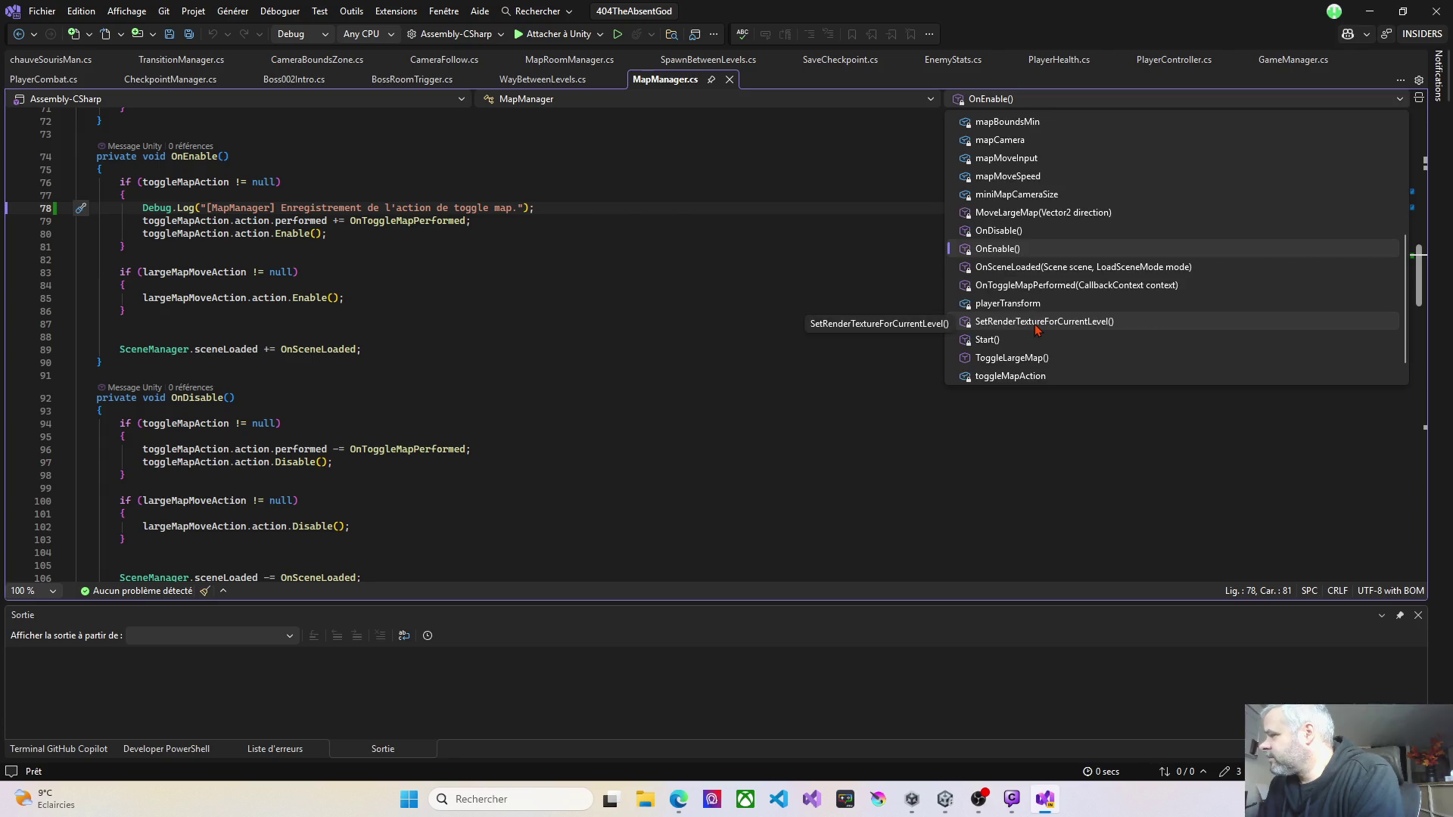
scroll(1037, 329, "down", 1)
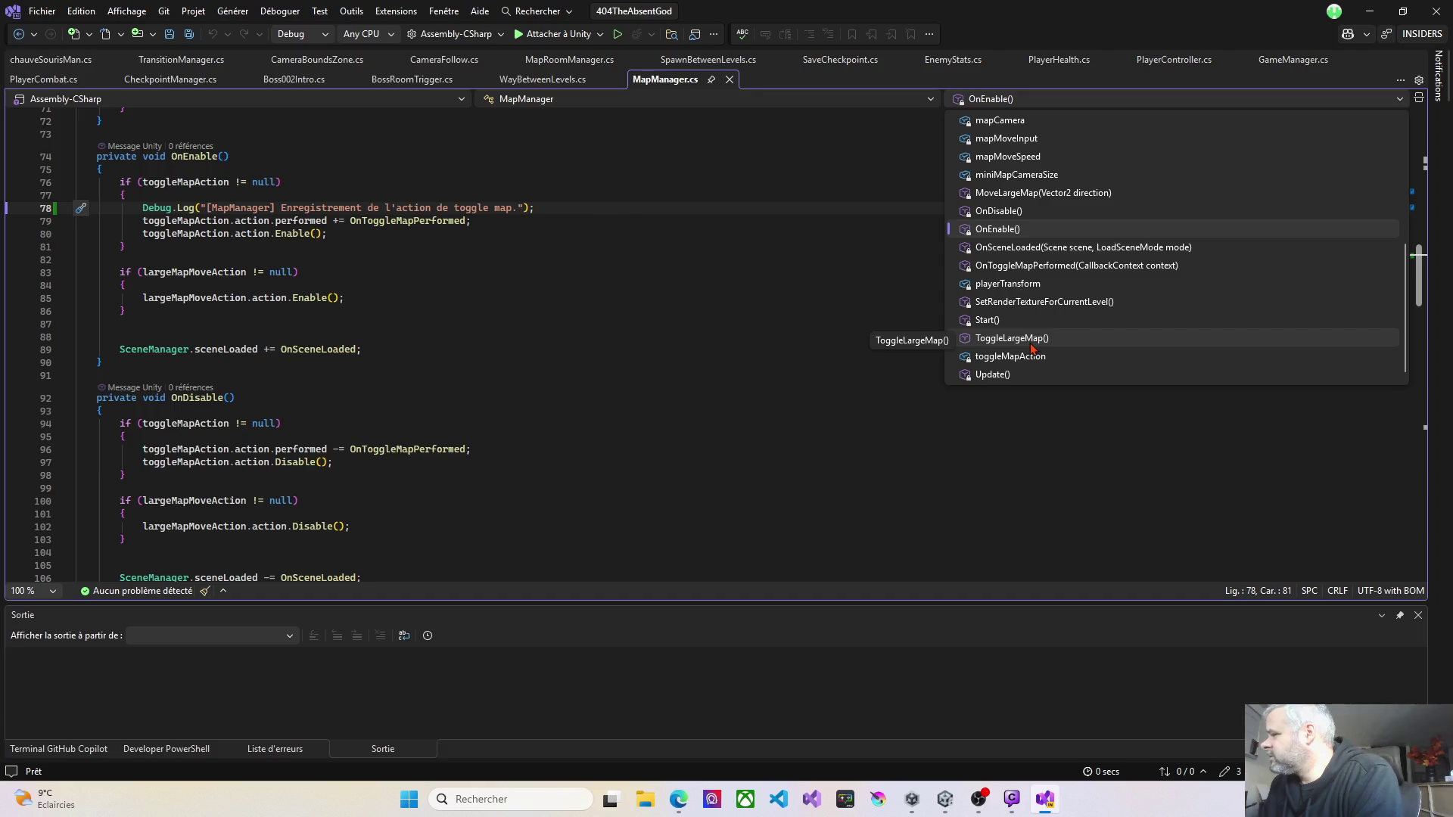
scroll(1033, 346, "up", 2)
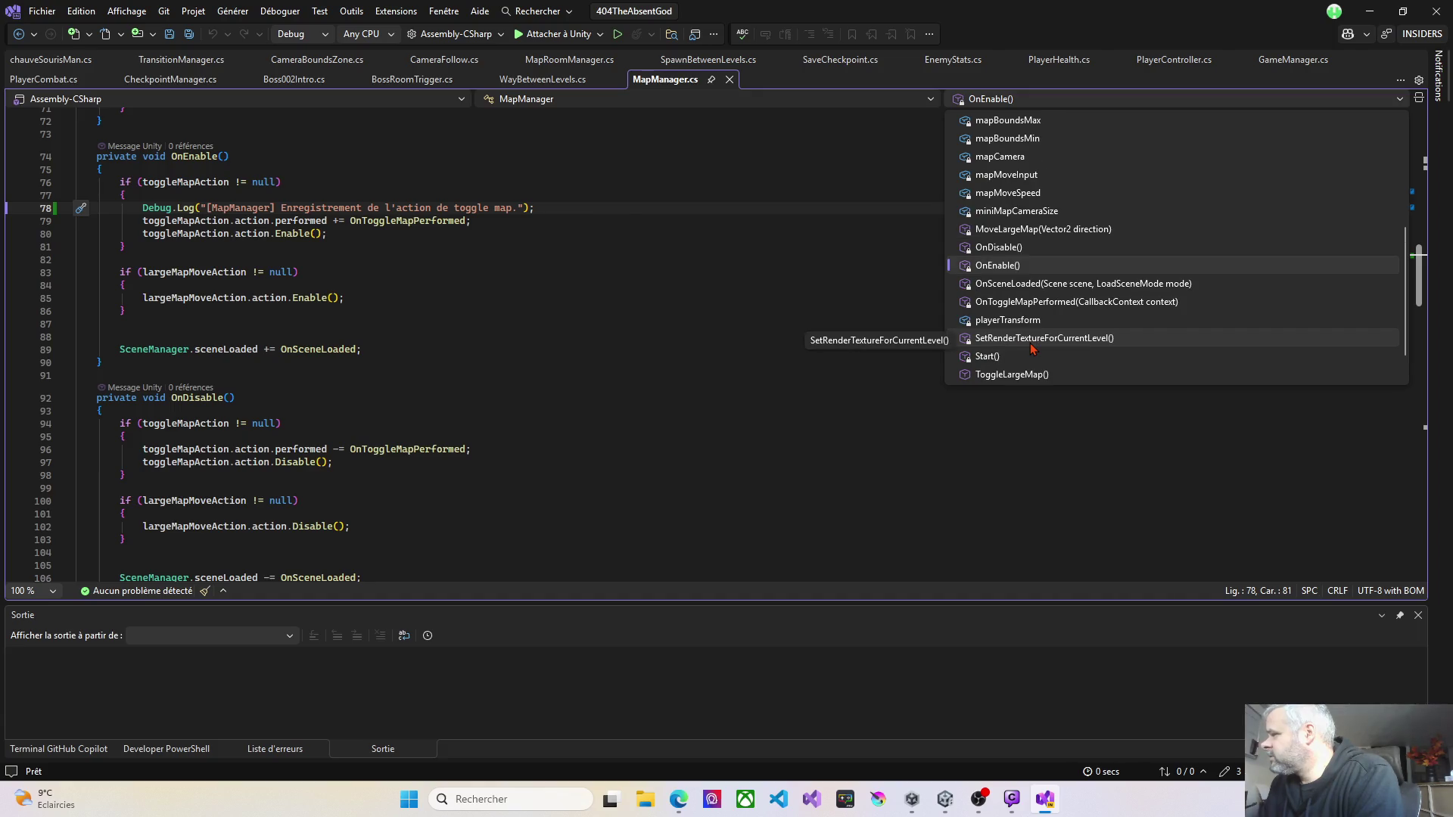
scroll(1032, 347, "up", 2)
scroll(1033, 347, "up", 2)
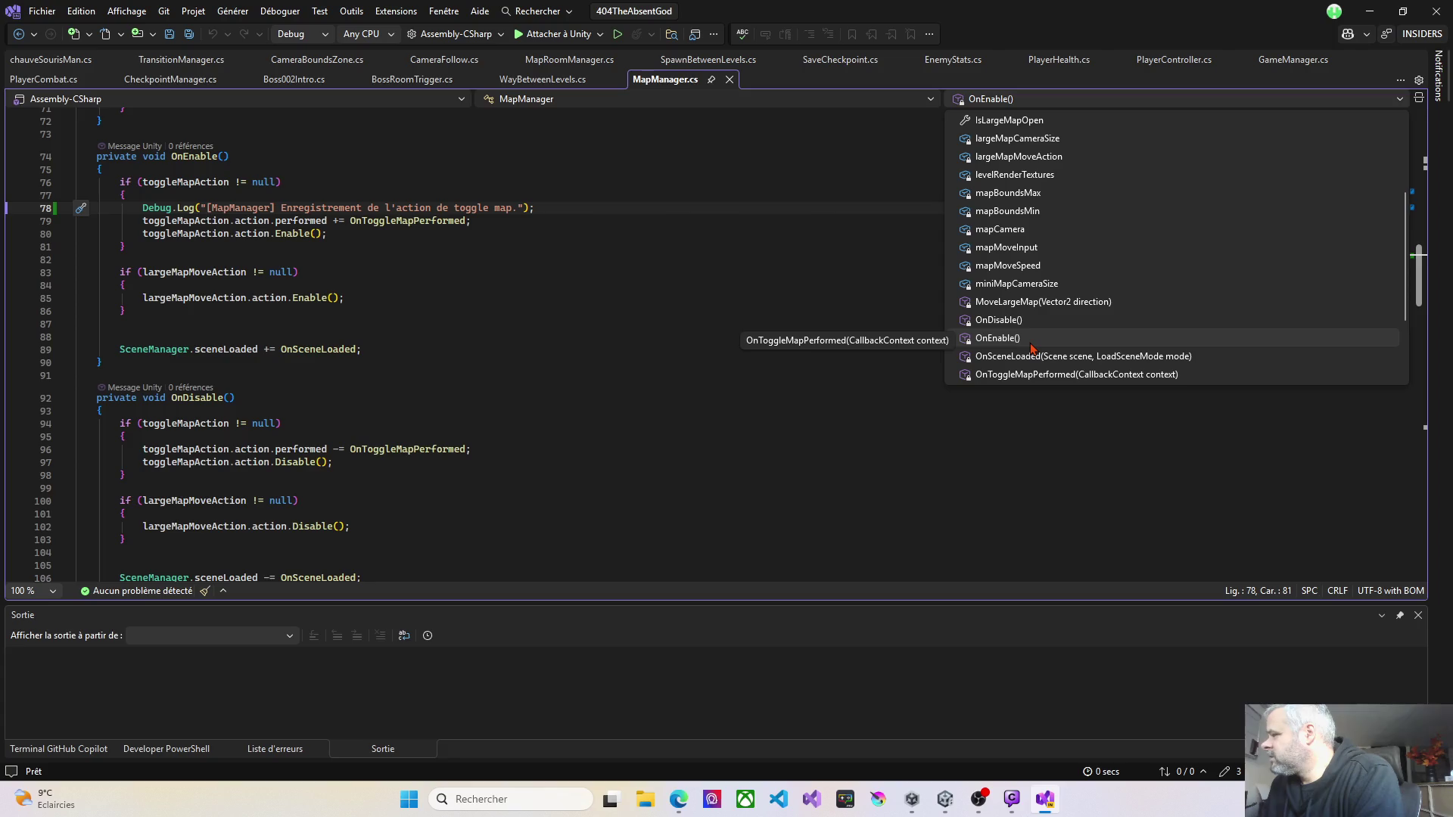
scroll(1033, 348, "up", 3)
scroll(1032, 348, "up", 1)
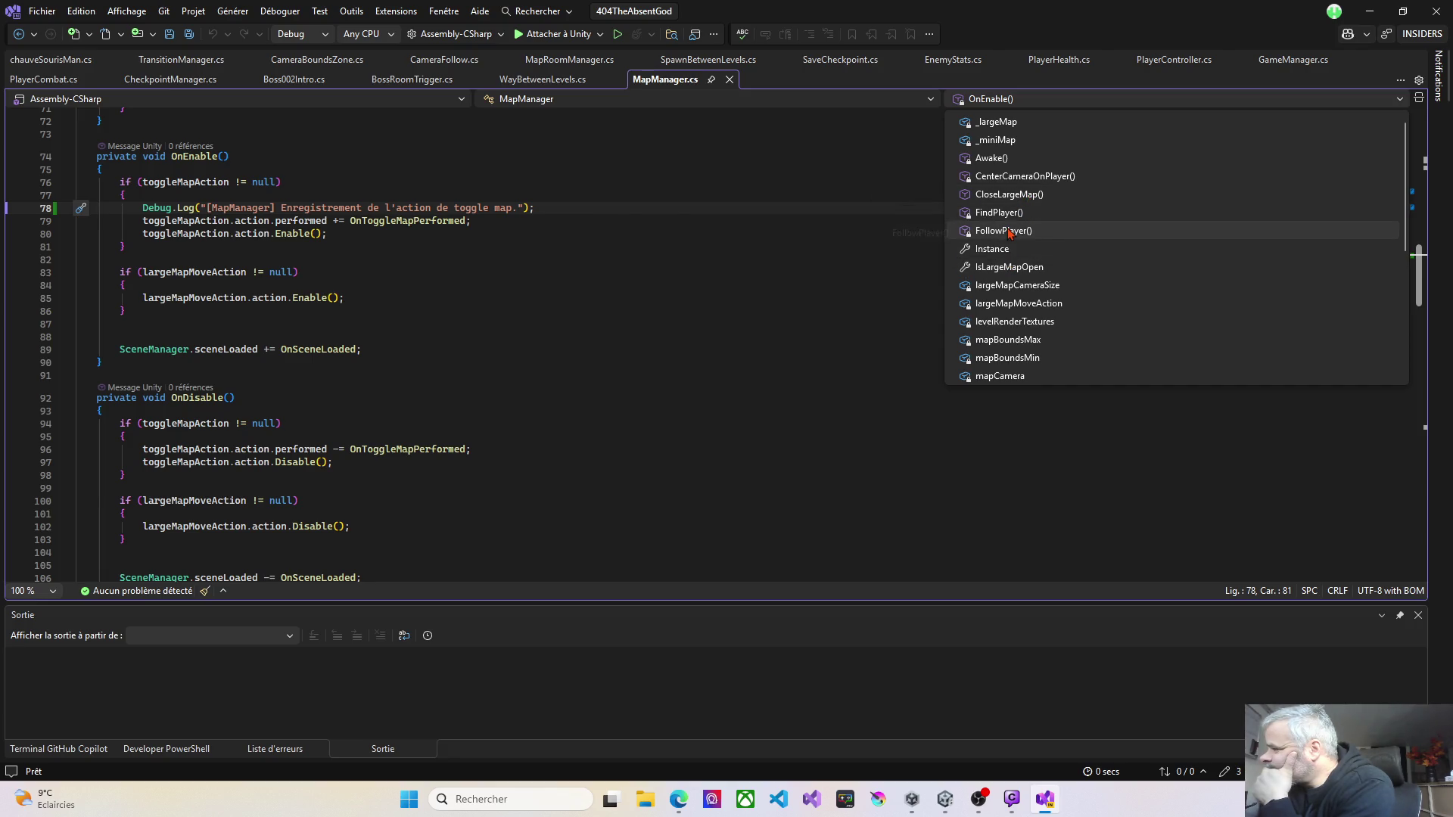
left_click(998, 212)
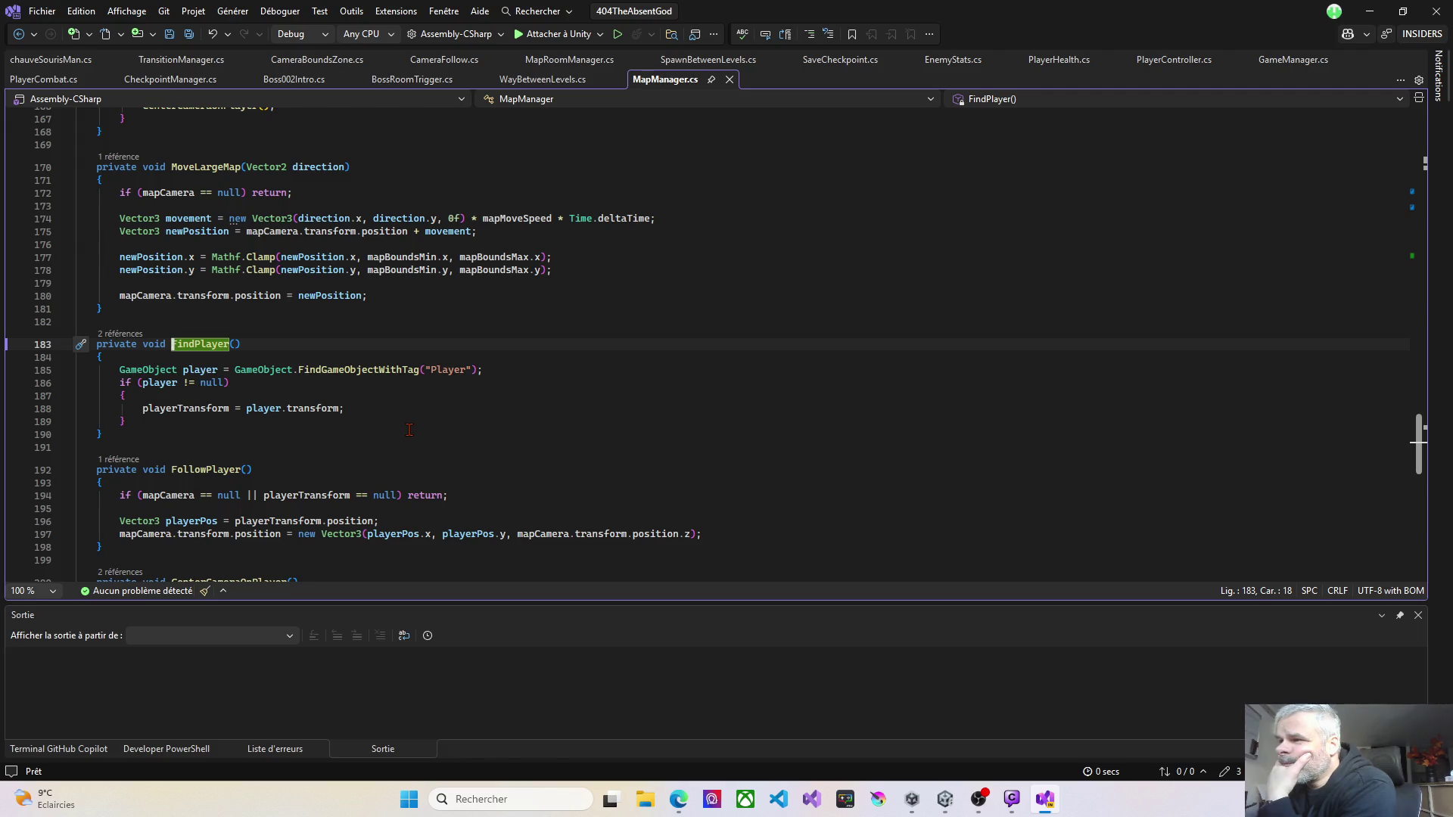
Step: Scroll up to review ToggleLargeMap, then minimize Visual Studio and bring Unity forward
scroll(409, 430, "up", 7)
scroll(409, 430, "up", 3)
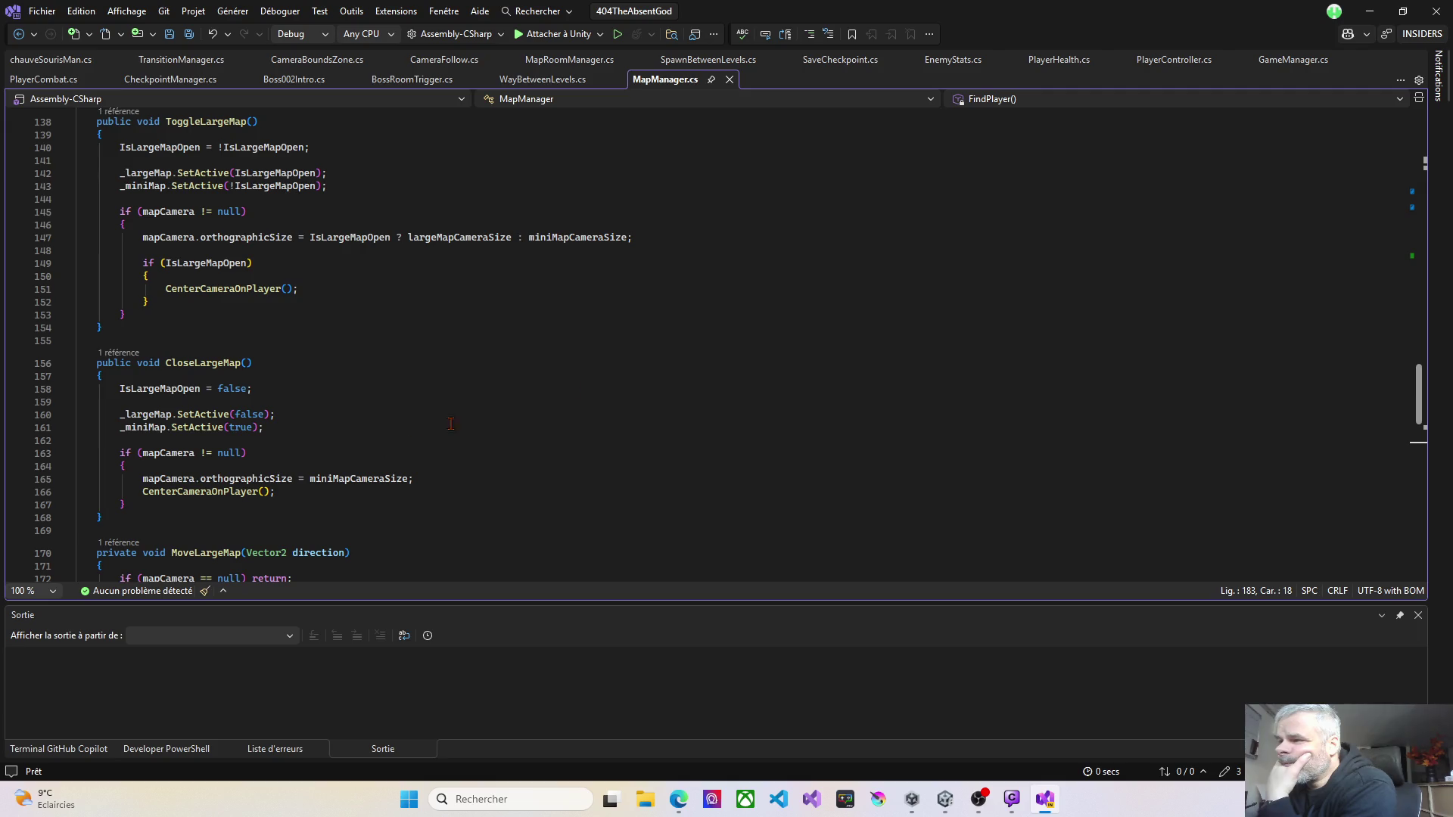
left_click(1371, 11)
left_click(1376, 11)
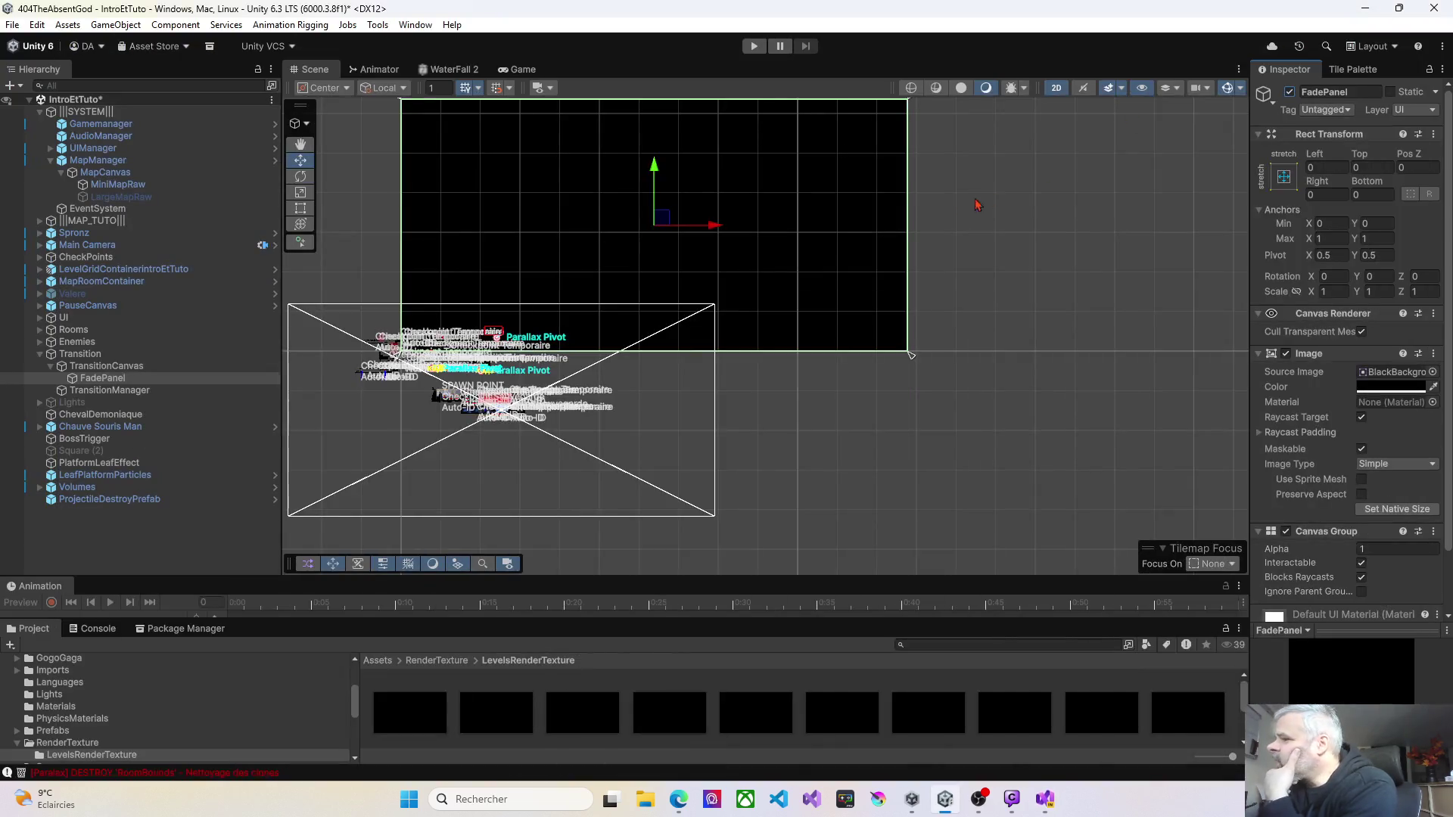
Step: Collapse the Transition group, expand MapRoomContainer, and select the LandingZone room
left_click(51, 367)
left_click(40, 355)
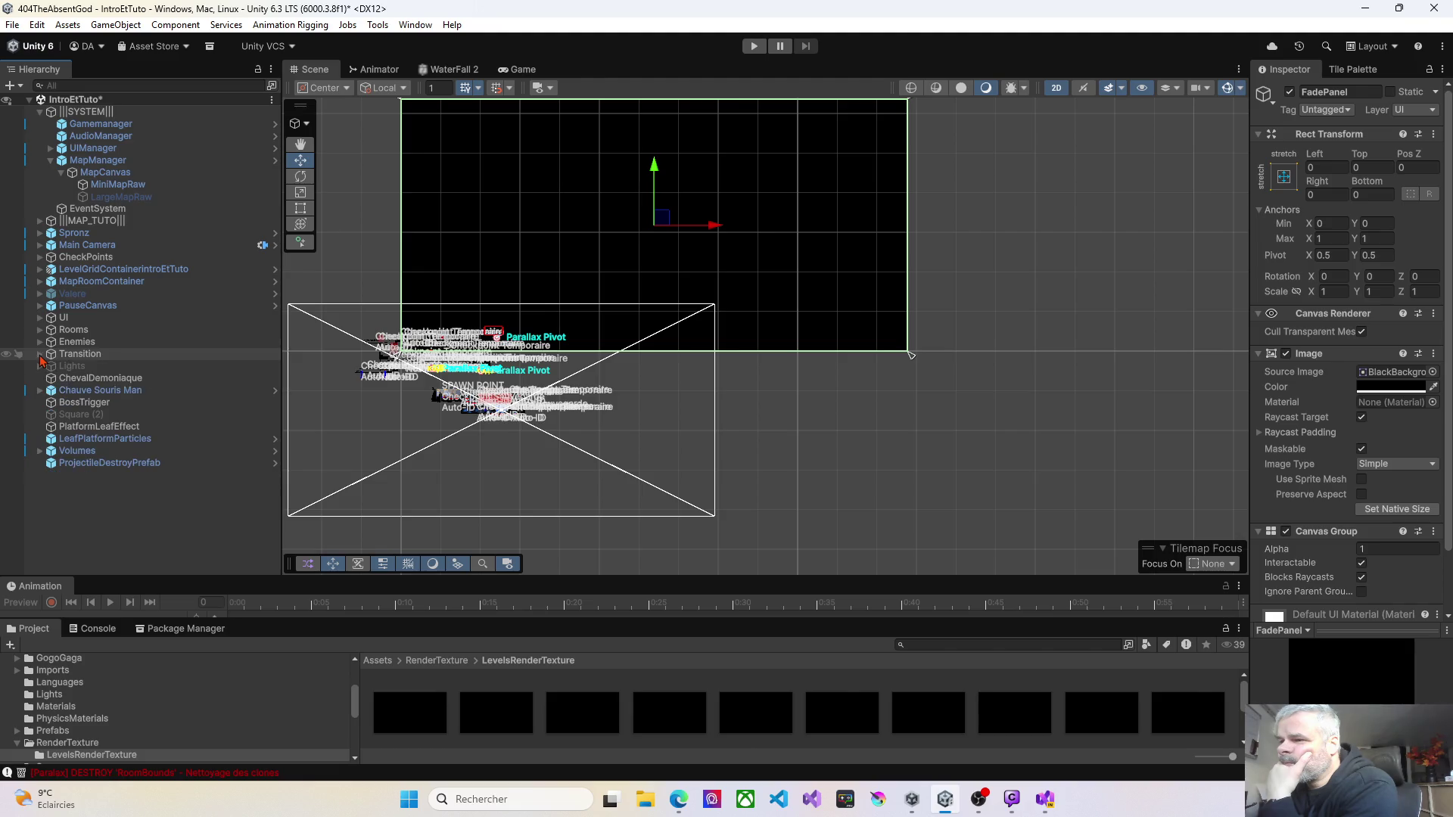
left_click(41, 282)
left_click(85, 305)
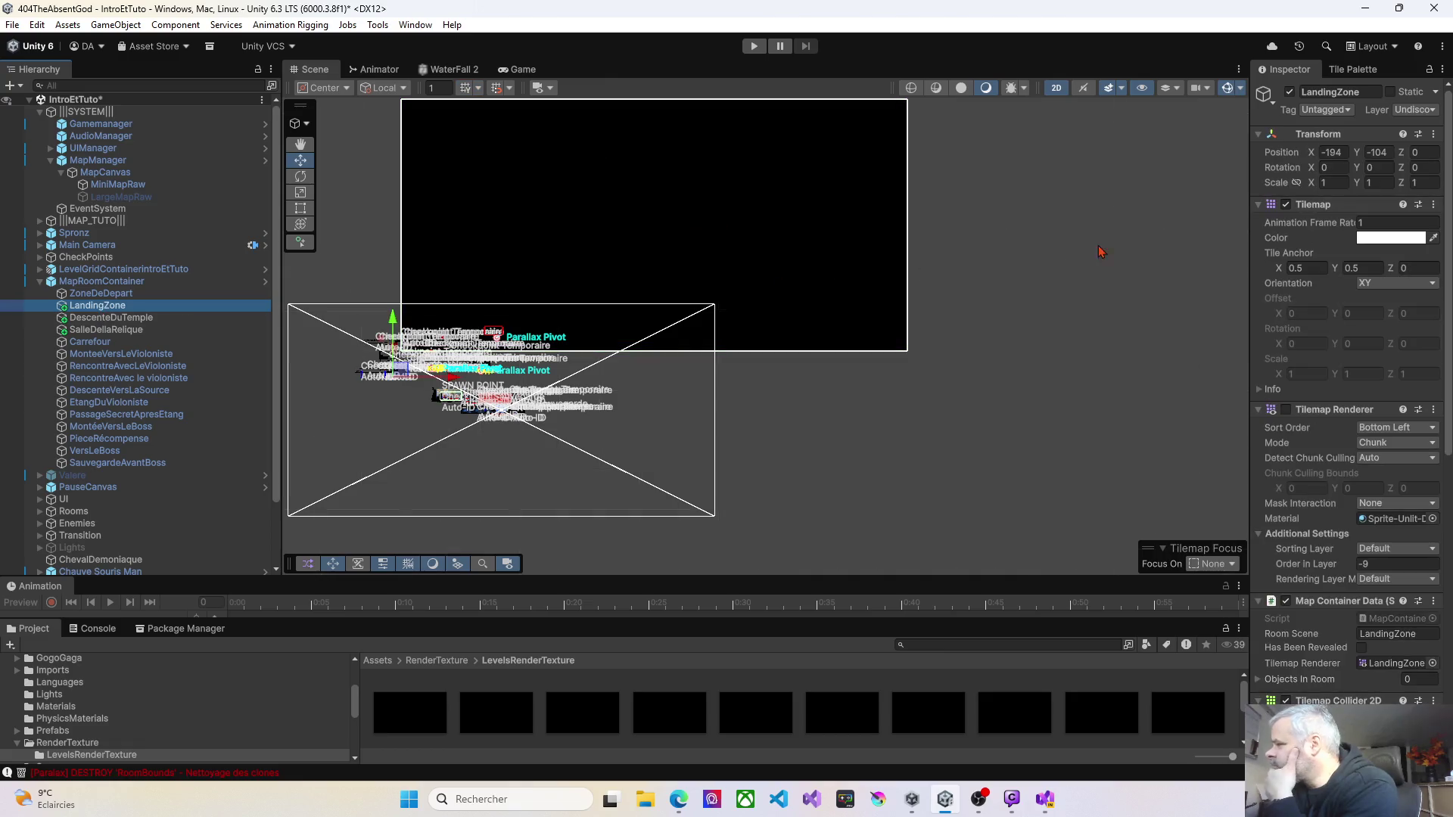
Step: Widen the Inspector, zoom the Scene view onto the spawn room, and disable LandingZone's Tilemap component
left_click_drag(1251, 243, 819, 250)
left_click_drag(738, 357, 836, 373)
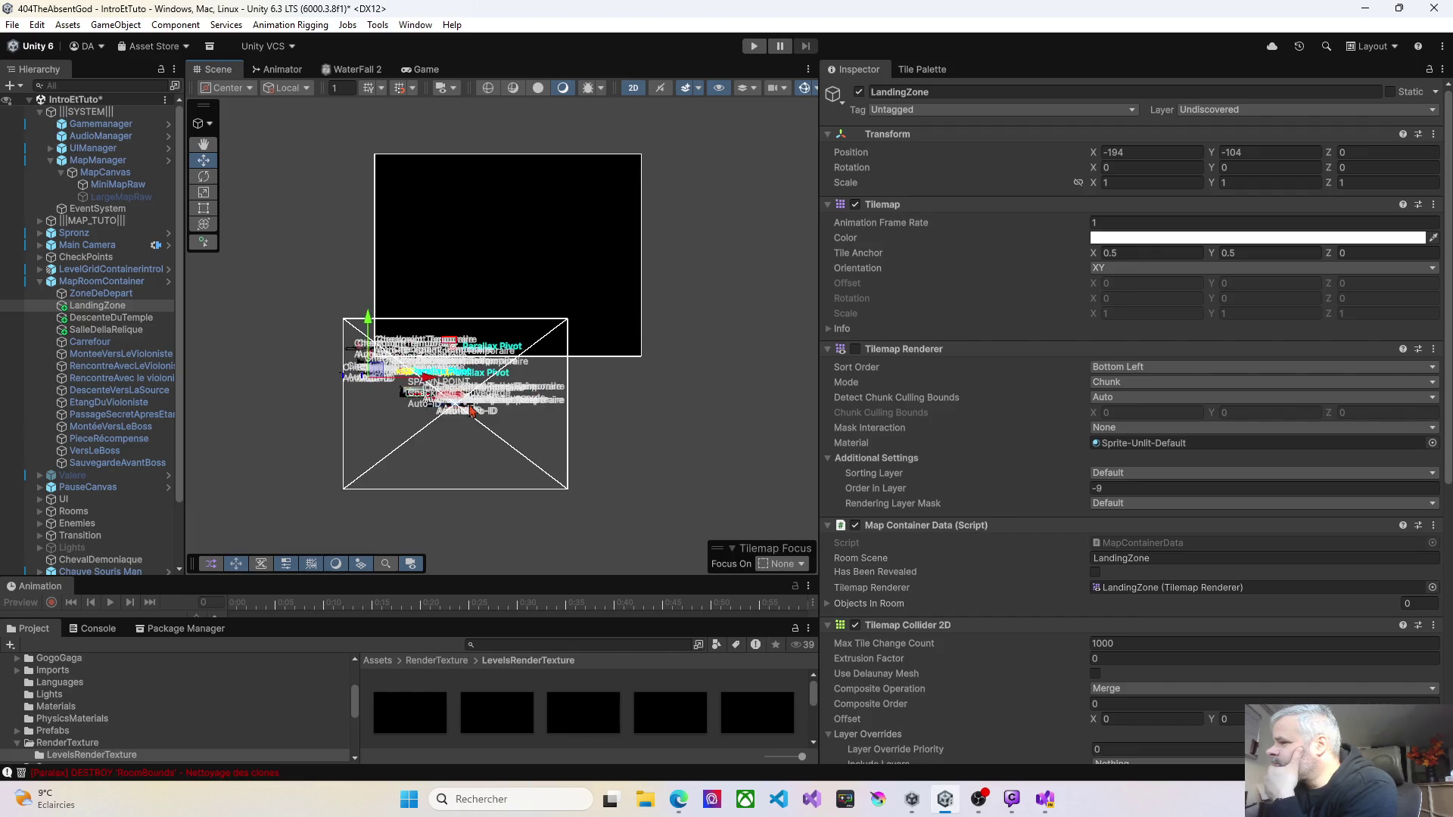
key("w")
scroll(445, 401, "up", 5)
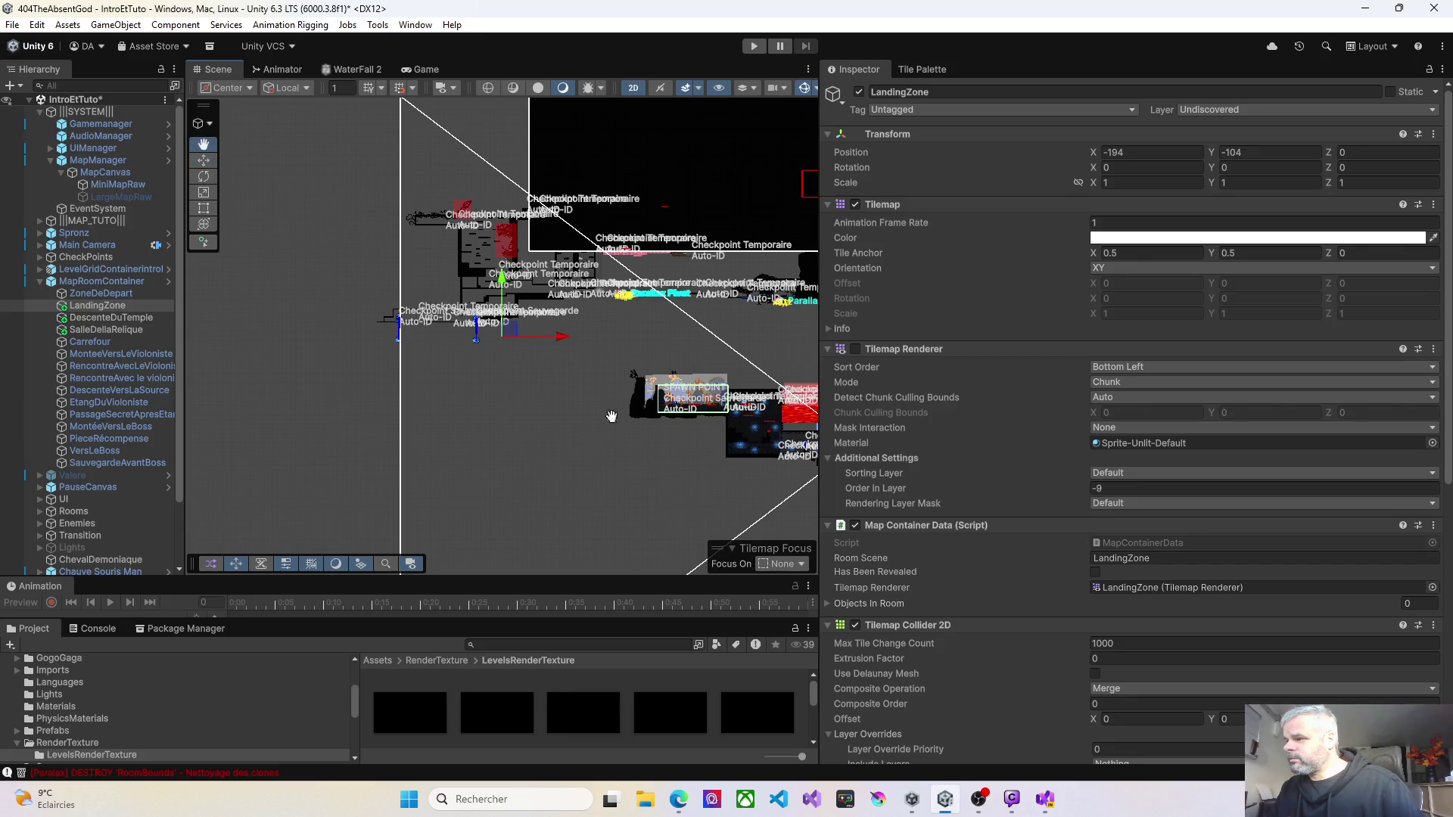
scroll(622, 428, "up", 5)
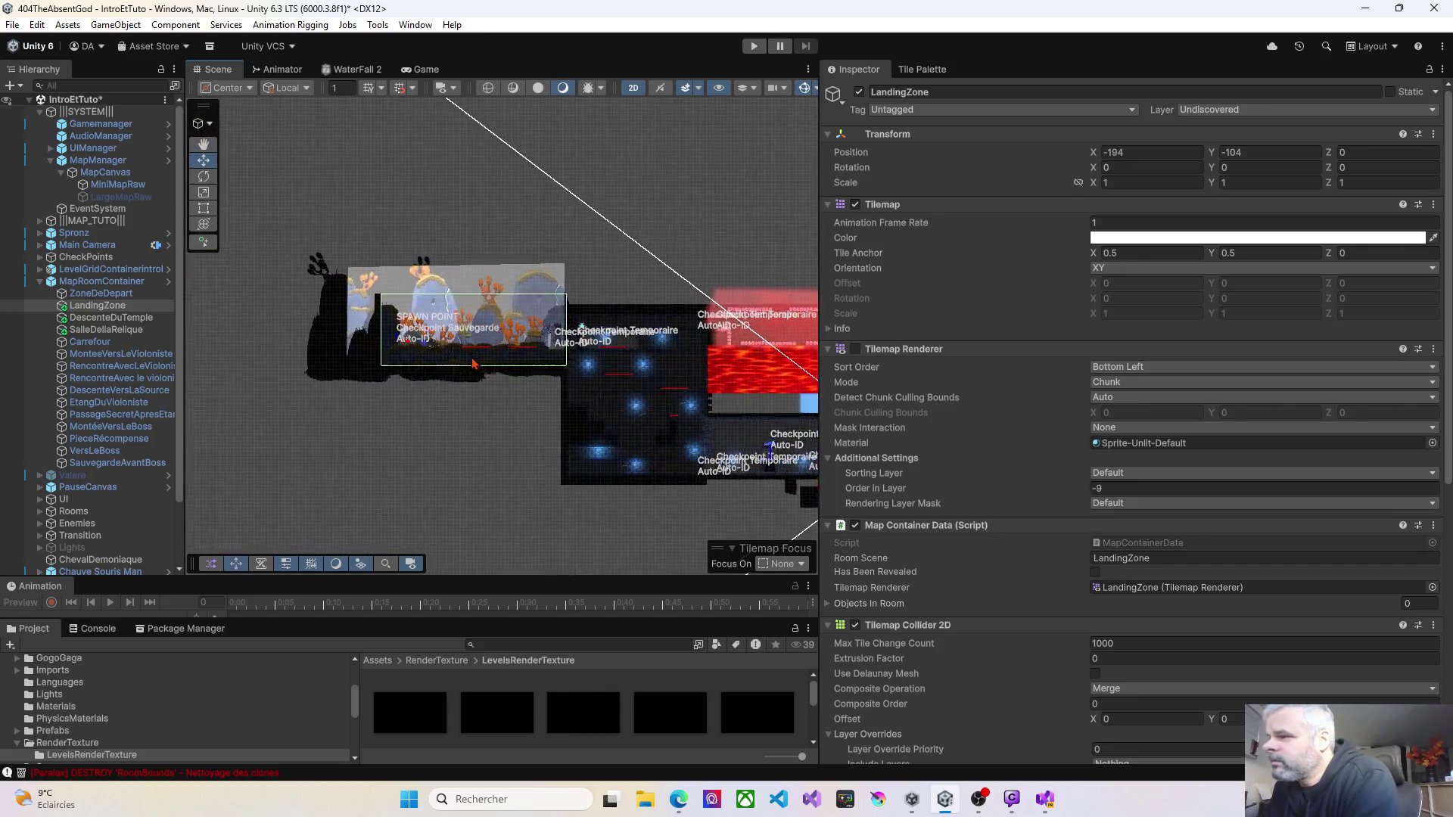
scroll(472, 364, "up", 3)
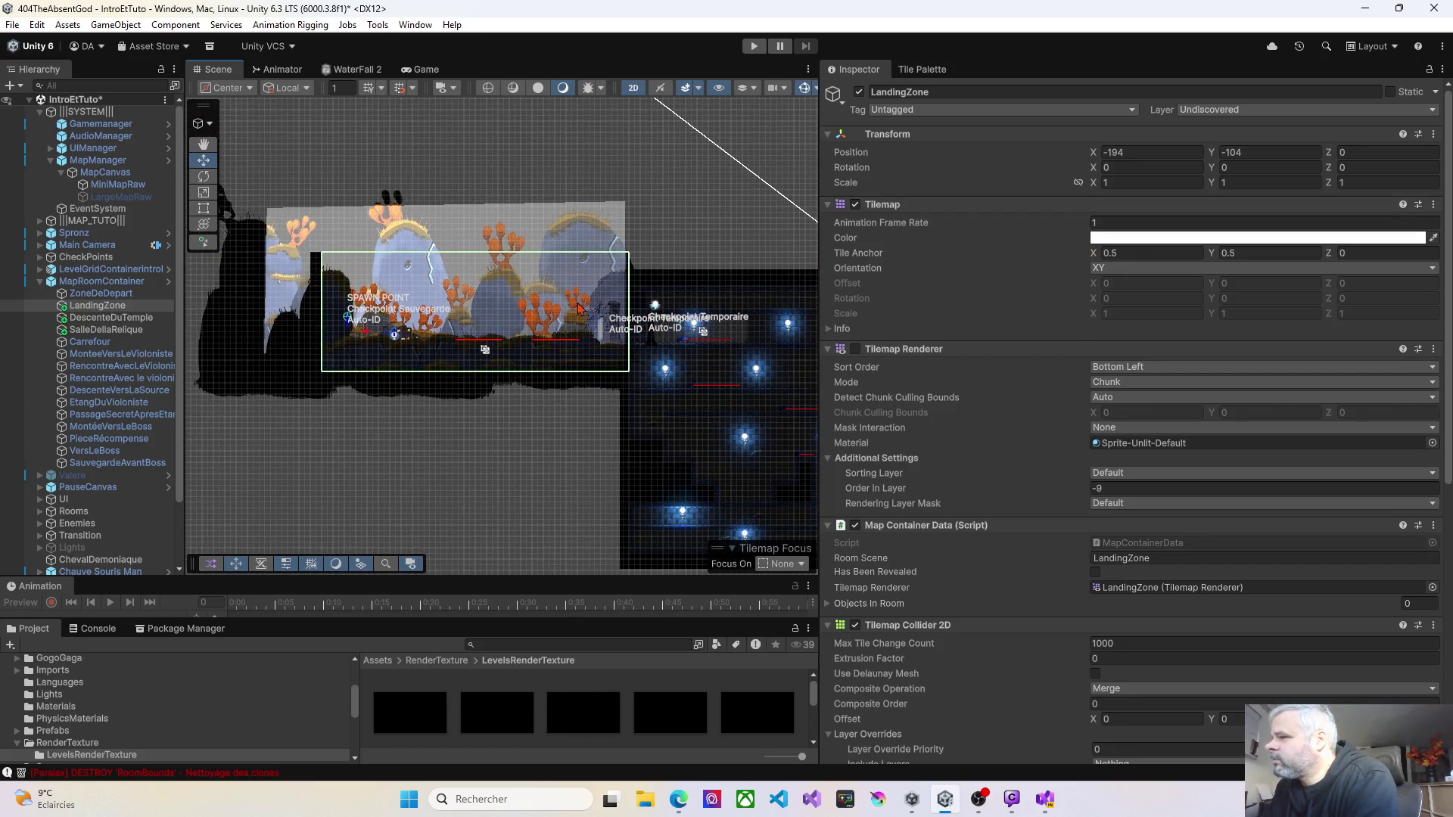
scroll(579, 308, "up", 1)
left_click(856, 205)
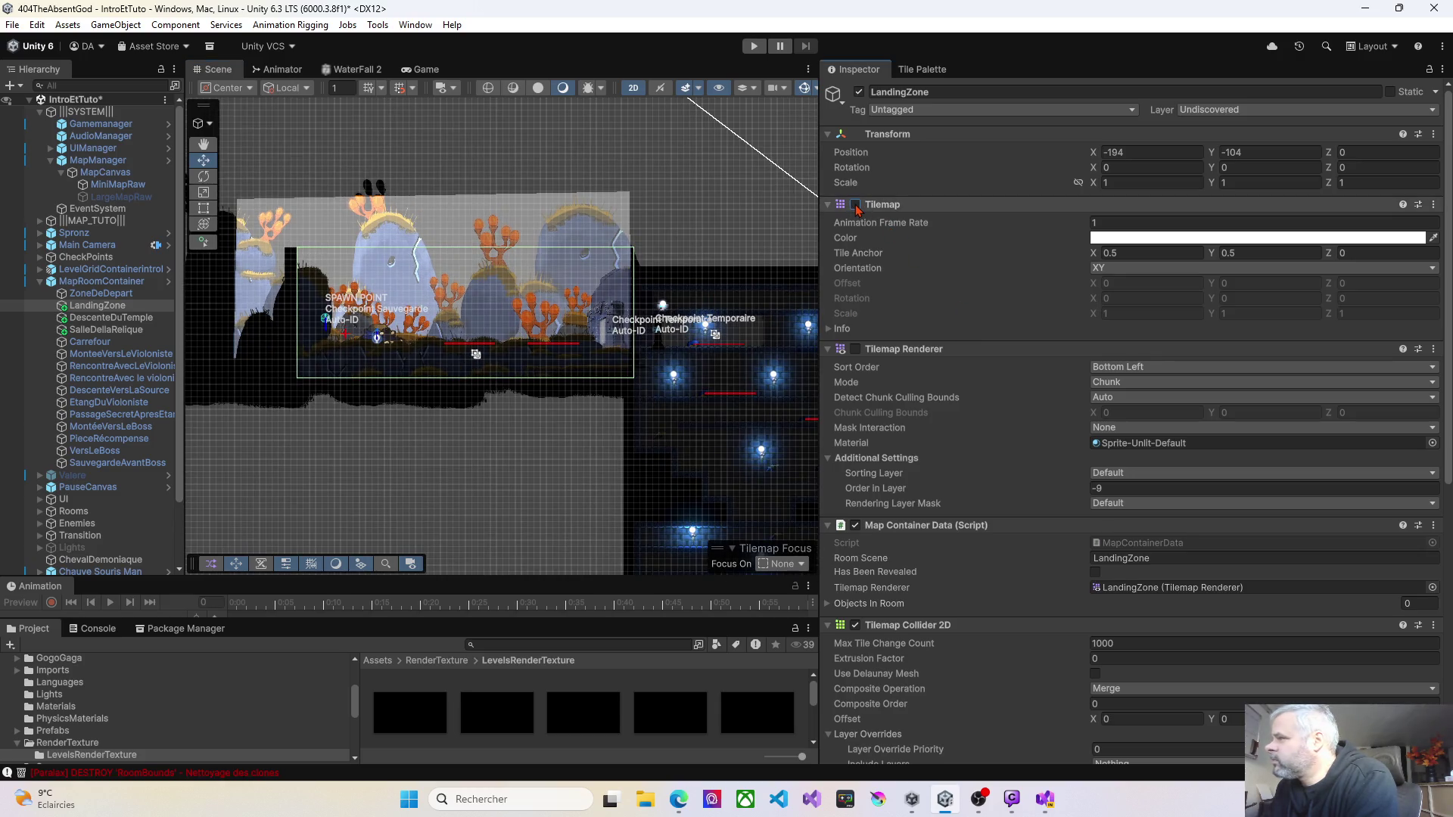
Step: Toggle LandingZone's Tilemap component off and on, then enable its Tilemap Renderer
left_click(855, 205)
left_click(855, 205)
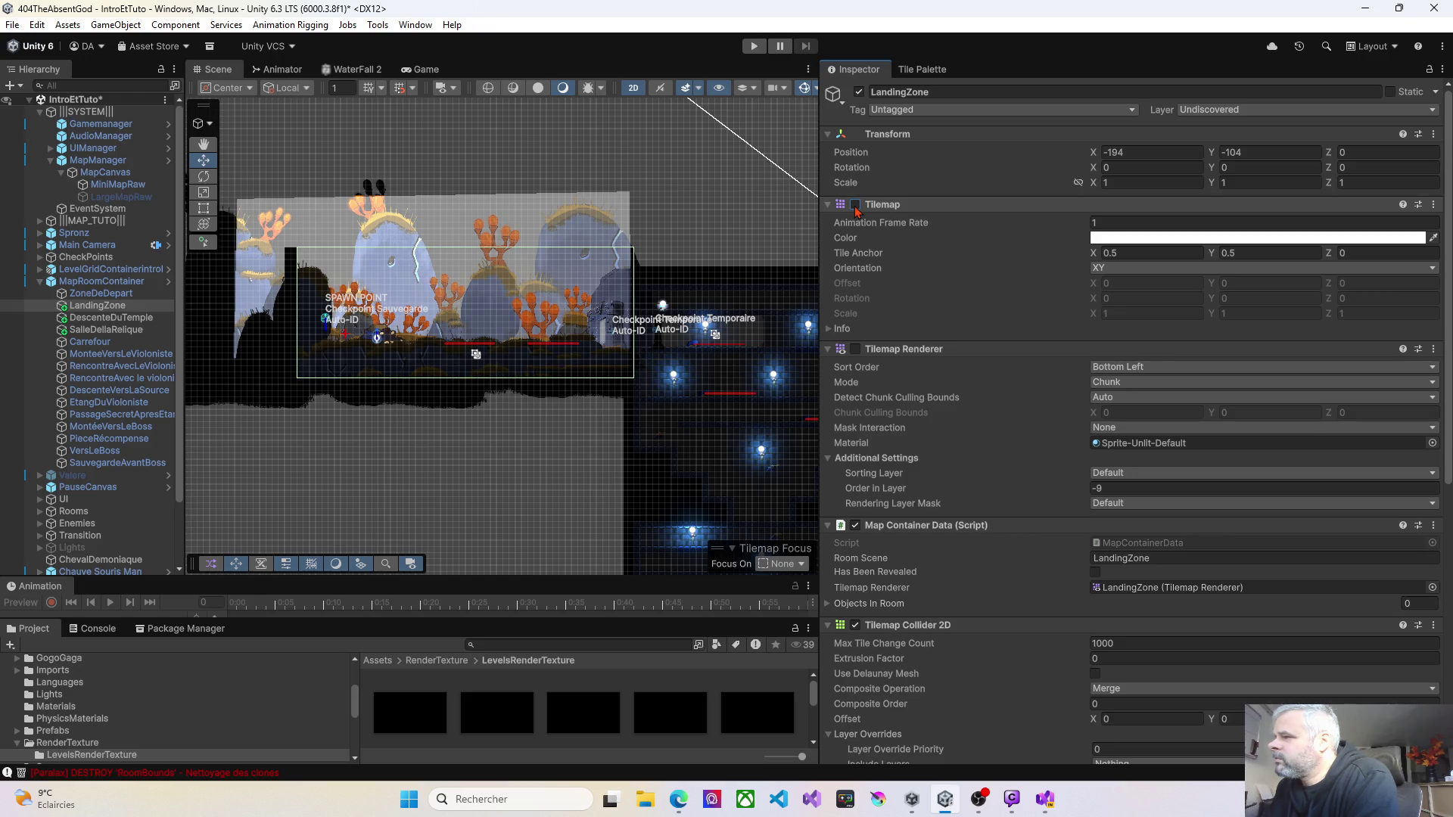
left_click(856, 205)
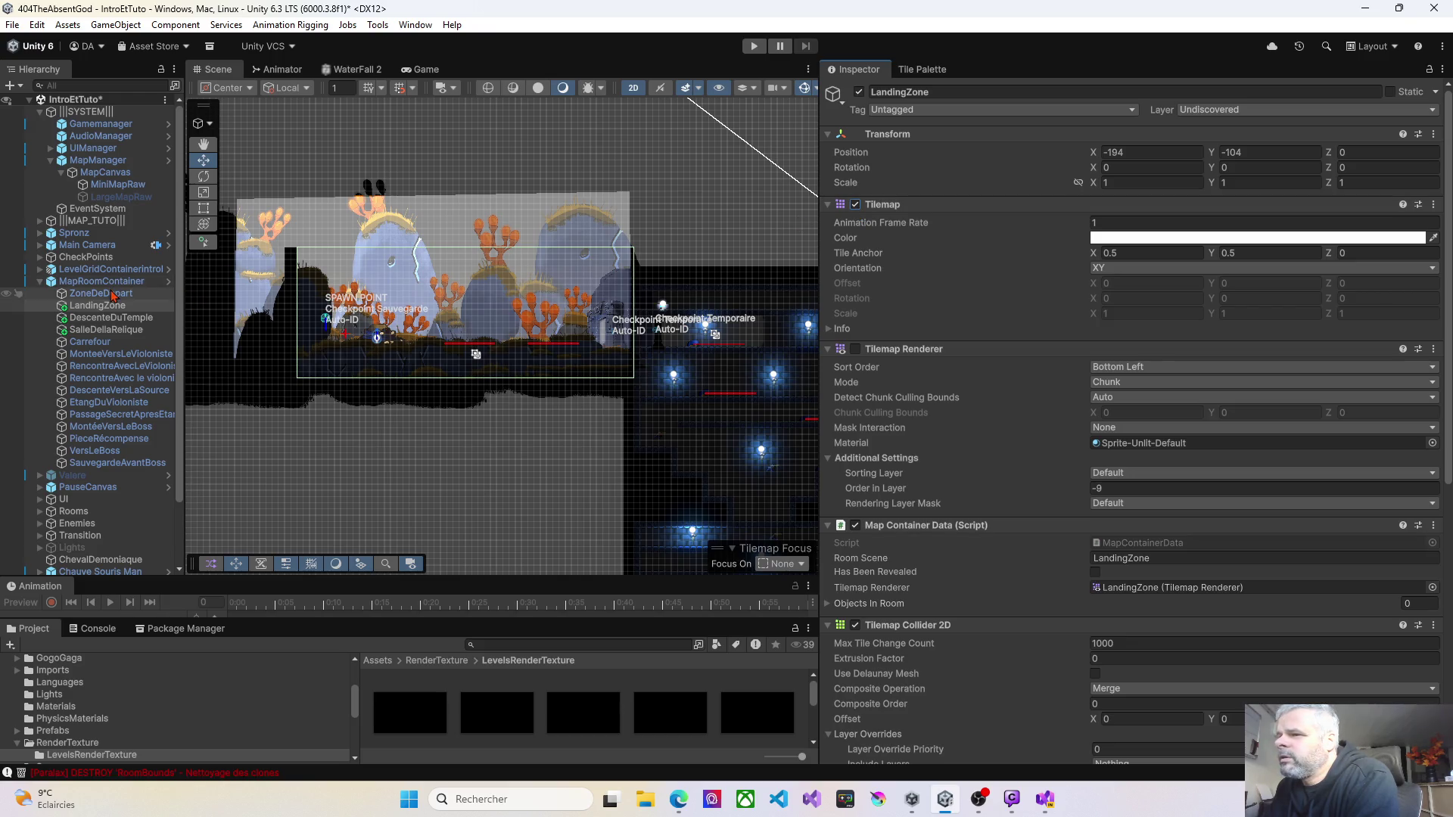
left_click(112, 295)
left_click(106, 305)
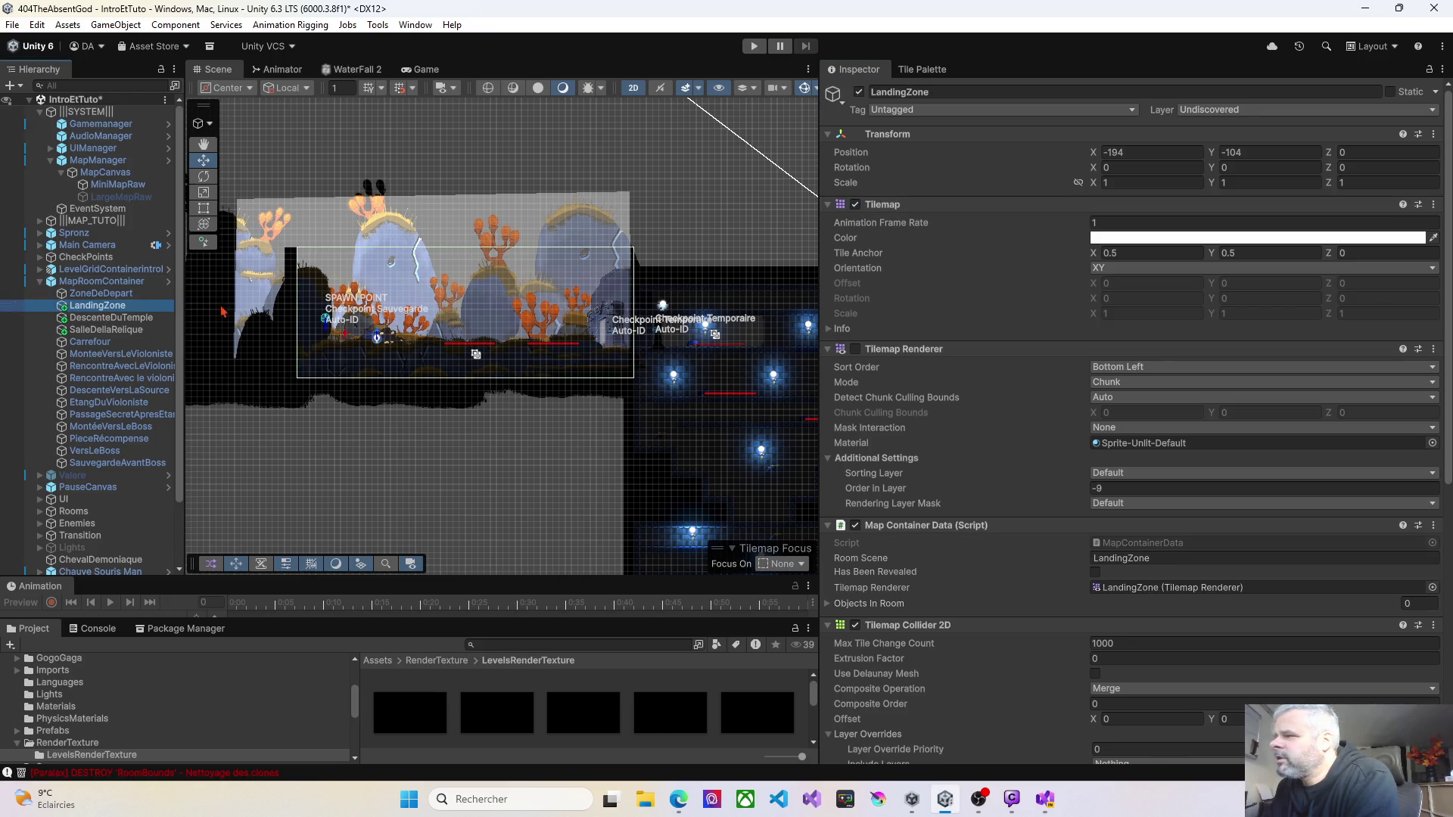
left_click(855, 349)
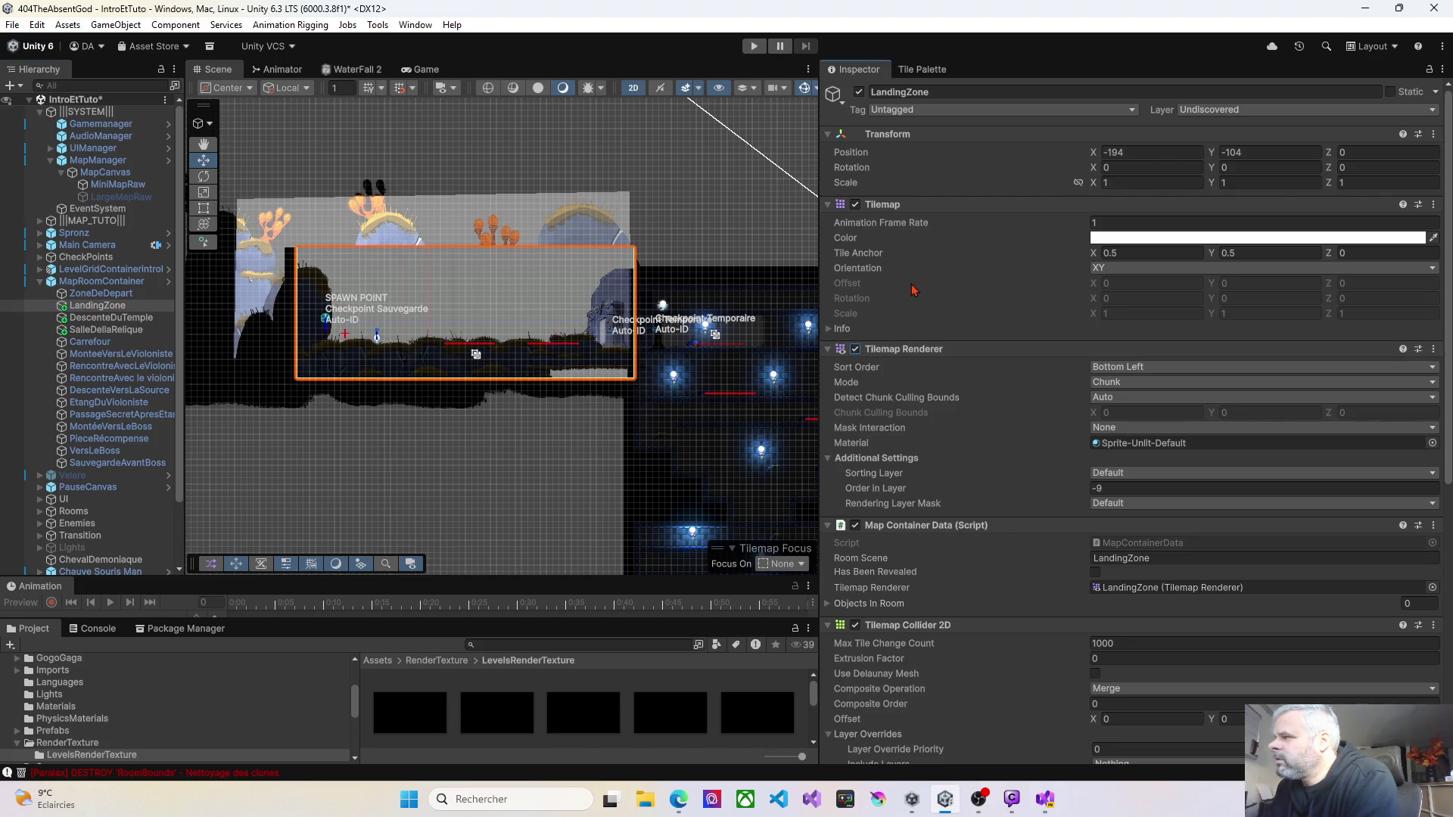
Step: Put LandingZone on layer 10: Discovered and start Play mode to test it
left_click(1258, 111)
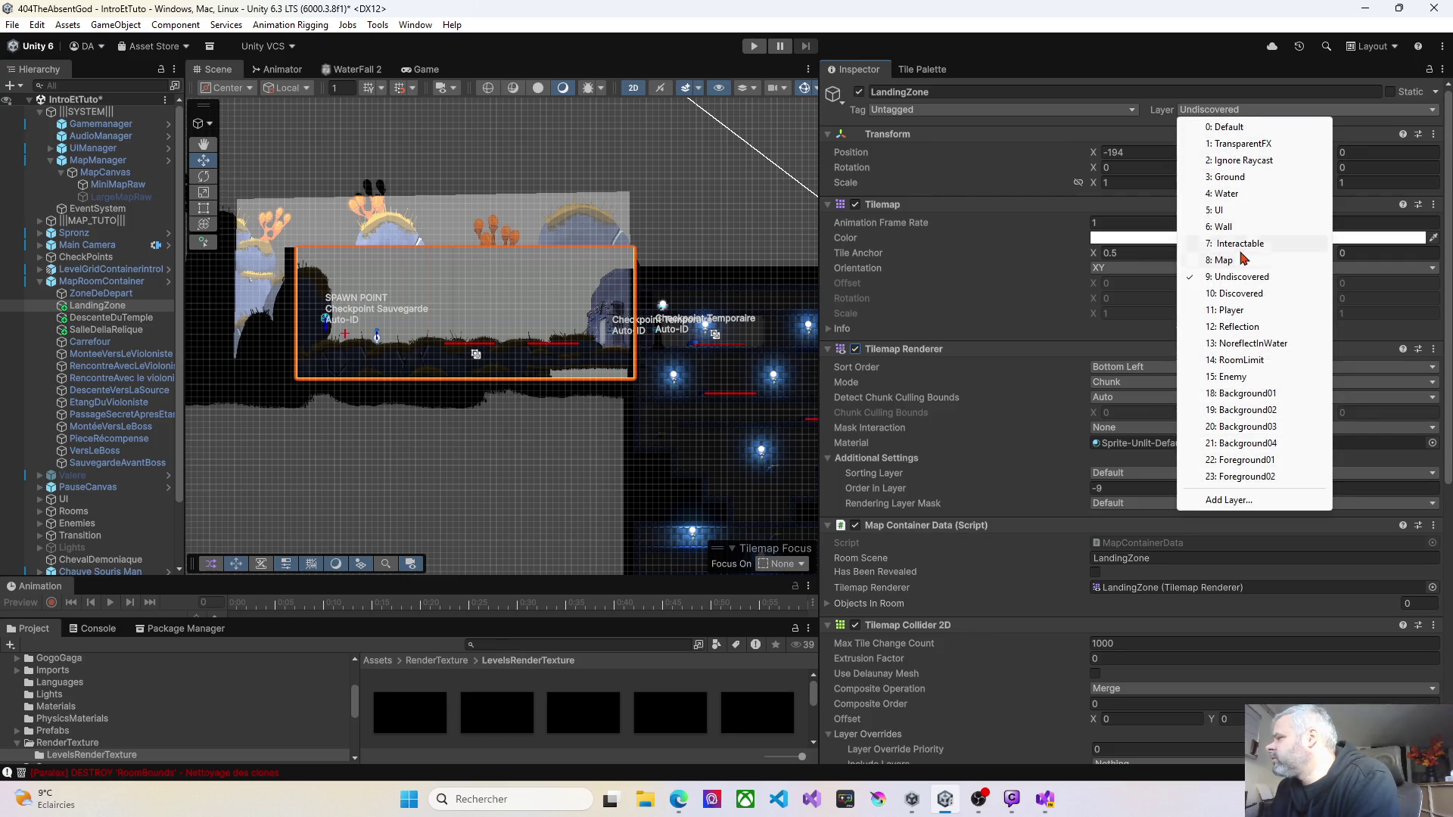
left_click(1234, 293)
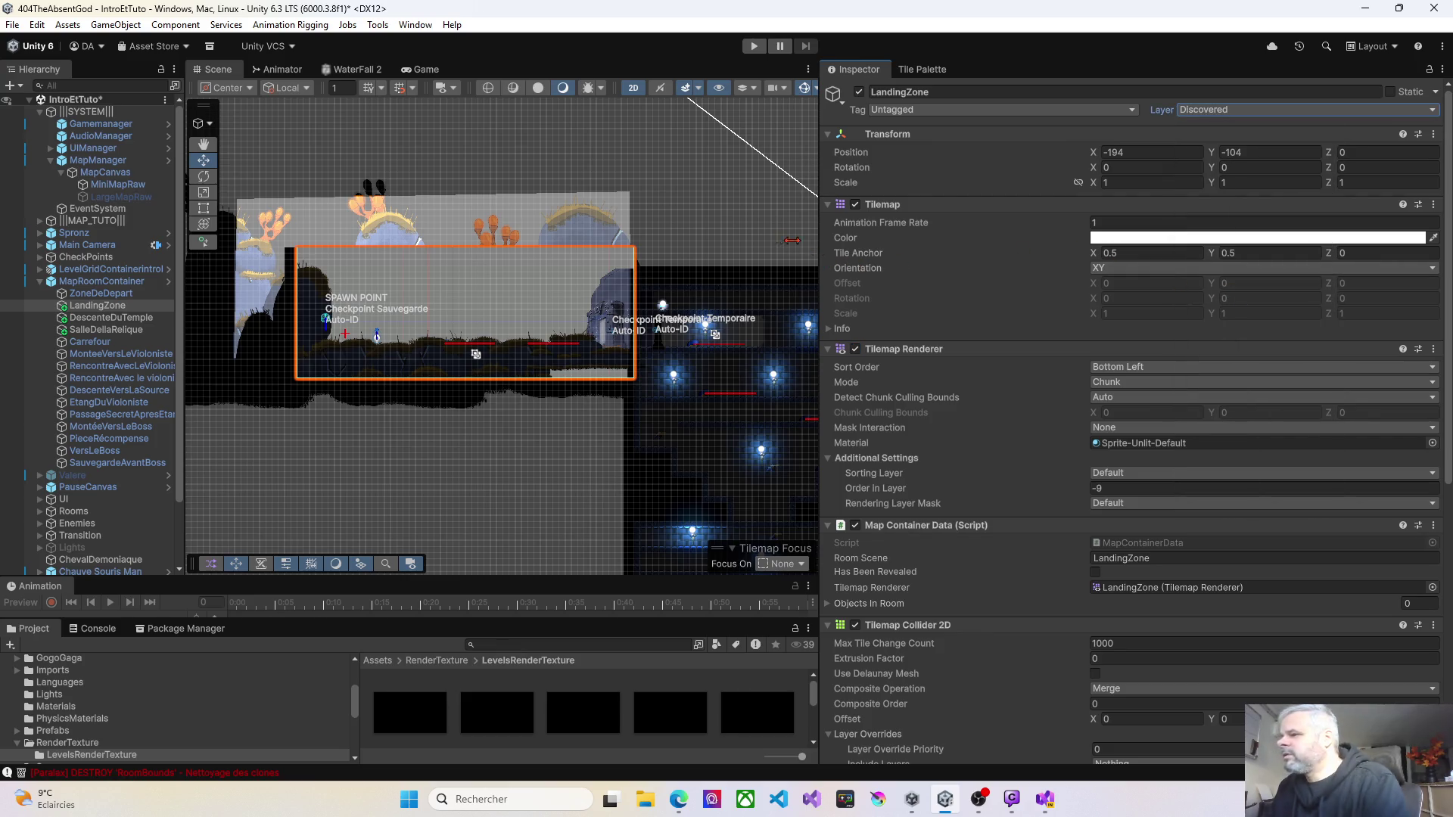
left_click(752, 47)
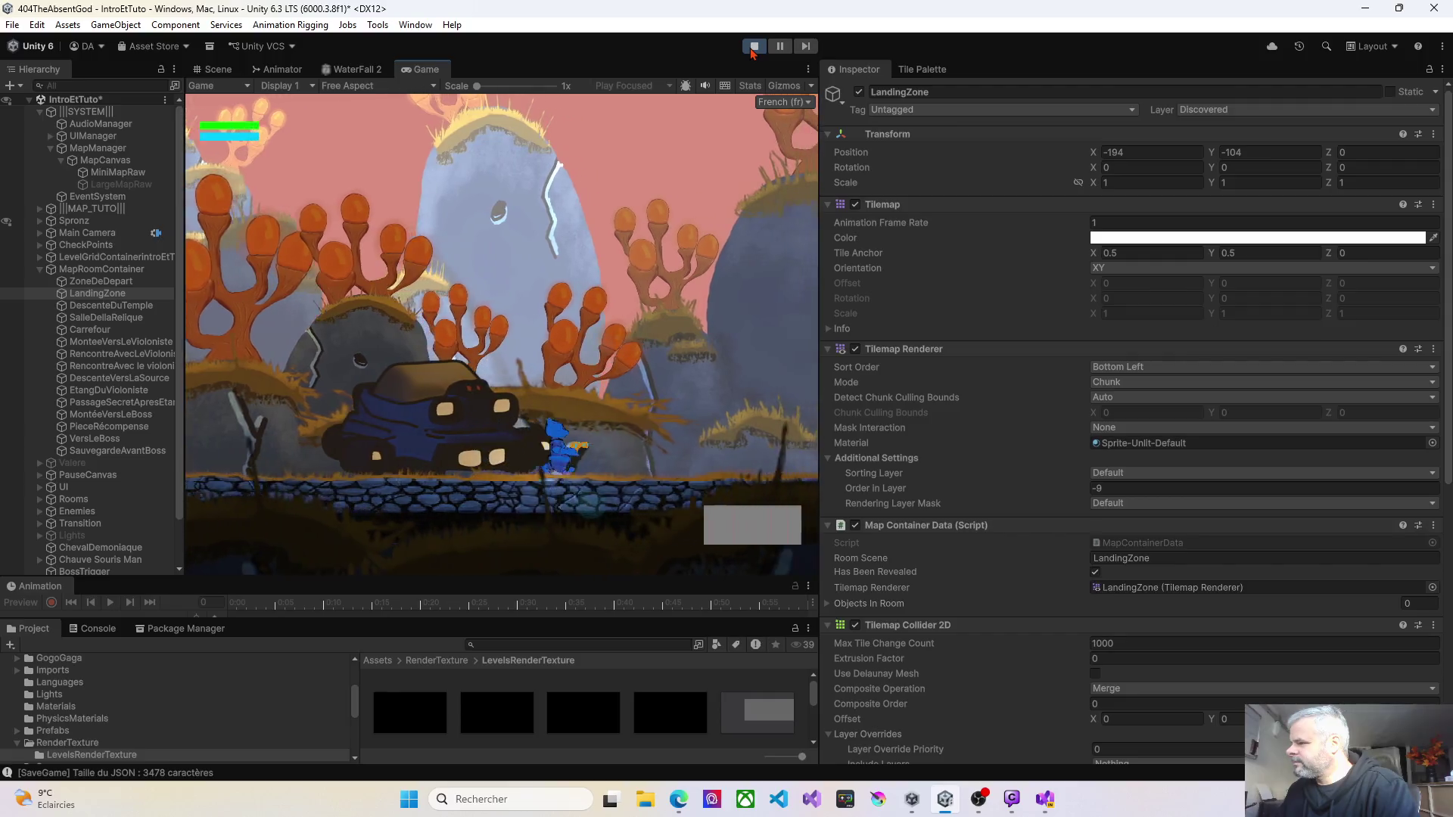
Step: Walk the character left, then jump right into the torch-lit dungeon room, and stop Play mode
key("Left")
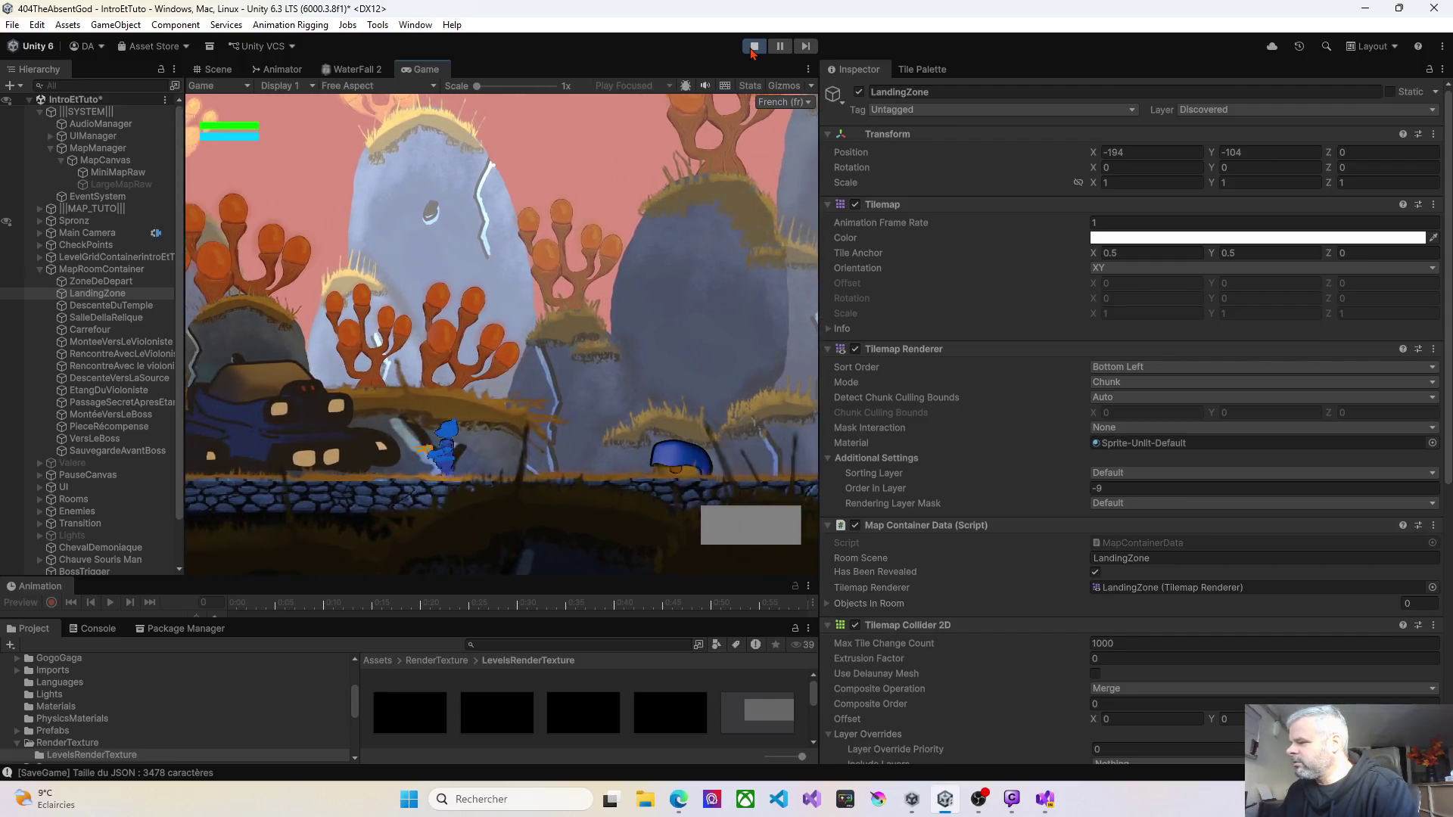
key("Left")
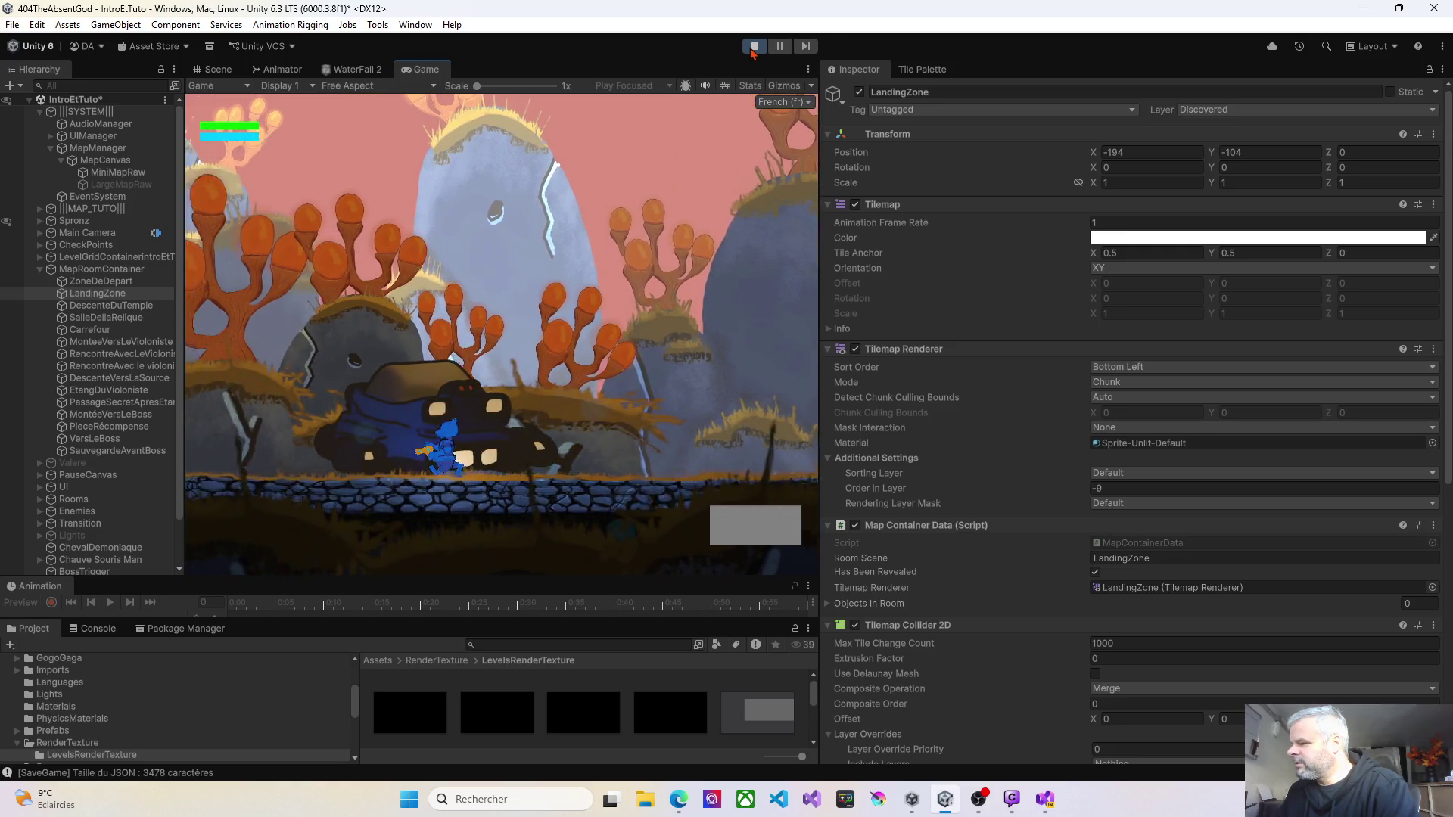
key("Left")
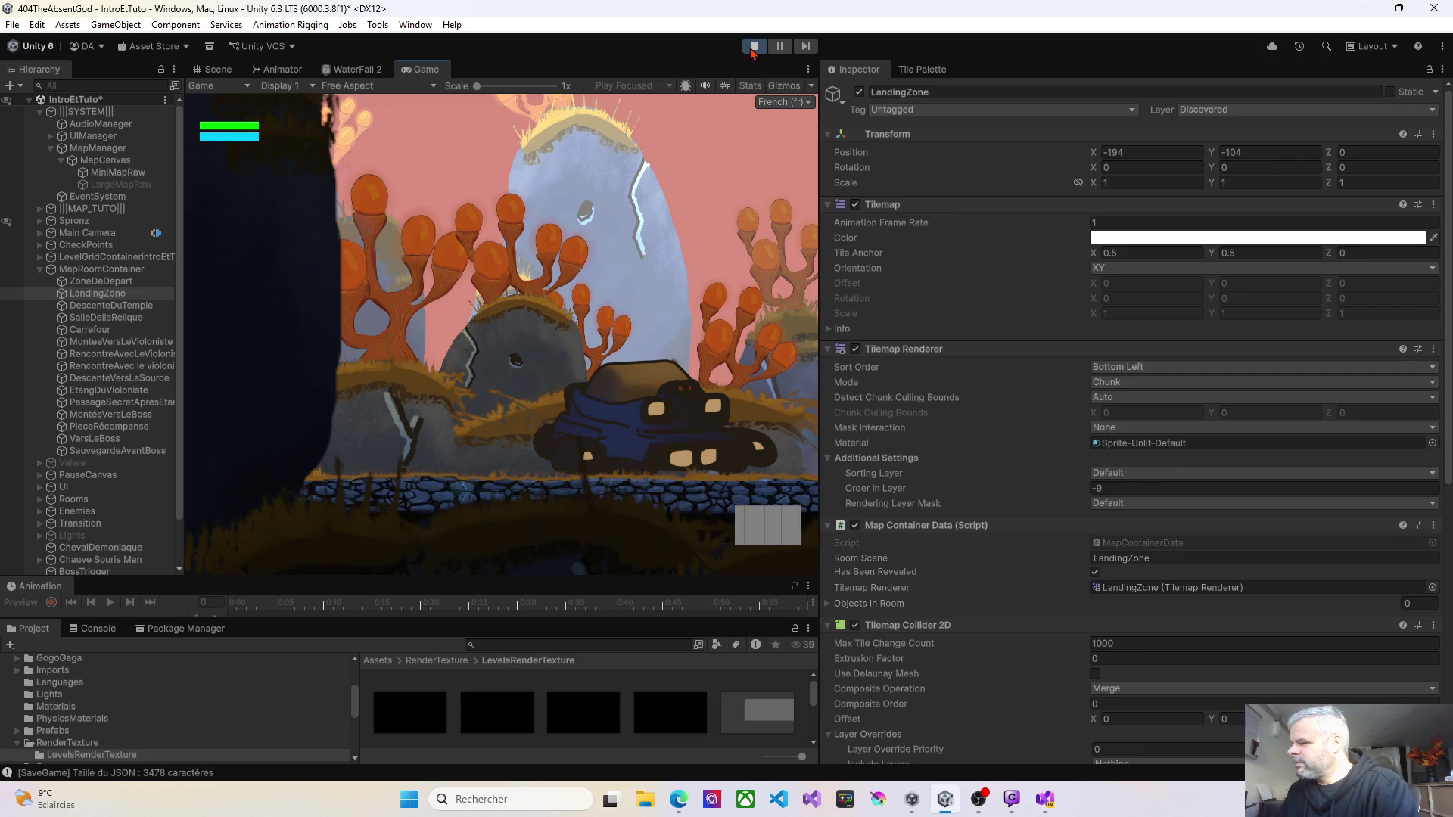
key("Right")
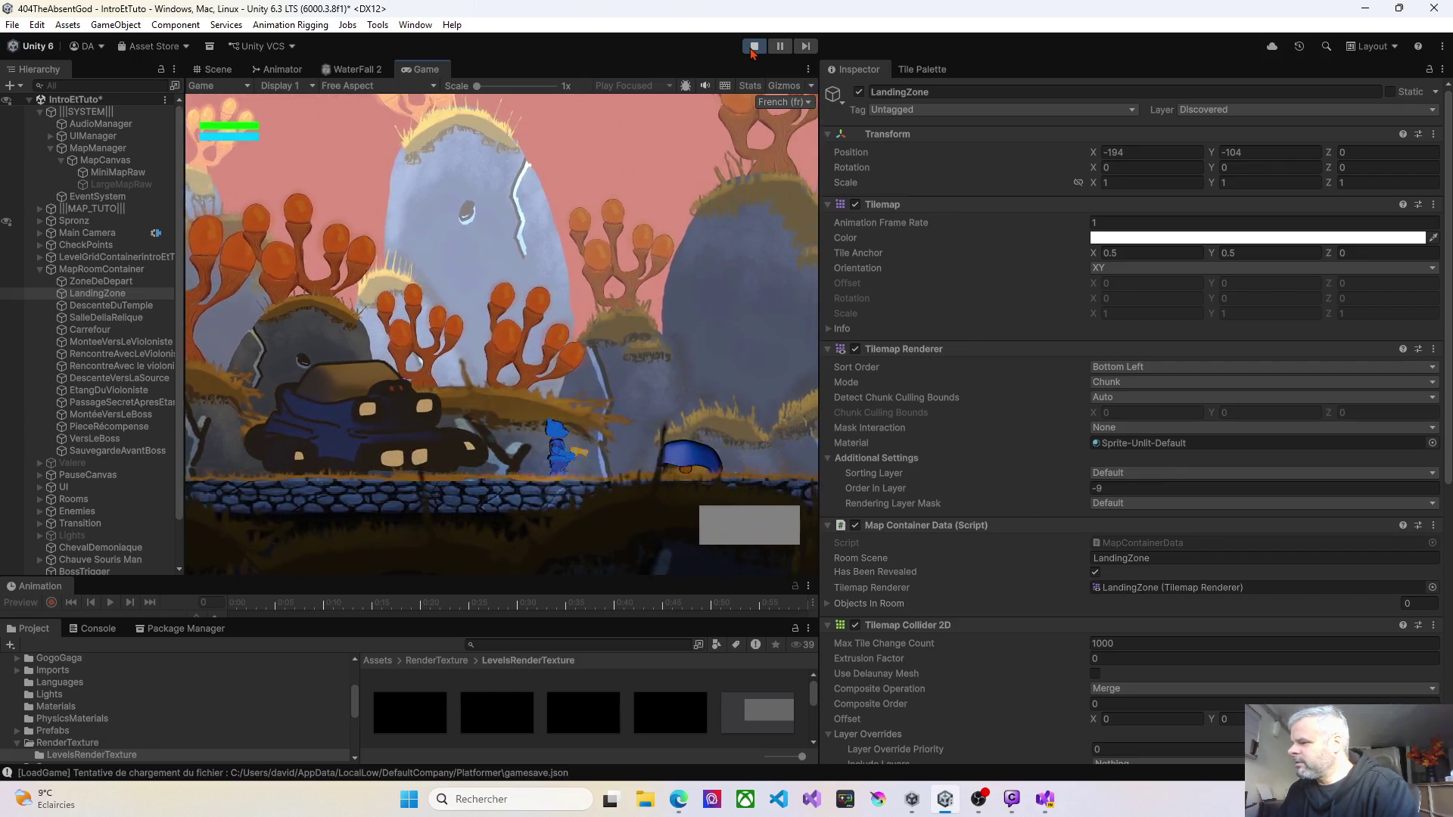
key("Right")
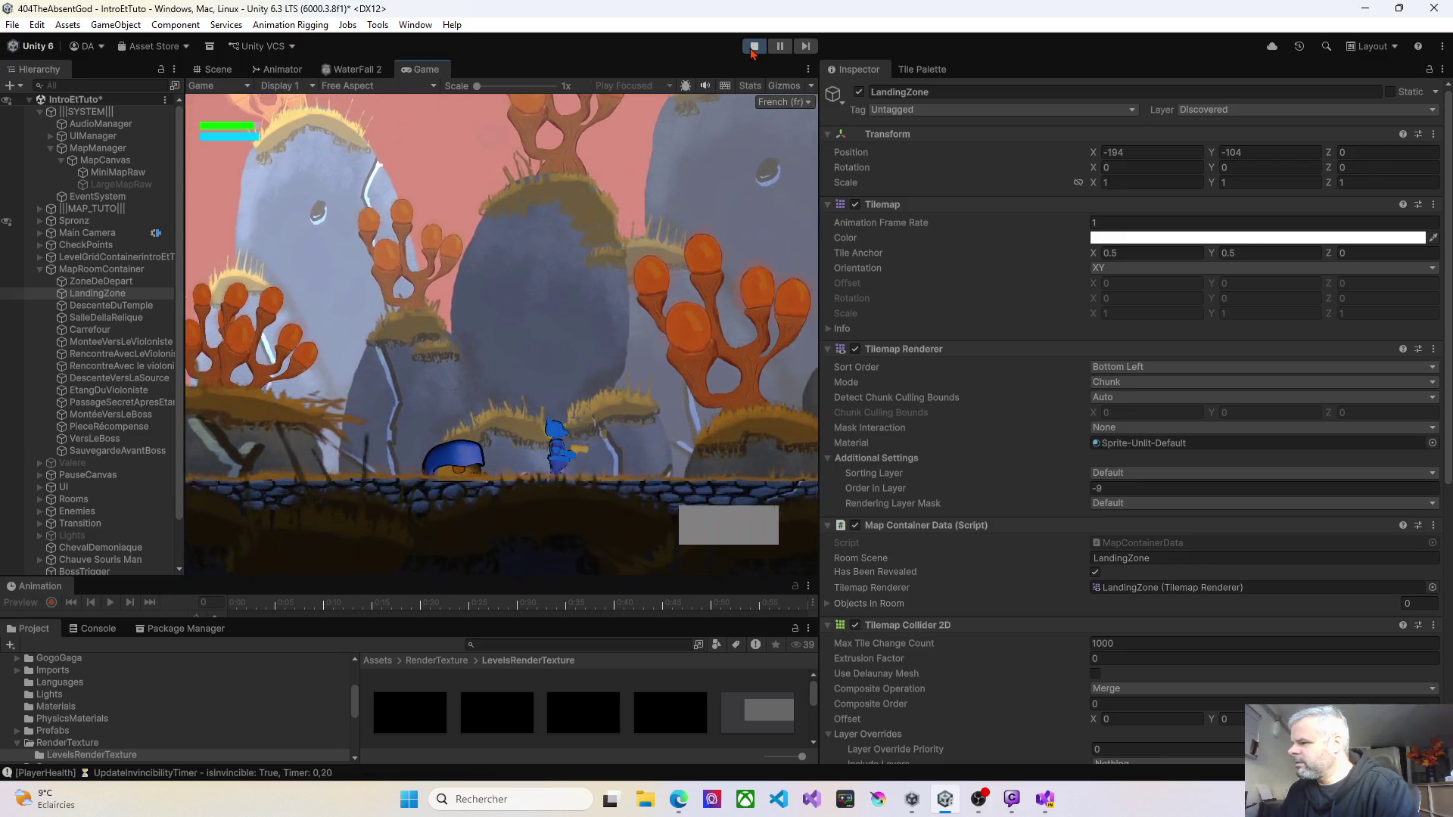
key("Right")
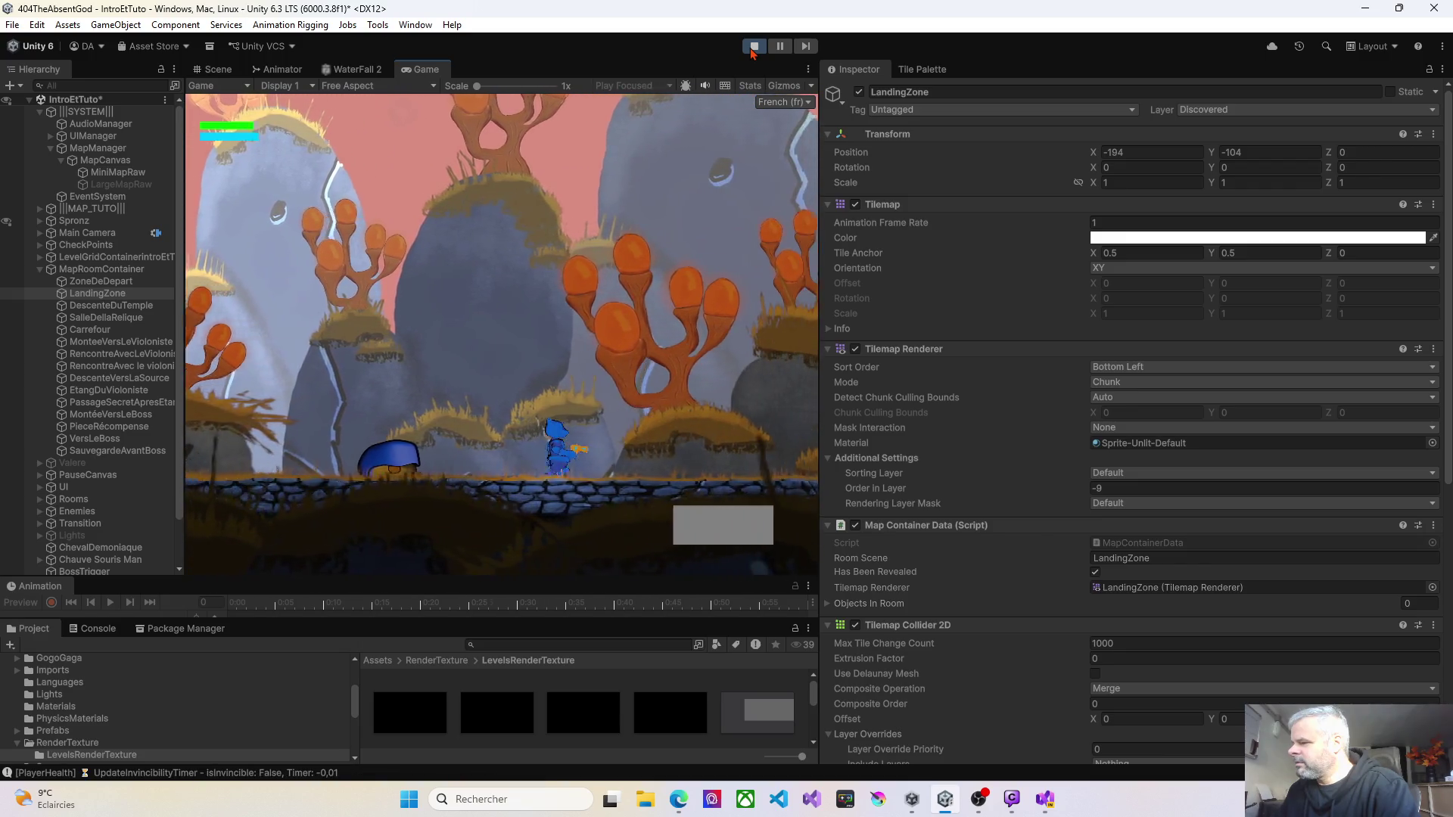
key("space")
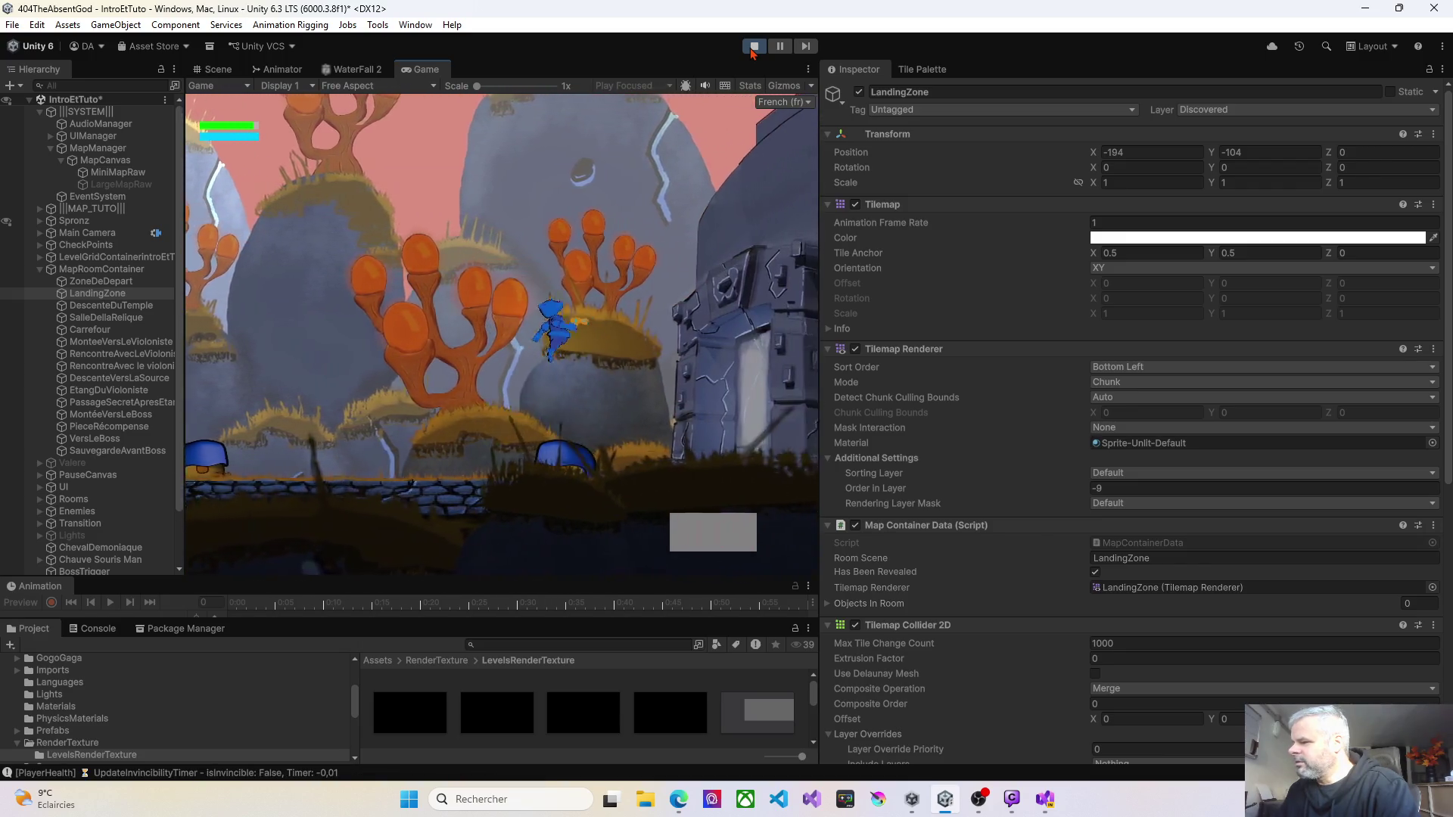
key("Right")
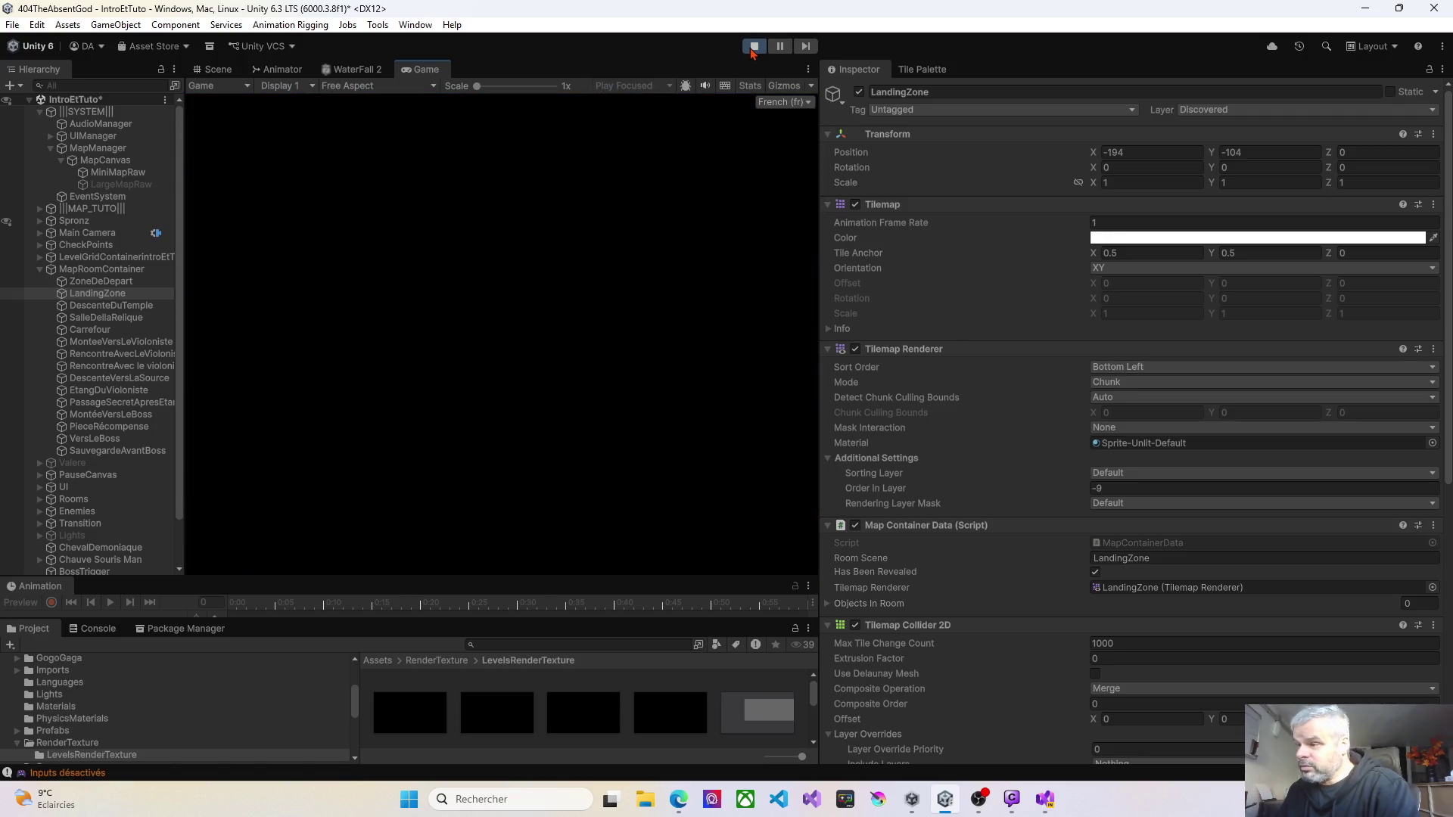
key("Right")
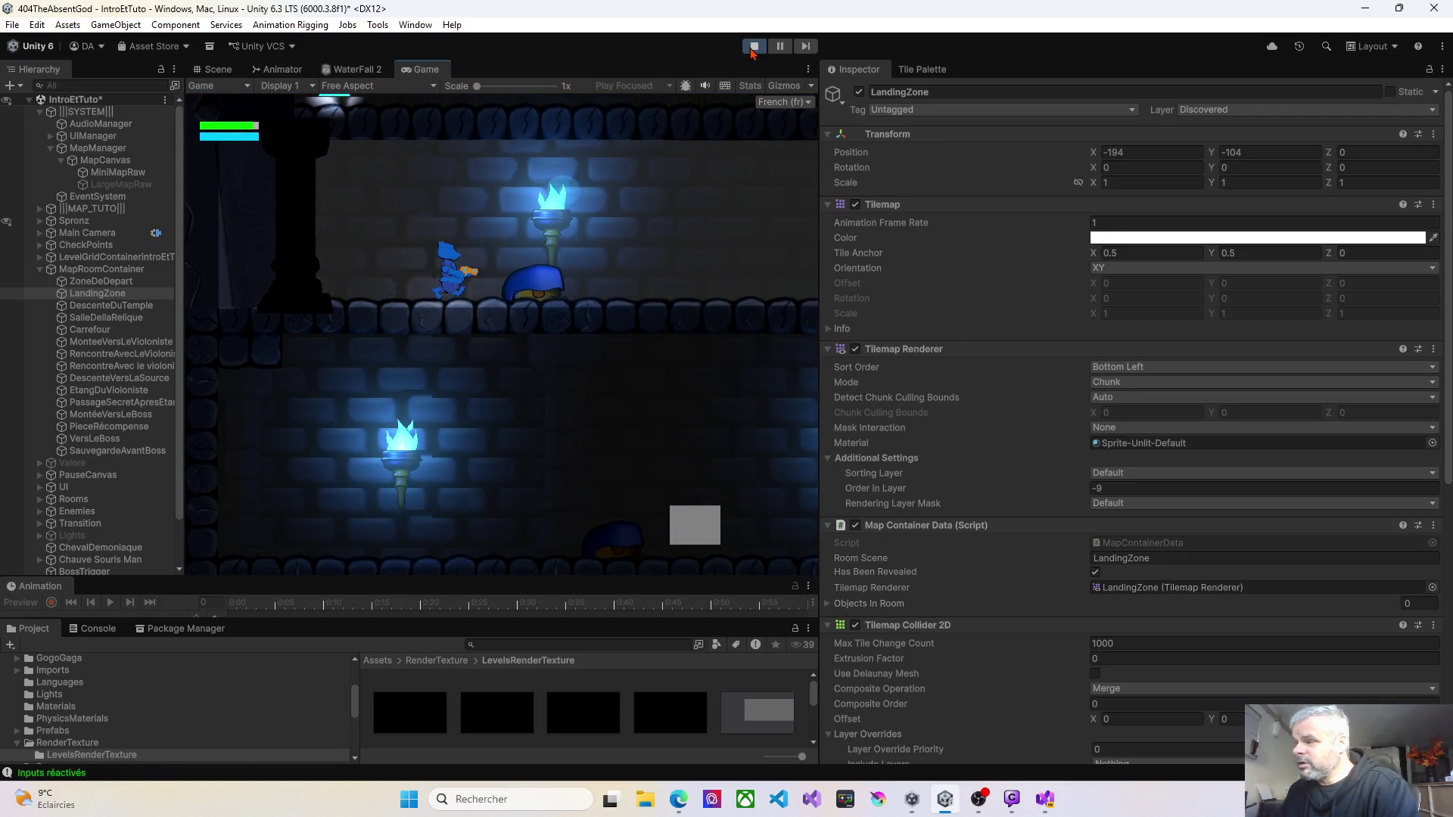
key("Left")
left_click(752, 46)
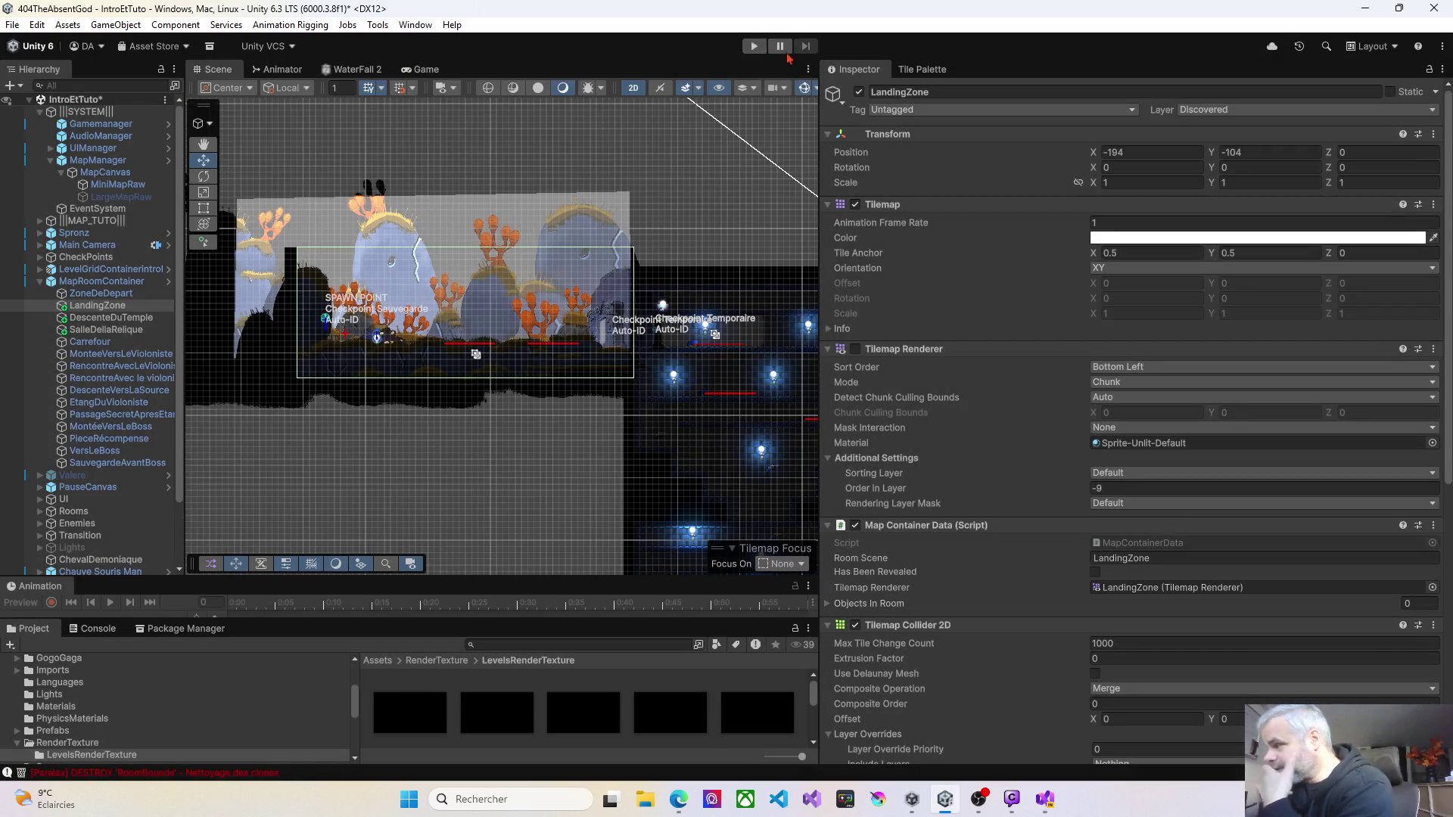
Step: Set LandingZone's layer back to 9: Undiscovered and scroll down its Inspector components
left_click(1266, 111)
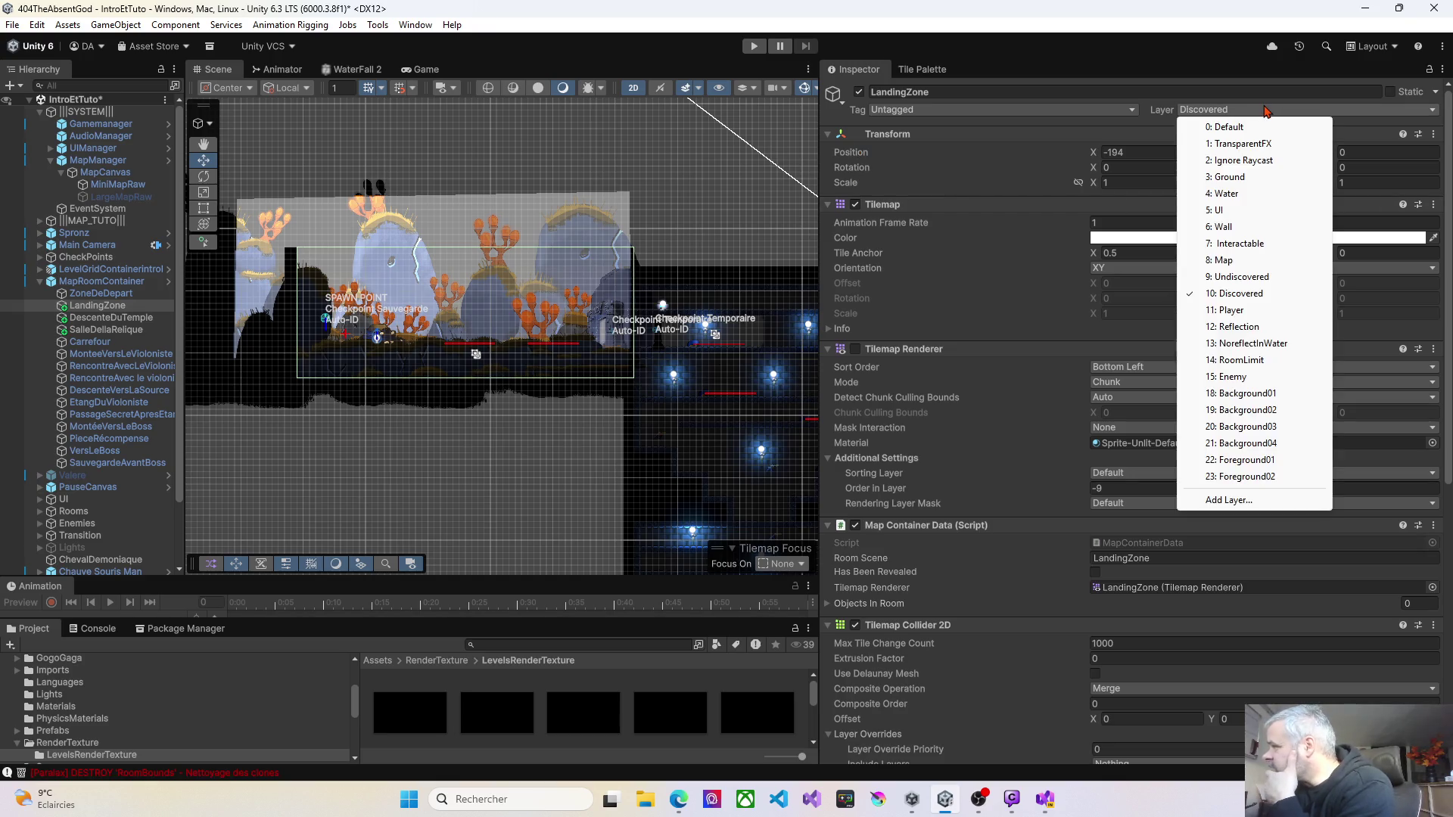
left_click(1240, 276)
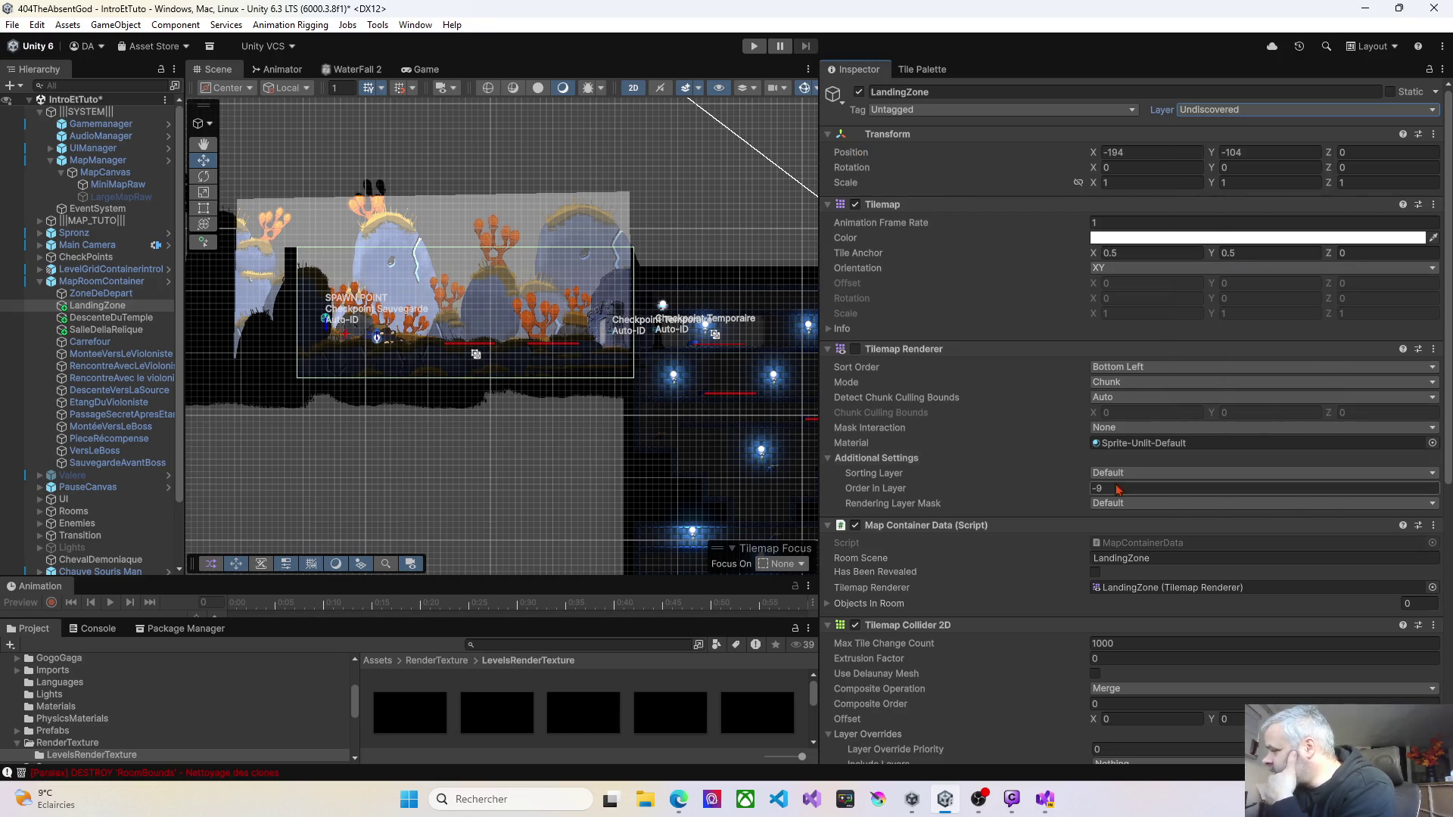
scroll(1109, 496, "down", 4)
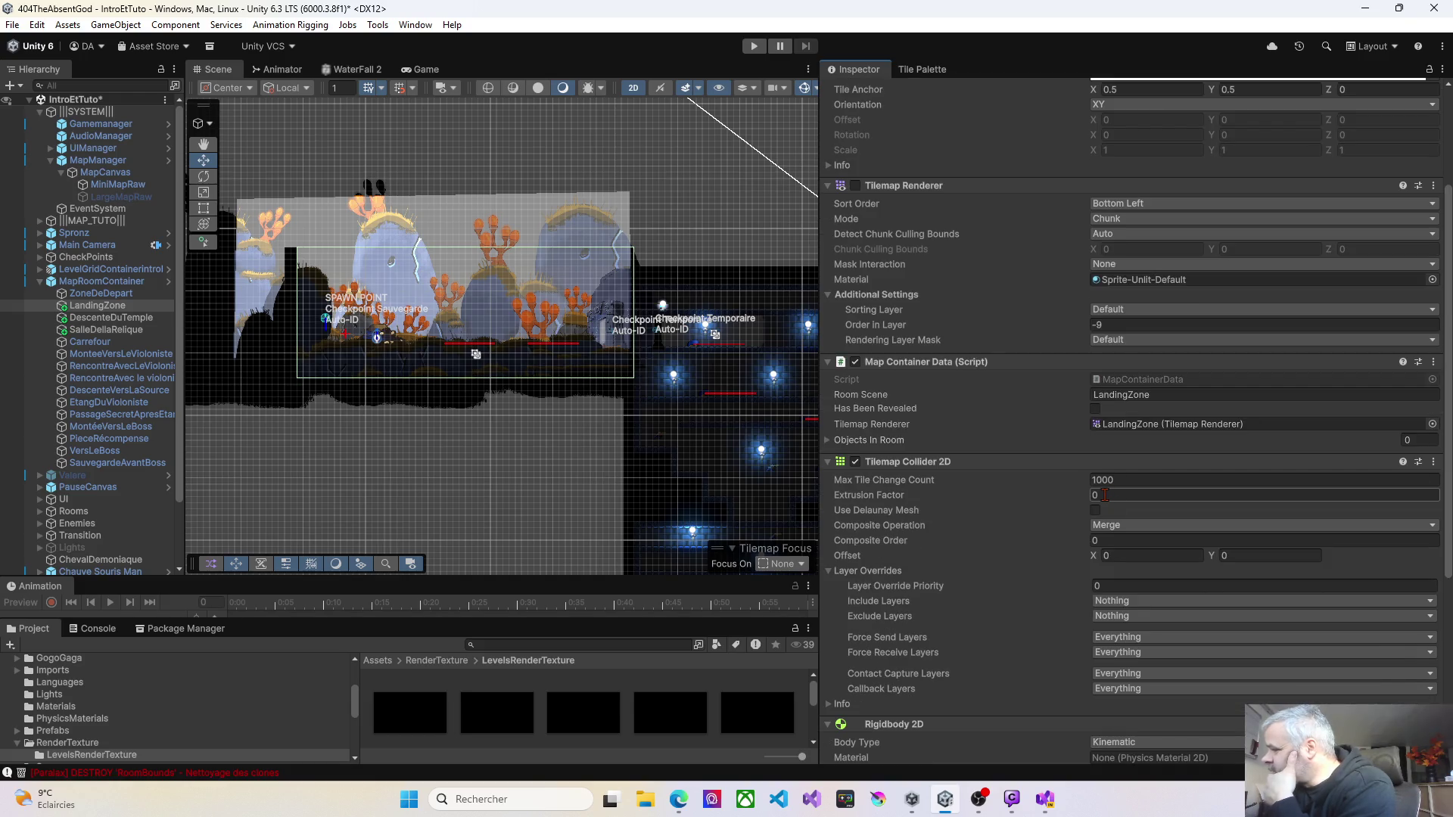
scroll(1109, 496, "down", 3)
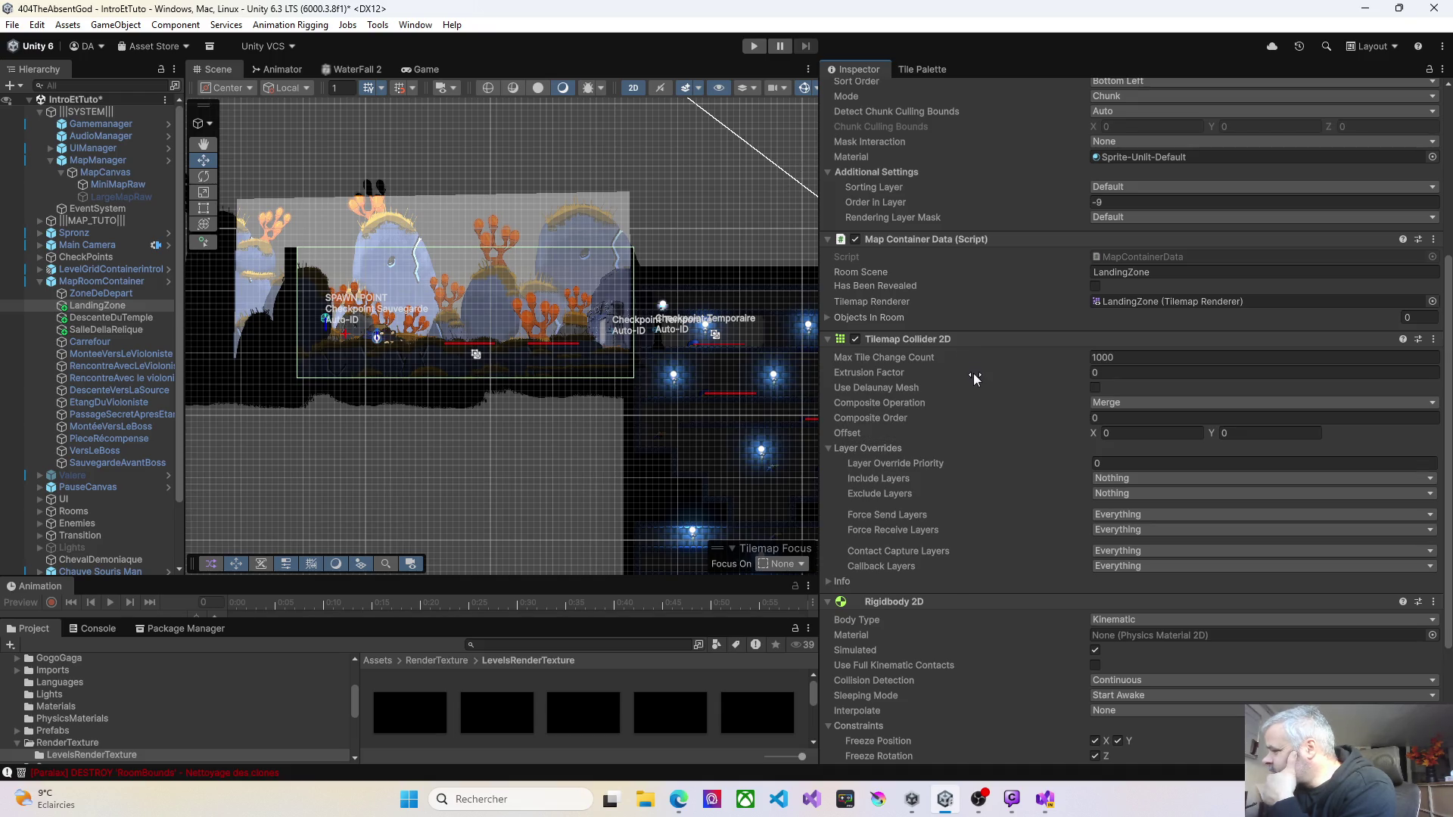
scroll(976, 422, "down", 4)
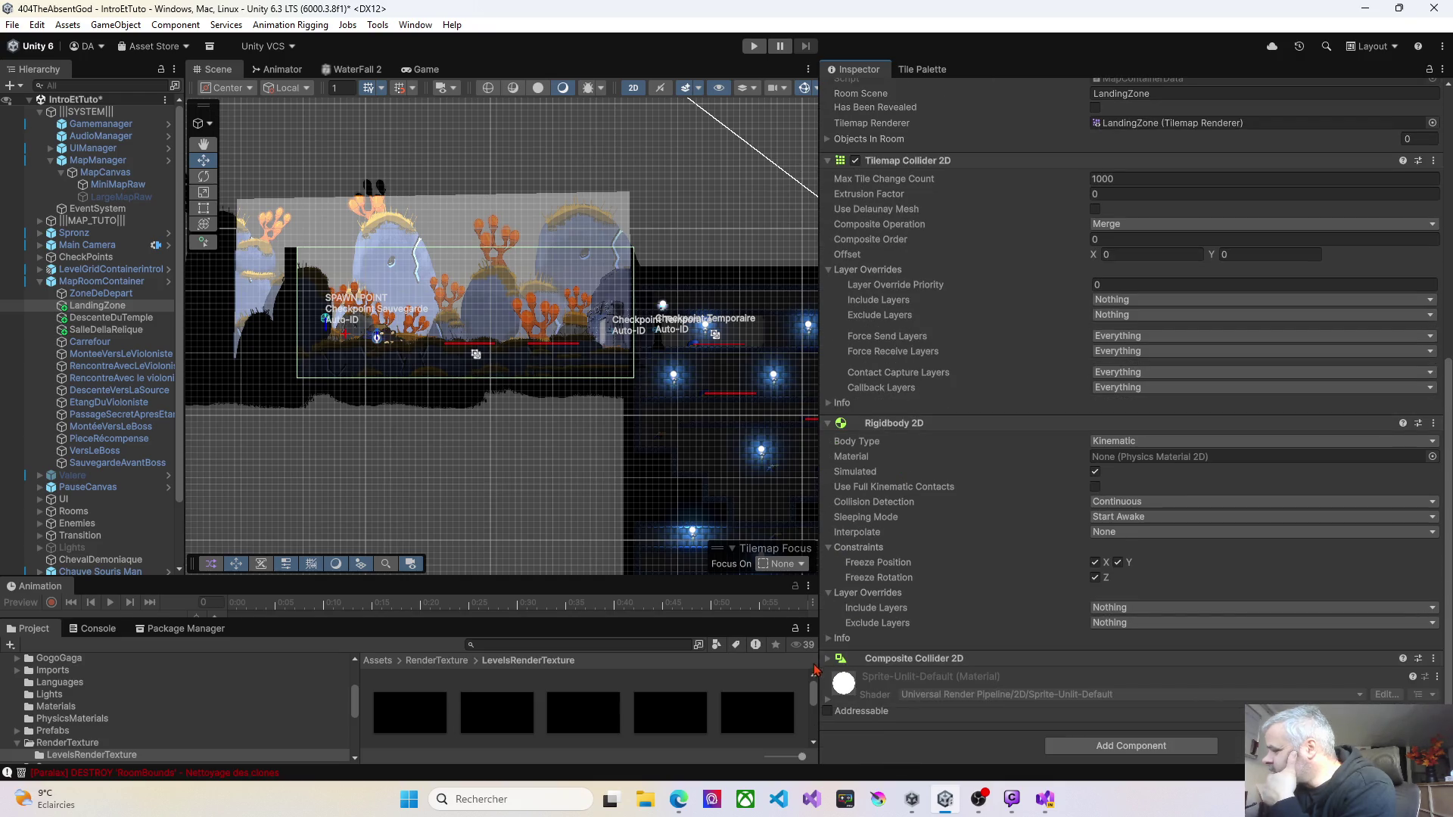
Step: Expand Composite Collider 2D to confirm it is a trigger, then ping the MapContainerData script
left_click(828, 660)
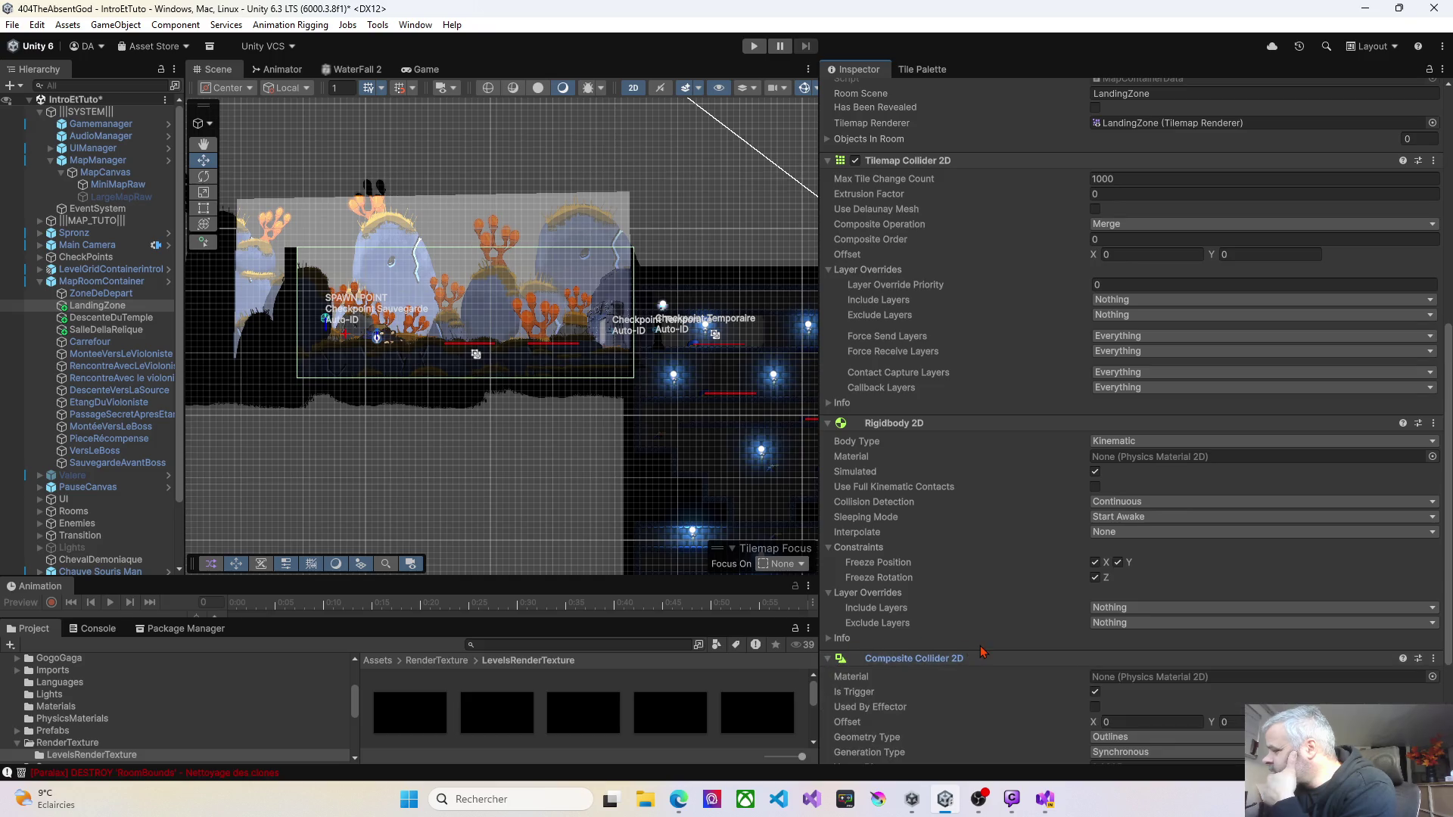
scroll(984, 659, "down", 3)
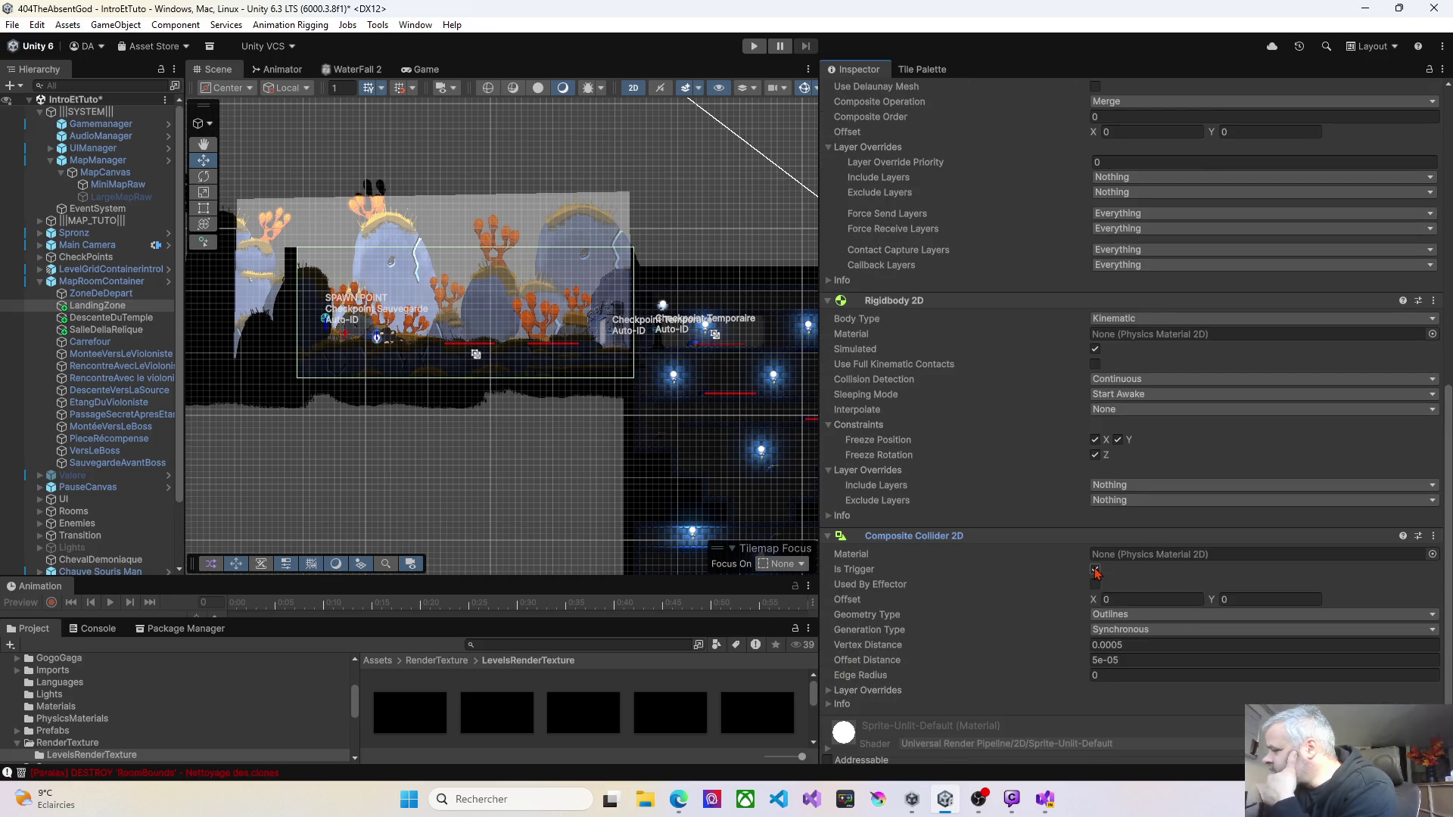
scroll(1030, 609, "down", 1)
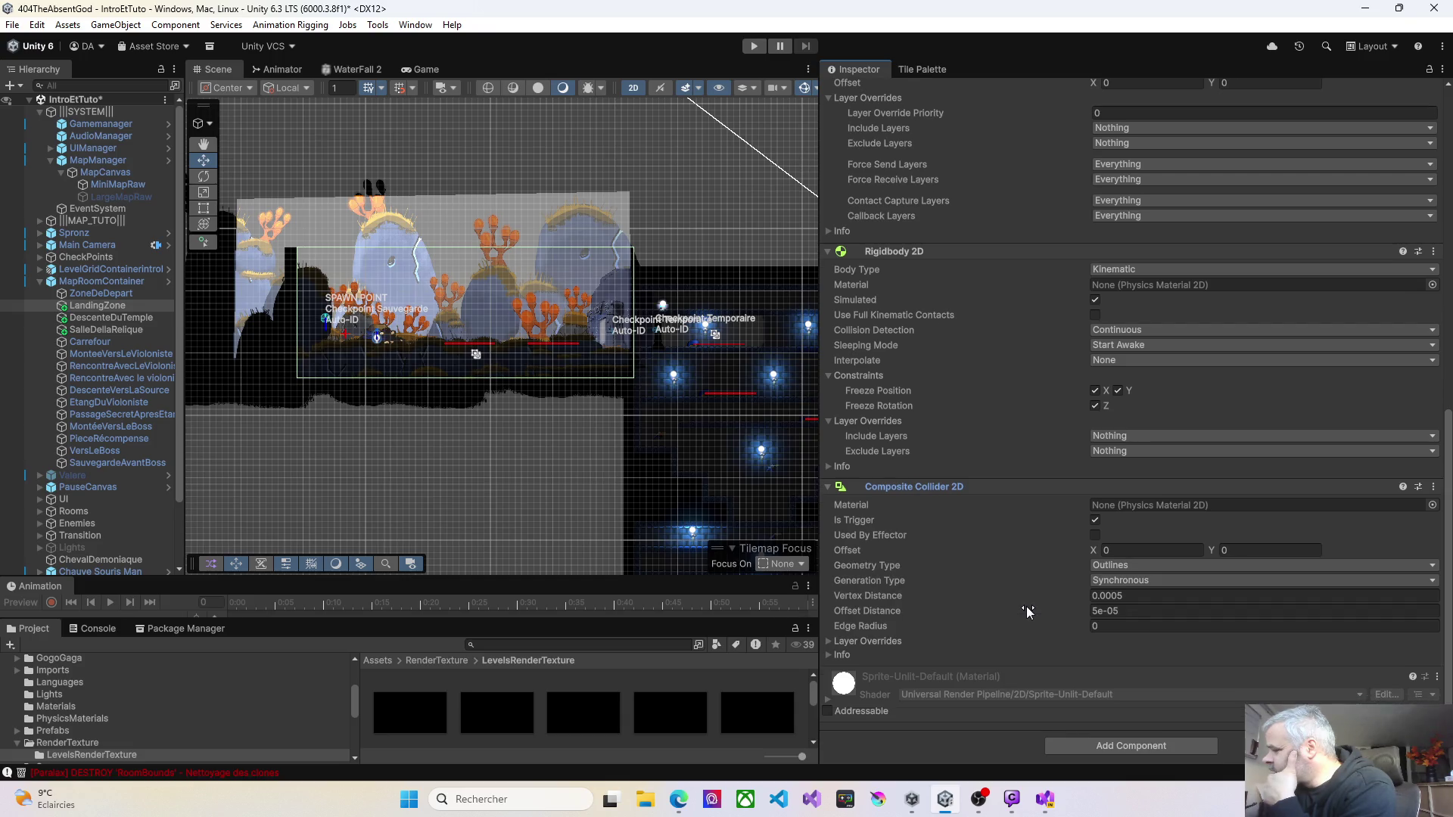
scroll(1028, 611, "up", 10)
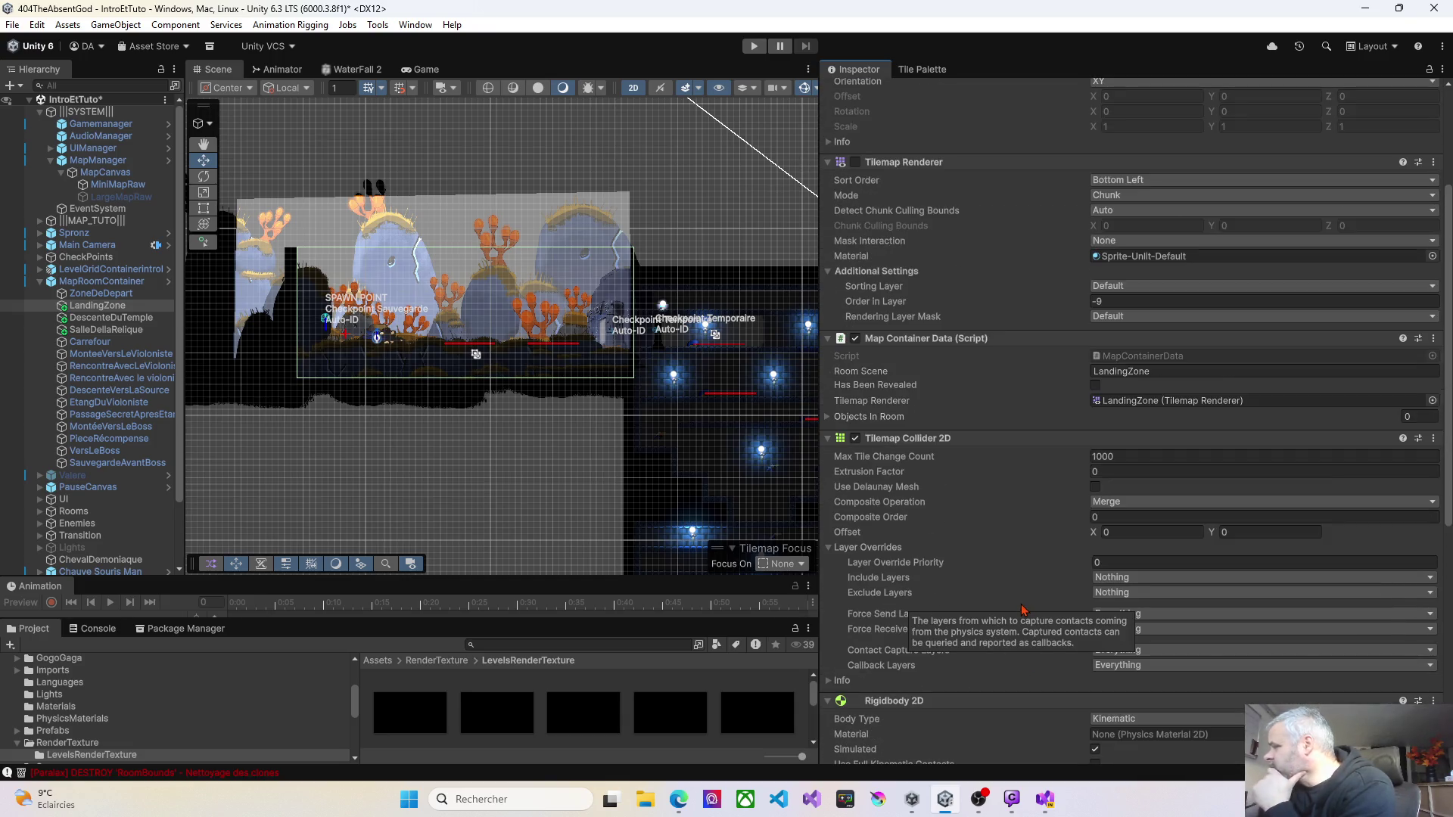
scroll(1021, 610, "up", 4)
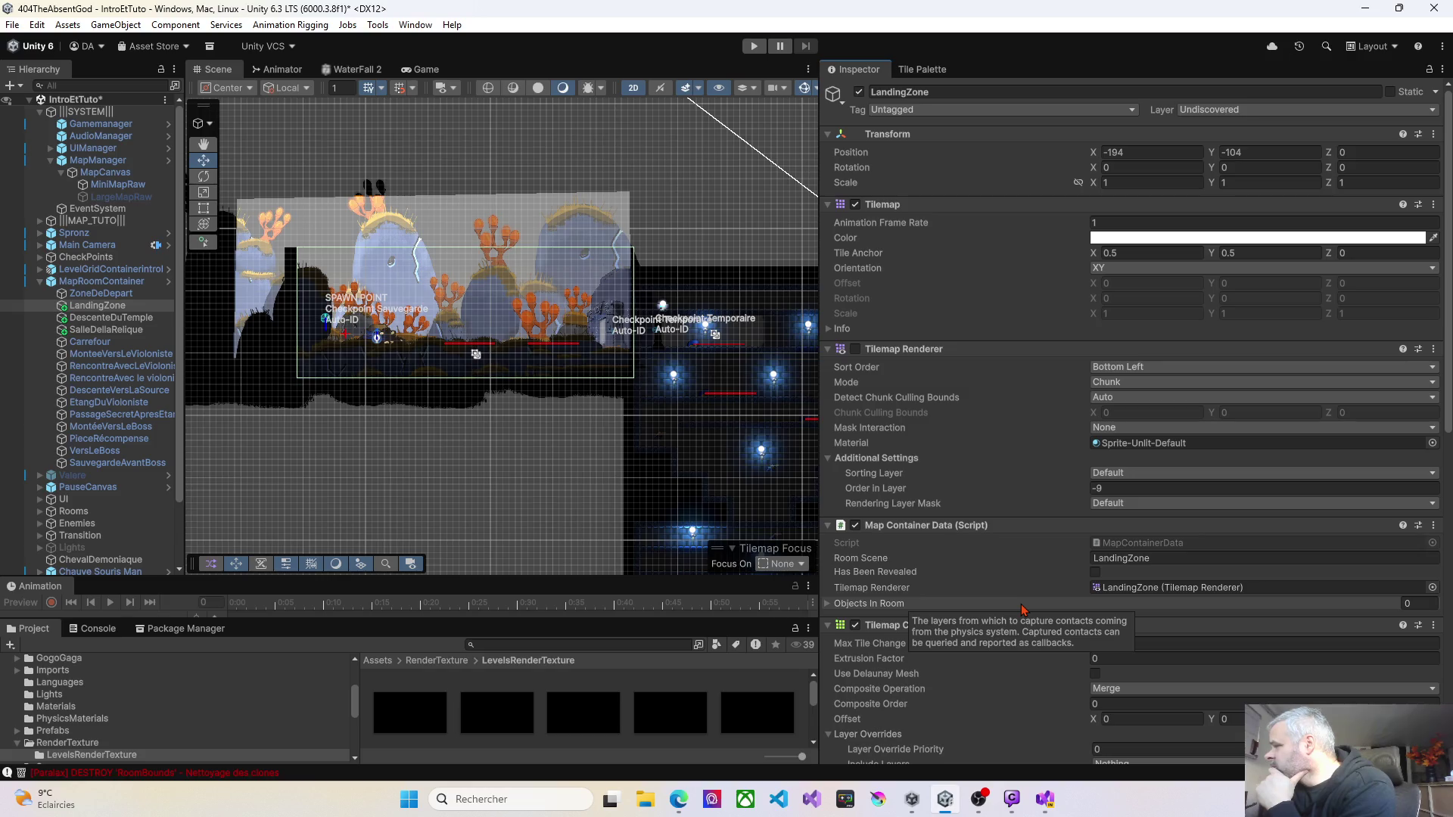
scroll(1021, 610, "down", 3)
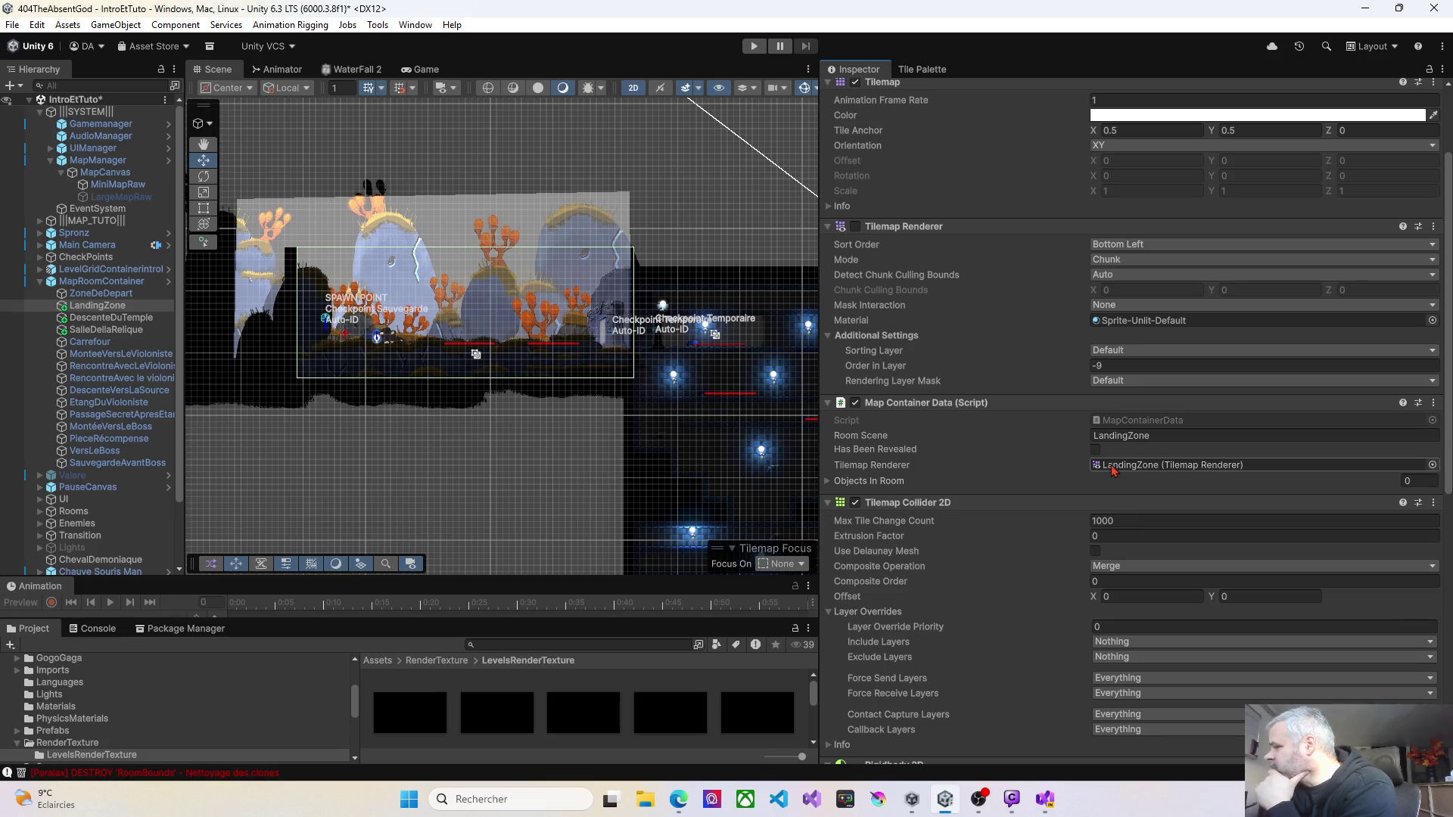
left_click(1133, 422)
Step: Open MapContainerData.cs at OnTriggerEnter2D and follow HandleTriggerEnter with F12 into MapRoomManager.cs
double_click(1133, 422)
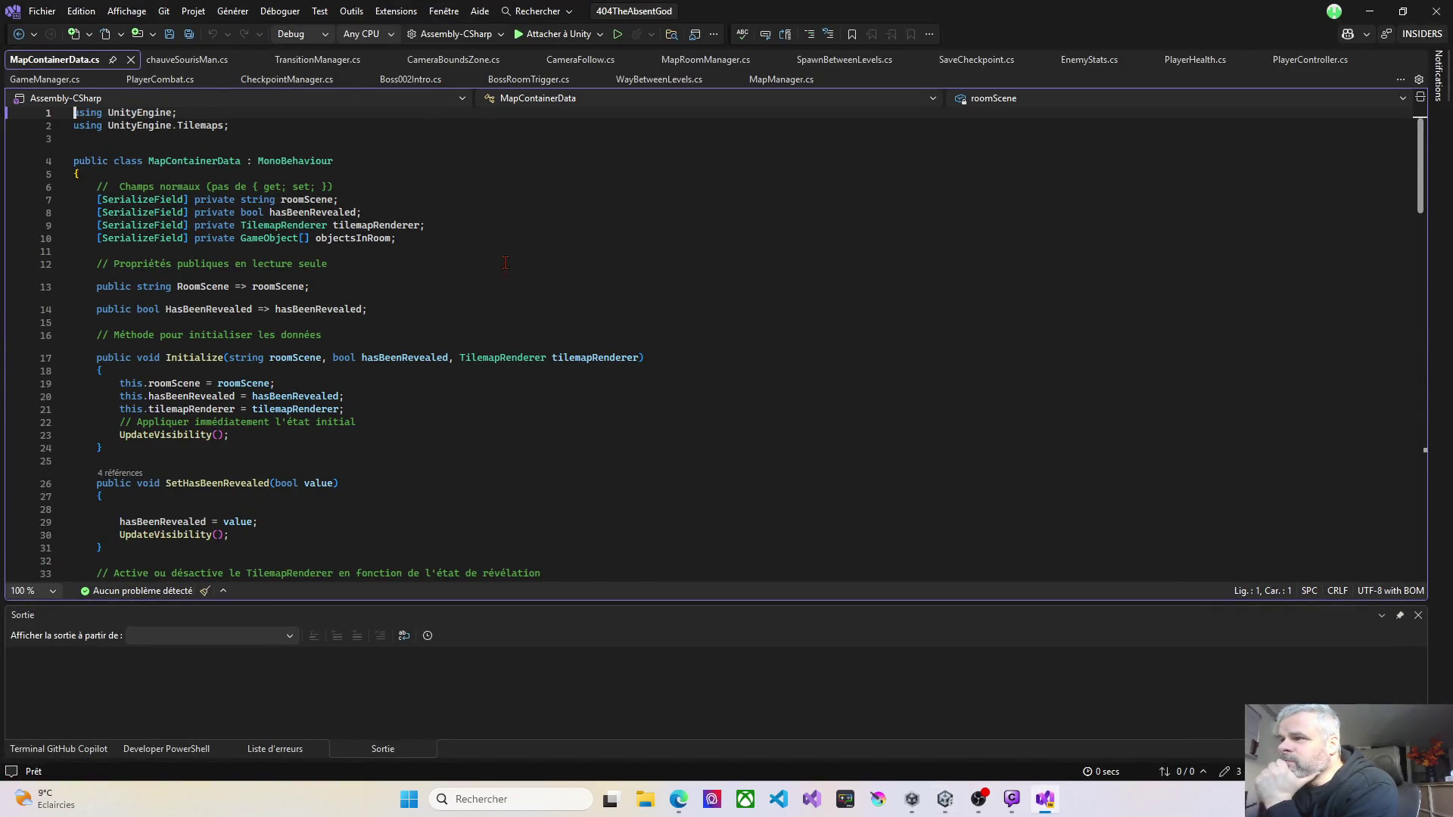
left_click(1006, 100)
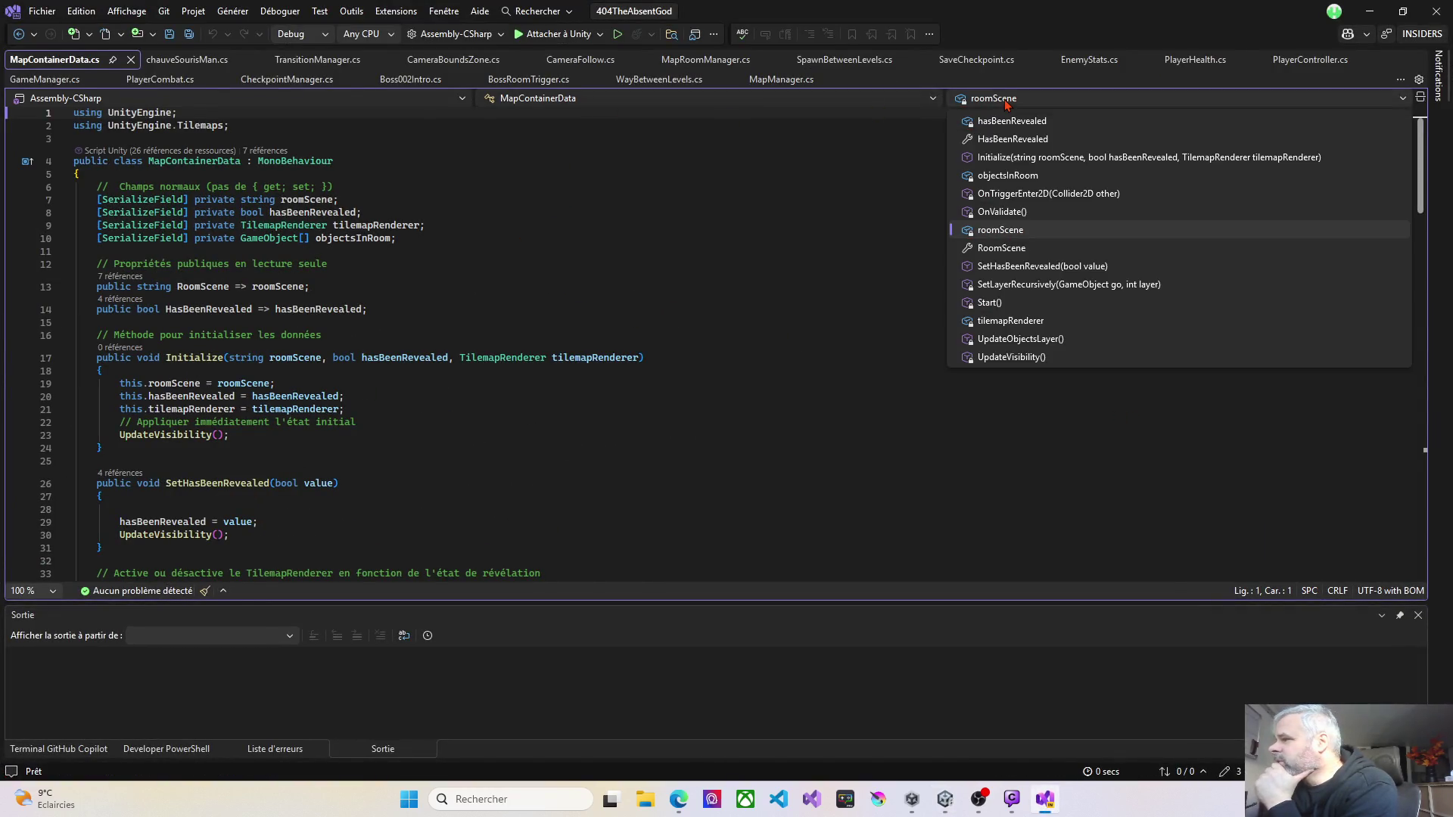
left_click(1010, 194)
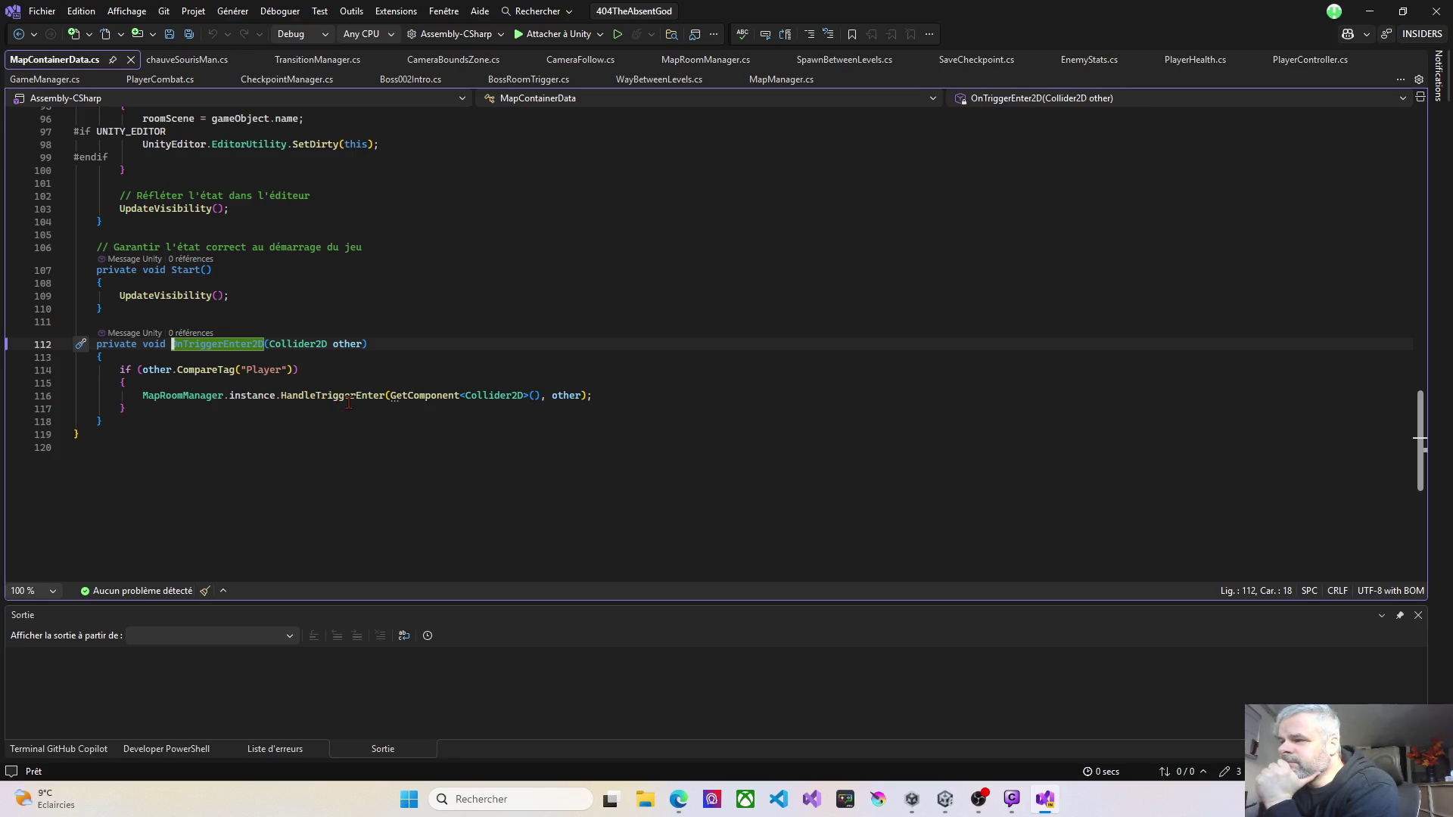
mouse_move(353, 401)
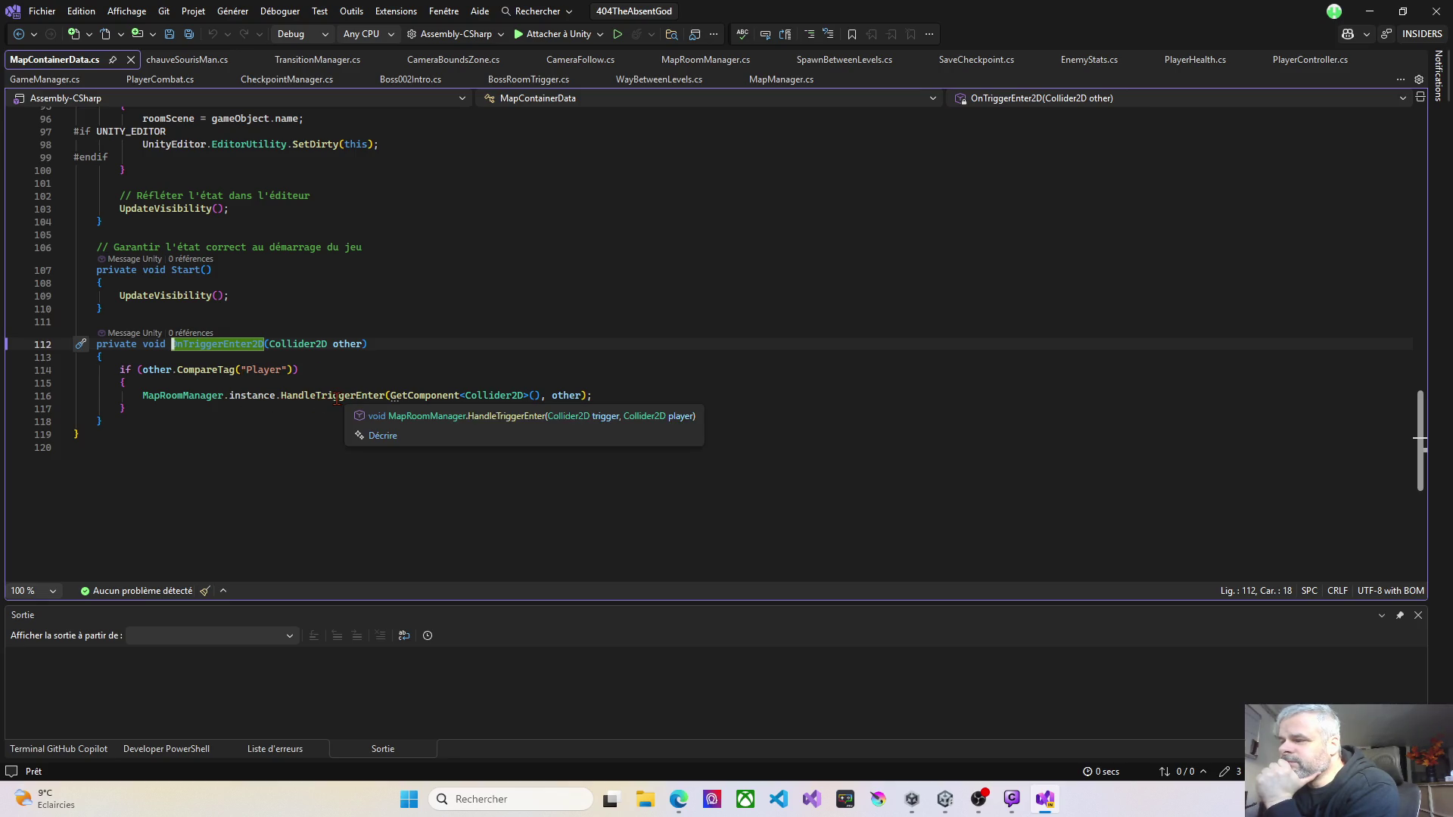
left_click(334, 395)
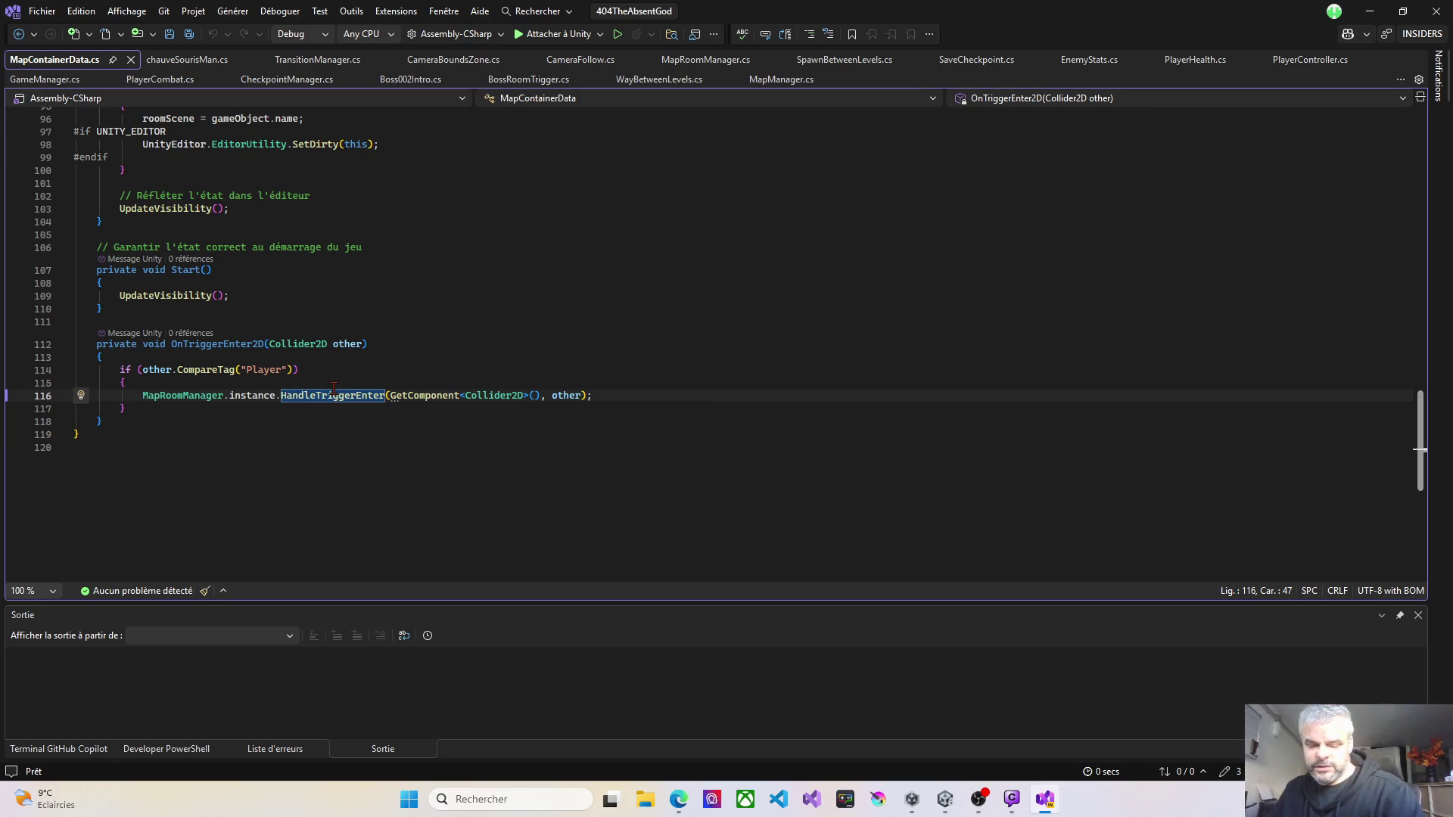
key("F12")
mouse_move(302, 413)
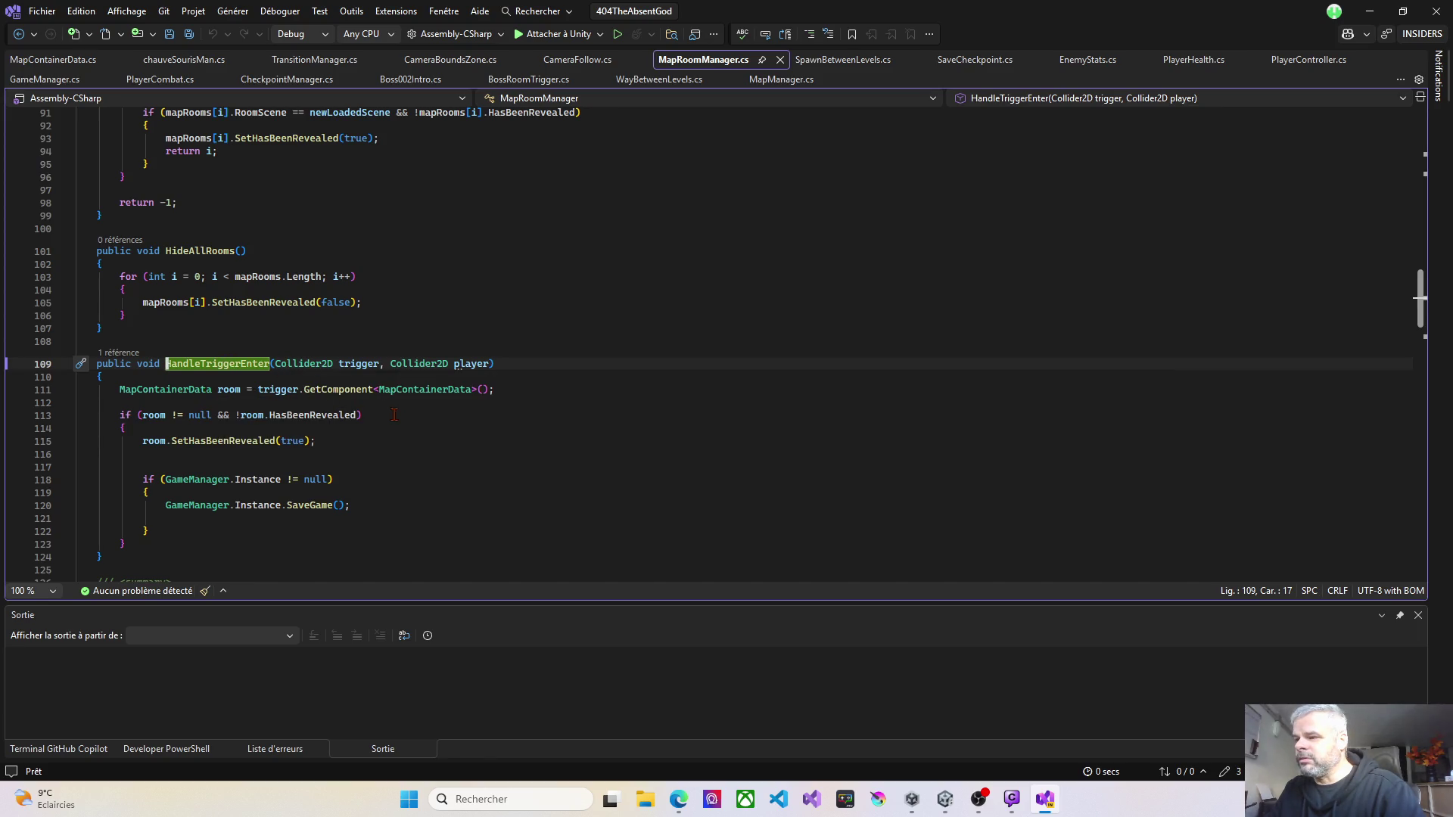
Step: Scroll to HandleTriggerEnter in MapRoomManager.cs and place a breakpoint on line 110
scroll(400, 431, "down", 1)
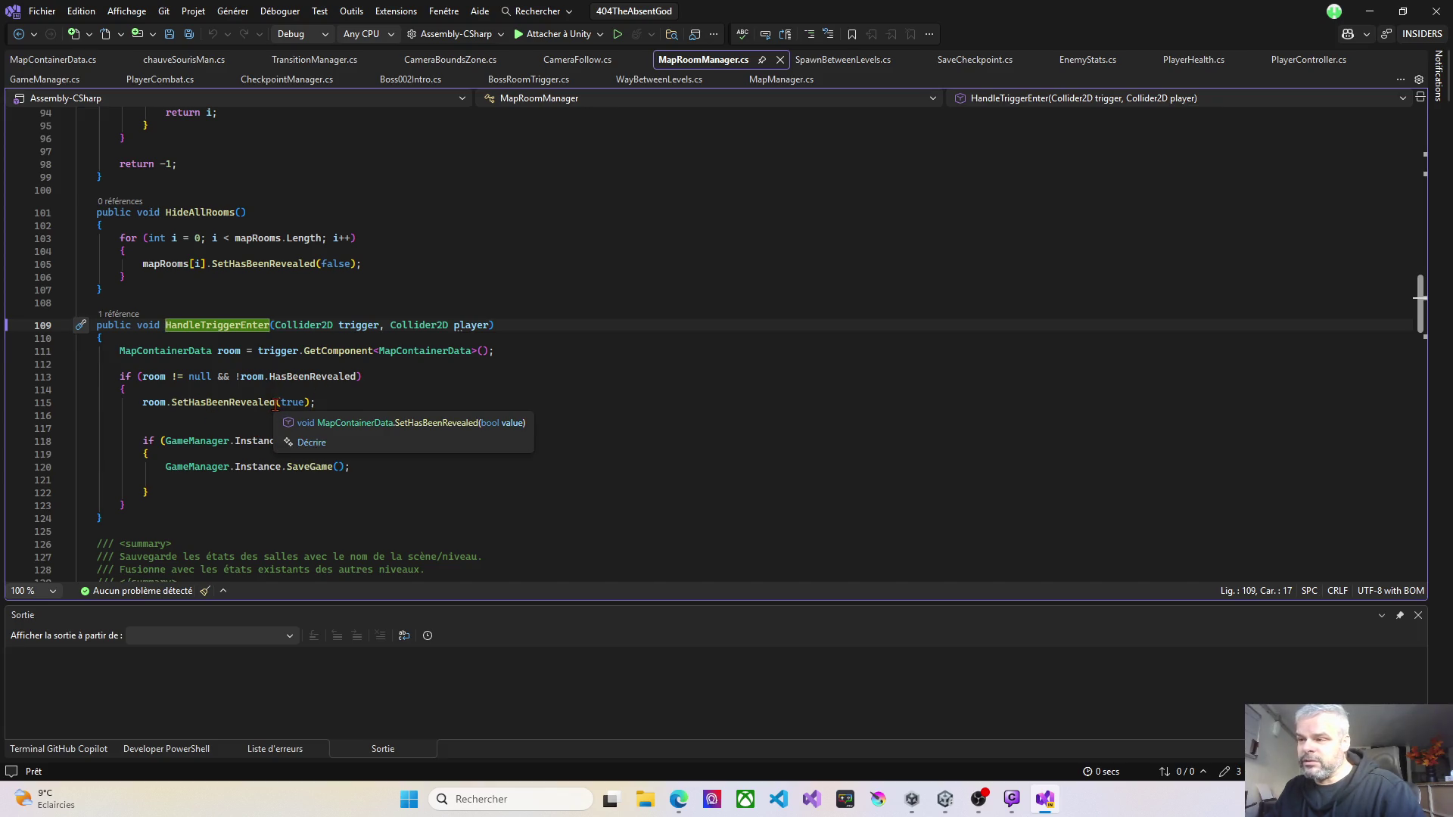
left_click_drag(276, 402, 310, 403)
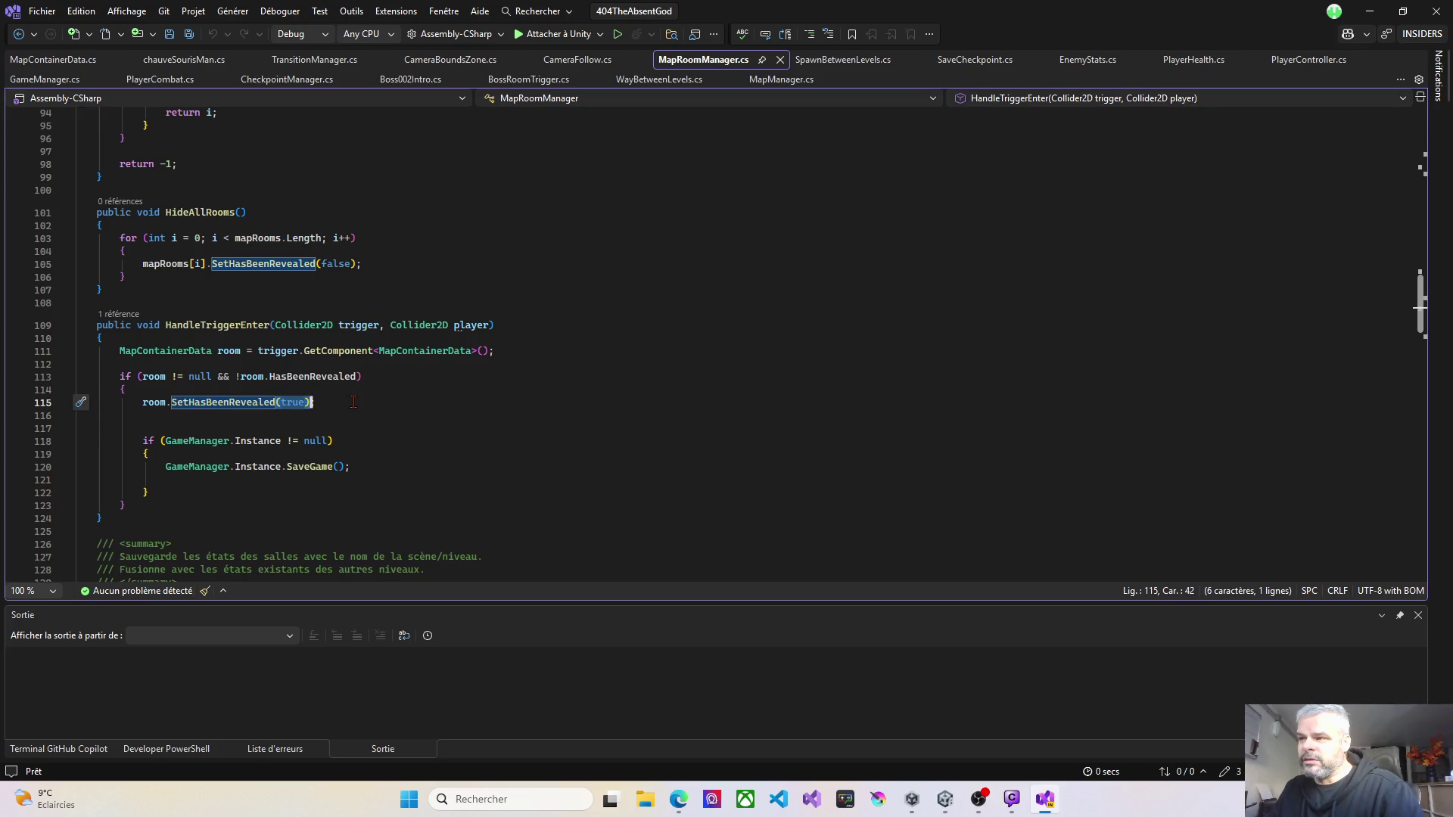
mouse_move(354, 380)
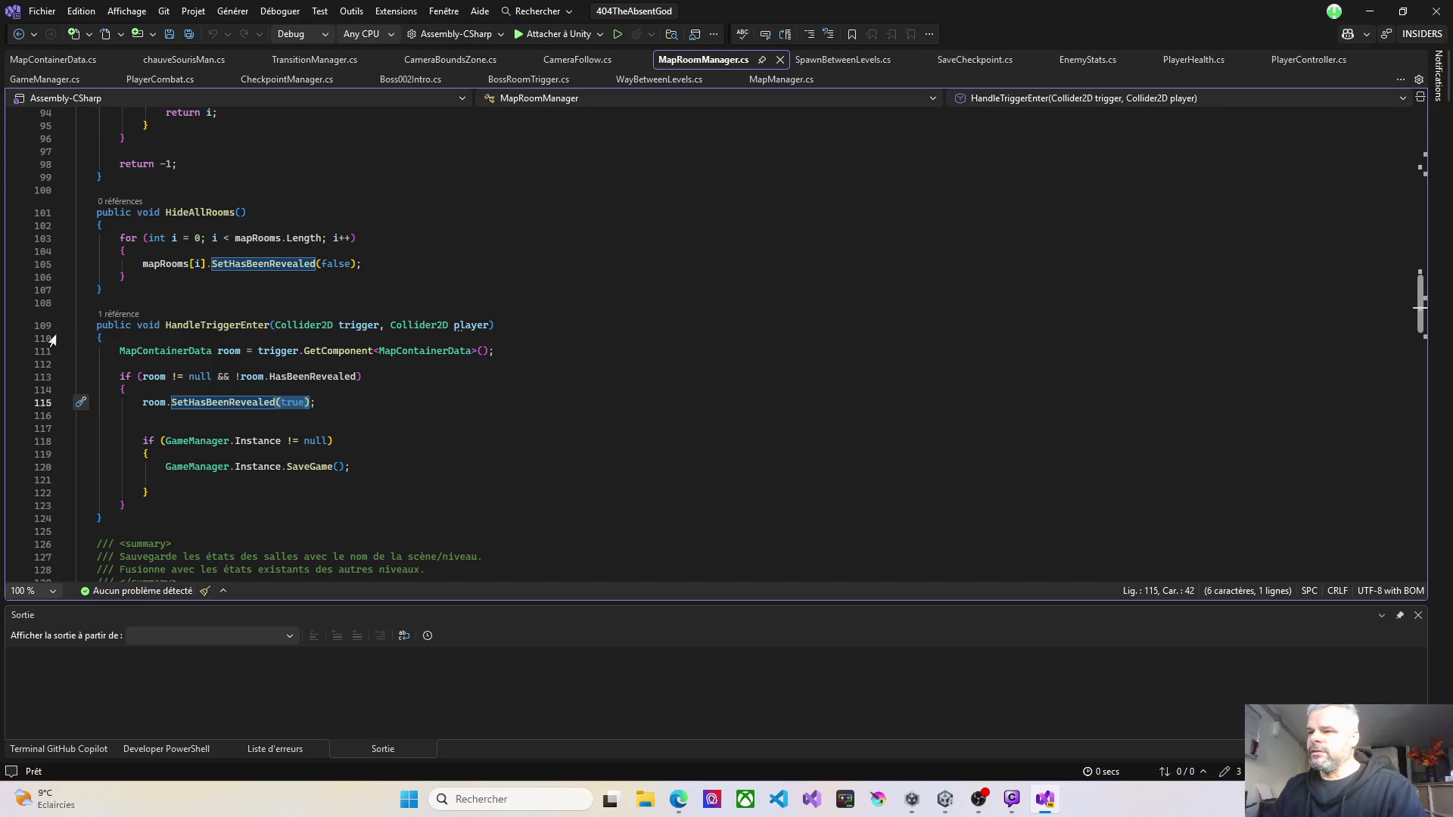
left_click(23, 328)
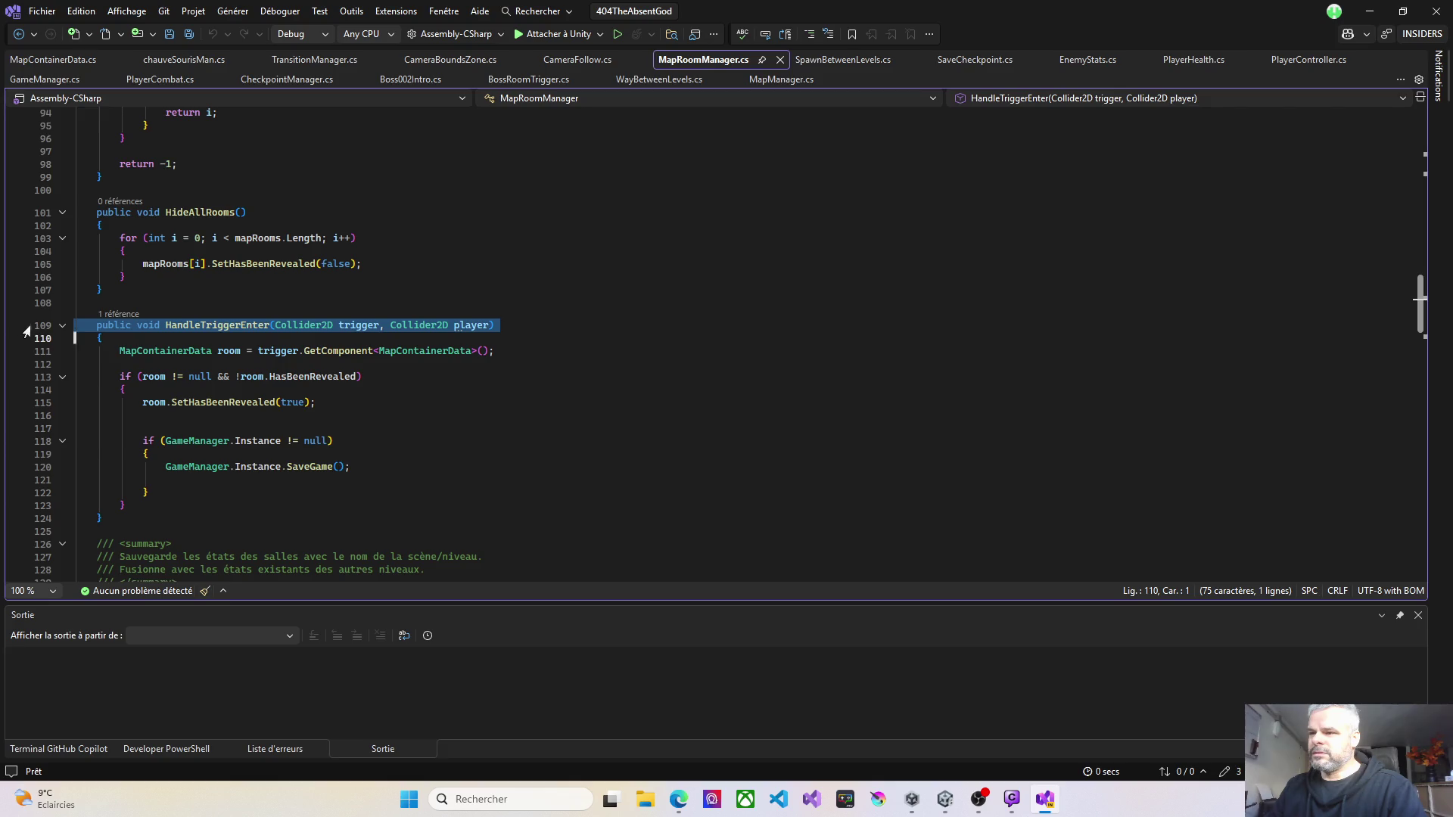
left_click(81, 325)
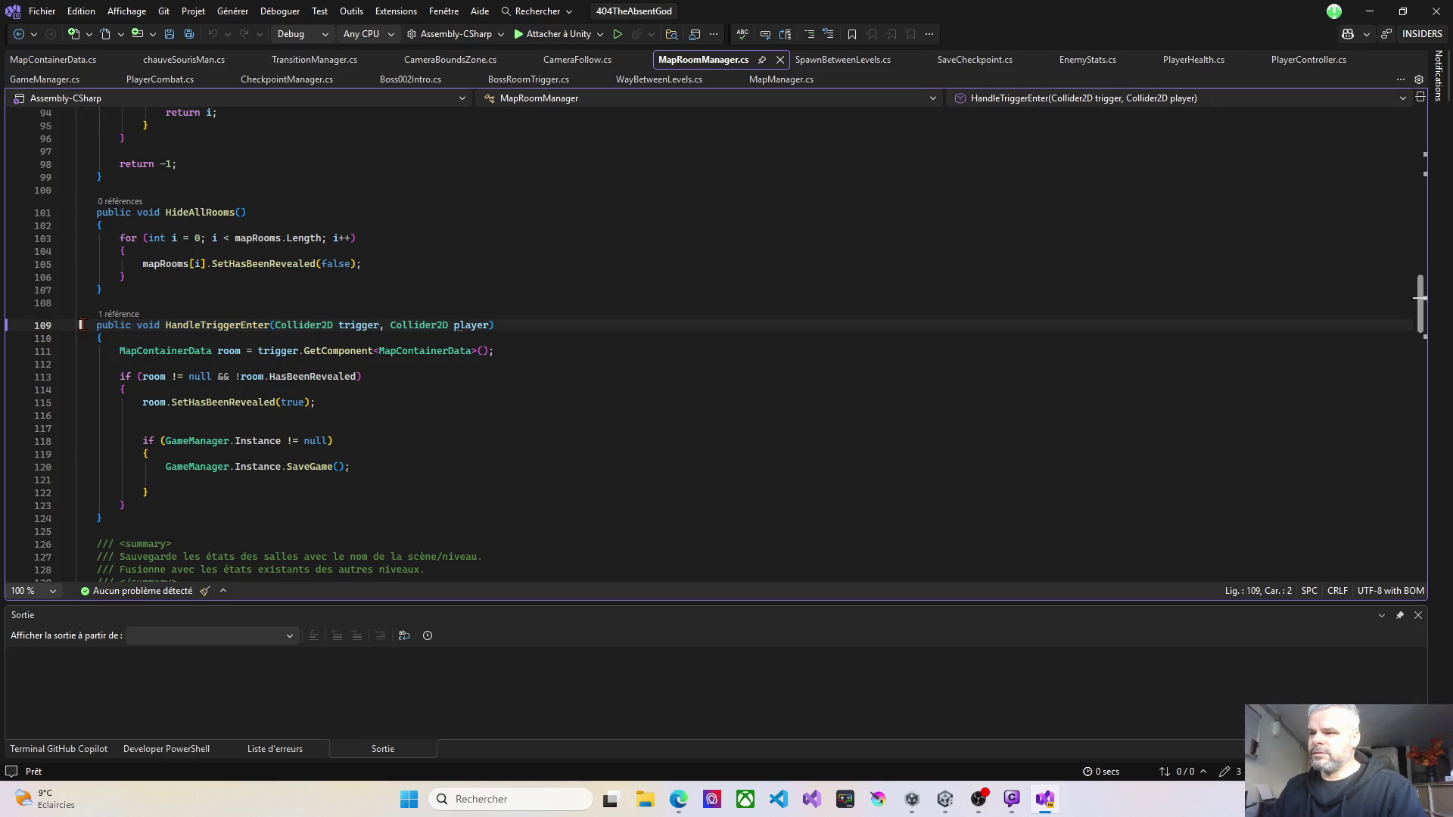
left_click(16, 326)
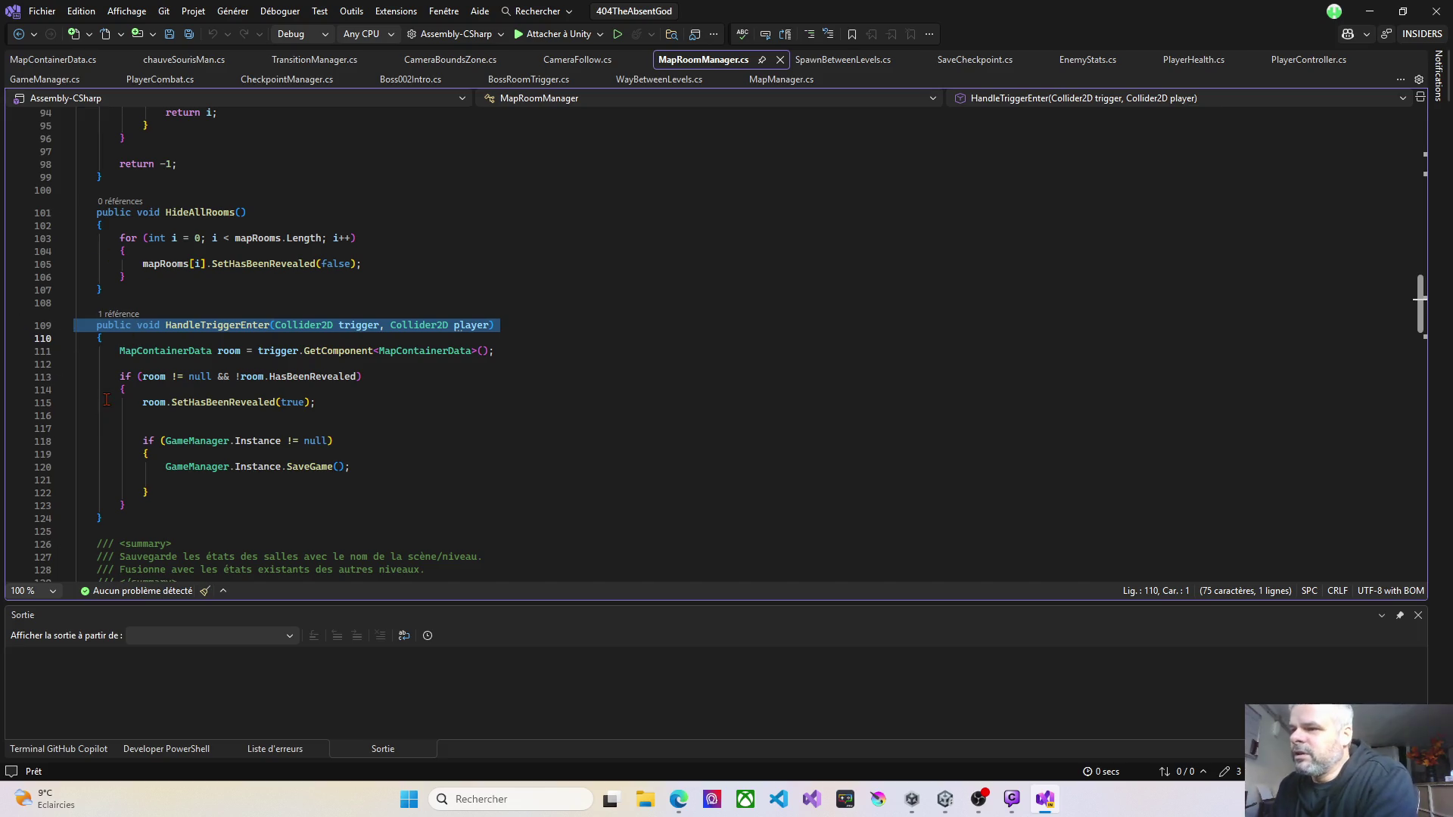
left_click(15, 339)
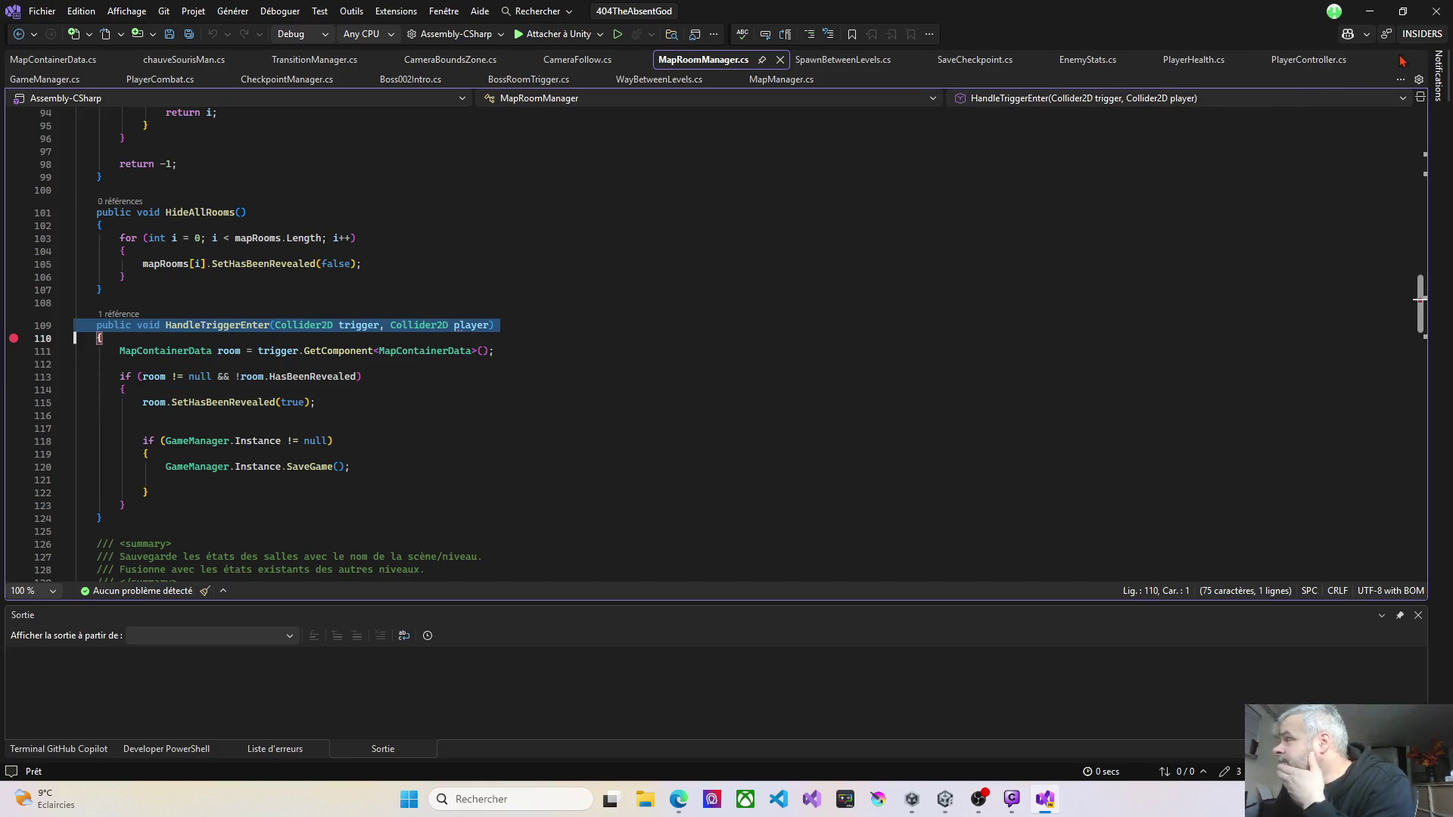
Step: Minimize Visual Studio and Unity, then bring Visual Studio back from the taskbar
left_click(1368, 12)
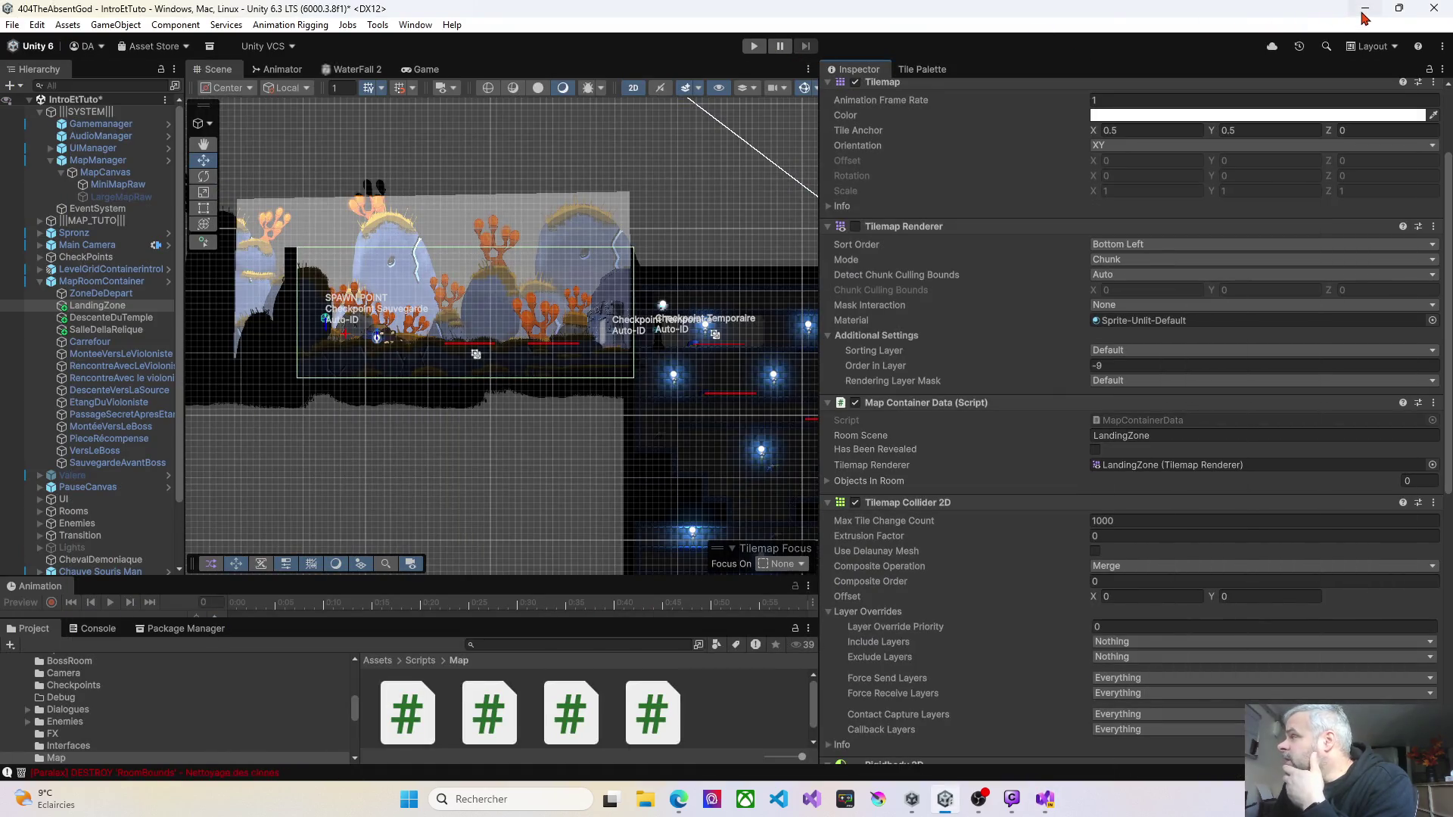
left_click(1363, 12)
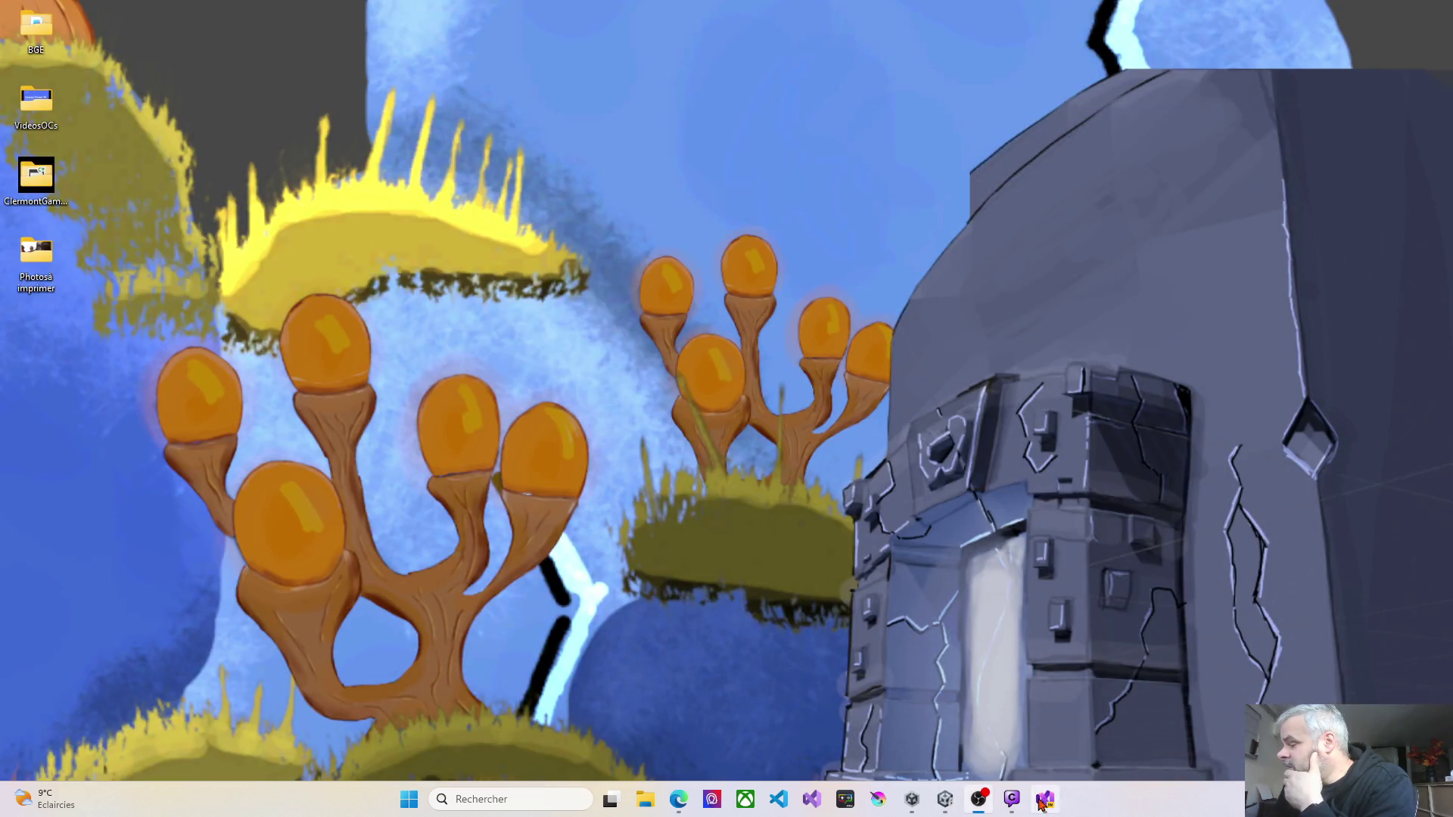
left_click(1045, 799)
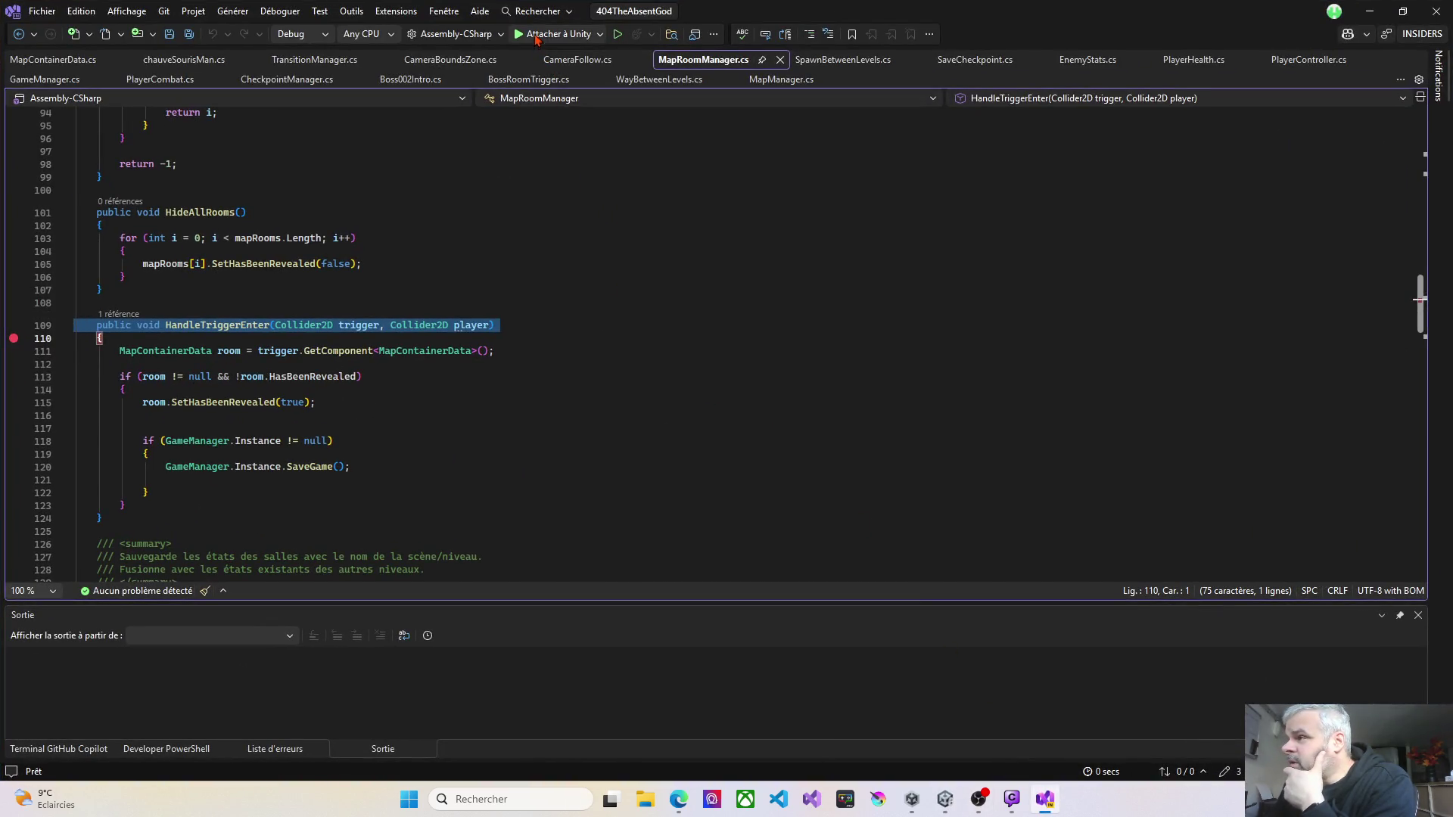
Step: Attach the debugger with 'Attacher à Unity', then switch to Unity and start play mode
left_click(538, 35)
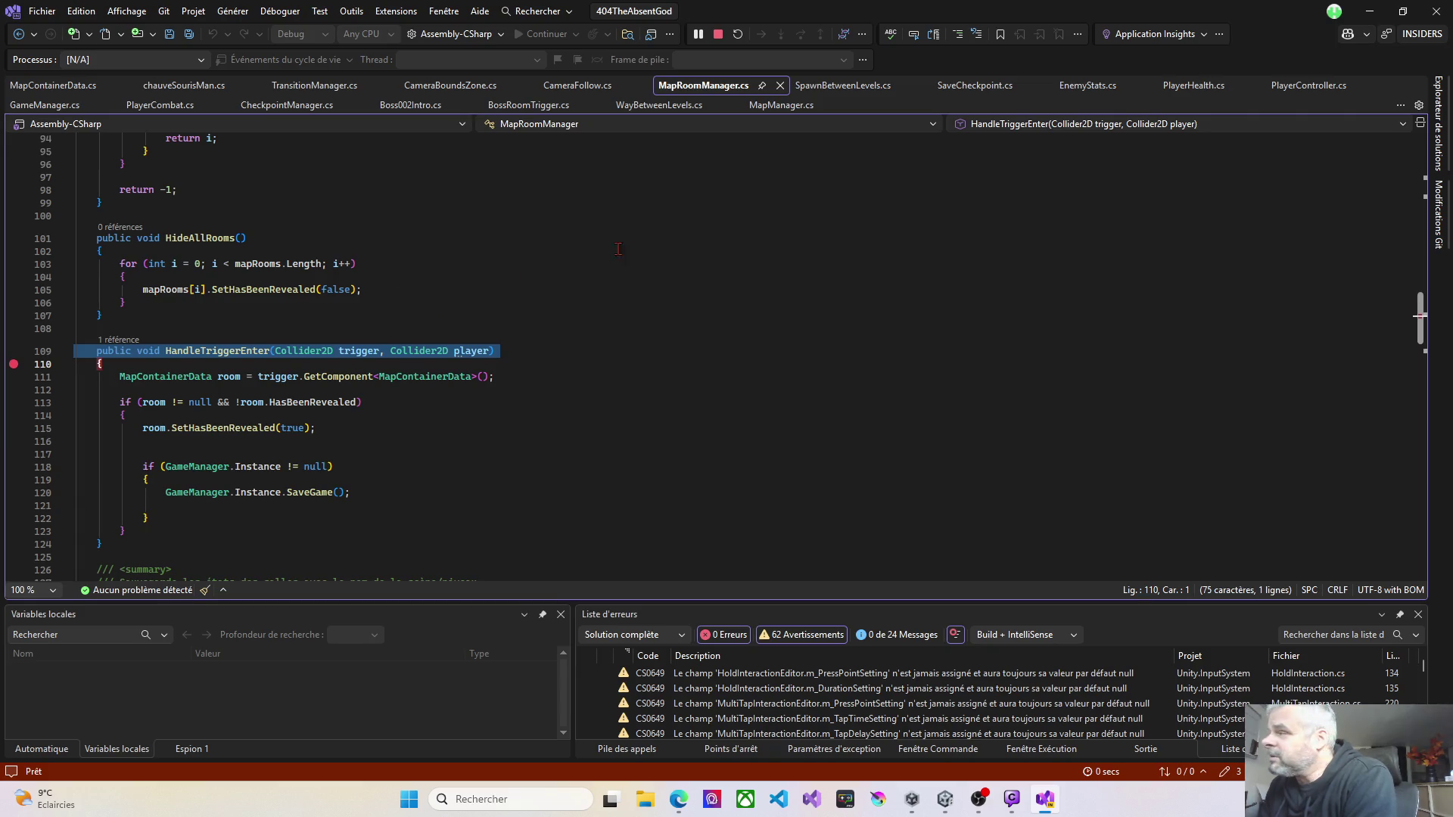
left_click(1369, 11)
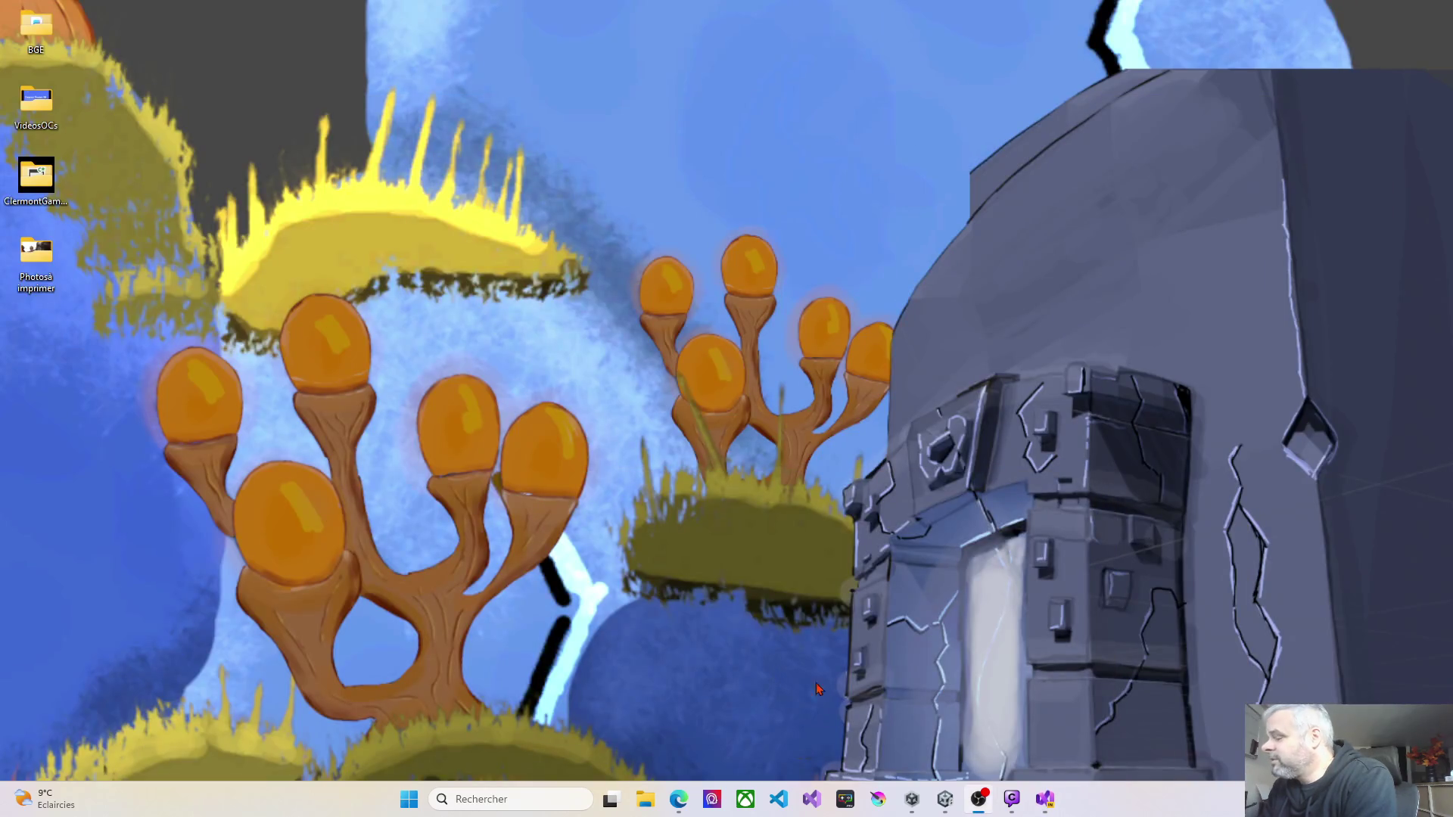
left_click(1045, 798)
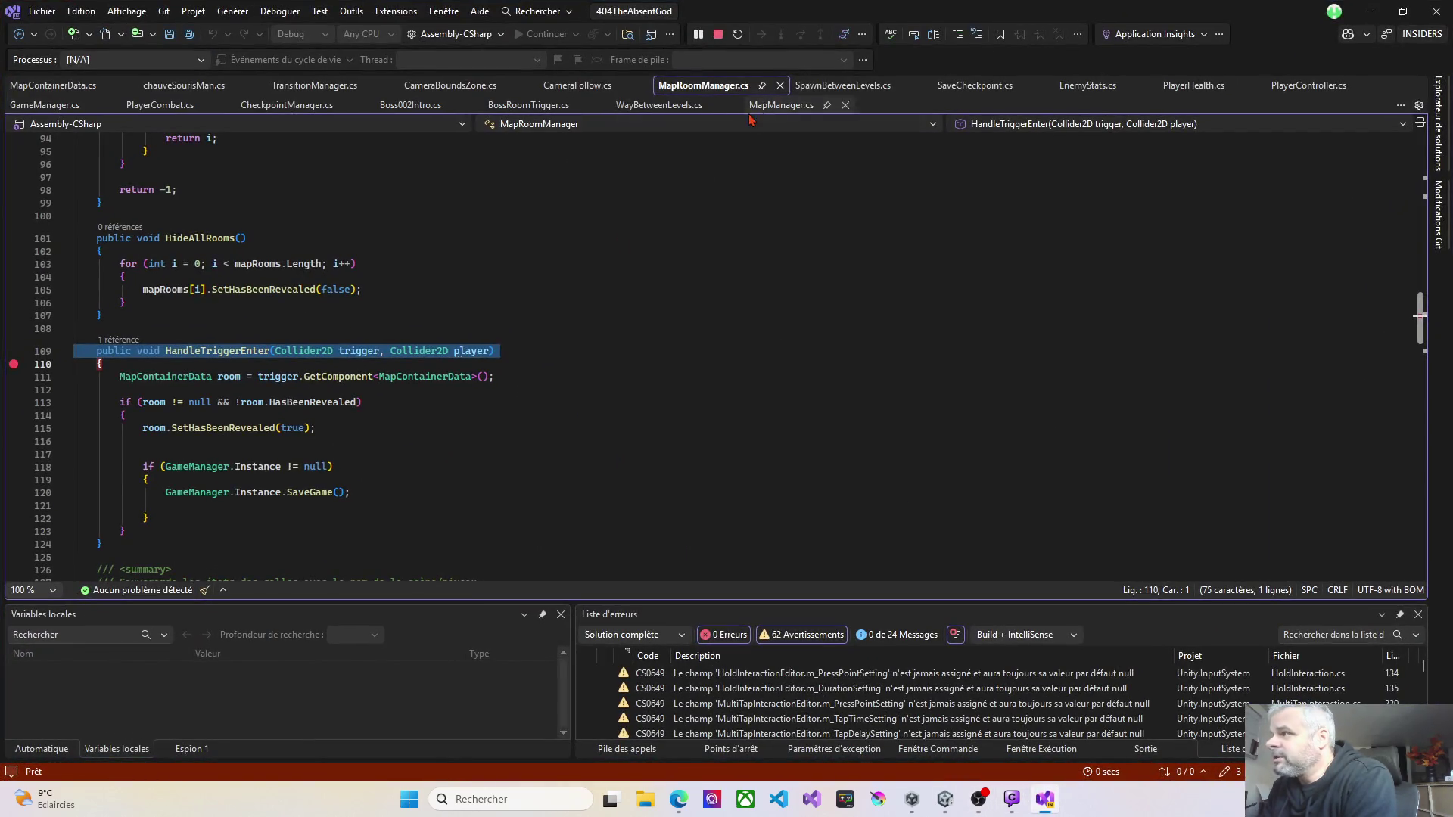
left_click(944, 799)
left_click(754, 47)
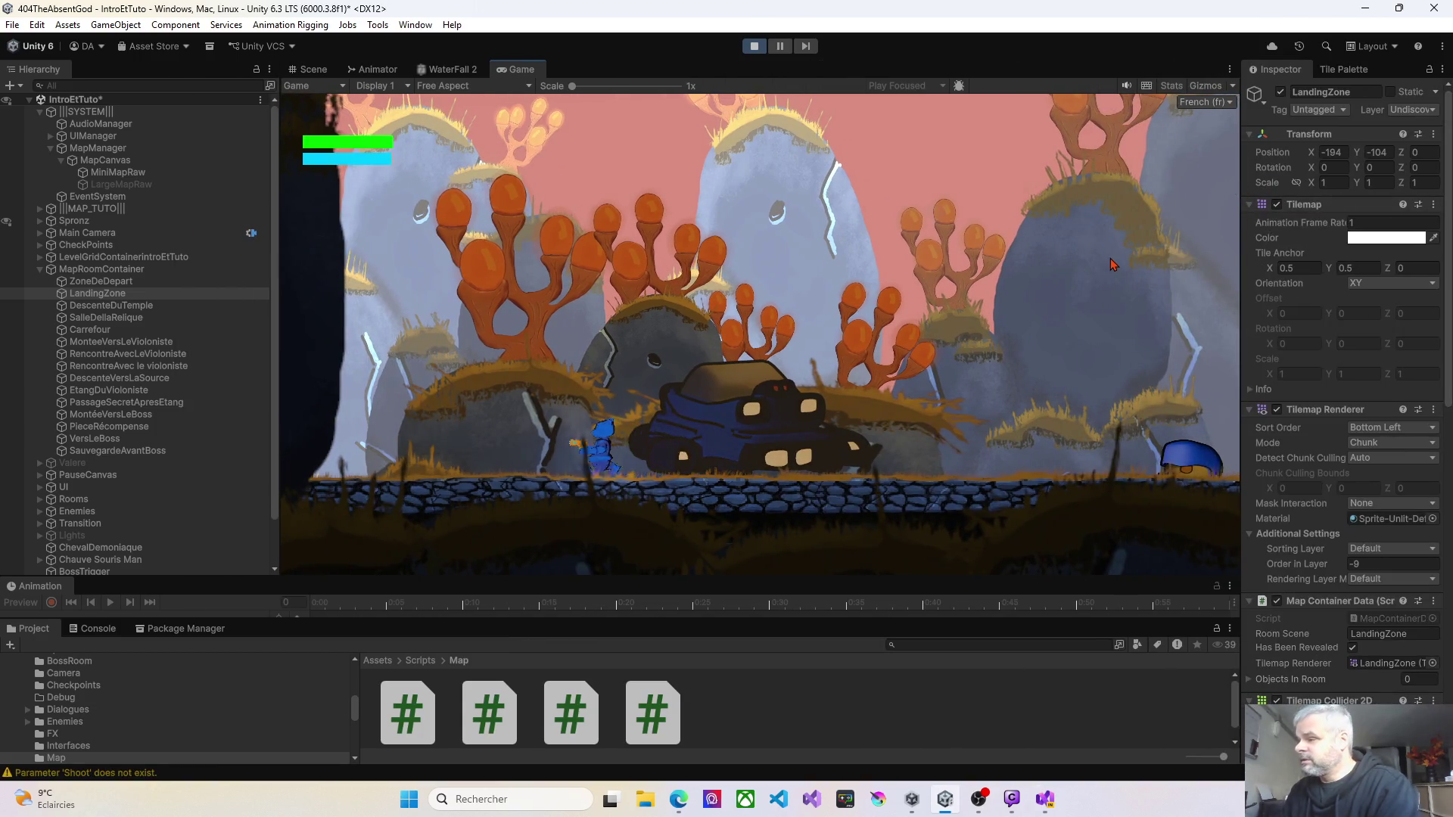
Step: Walk the character right past the red enemy until Visual Studio hits the breakpoint, then switch to it
key("Right")
key("Right")
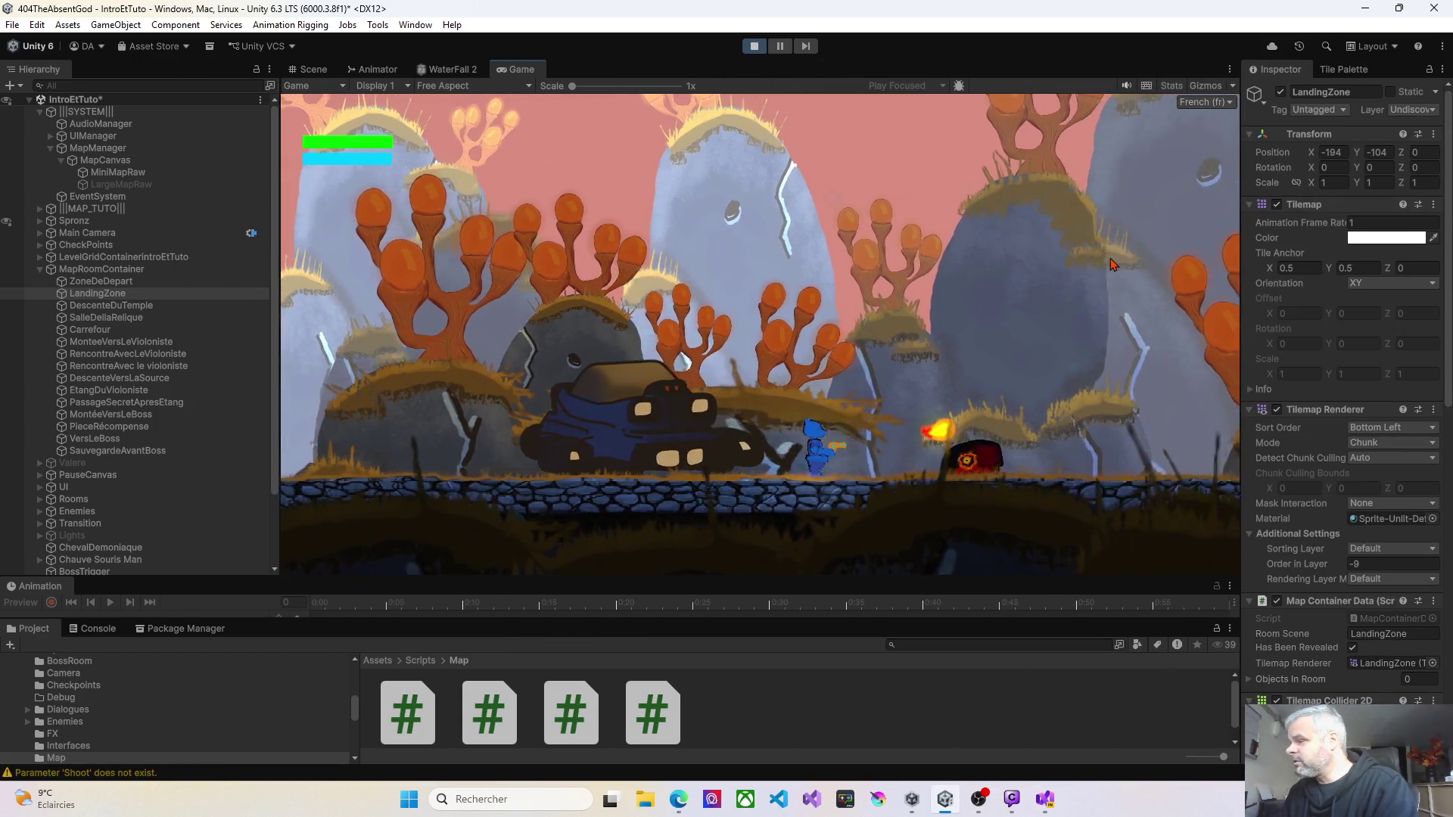
key("Right")
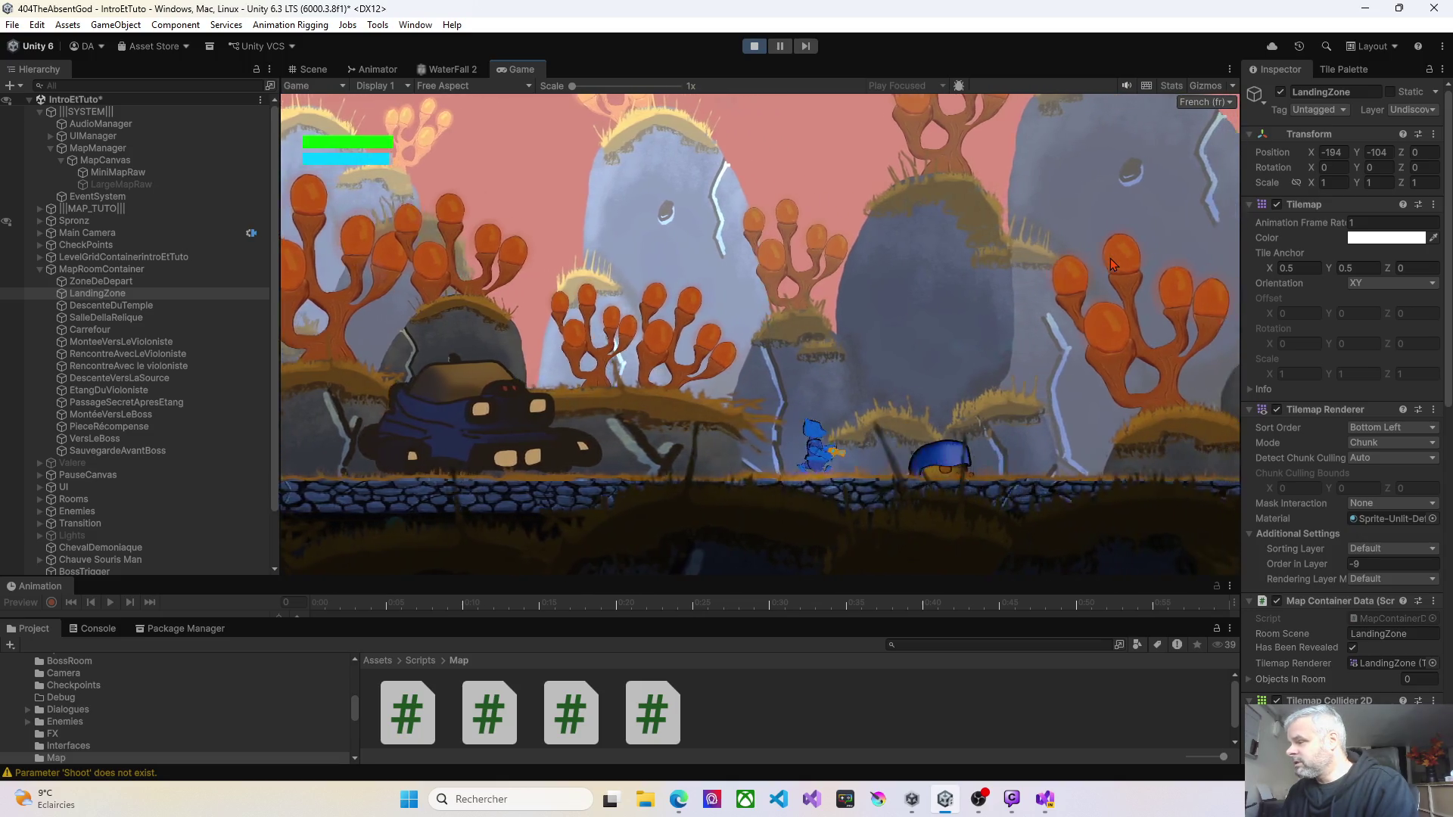
key("Right")
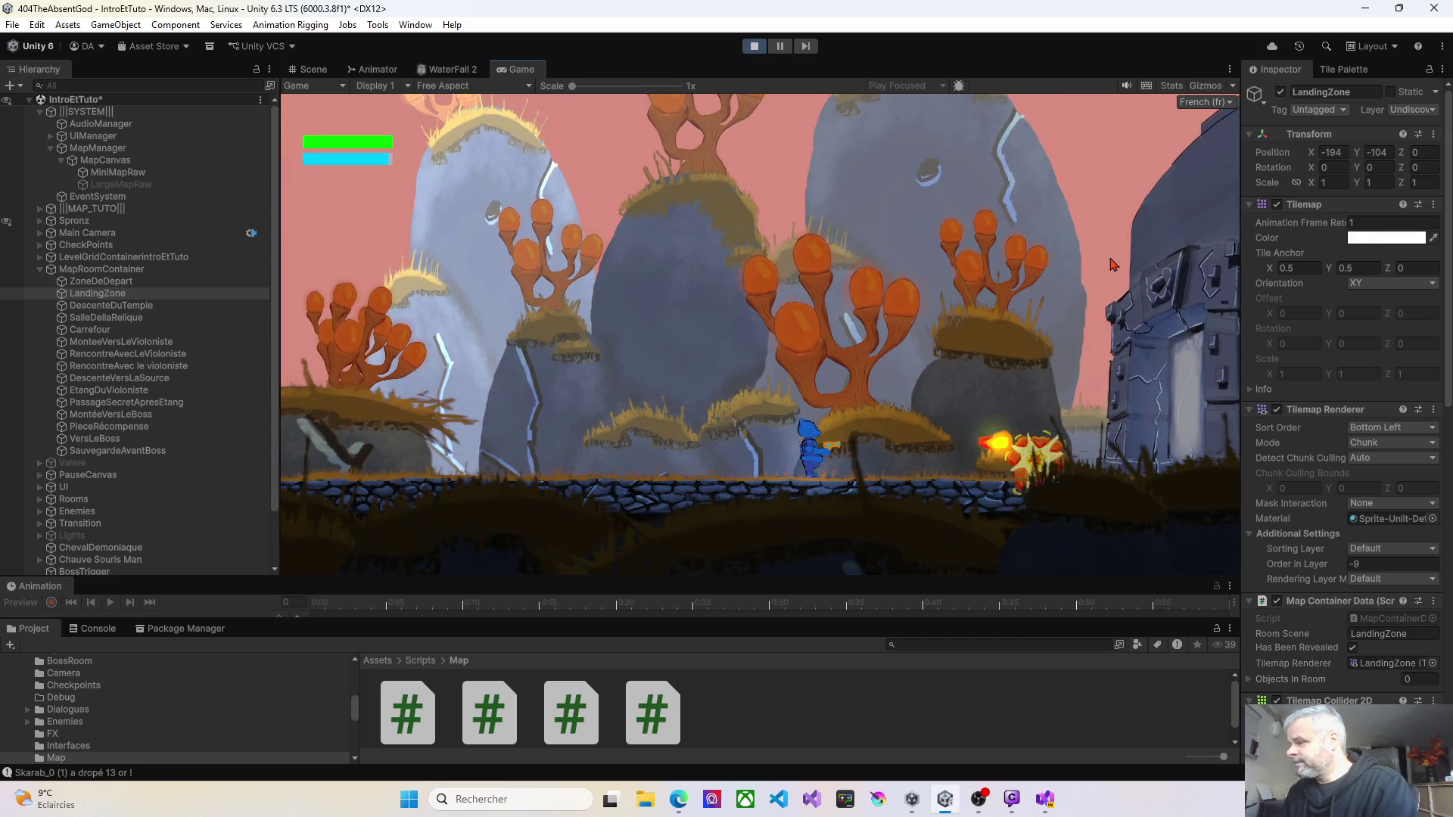
key("Right")
key("Right")
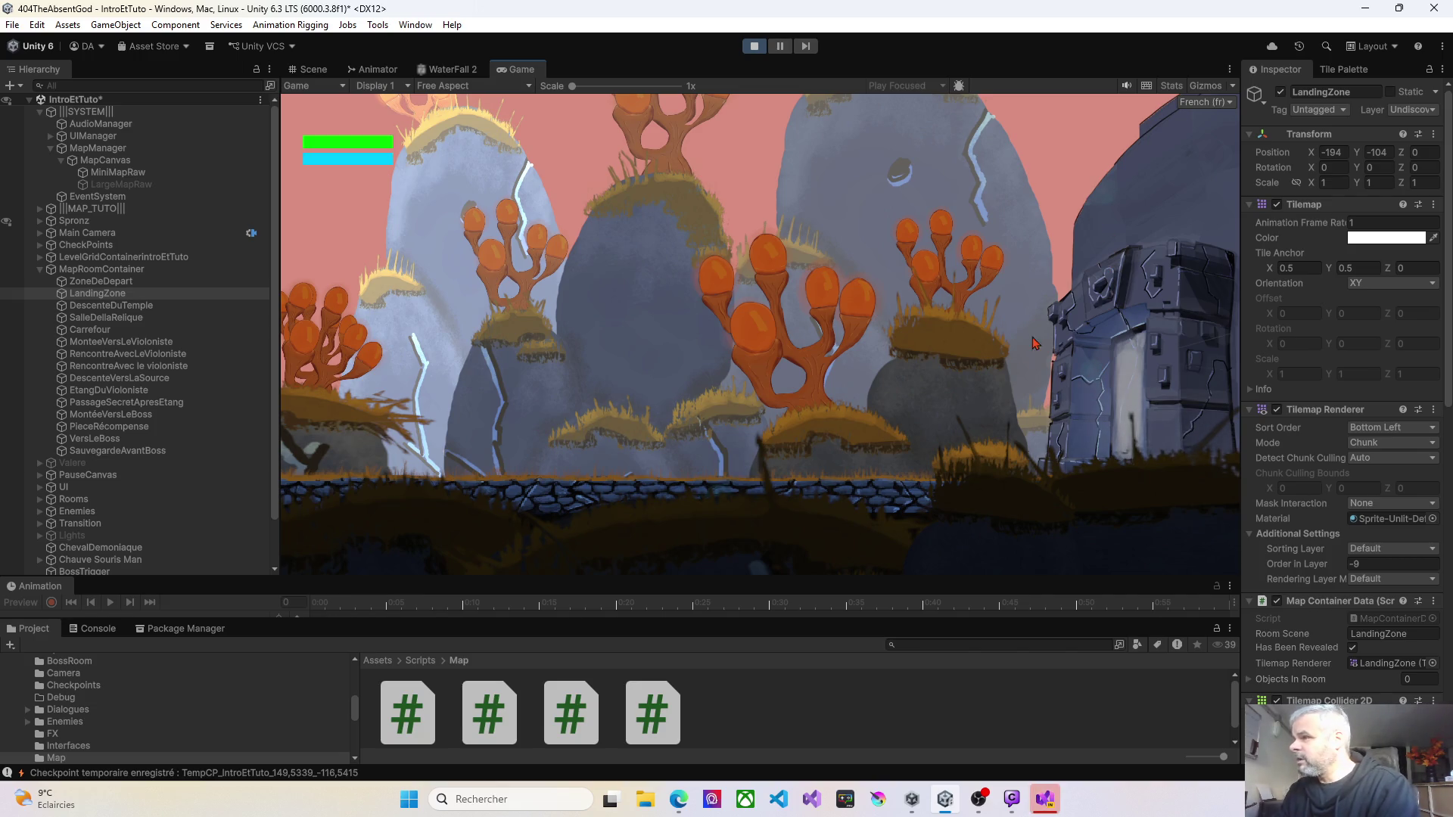
left_click(1042, 801)
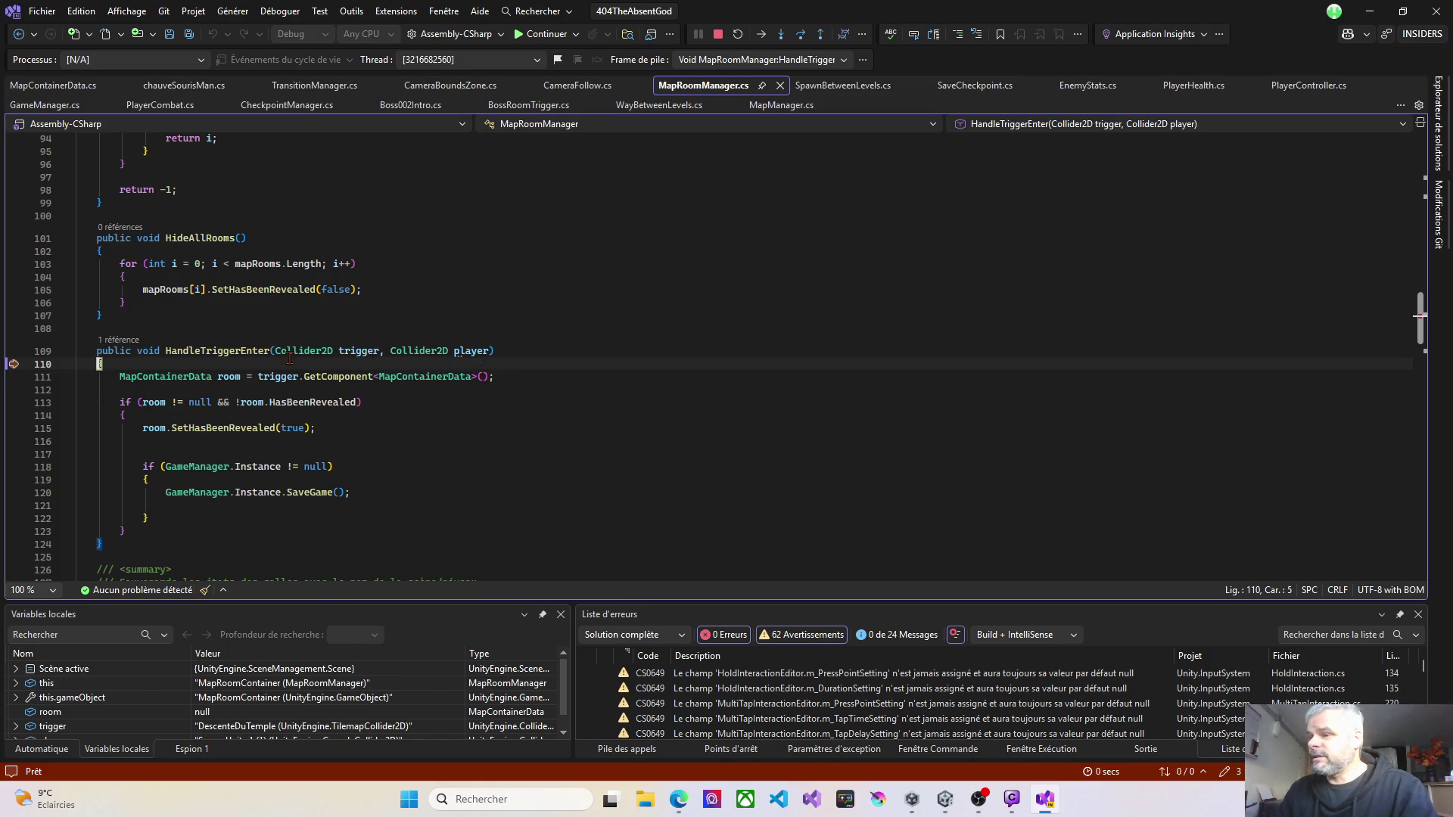
Step: Inspect the trigger and player values in data tips, then step to line 111
mouse_move(322, 363)
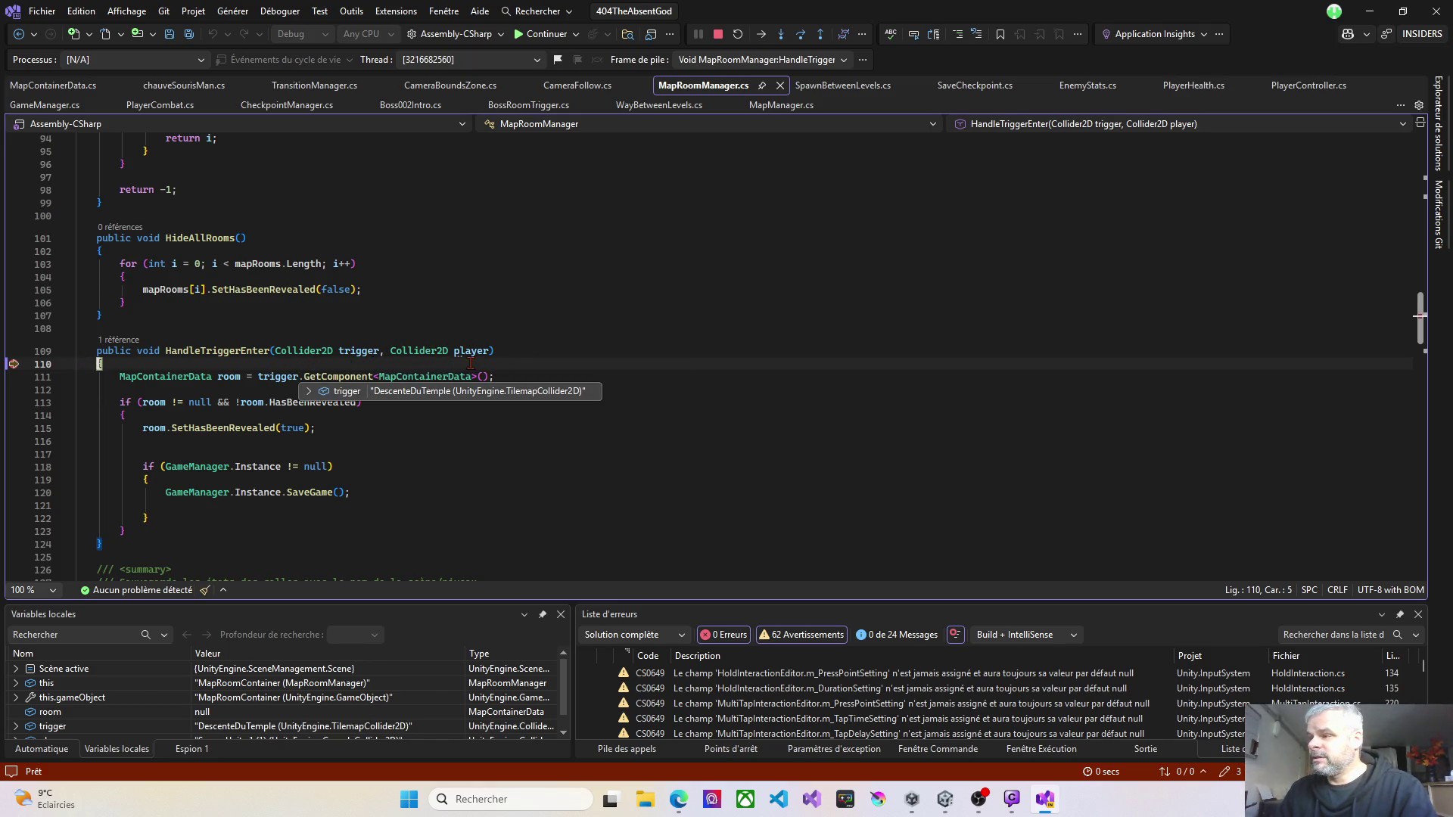
mouse_move(471, 351)
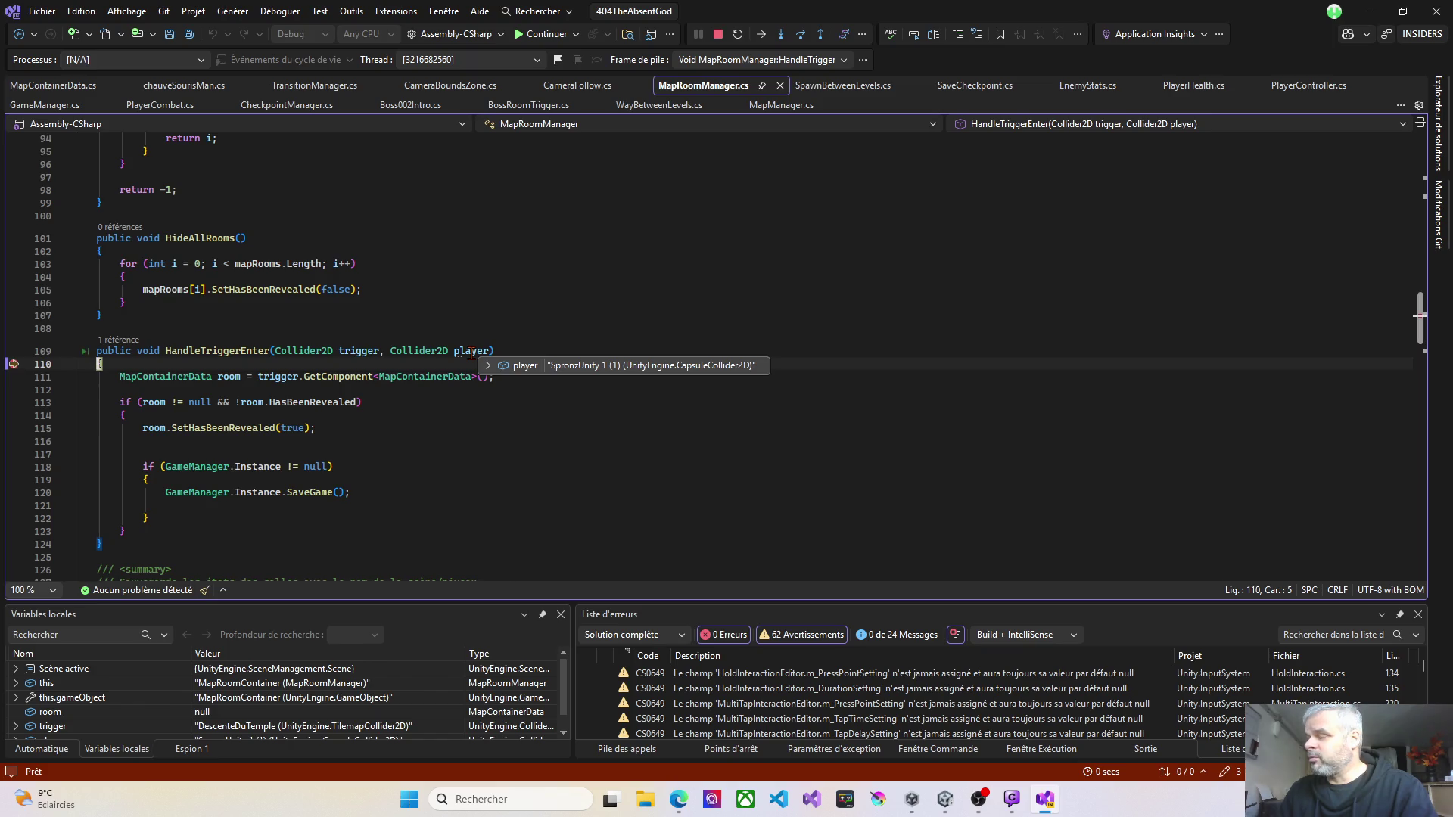
mouse_move(365, 354)
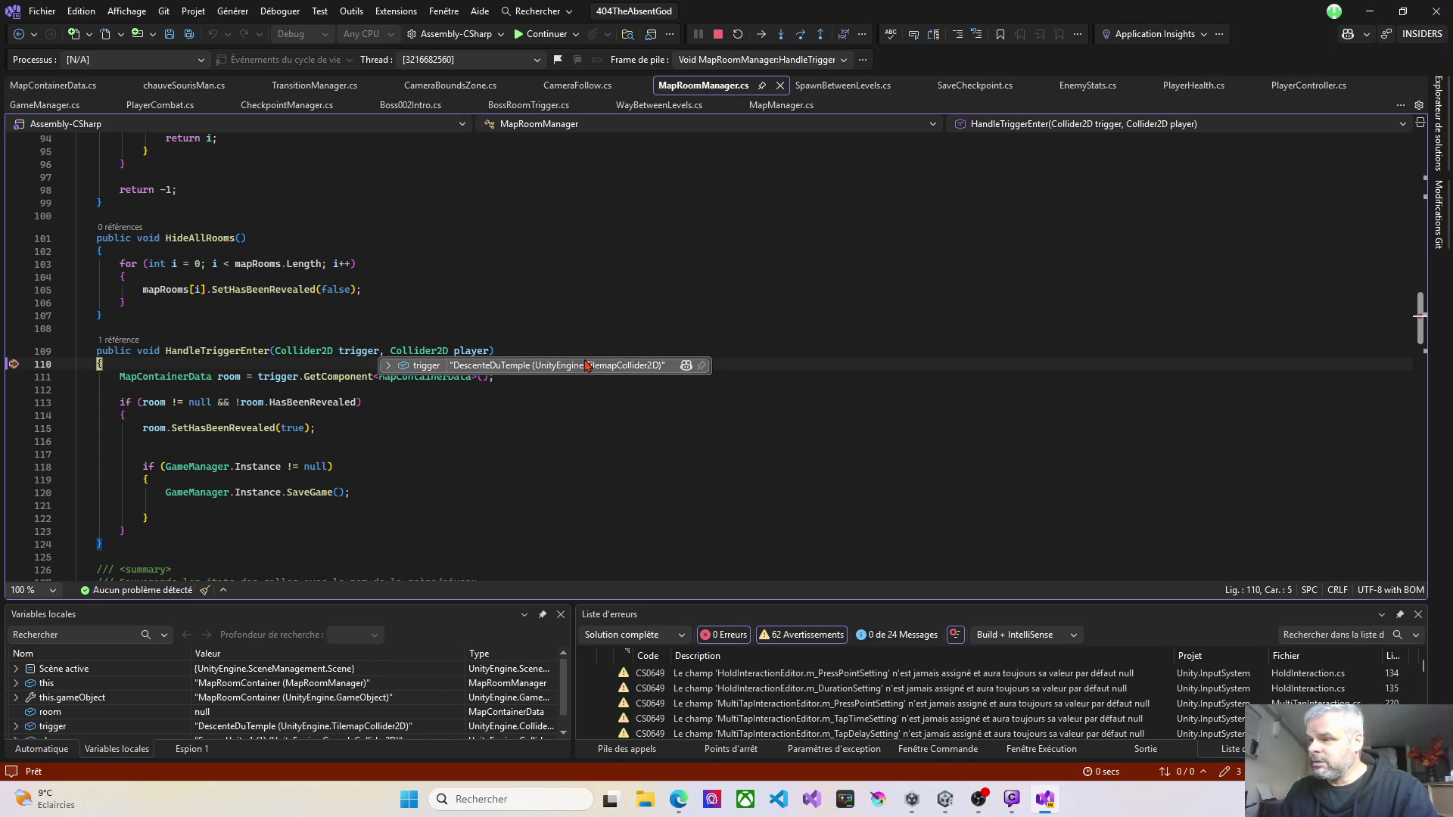
key("F10")
Step: Step to line 113, confirm room.HasBeenRevealed is true, and step into the HasBeenRevealed getter
mouse_move(449, 382)
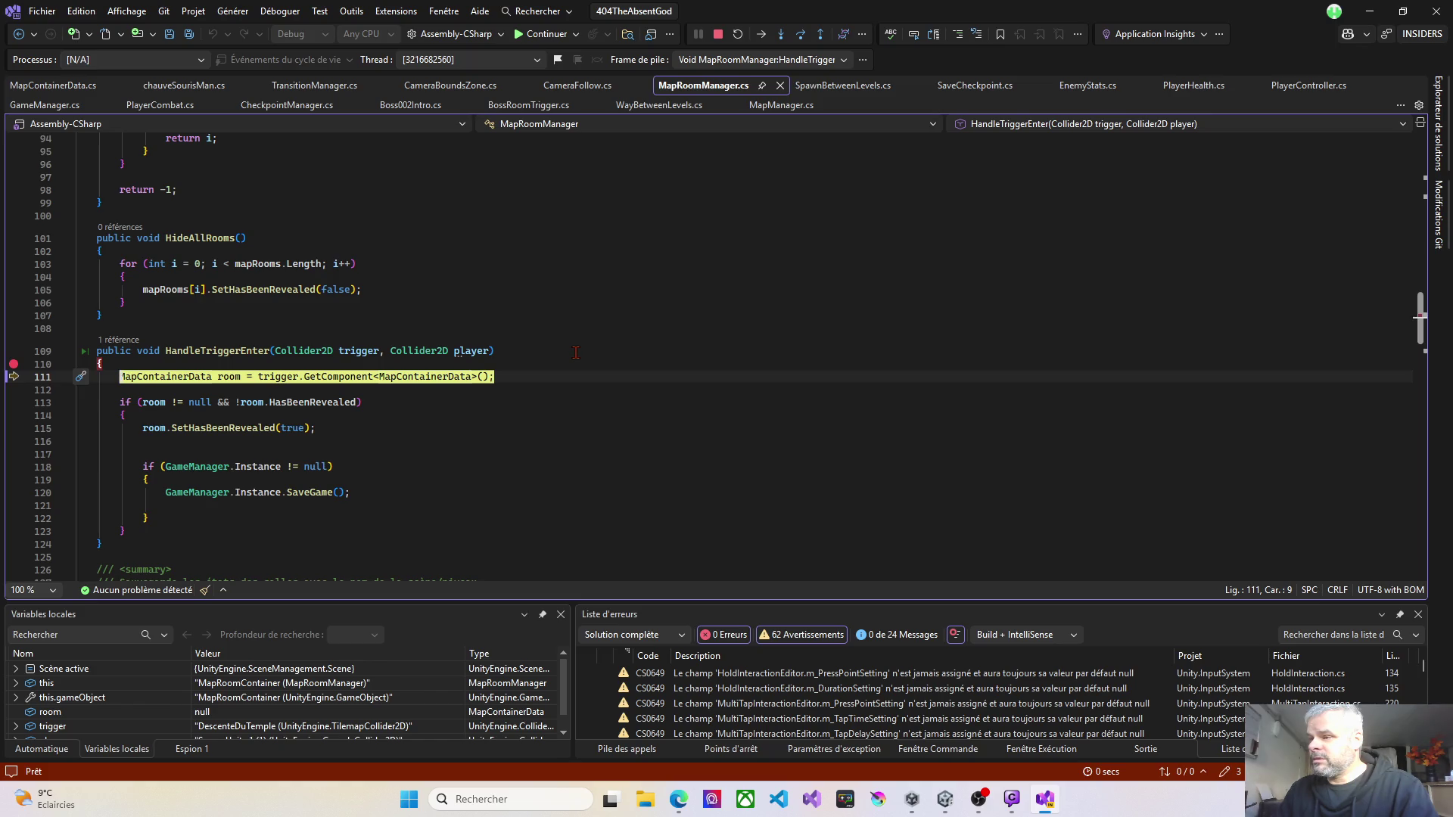
key("F10")
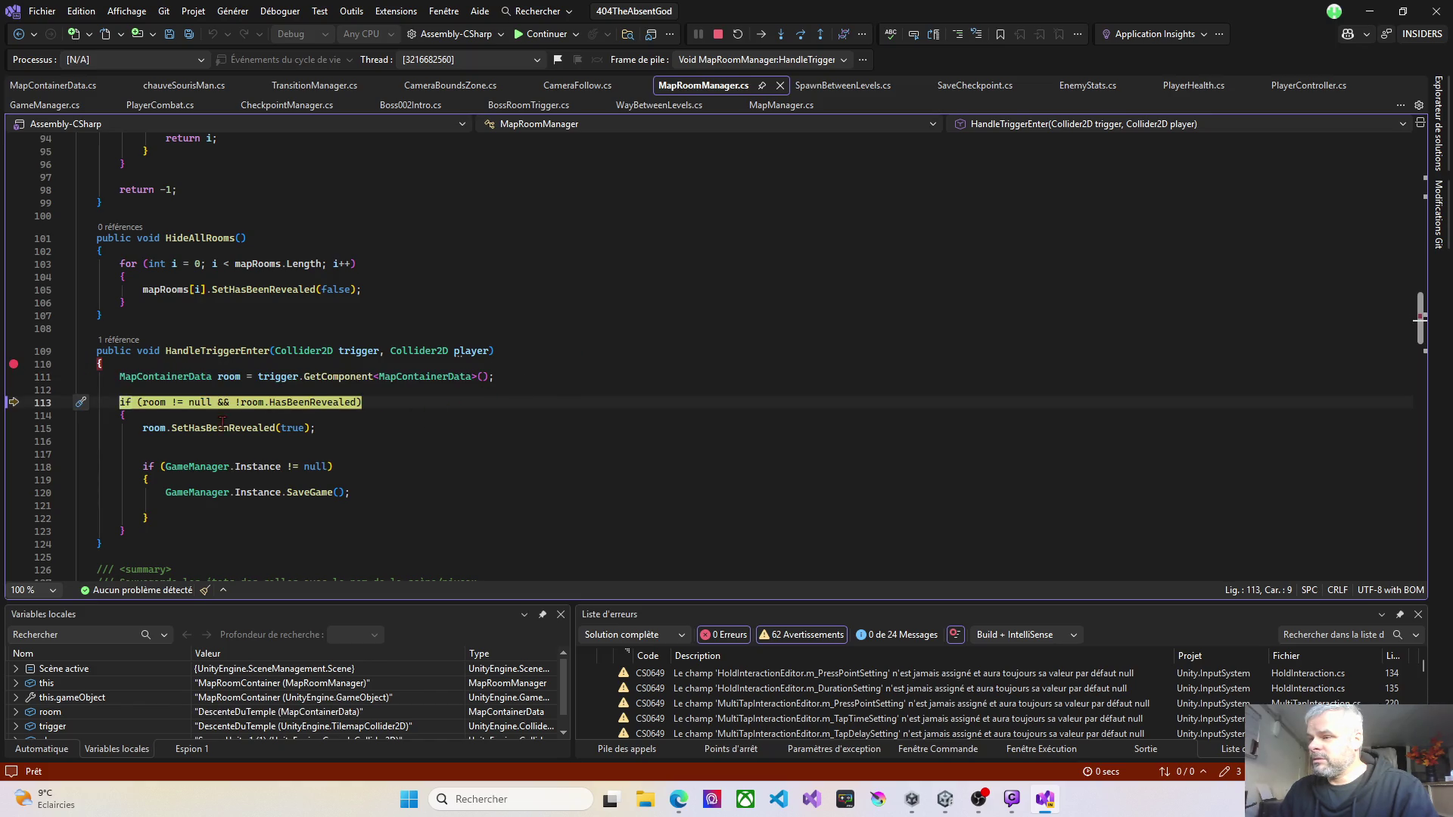
mouse_move(153, 404)
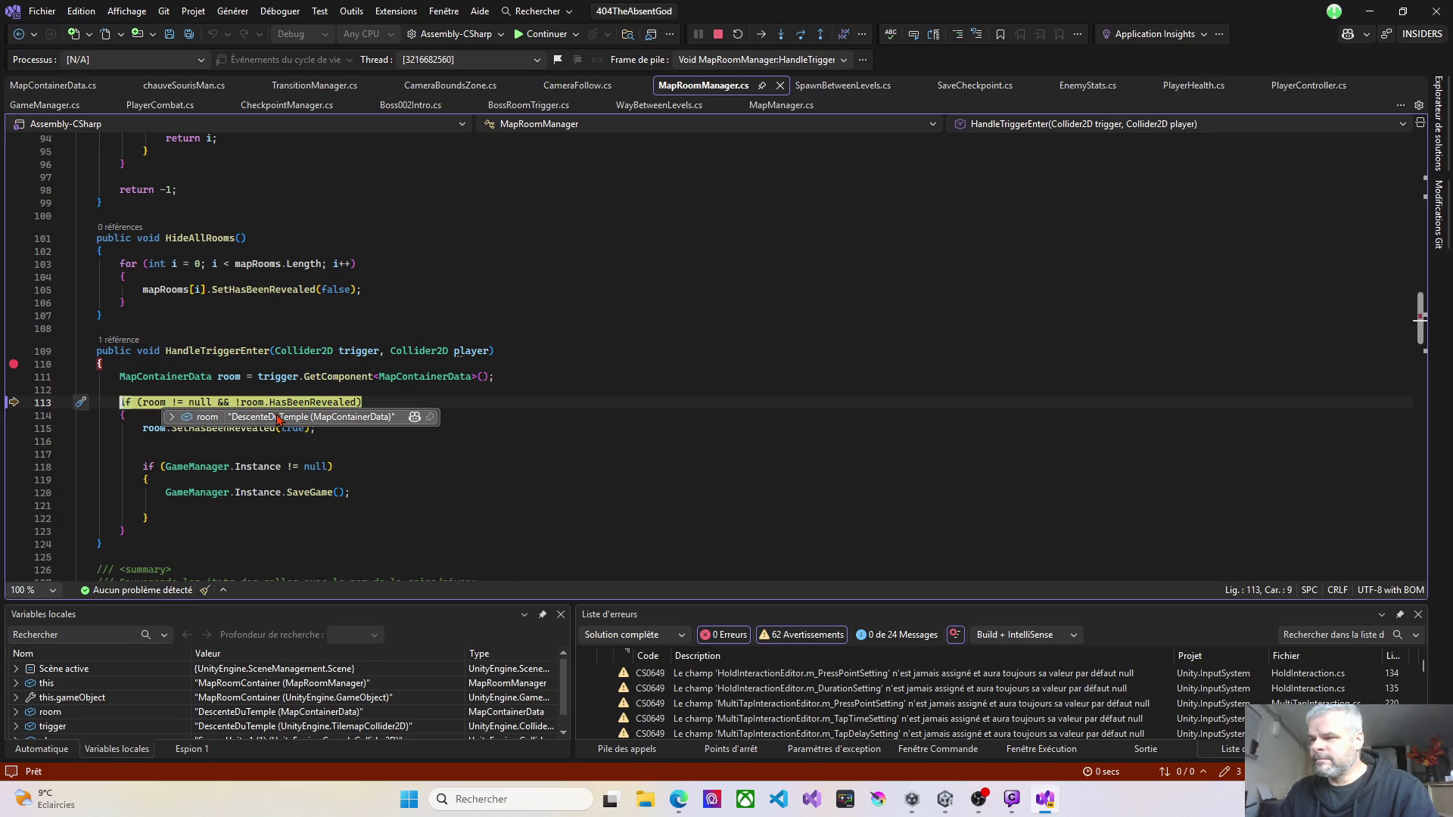
left_click(453, 394)
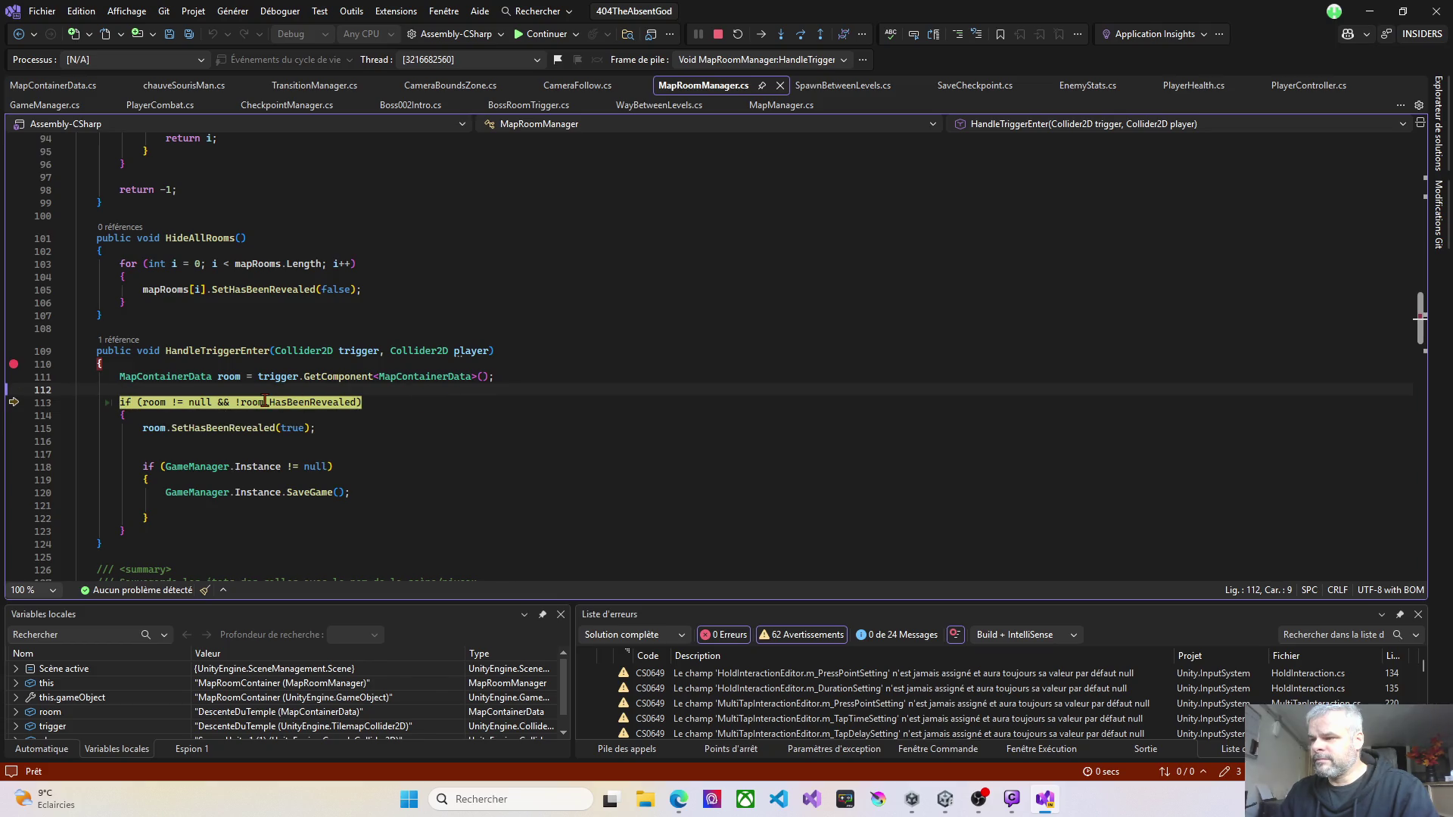
mouse_move(265, 402)
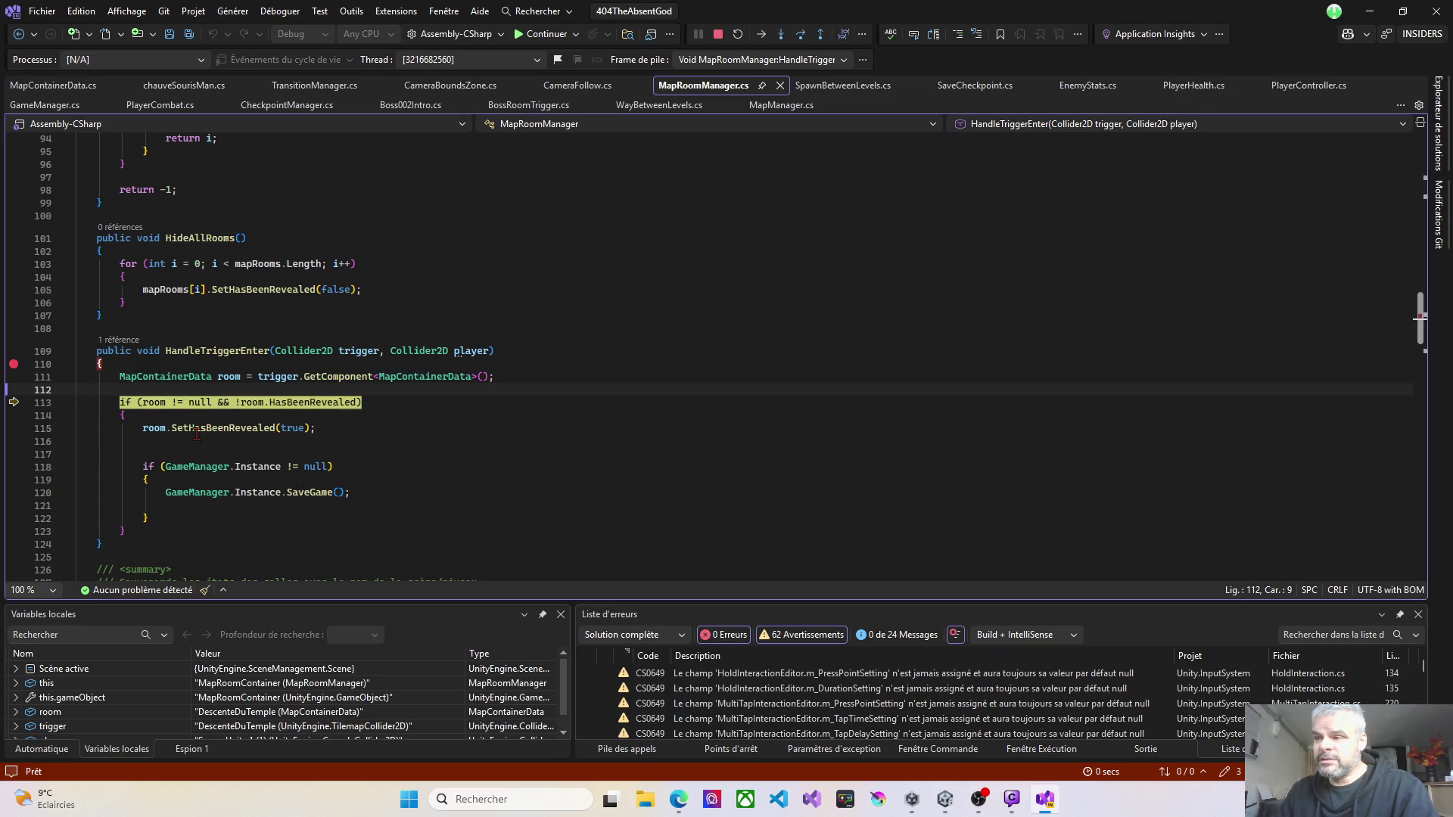
key("F11")
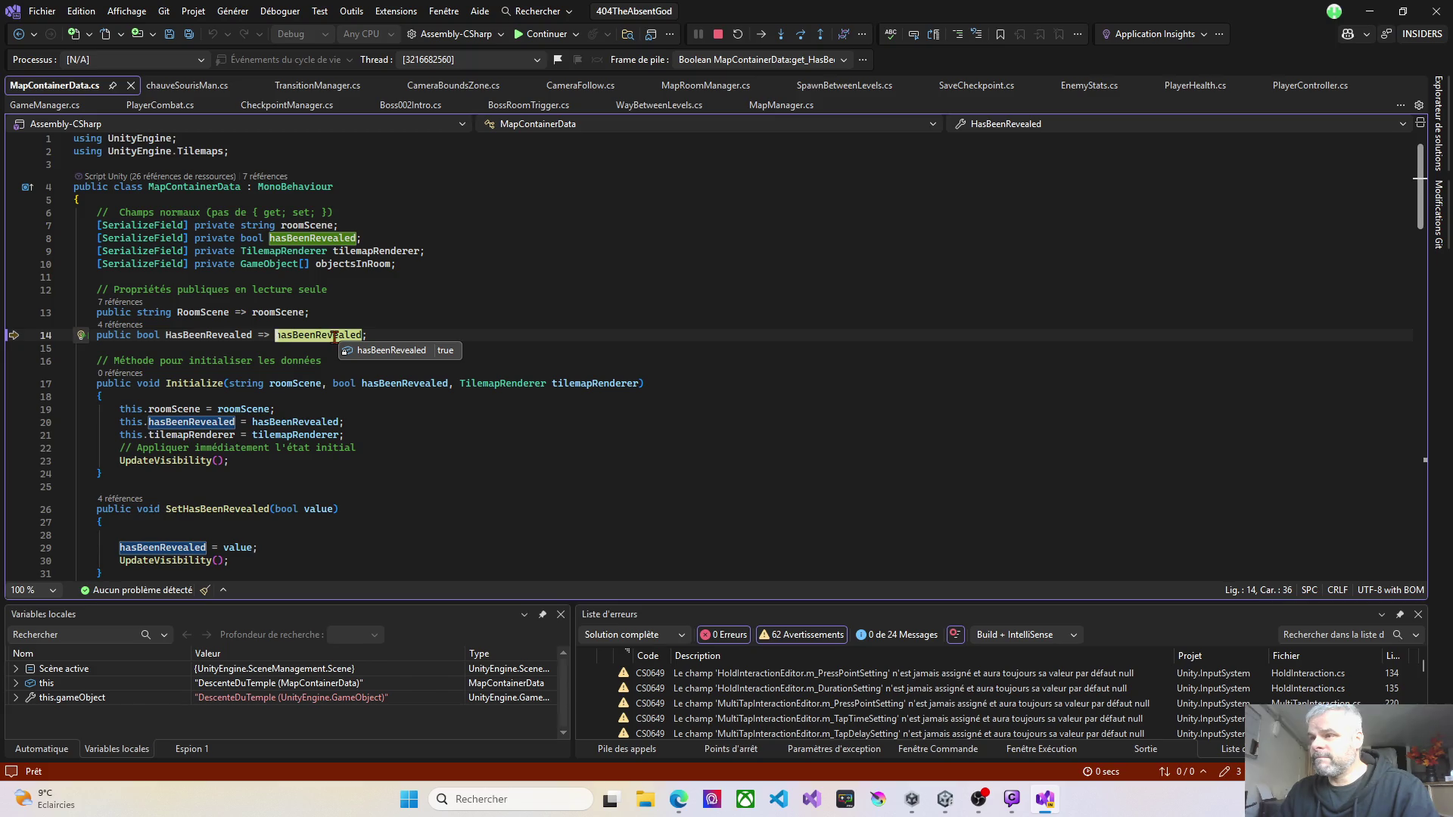
Step: Step out of the getter and HandleTriggerEnter back to the OnTriggerEnter2D caller
key("F11")
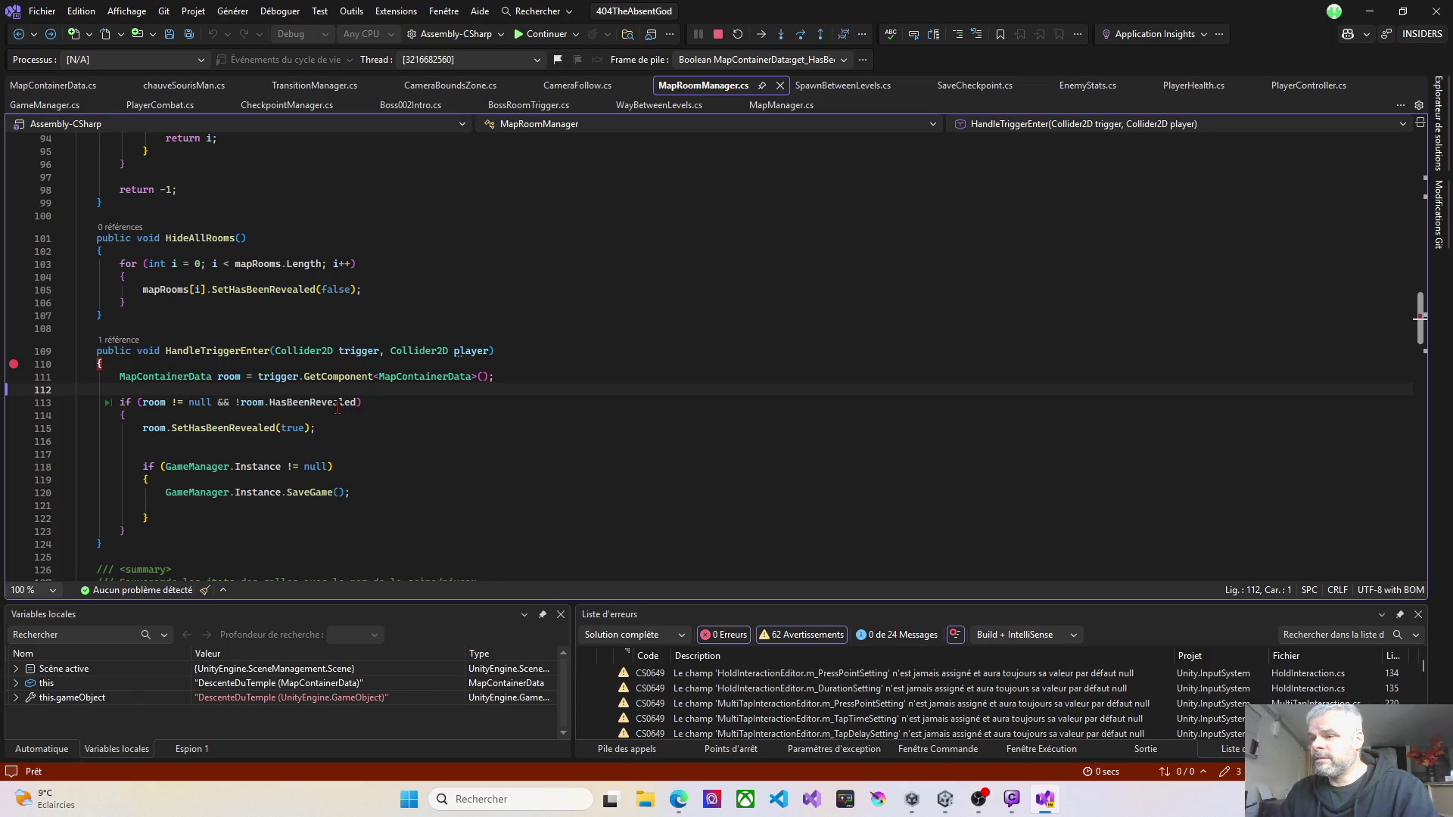
key("F10")
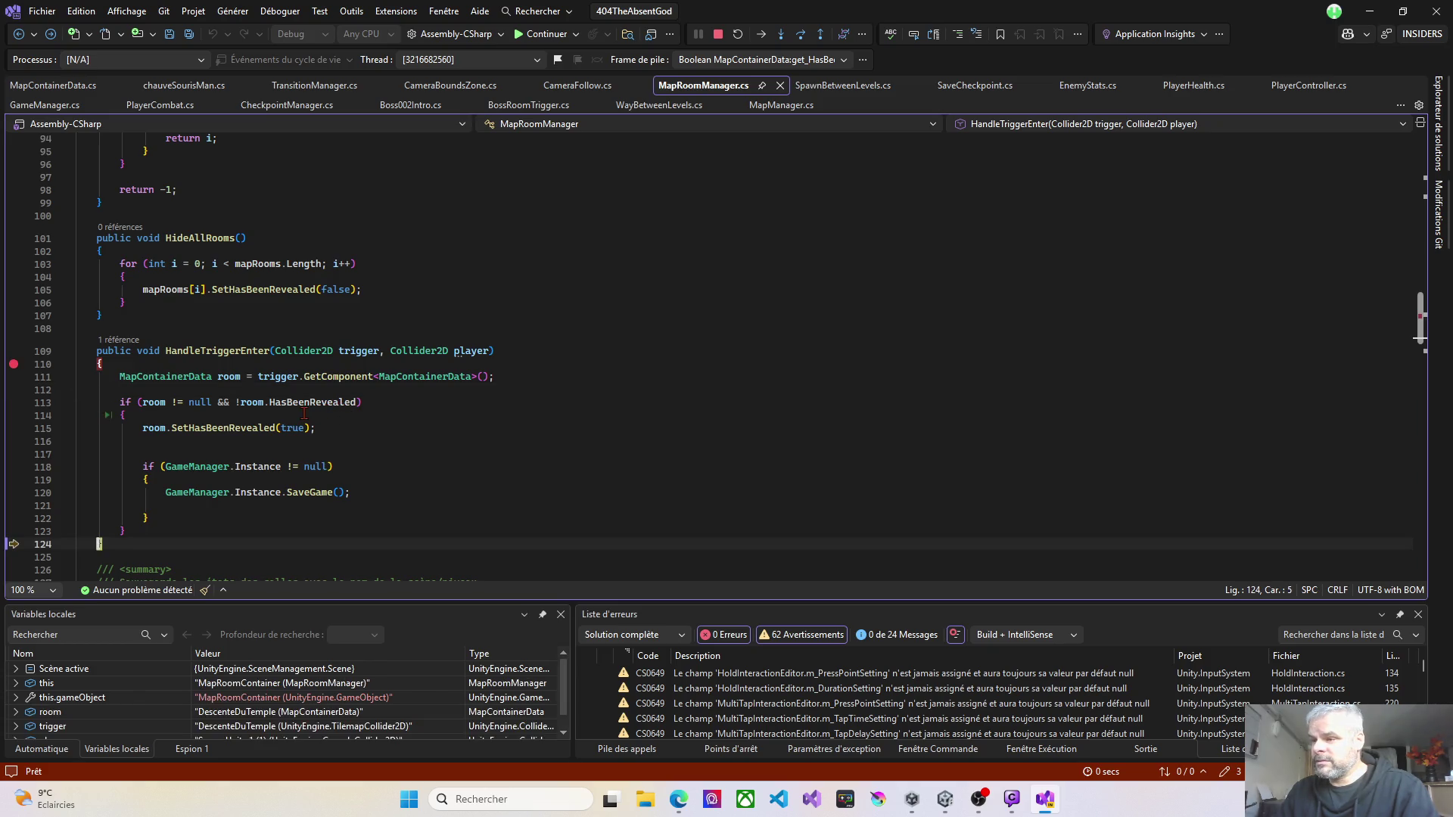
left_click(115, 369)
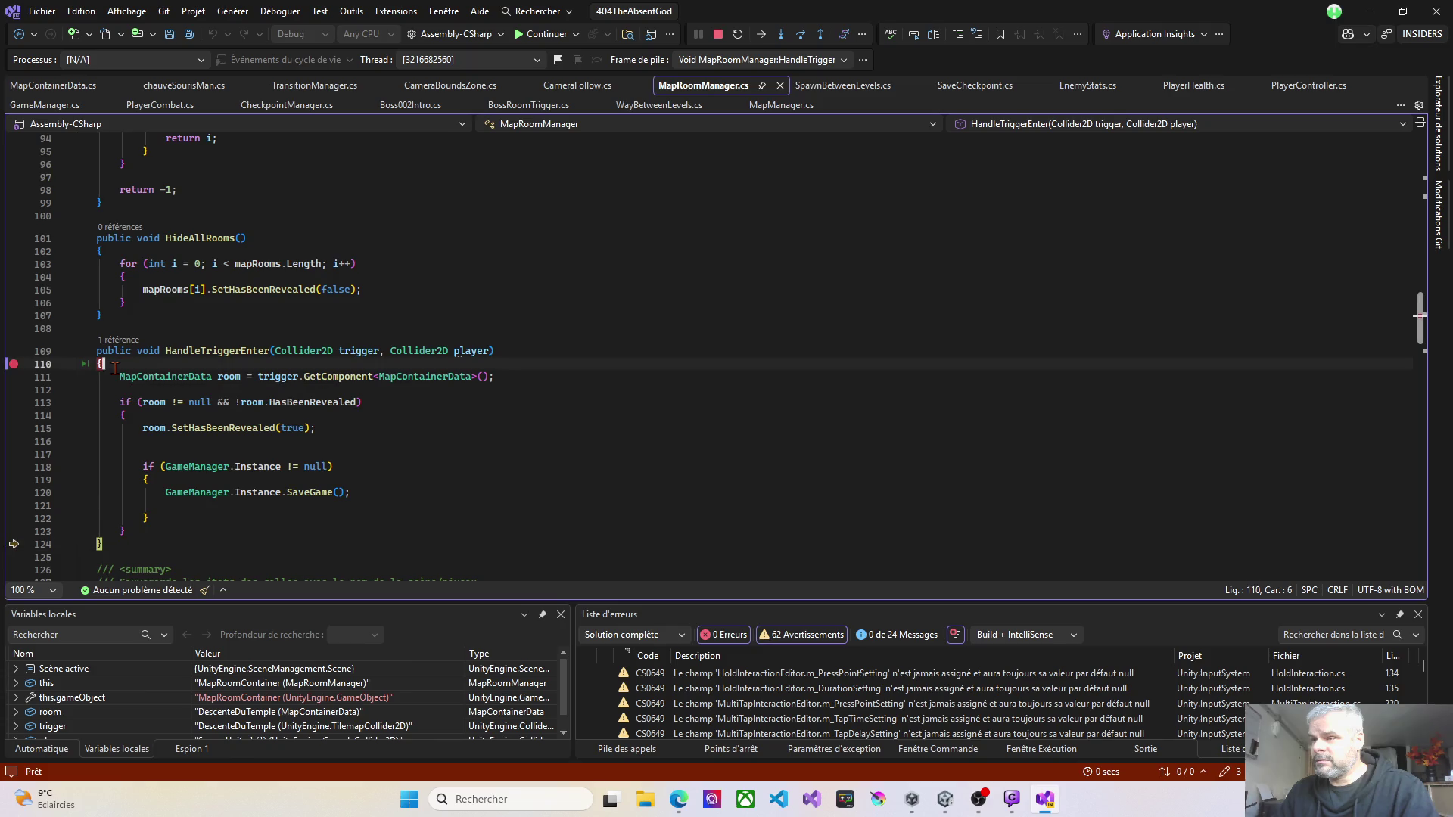
key("F10")
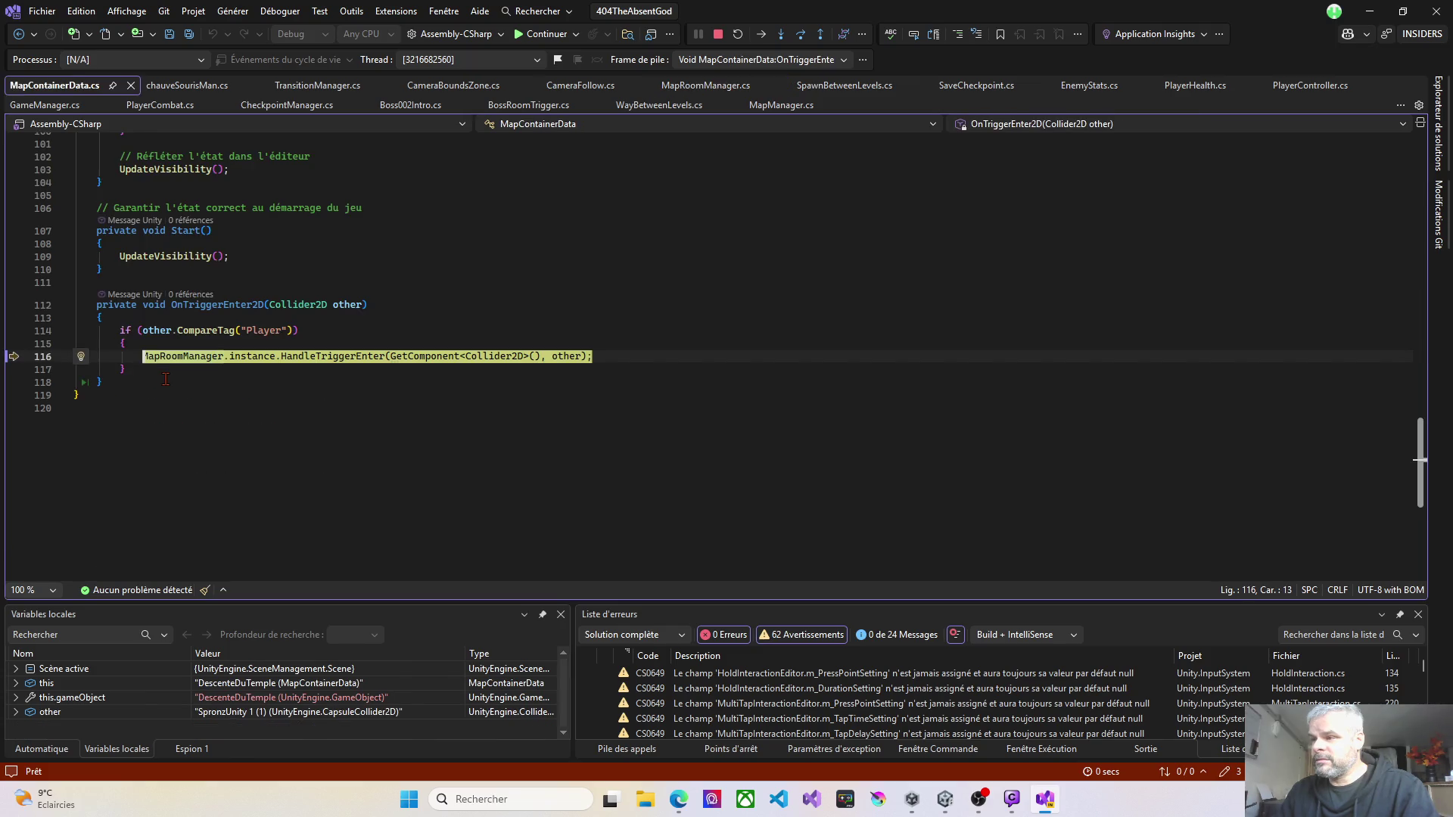
key("F10")
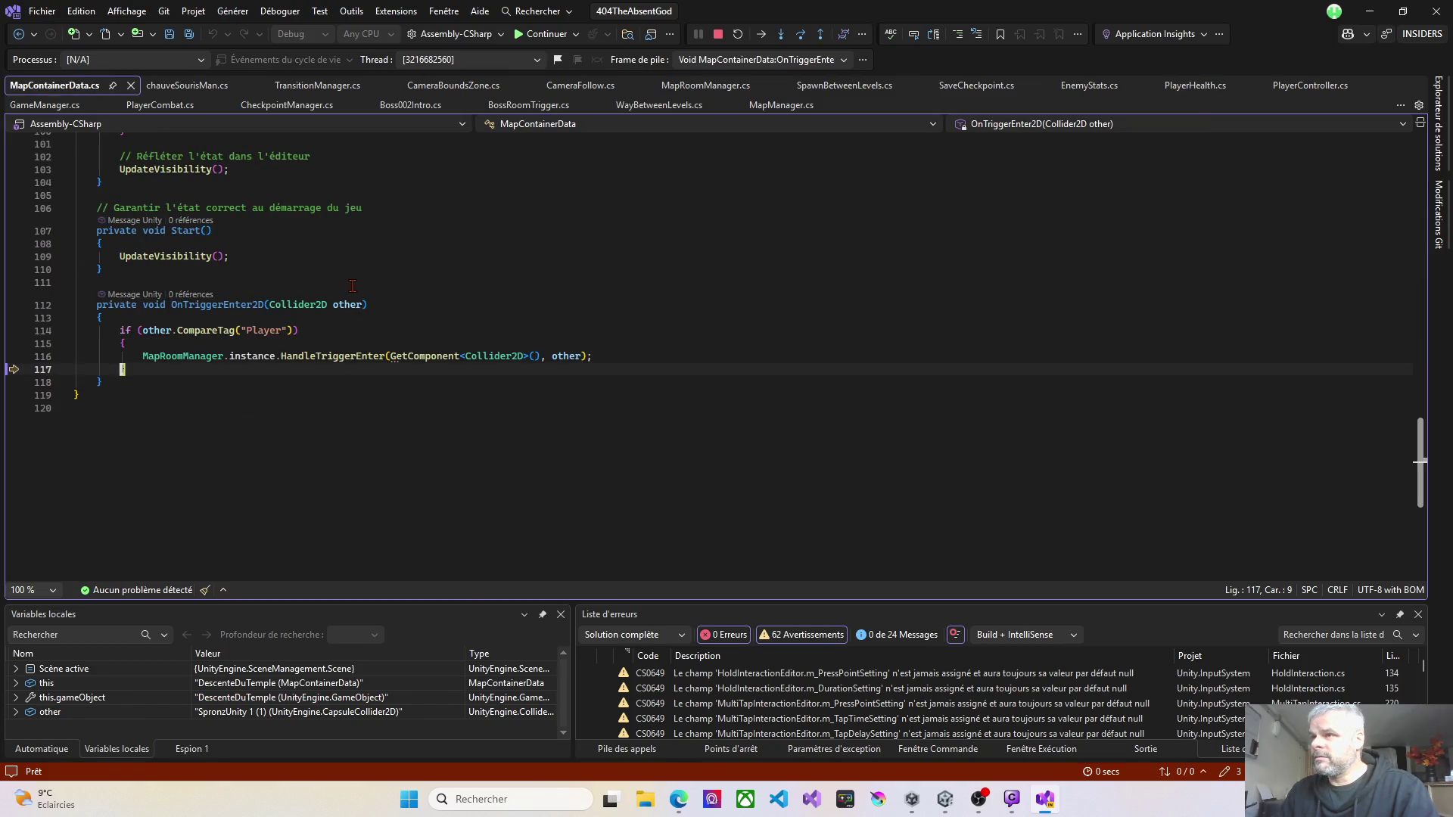
Step: Stop debugging, reattach the debugger to Unity, and toggle Unity's Play button
left_click(1368, 11)
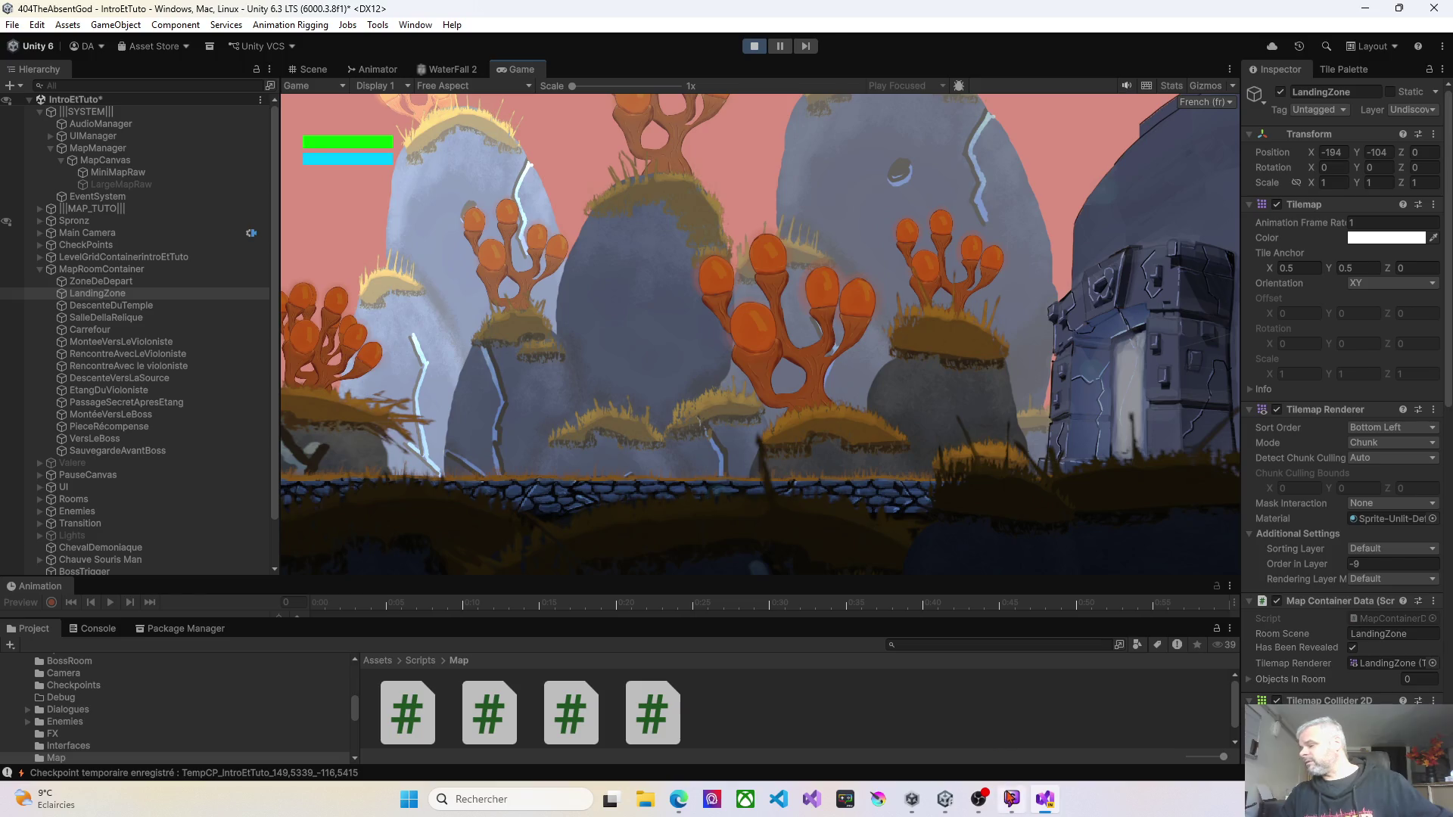
left_click(1044, 799)
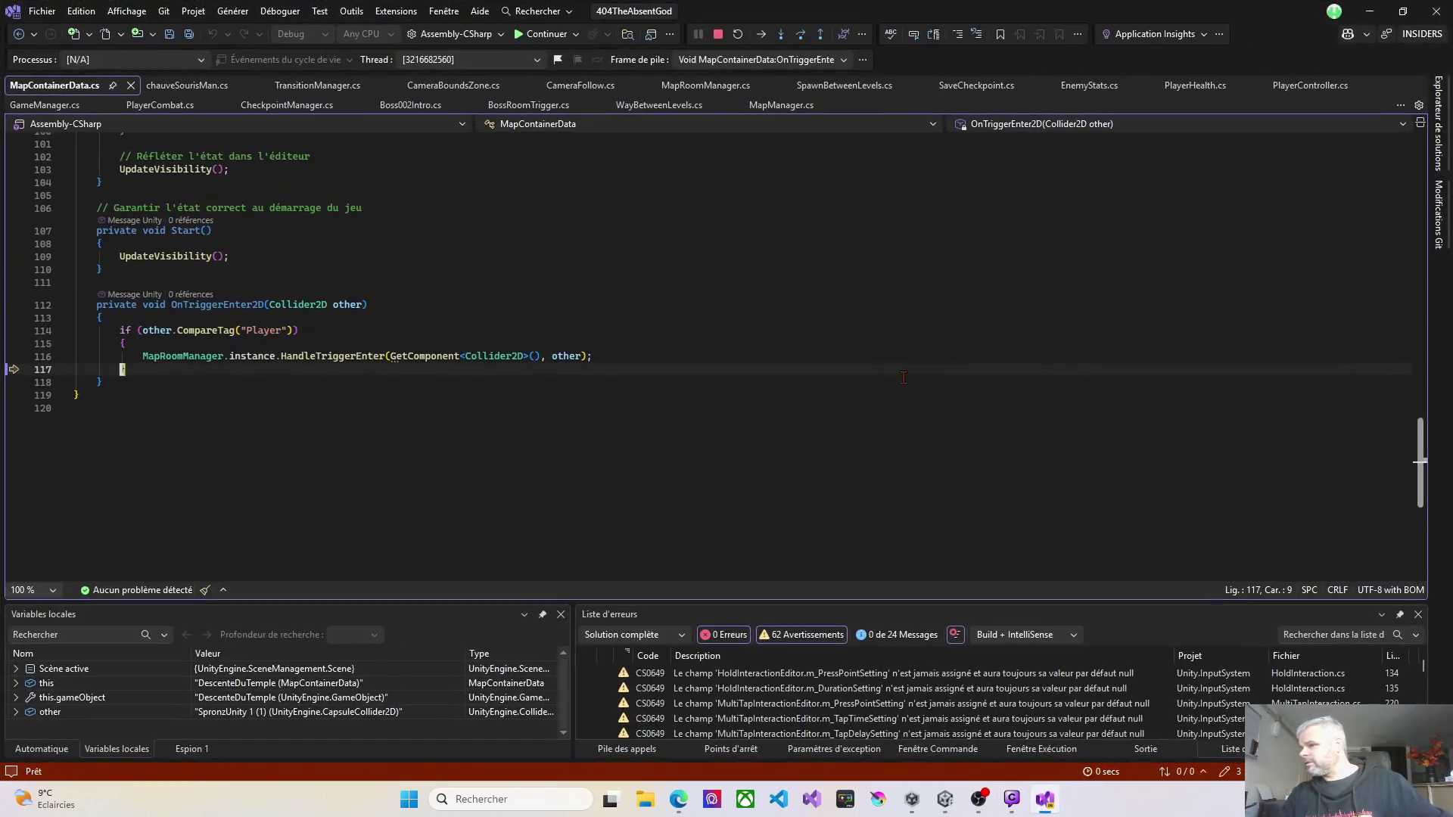
left_click(669, 218)
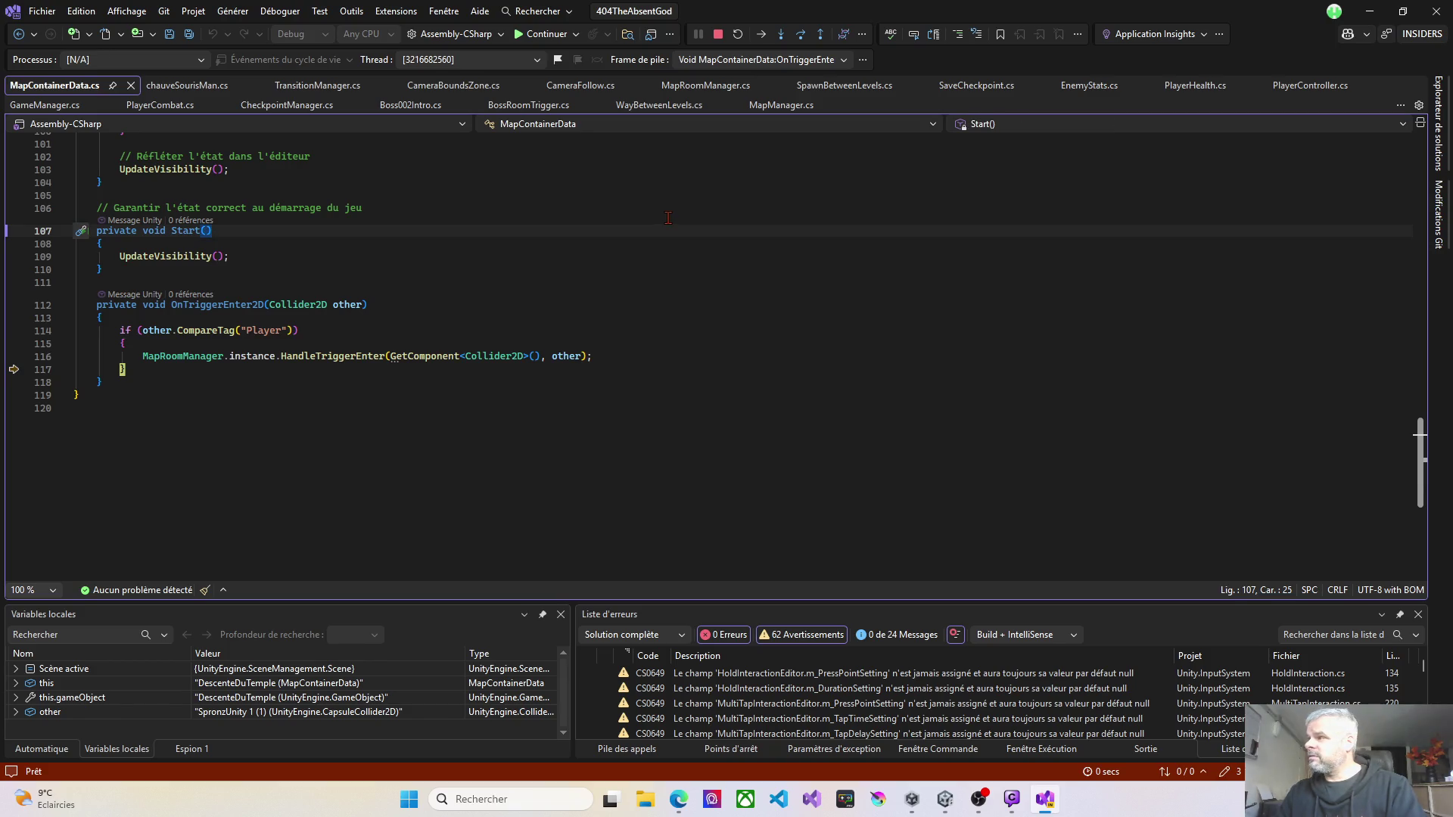
left_click(718, 34)
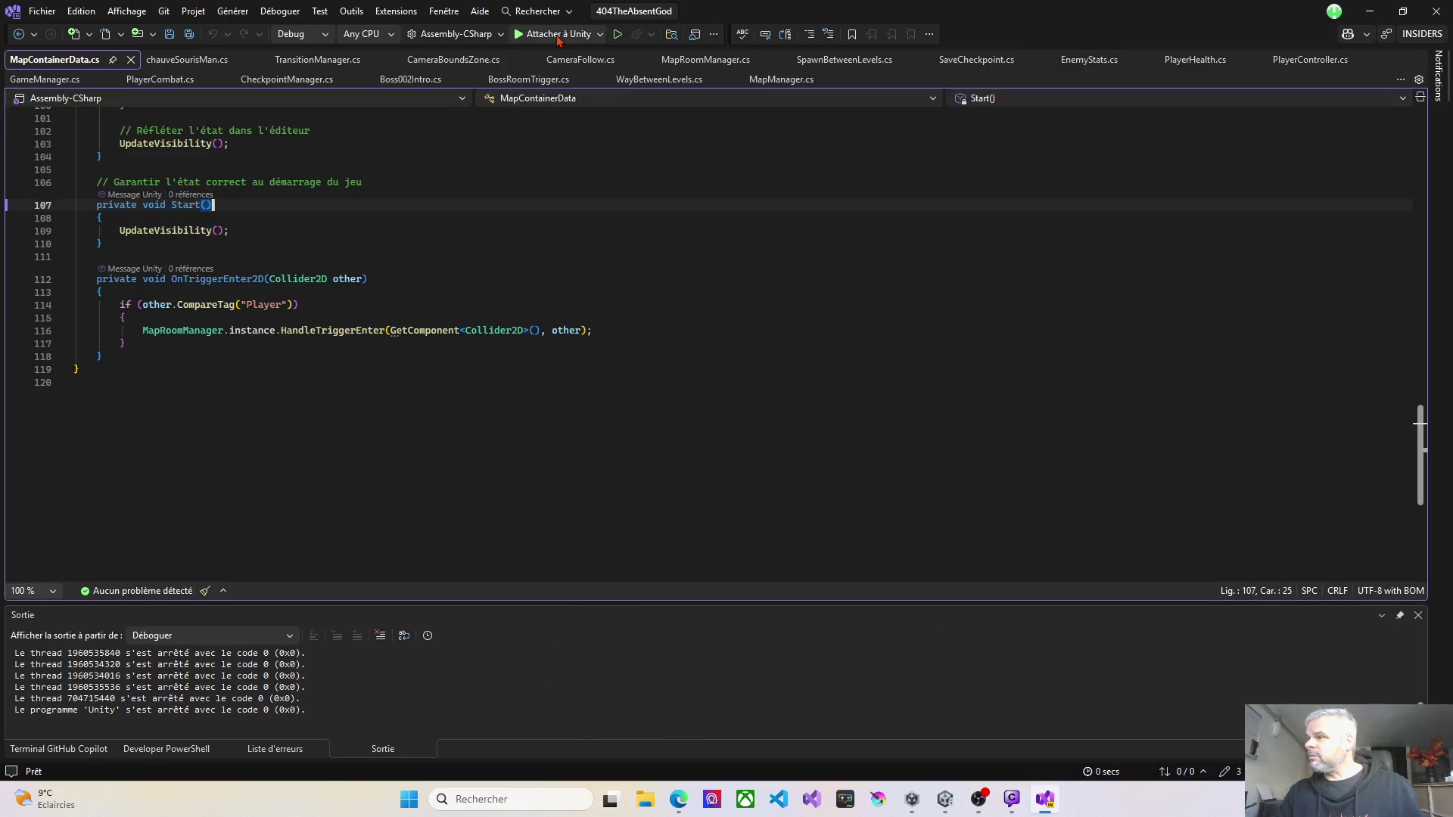
left_click(557, 35)
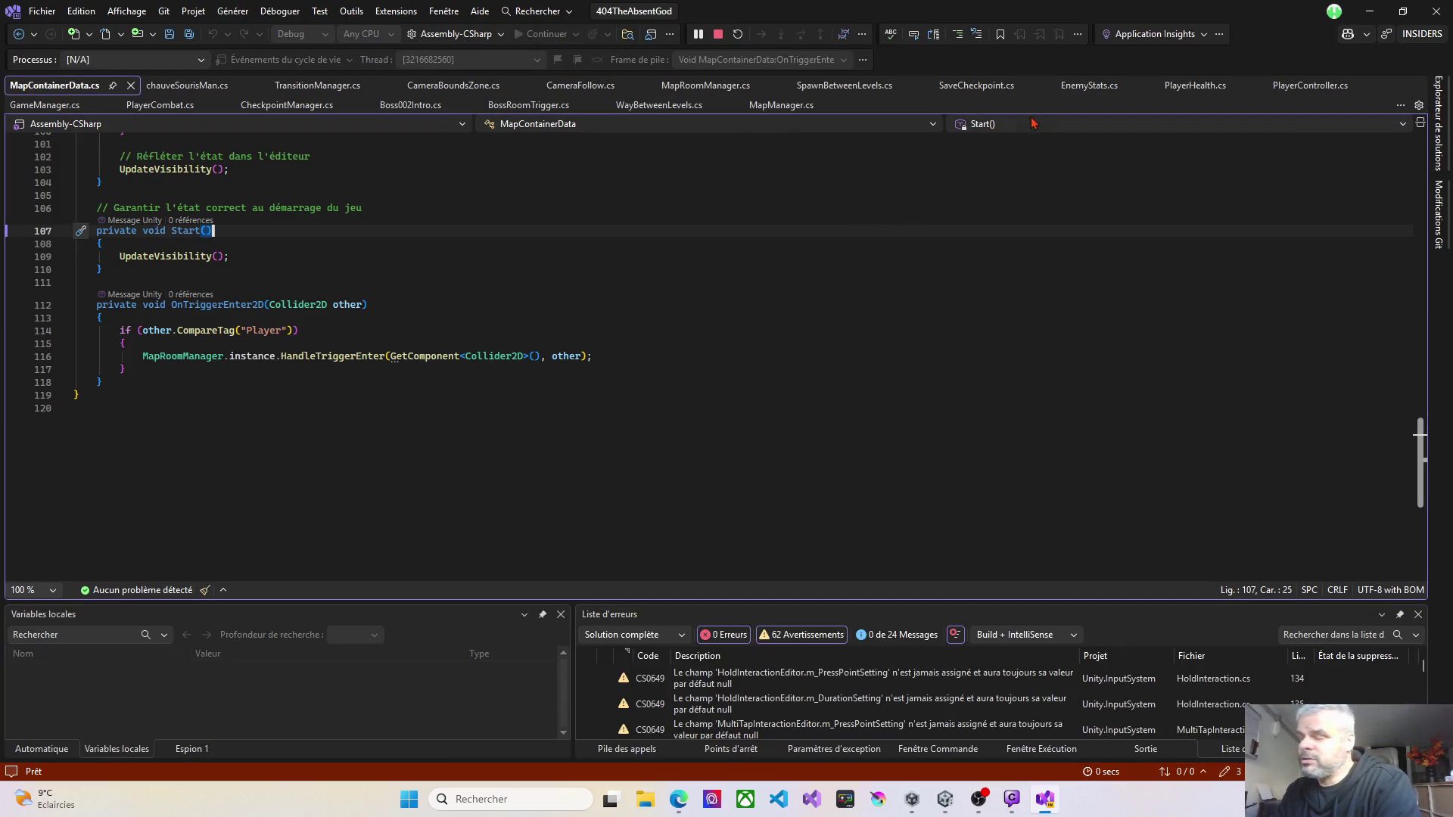
left_click(1366, 15)
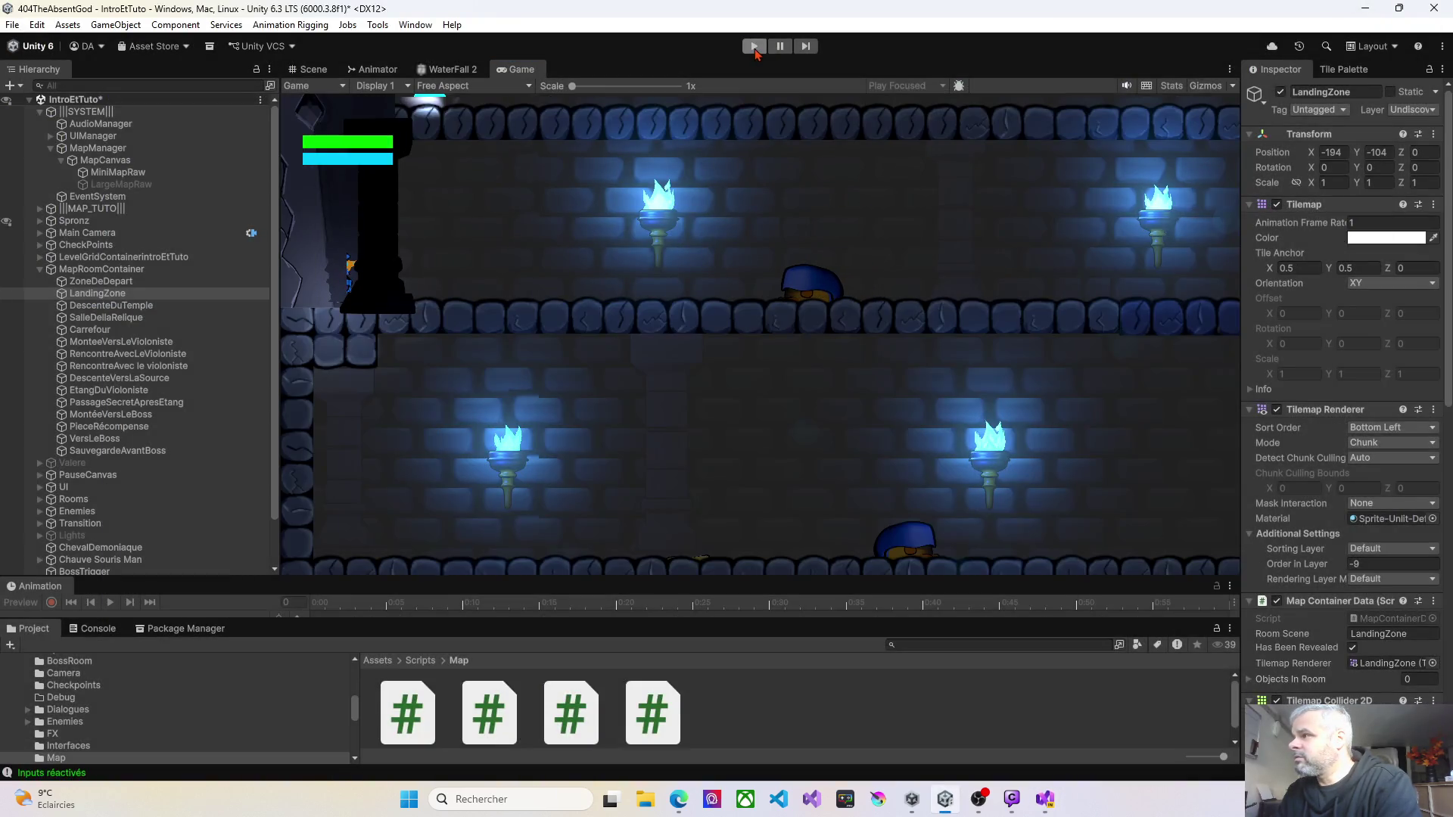
left_click(754, 47)
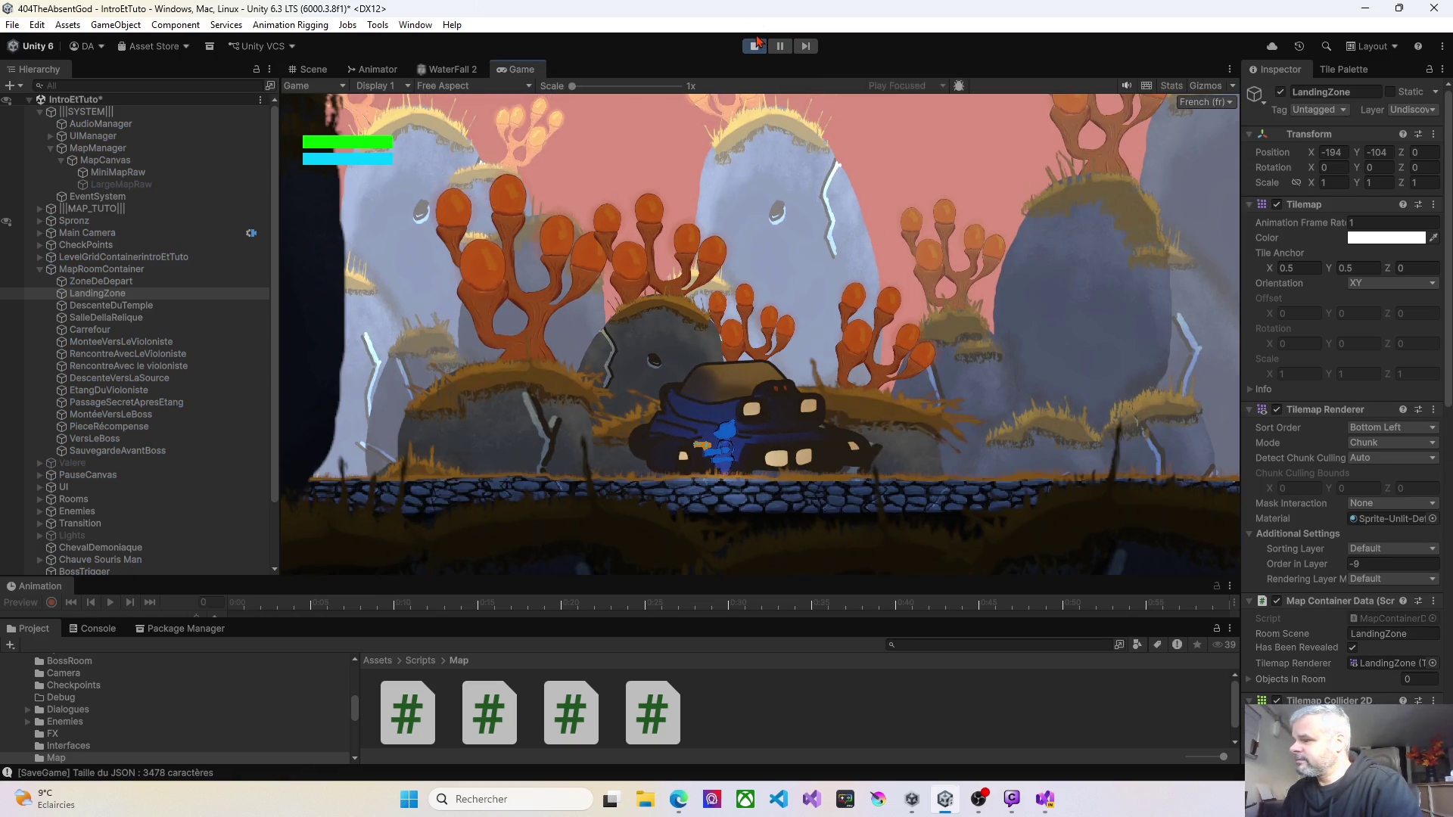
Step: Start a New Game over the save via Menu Principal, destroy the blue enemy, and walk right
key("Escape")
key("Down")
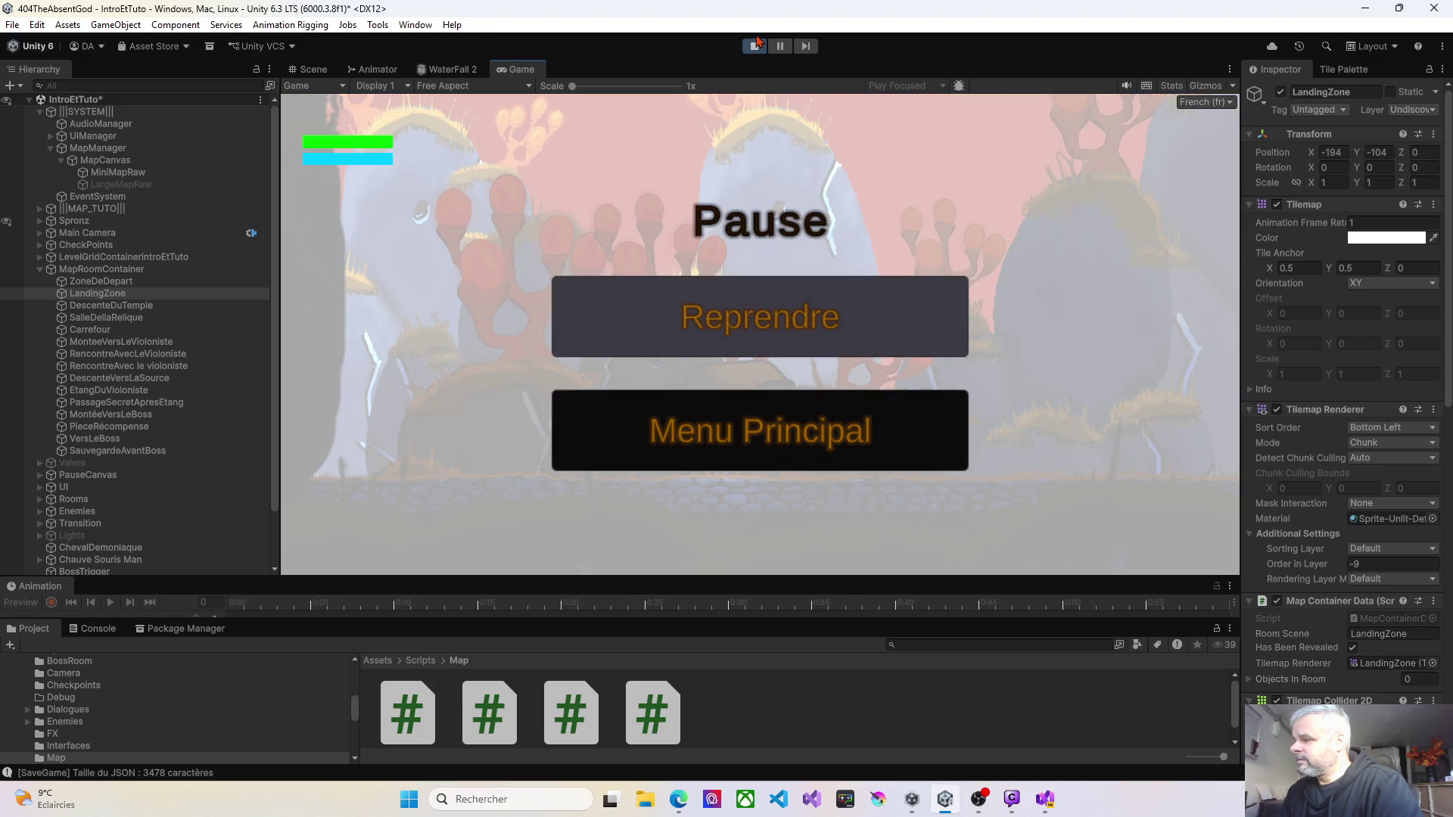
key("Return")
key("Return")
key("Right")
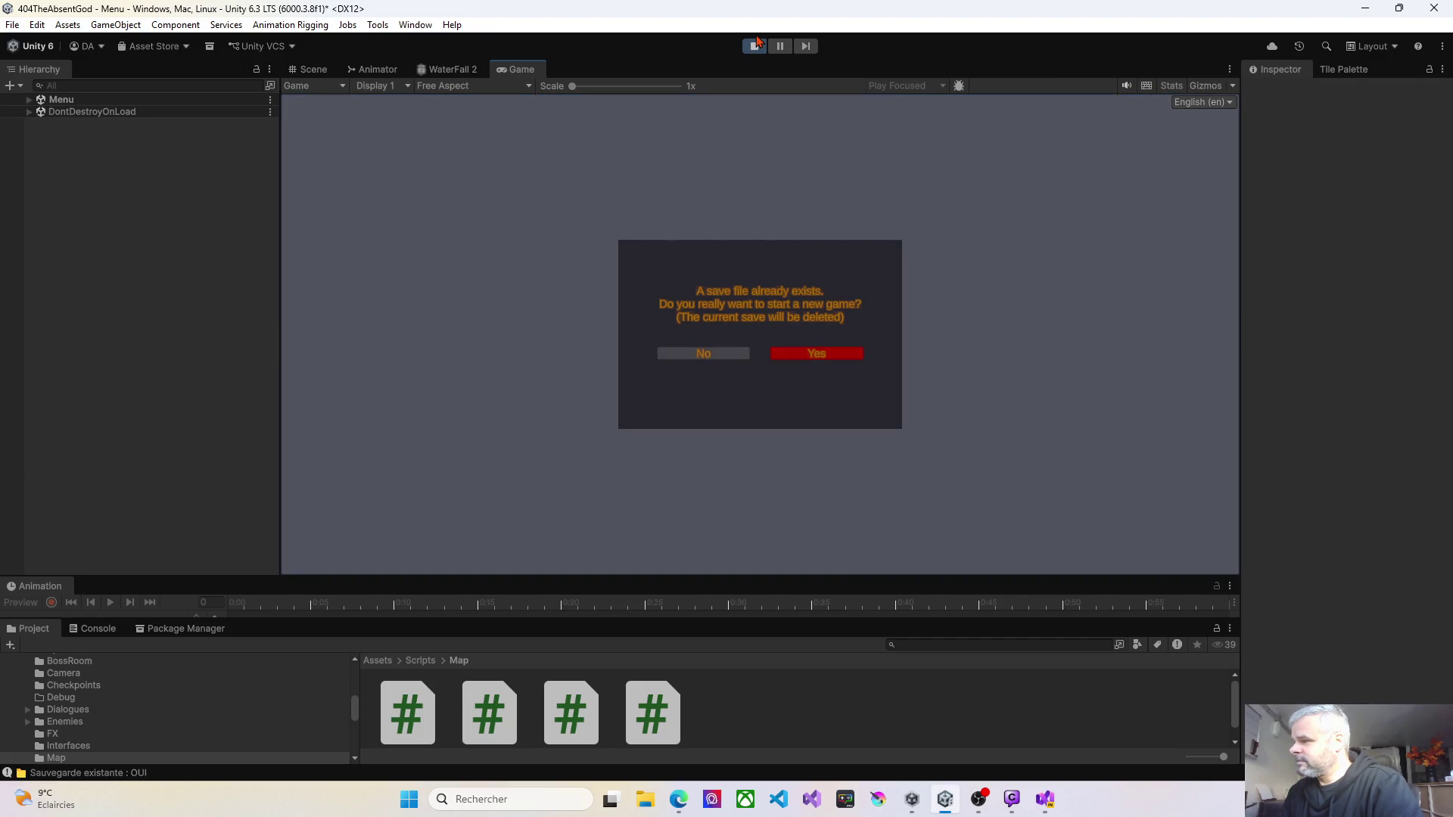
key("Return")
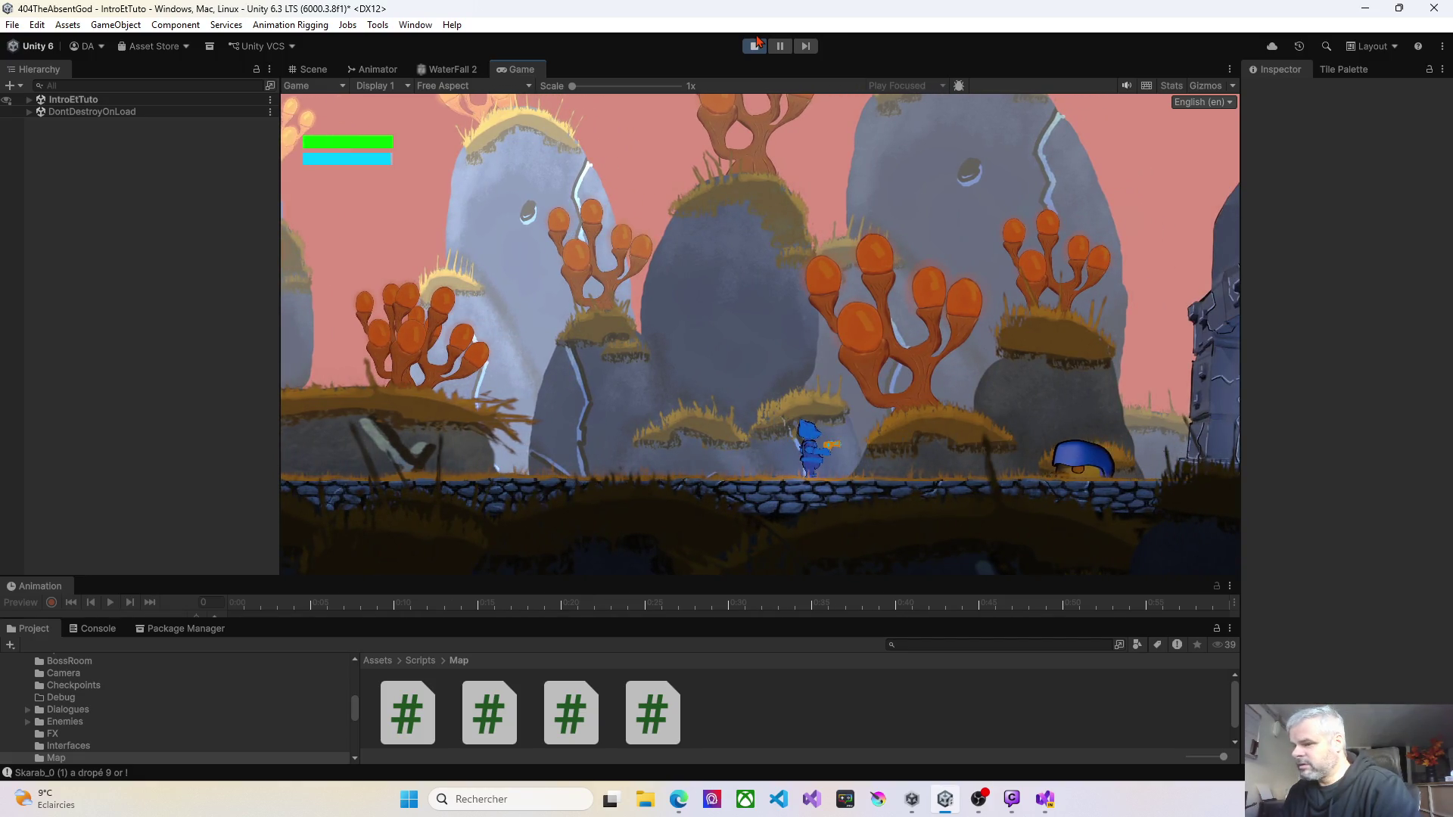
key("e")
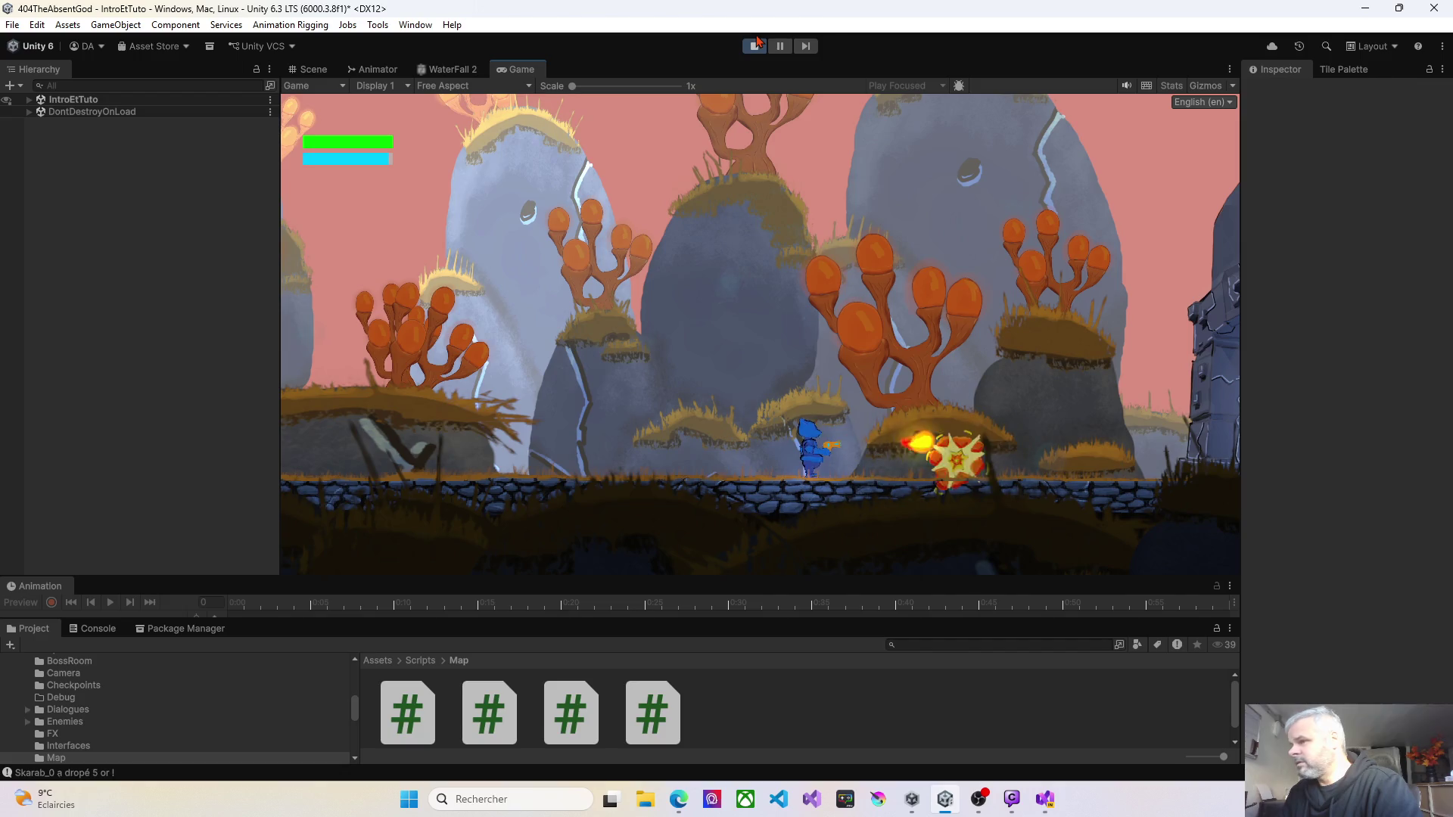
key("d")
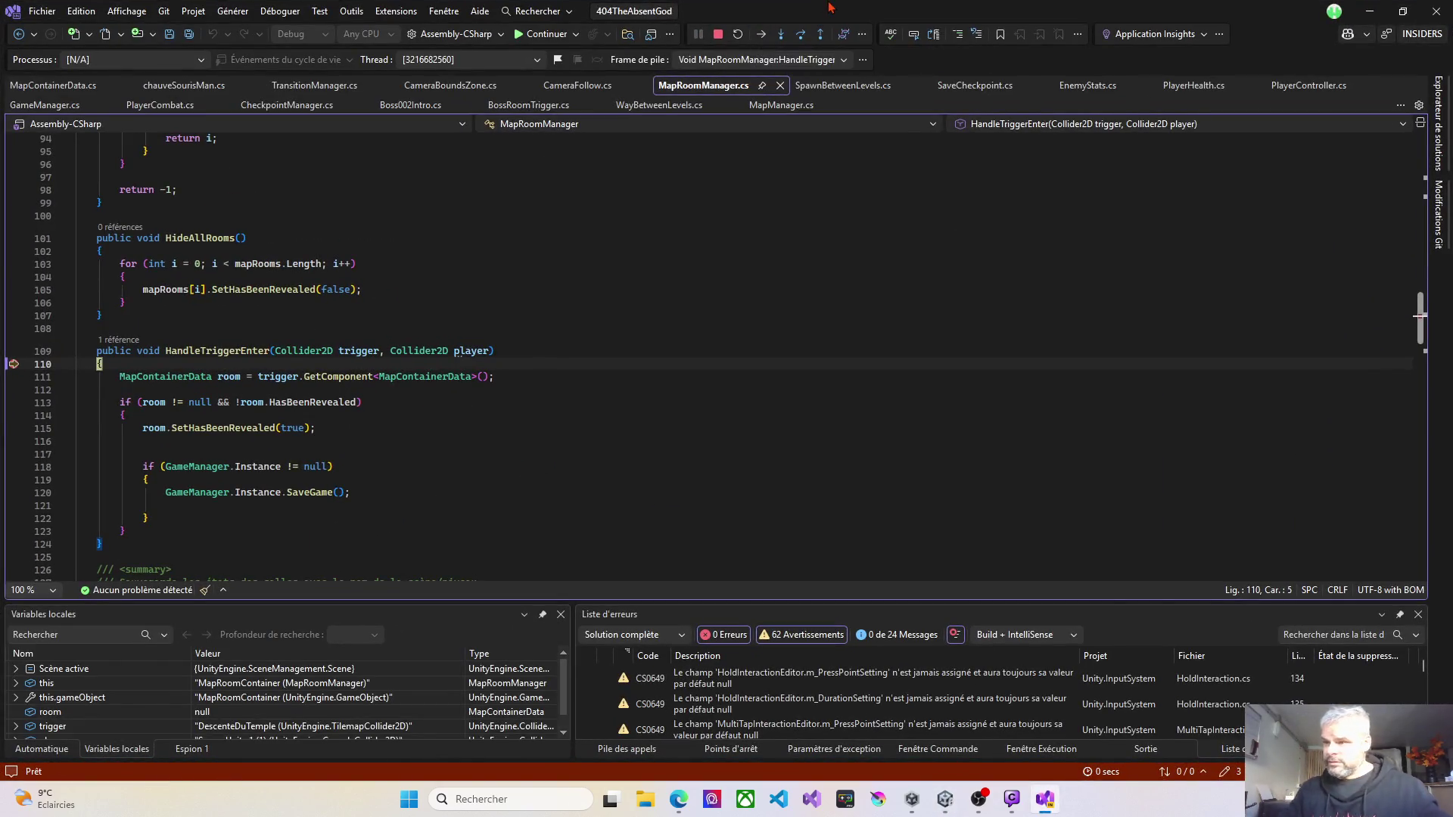
Step: Step to line 111, expand the player collider's DataTip and base properties, then step to line 113
mouse_move(154, 404)
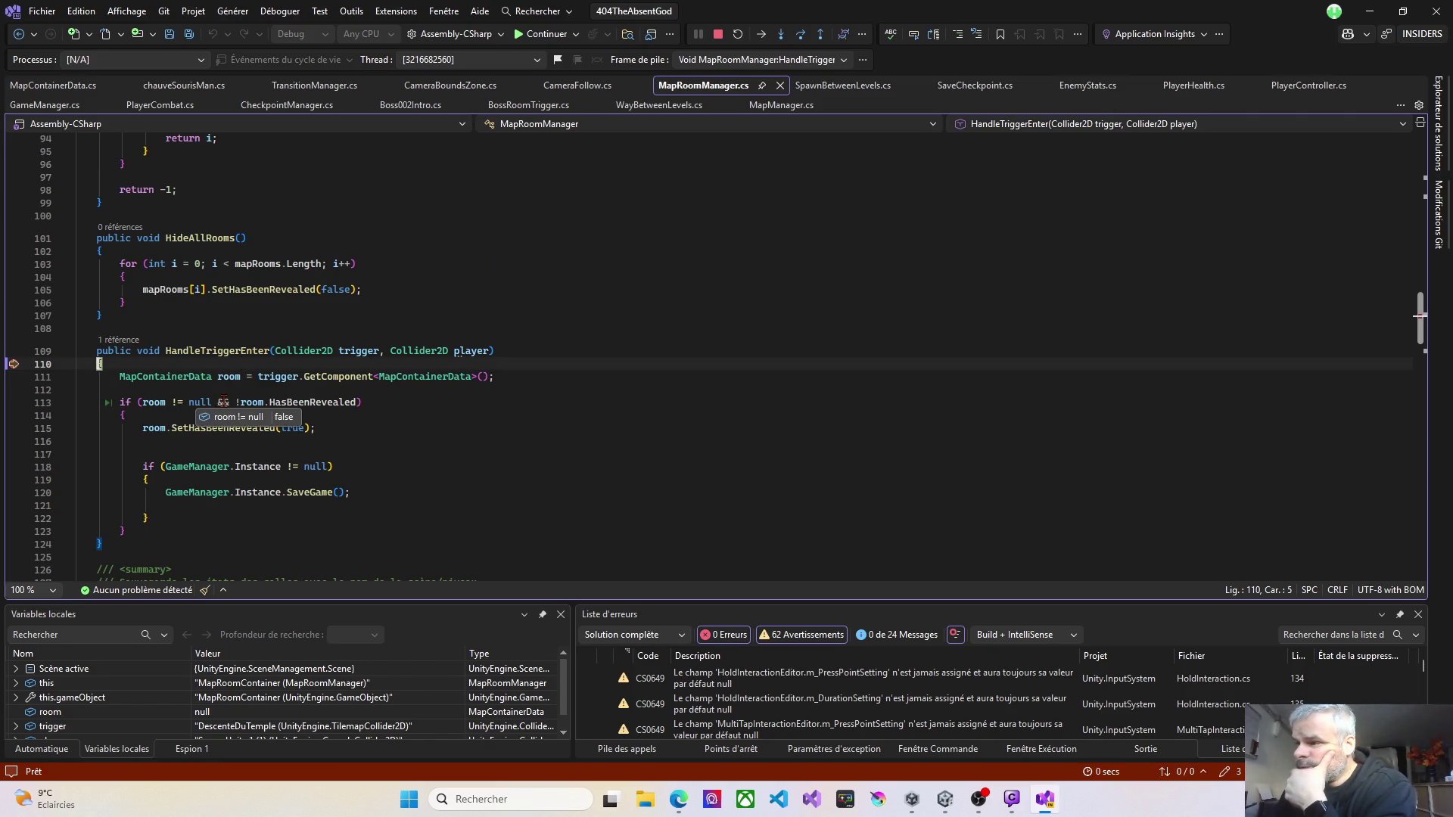
mouse_move(248, 406)
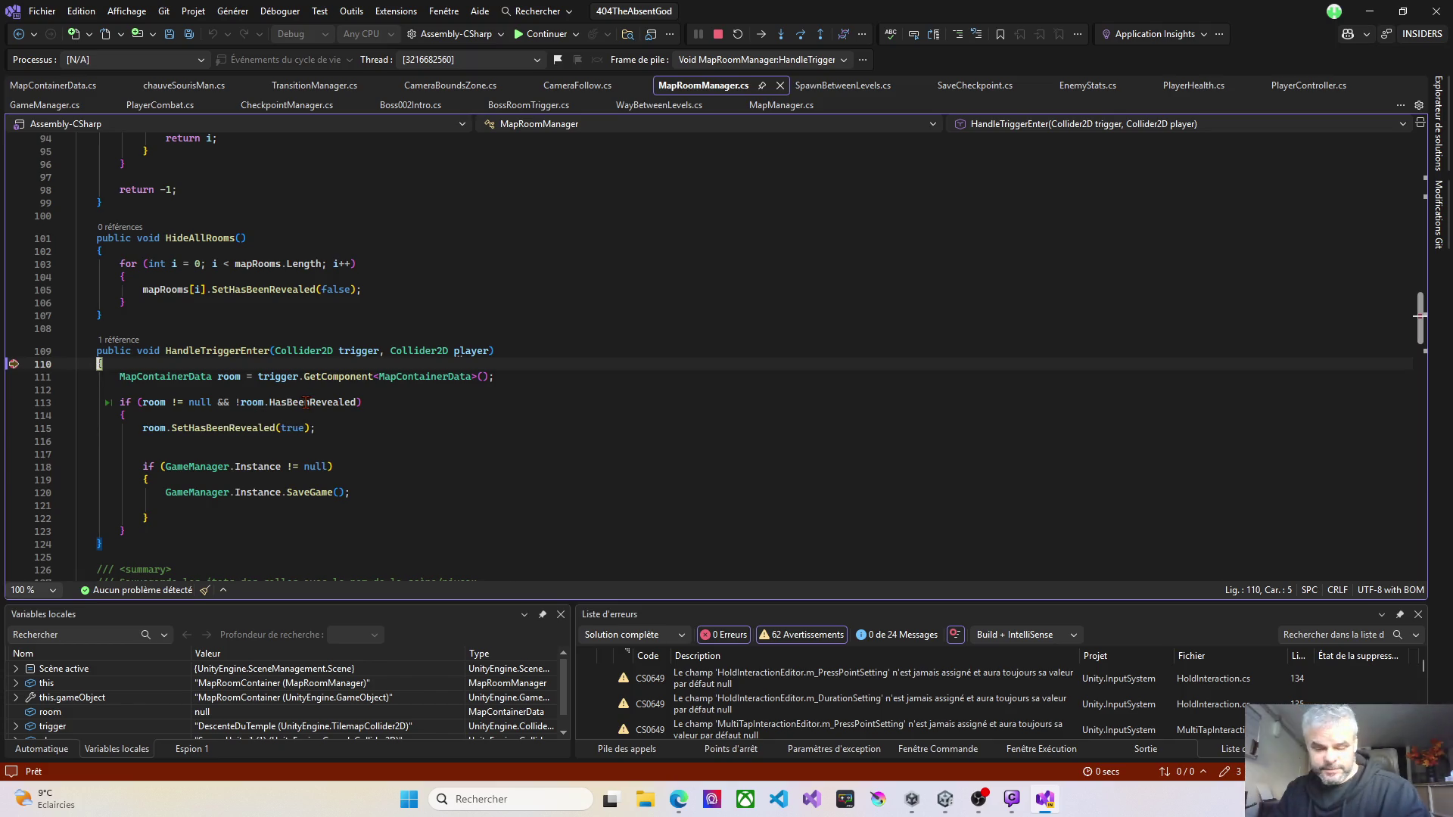
mouse_move(222, 383)
key("F10")
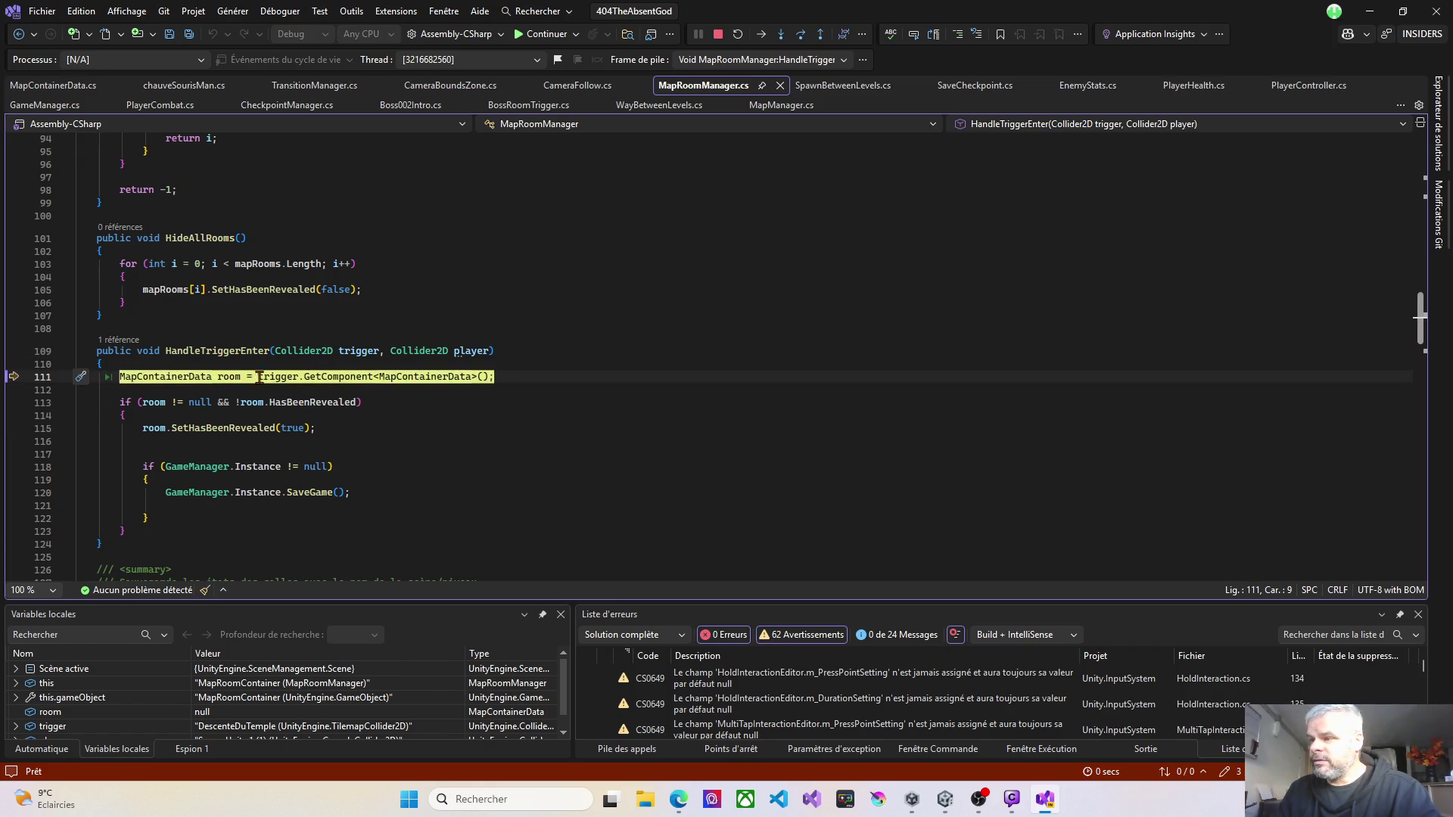
mouse_move(271, 376)
mouse_move(465, 347)
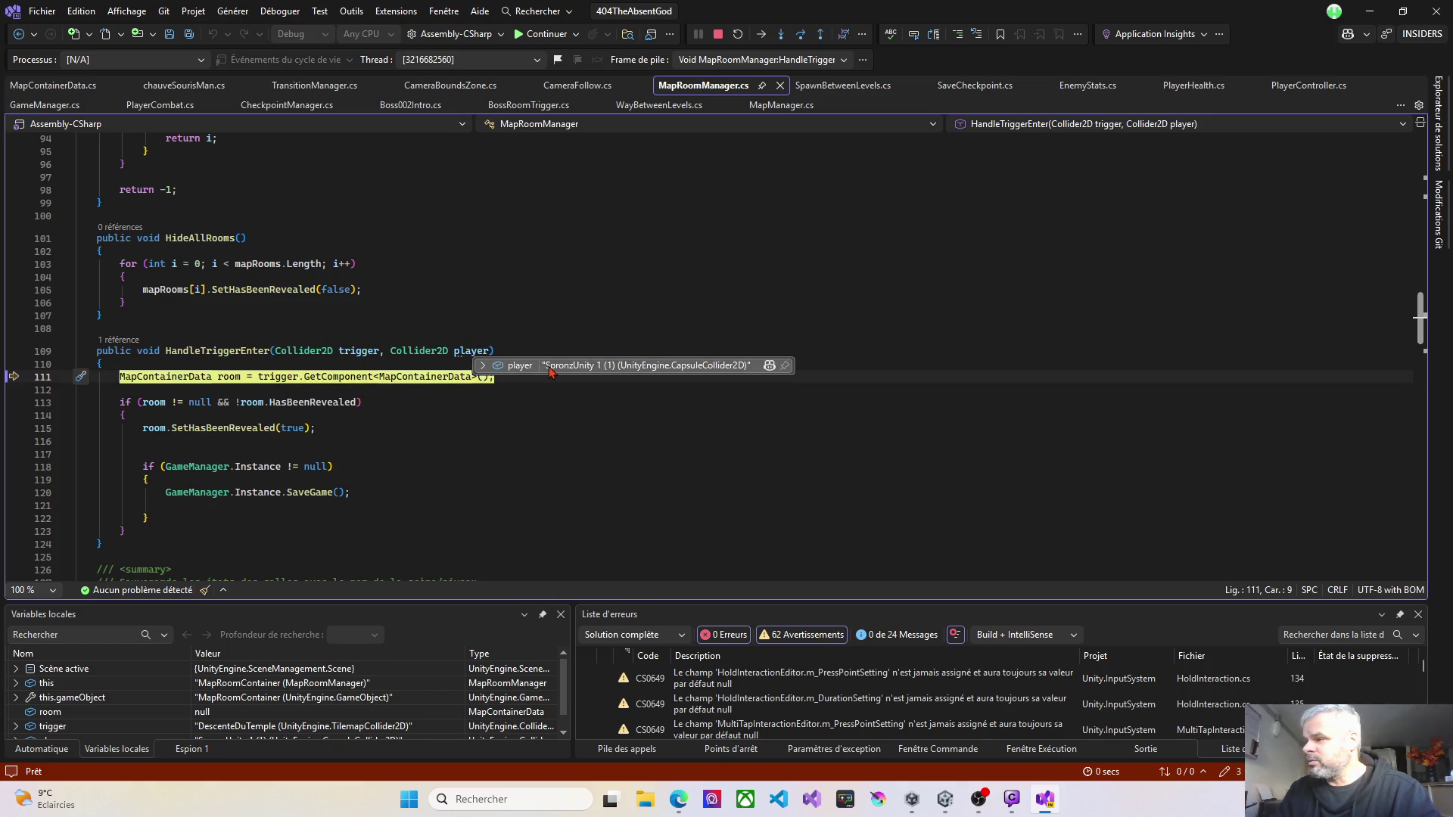
left_click(482, 366)
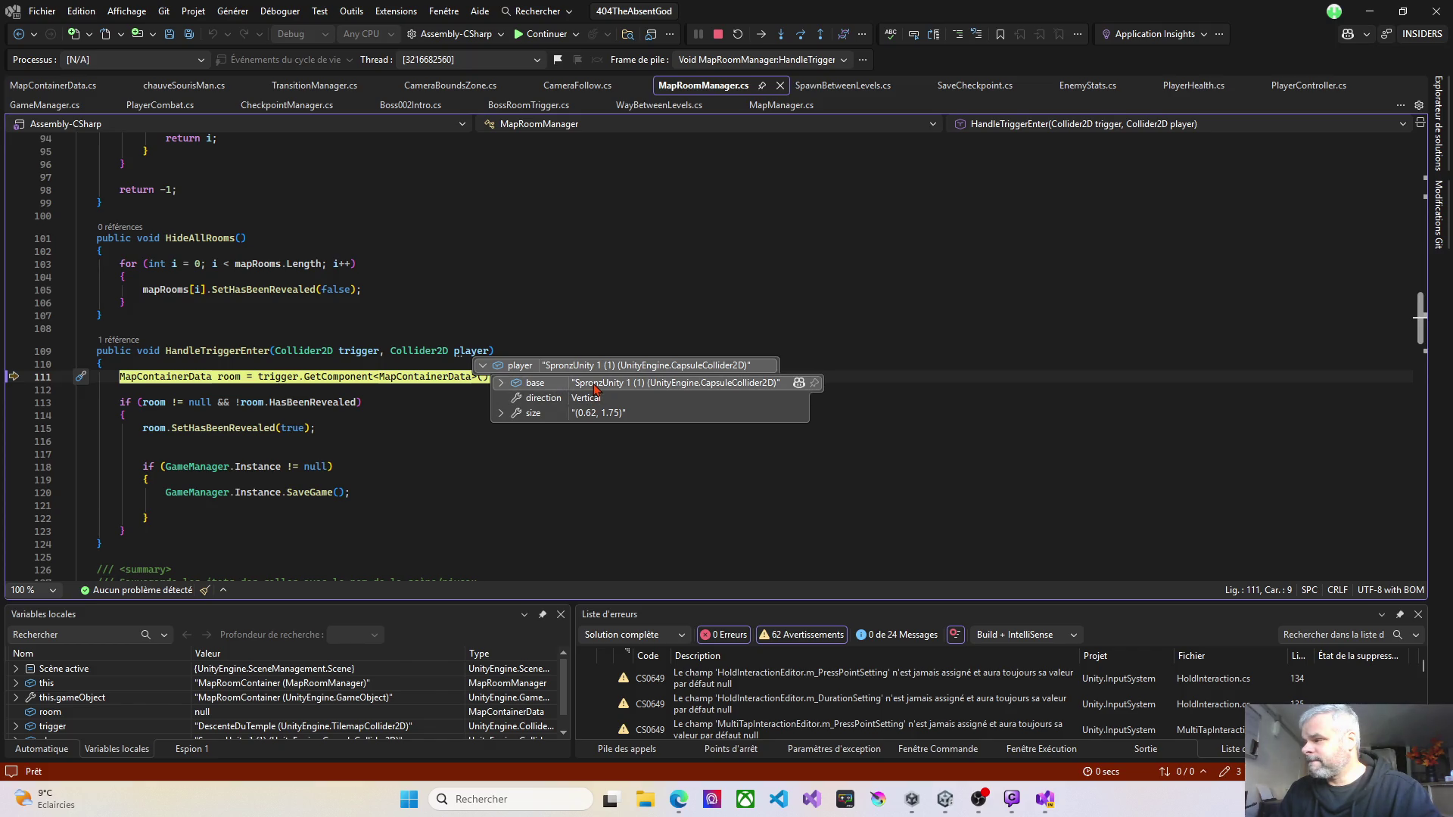
left_click(503, 383)
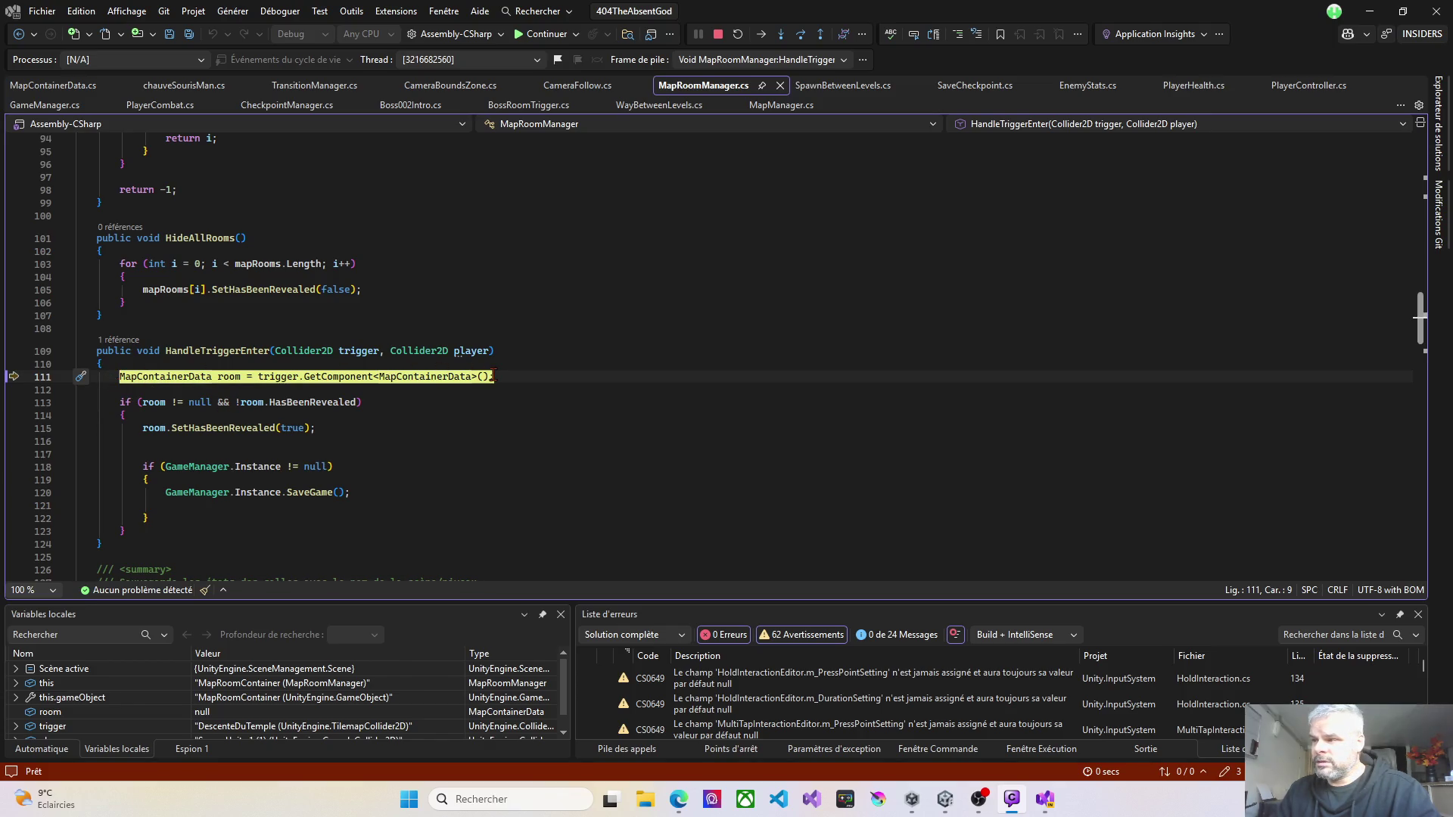
key("F10")
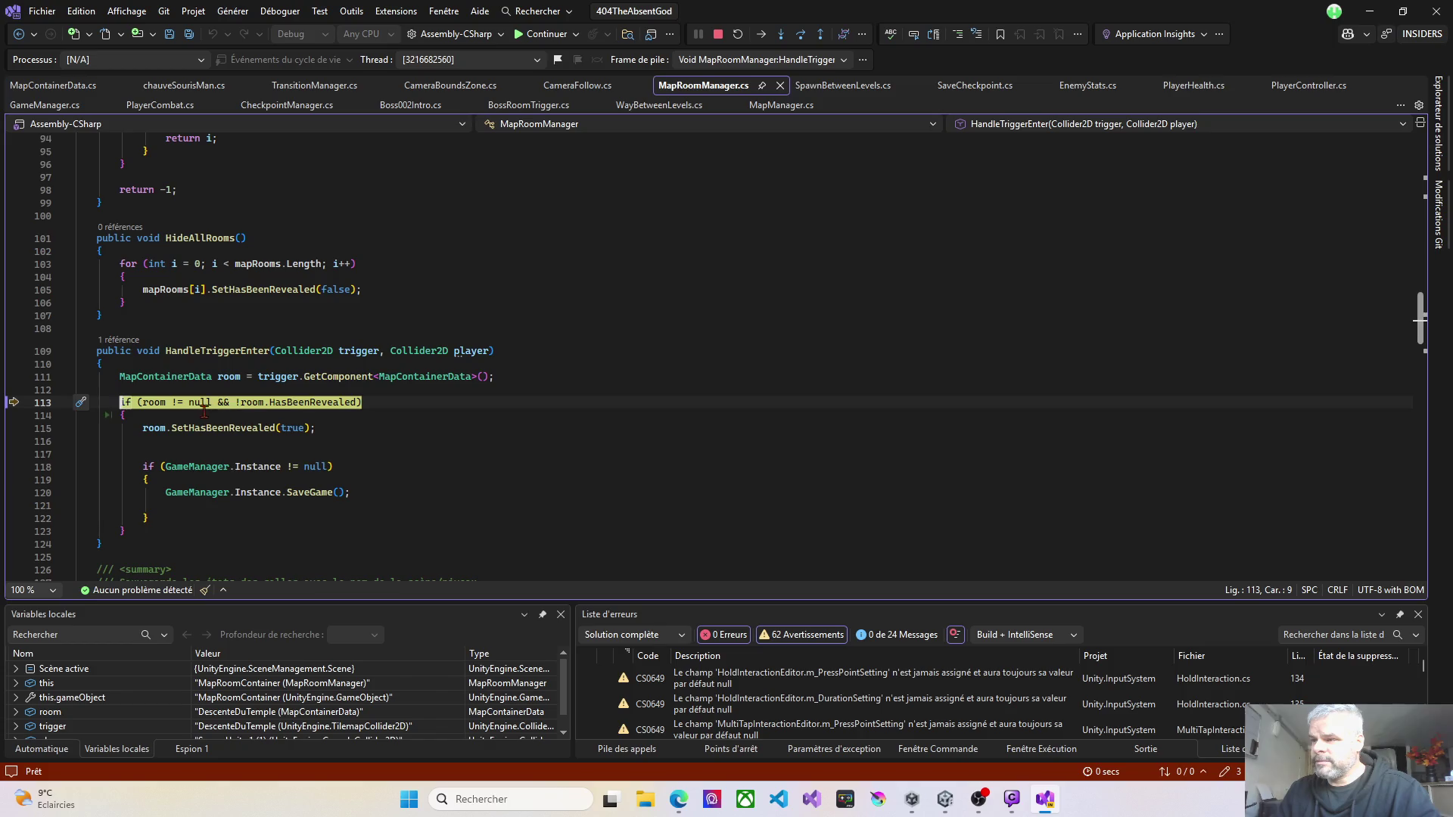
Step: Verify DescenteDuTemple's HasBeenRevealed is false, then step to line 115's SetHasBeenRevealed(true) call
mouse_move(159, 402)
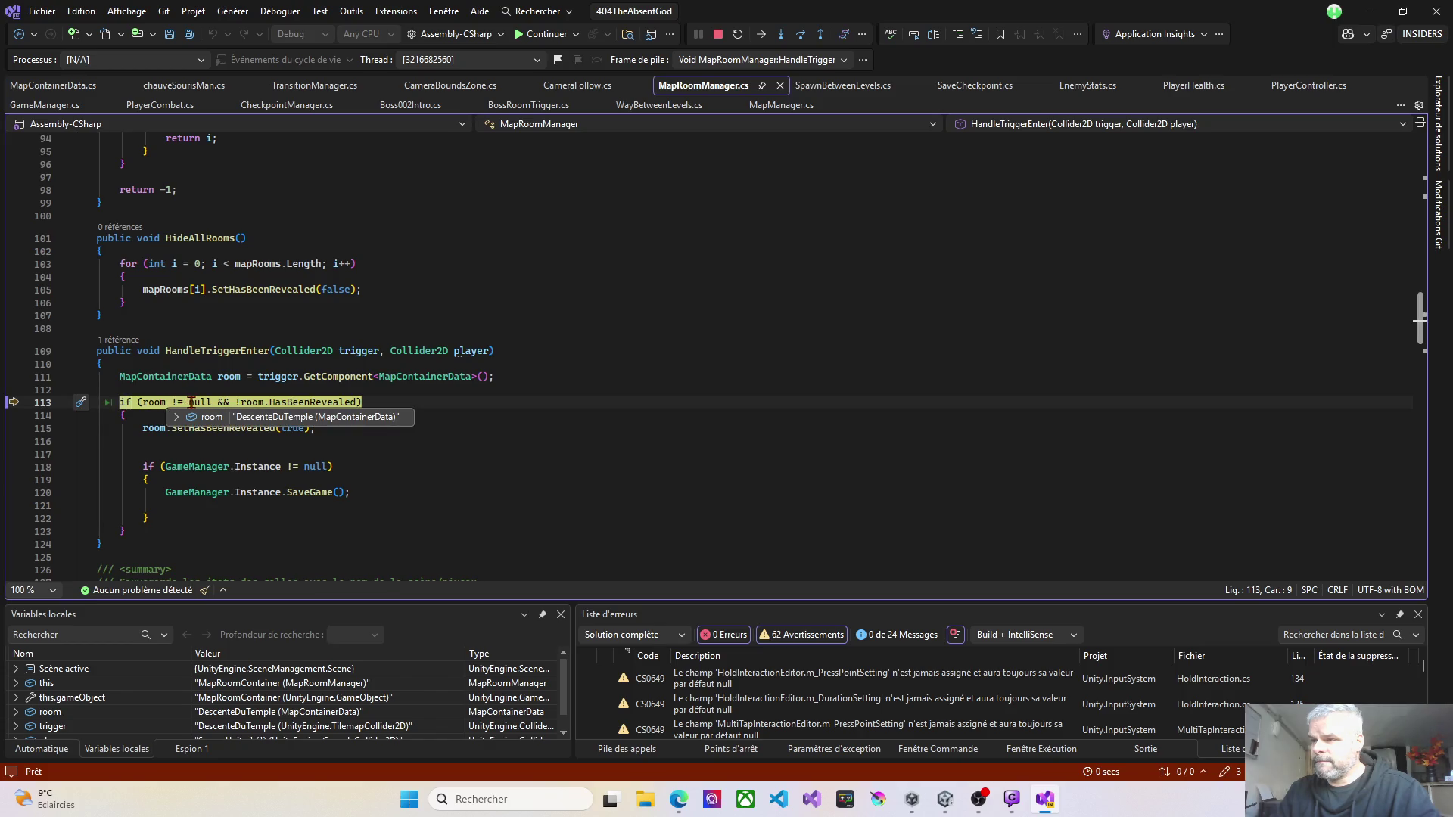
key("F10")
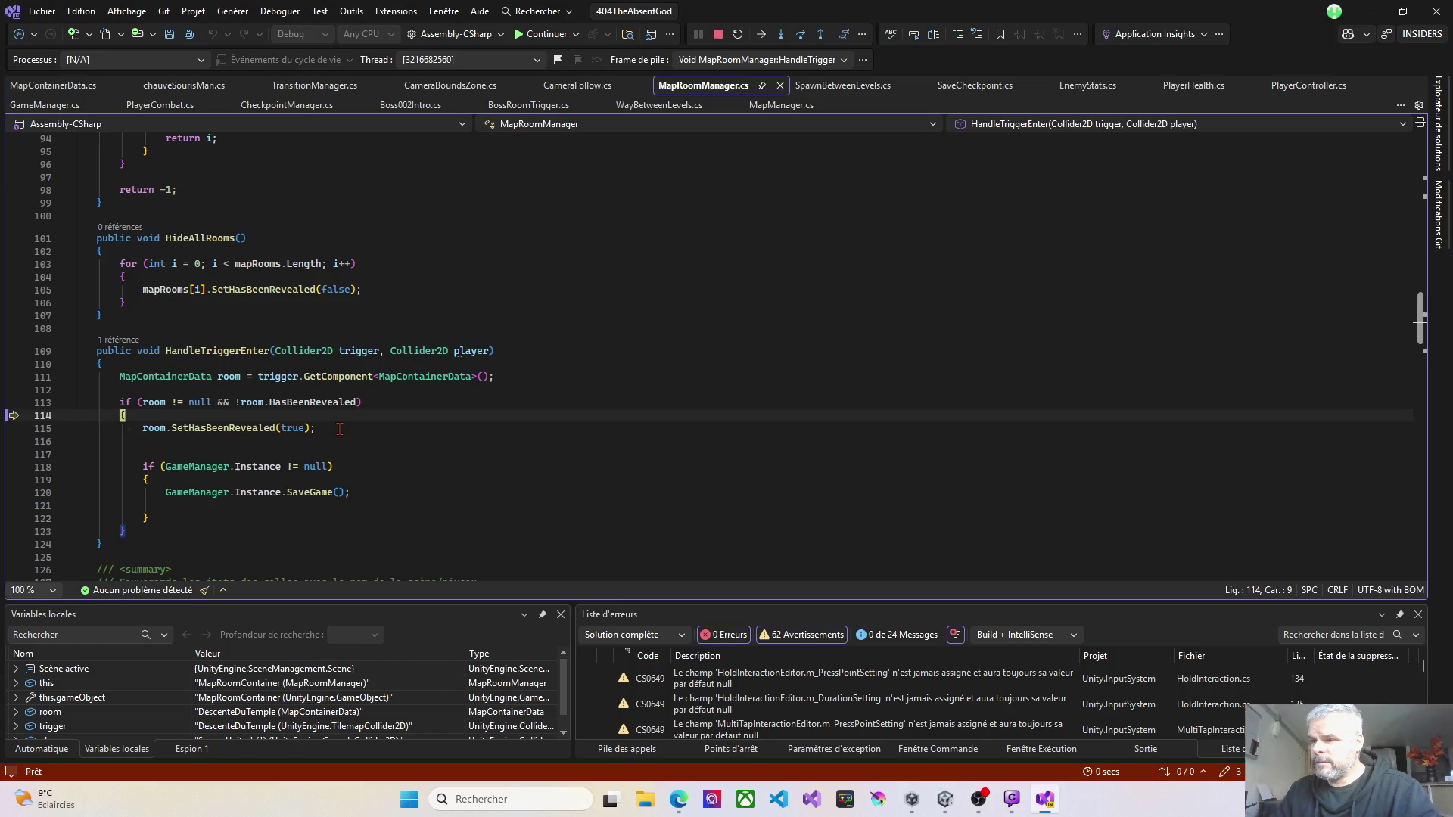
mouse_move(206, 405)
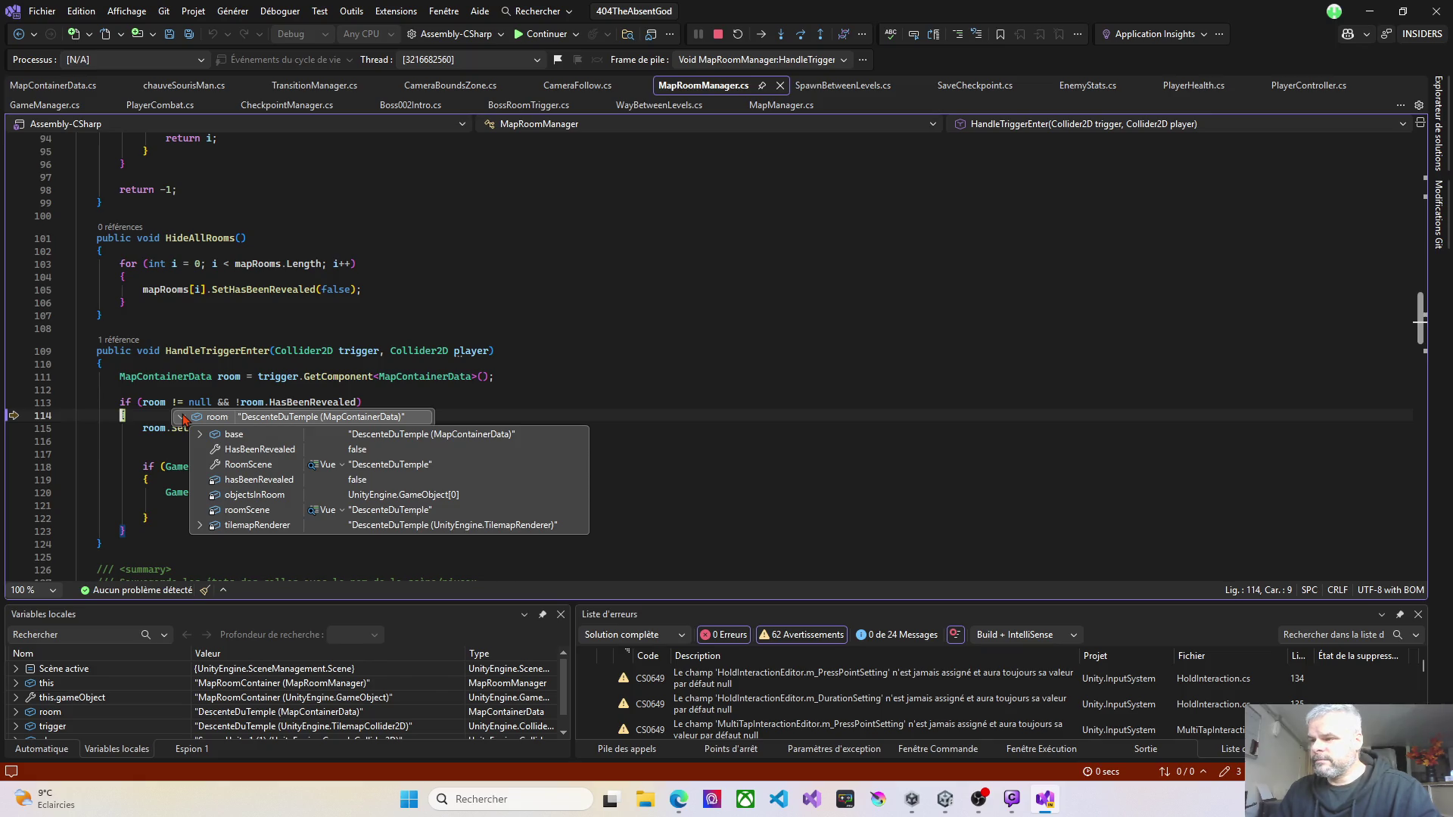
left_click(182, 417)
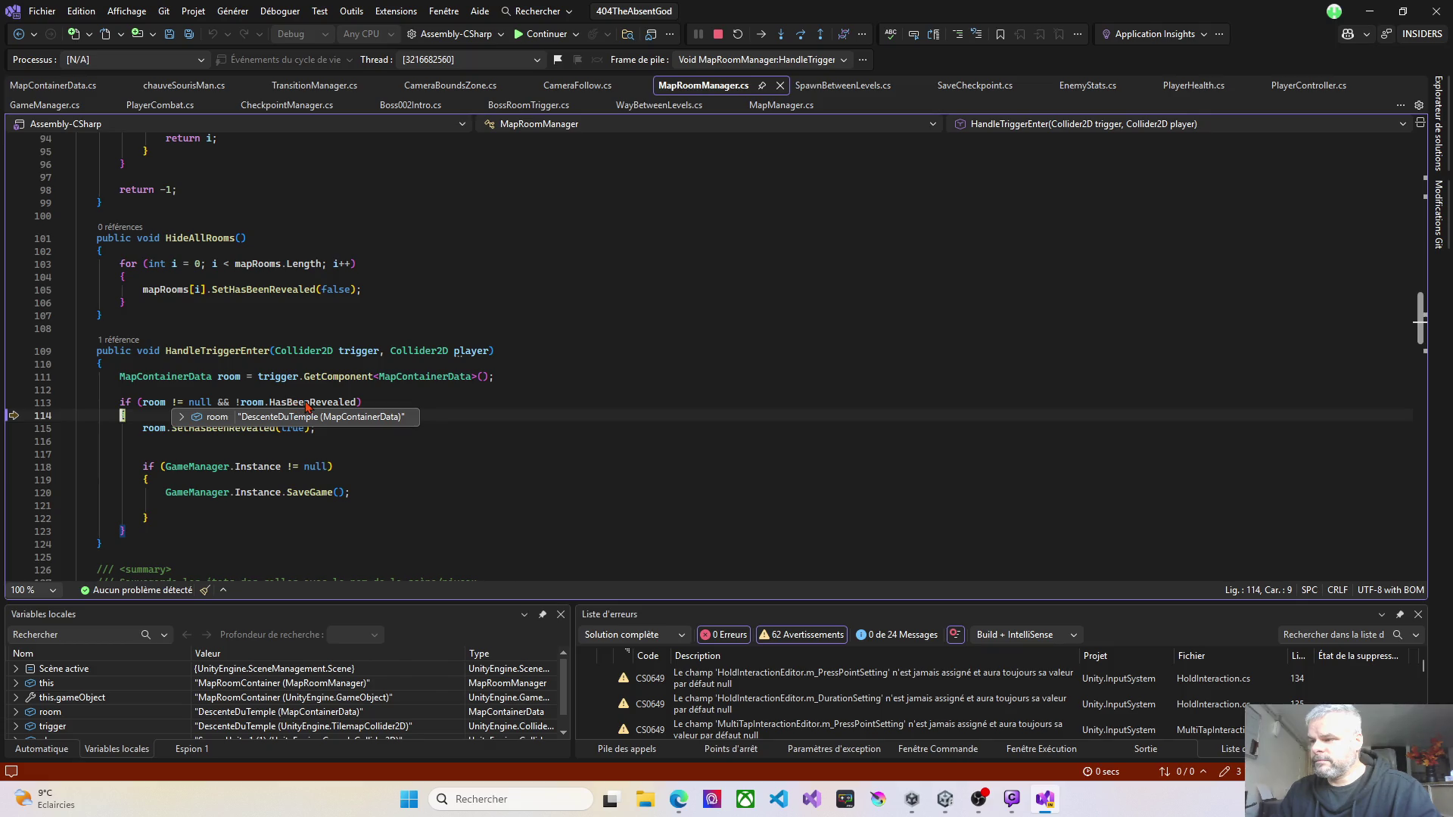
left_click(361, 402)
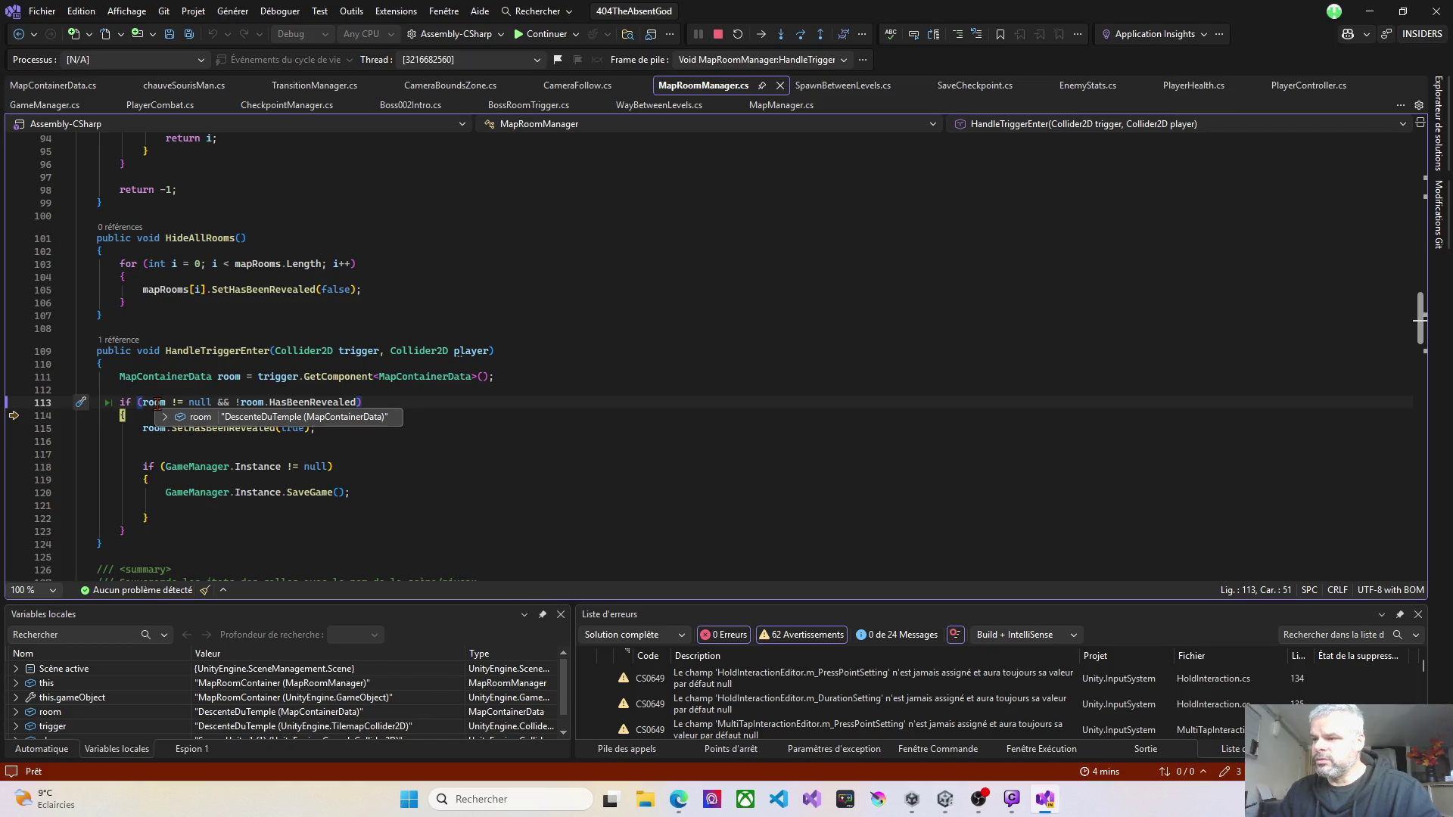
mouse_move(165, 418)
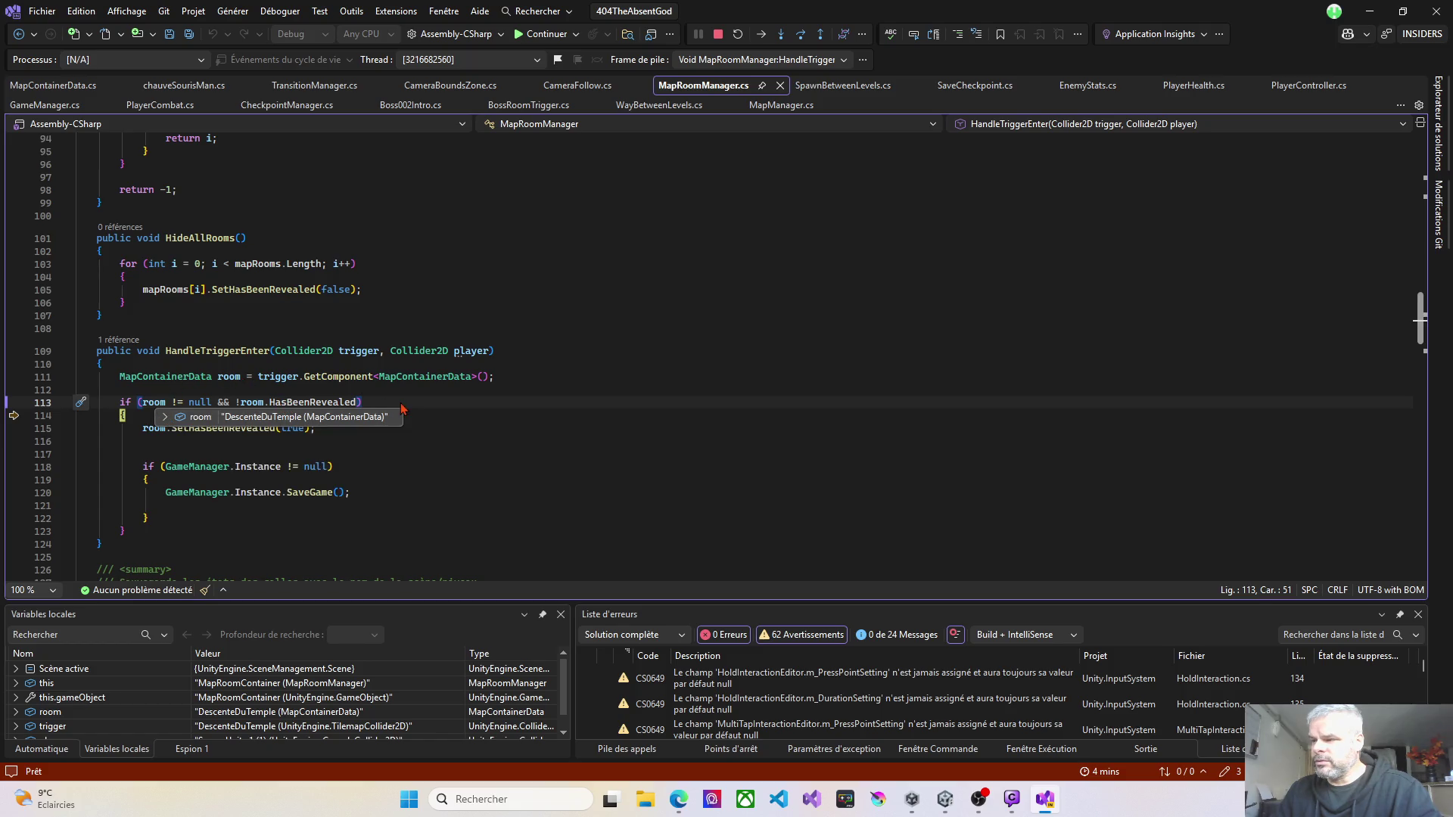
mouse_move(313, 399)
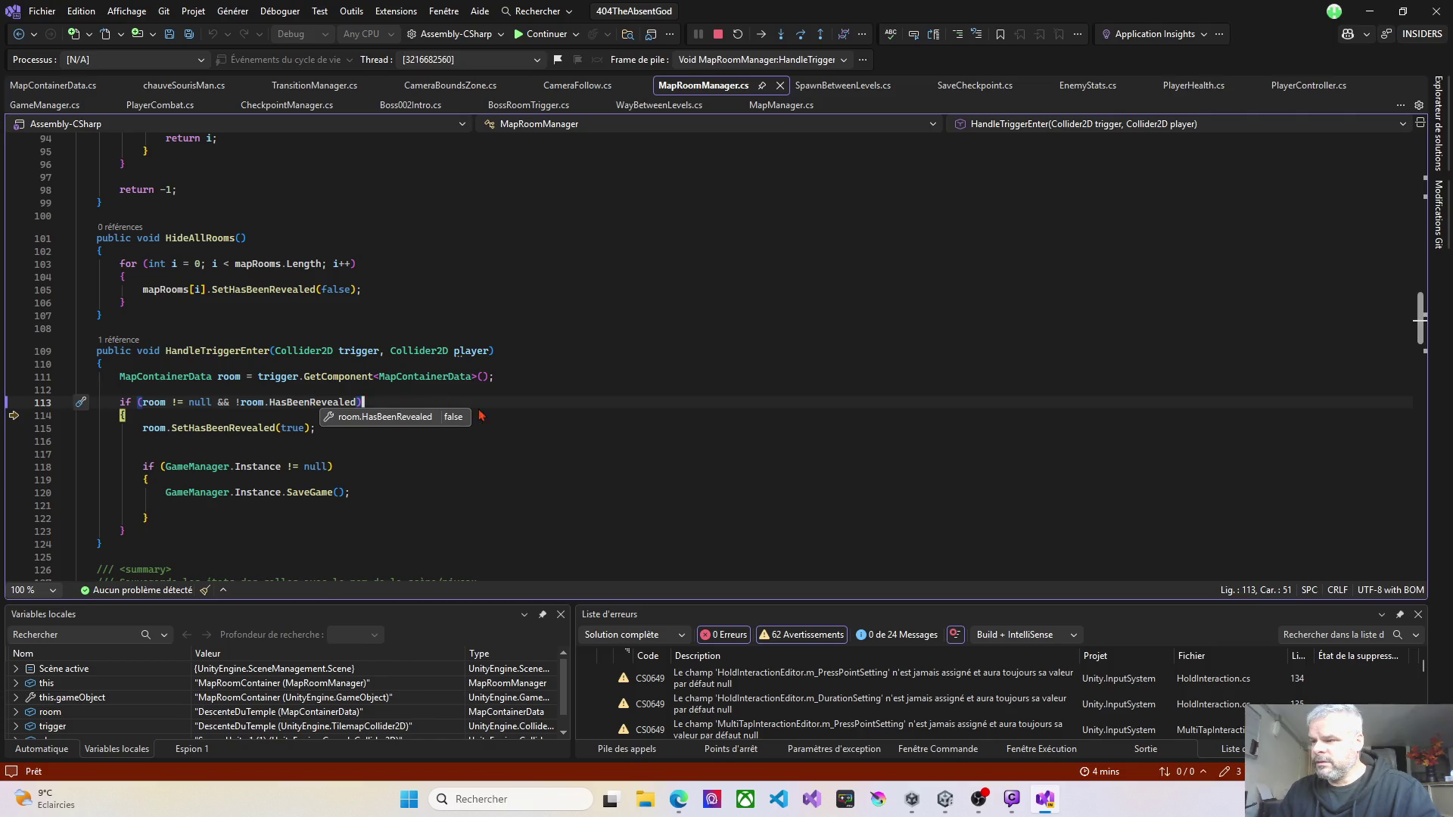
key("F10")
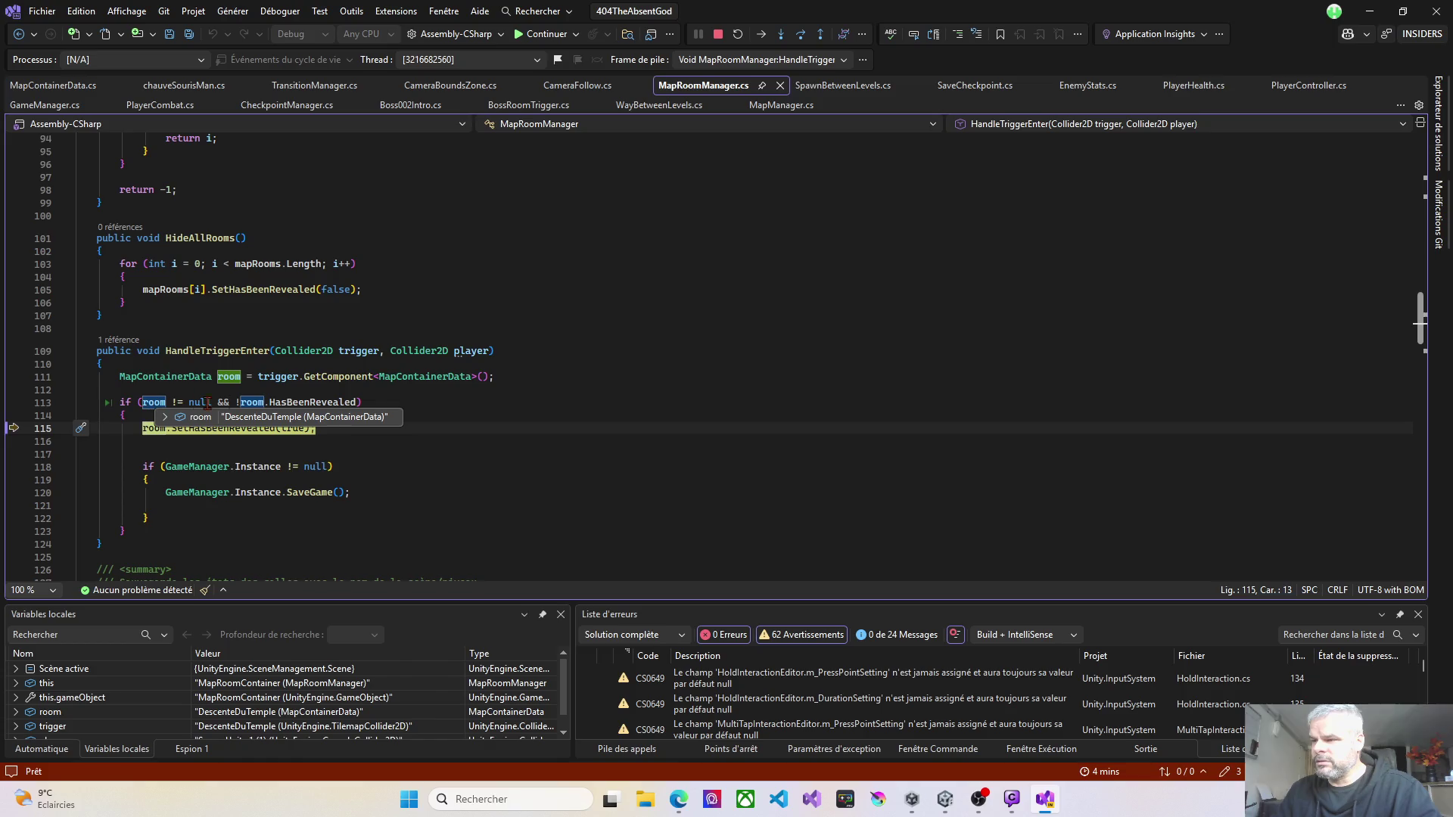
Step: Step through the reveal (HasBeenRevealed now true) and the GameManager SaveGame call back to MapContainerData.cs
key("F10")
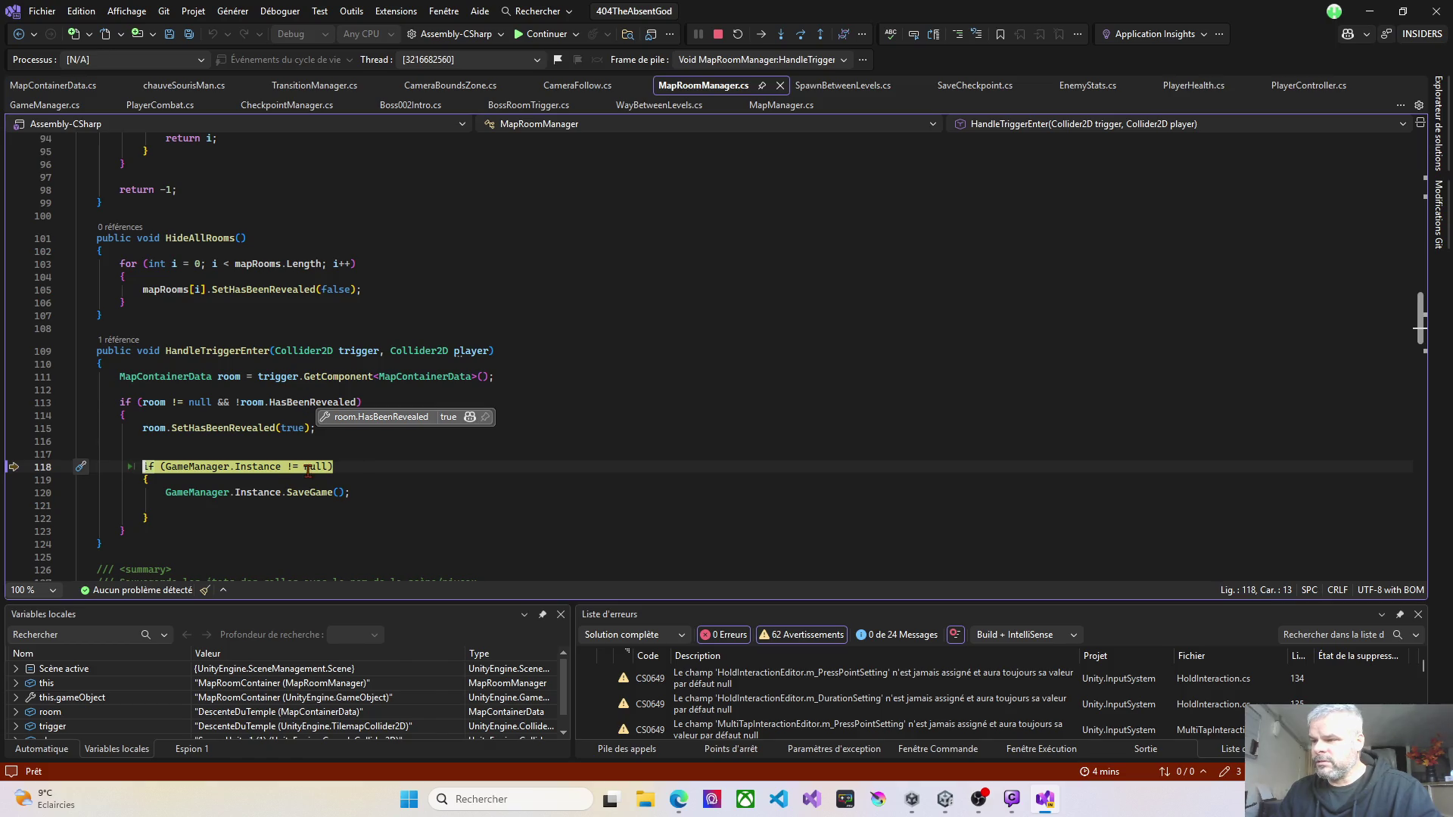
mouse_move(255, 467)
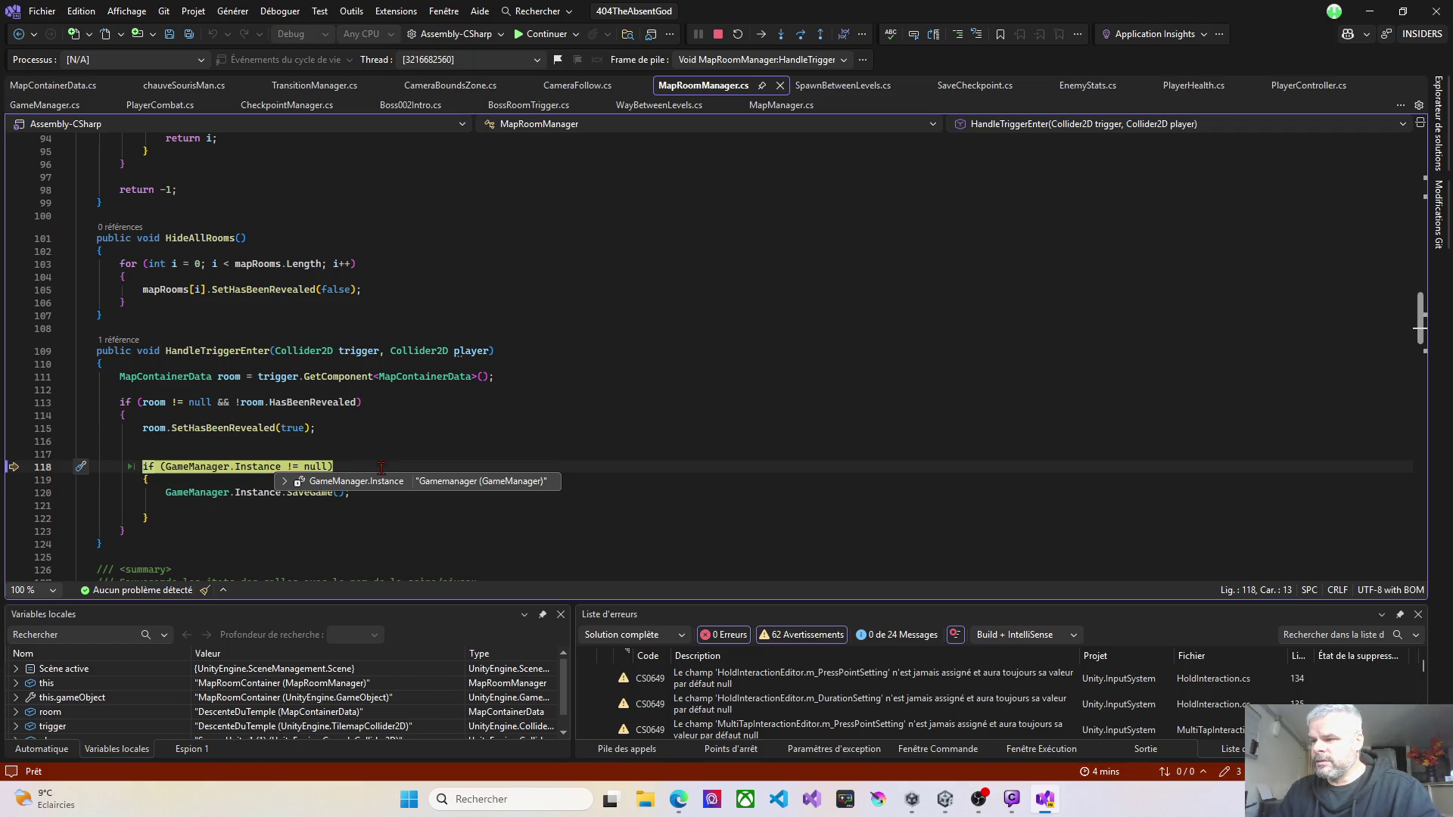
key("F10")
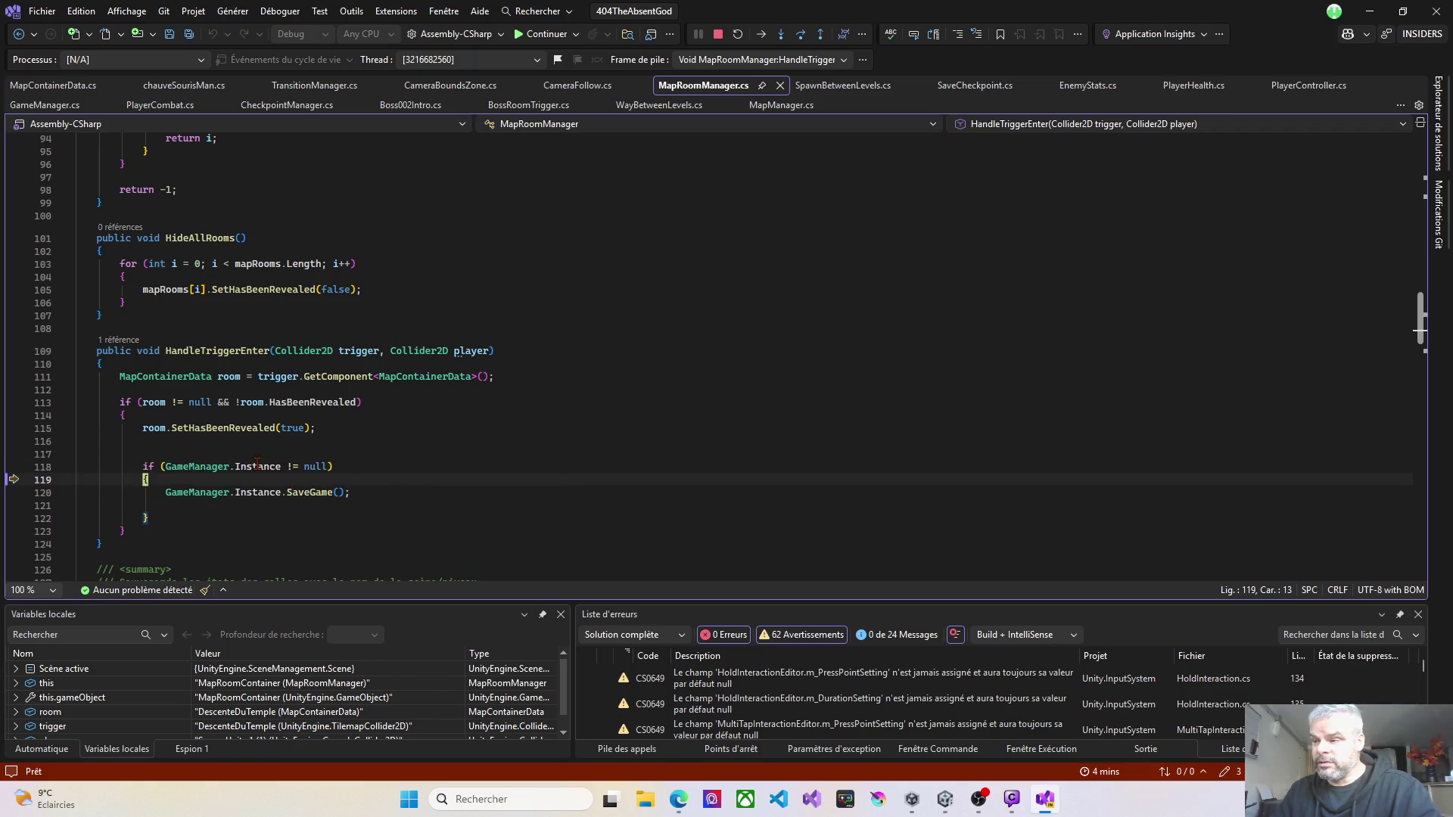
key("F10")
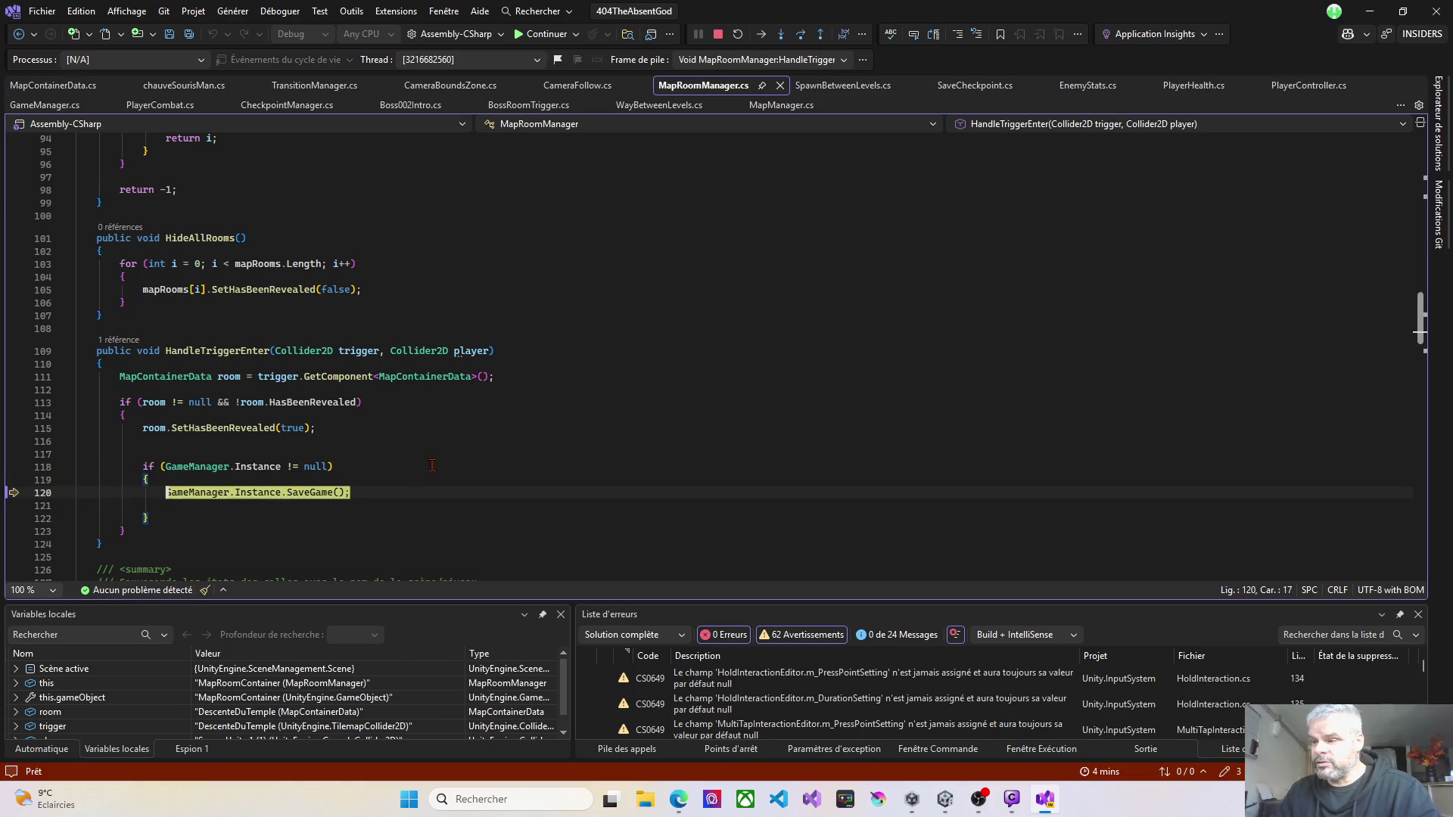
scroll(326, 454, "down", 3)
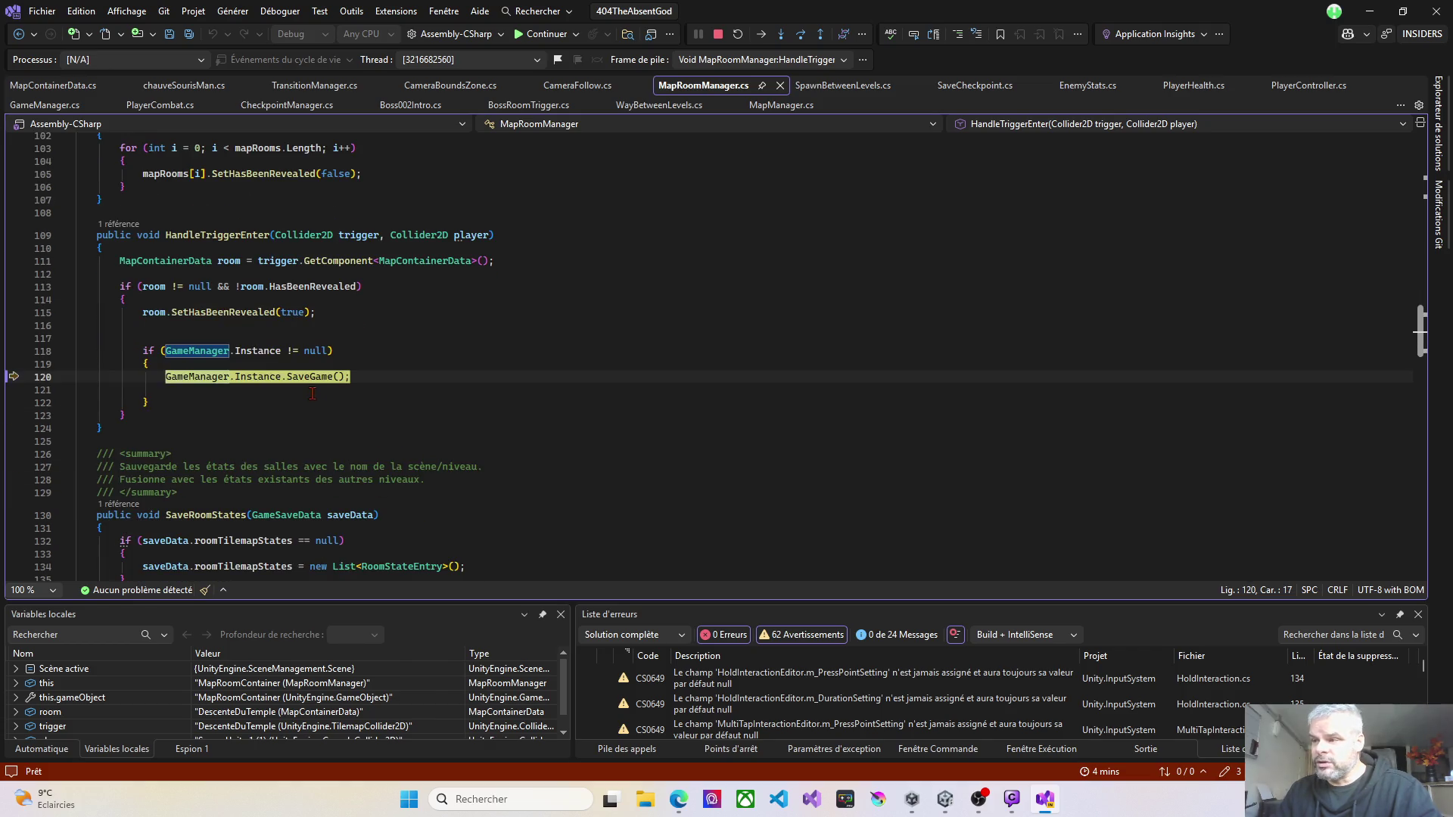
key("F10")
key("F10")
key("F10")
key("F10")
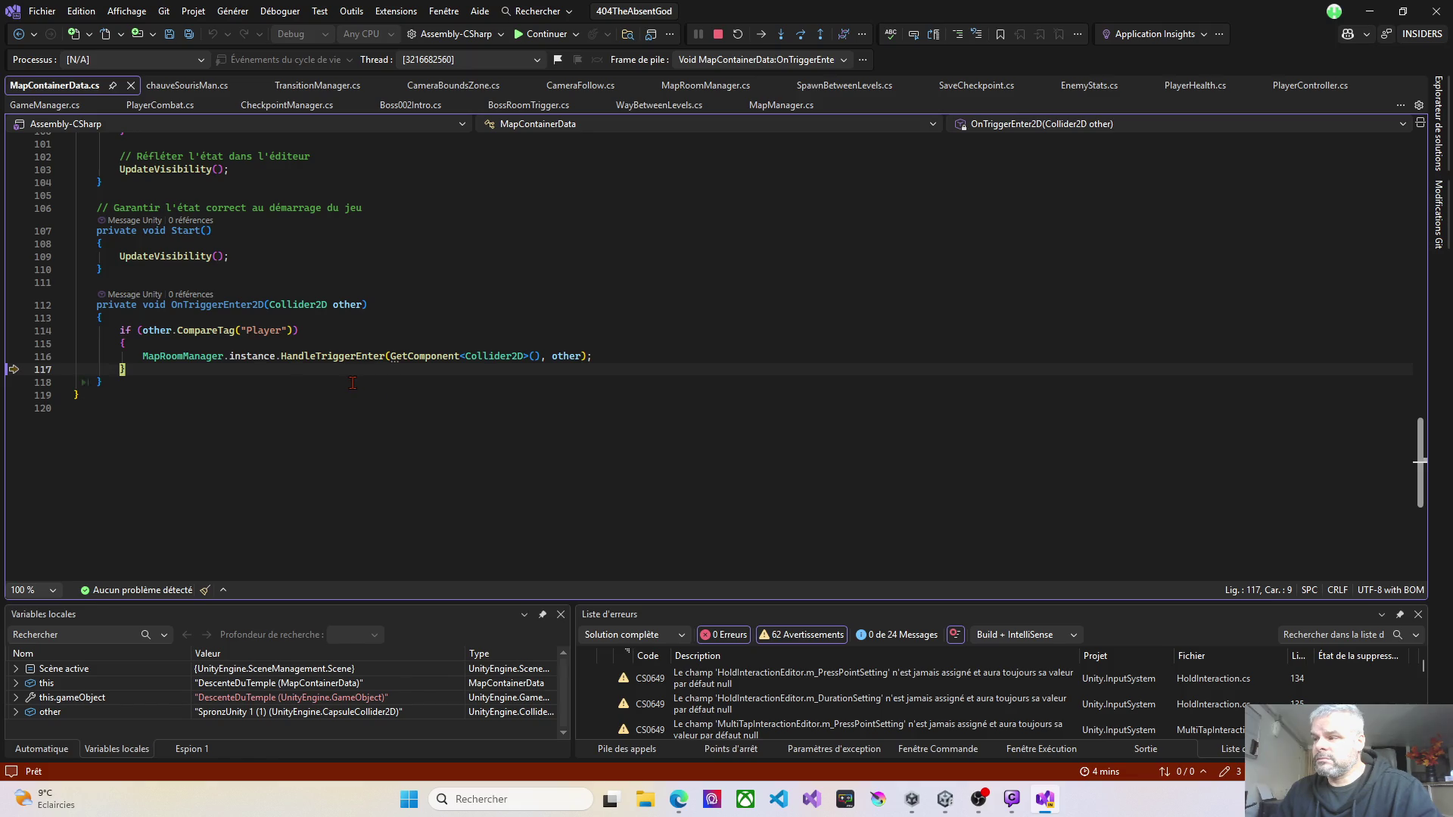
Step: Step through the EnemyStats and SpawnWithDetection OnTriggerStay2D handlers, then stop debugging
key("F10")
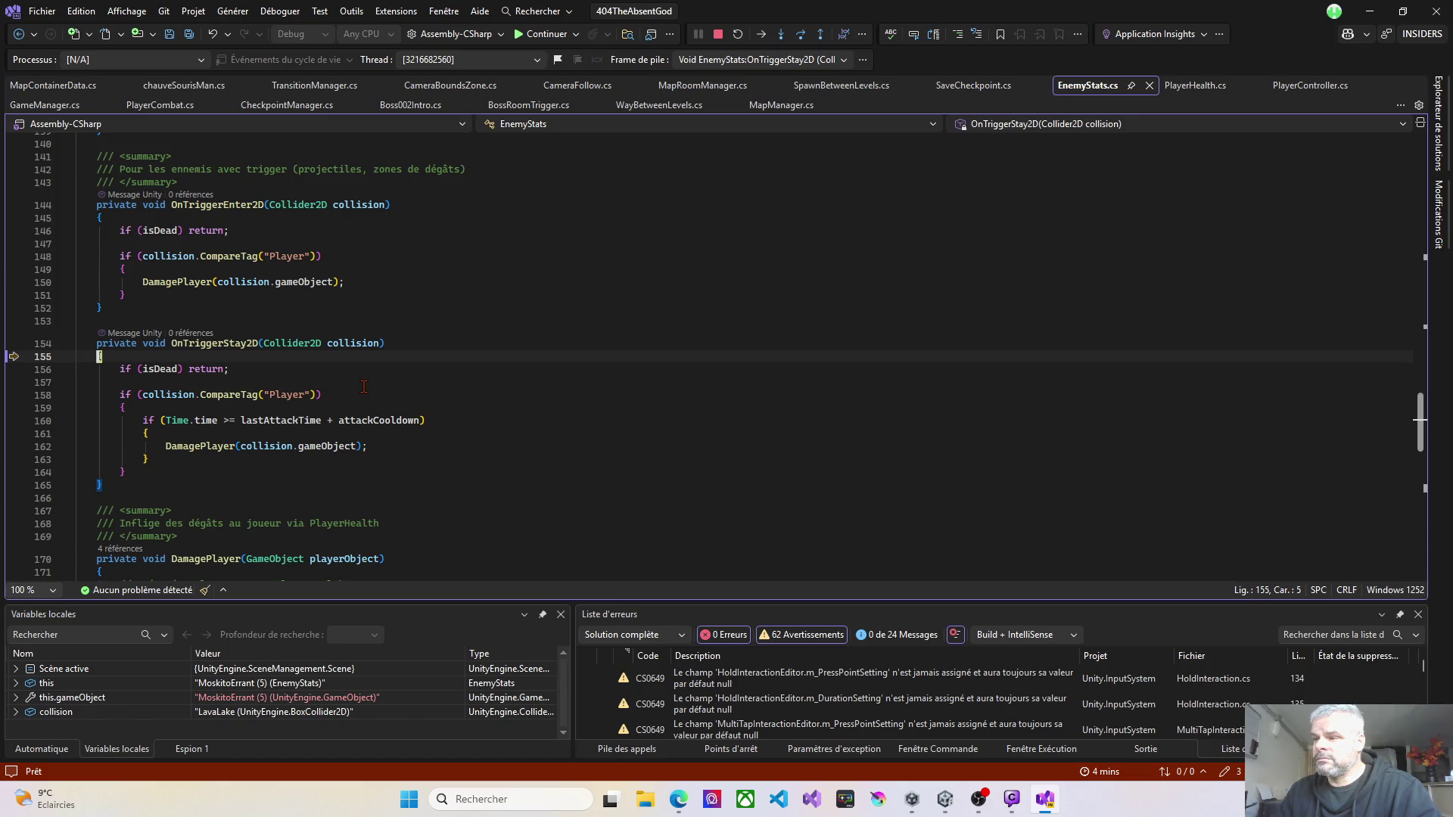
key("F10")
key("F10")
key("F10")
key("F10")
key("F10")
key("F10")
key("F10")
key("F10")
key("F10")
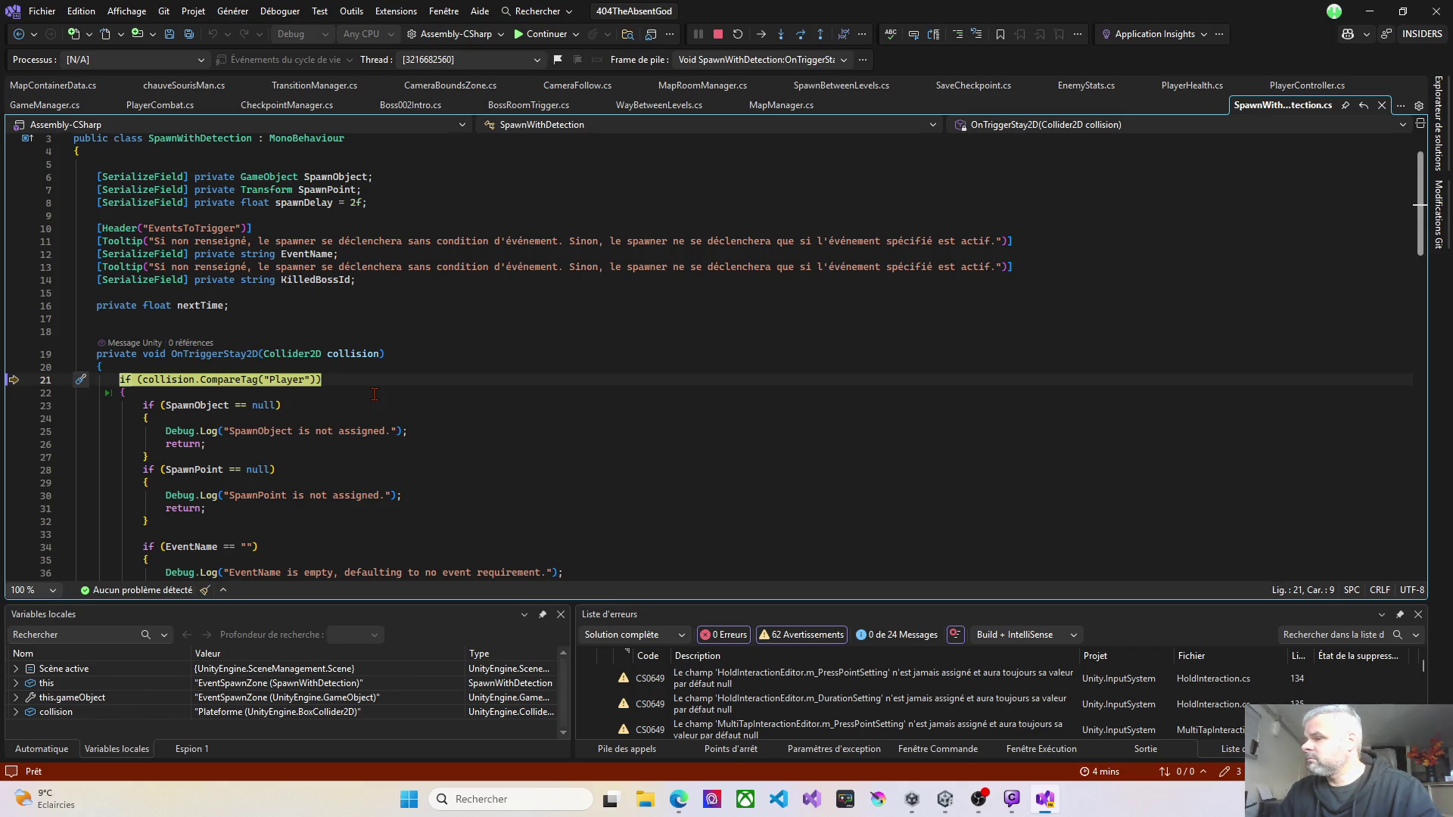
key("F10")
key("F10")
key("F10")
key("F10")
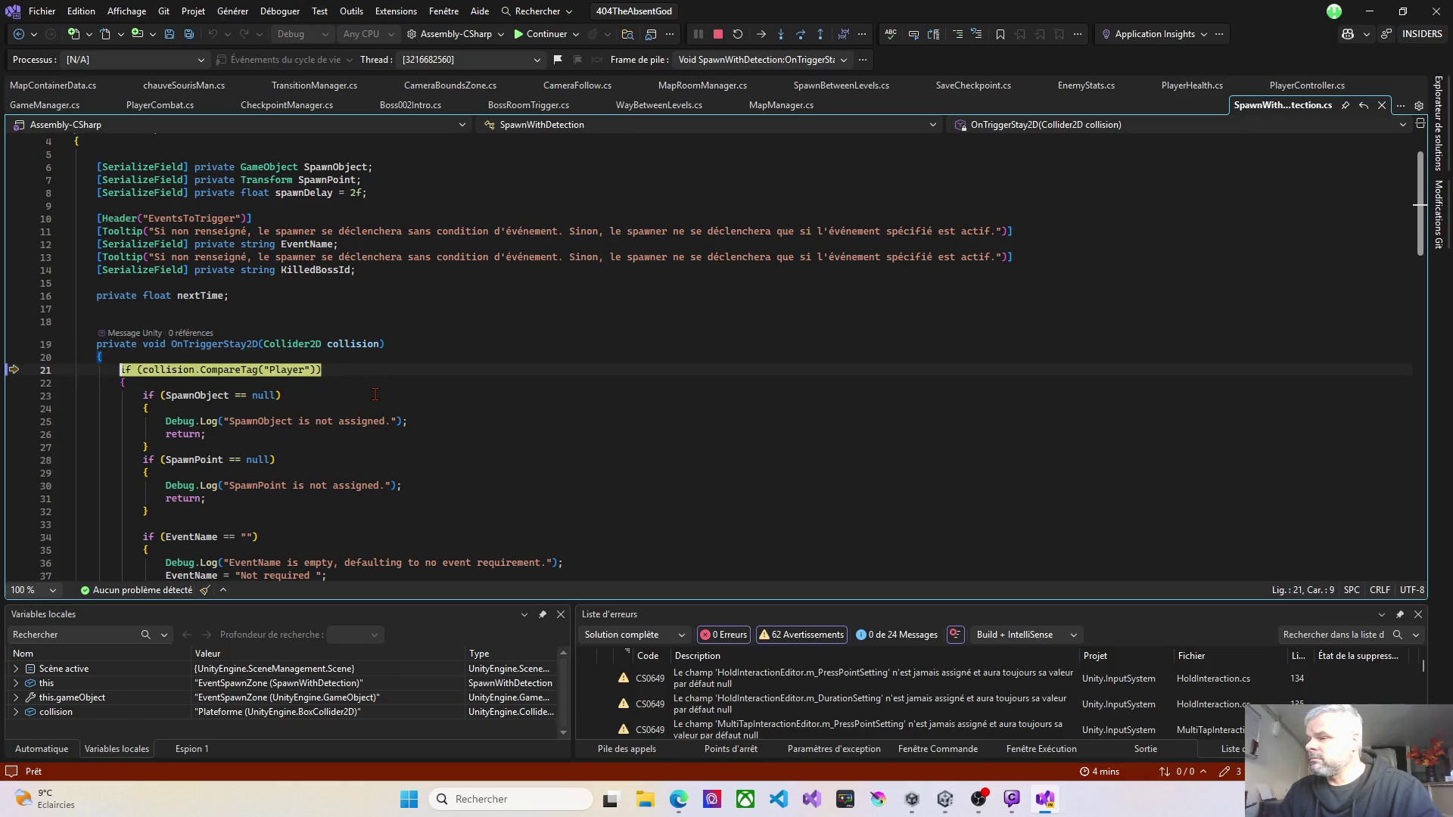
left_click(718, 34)
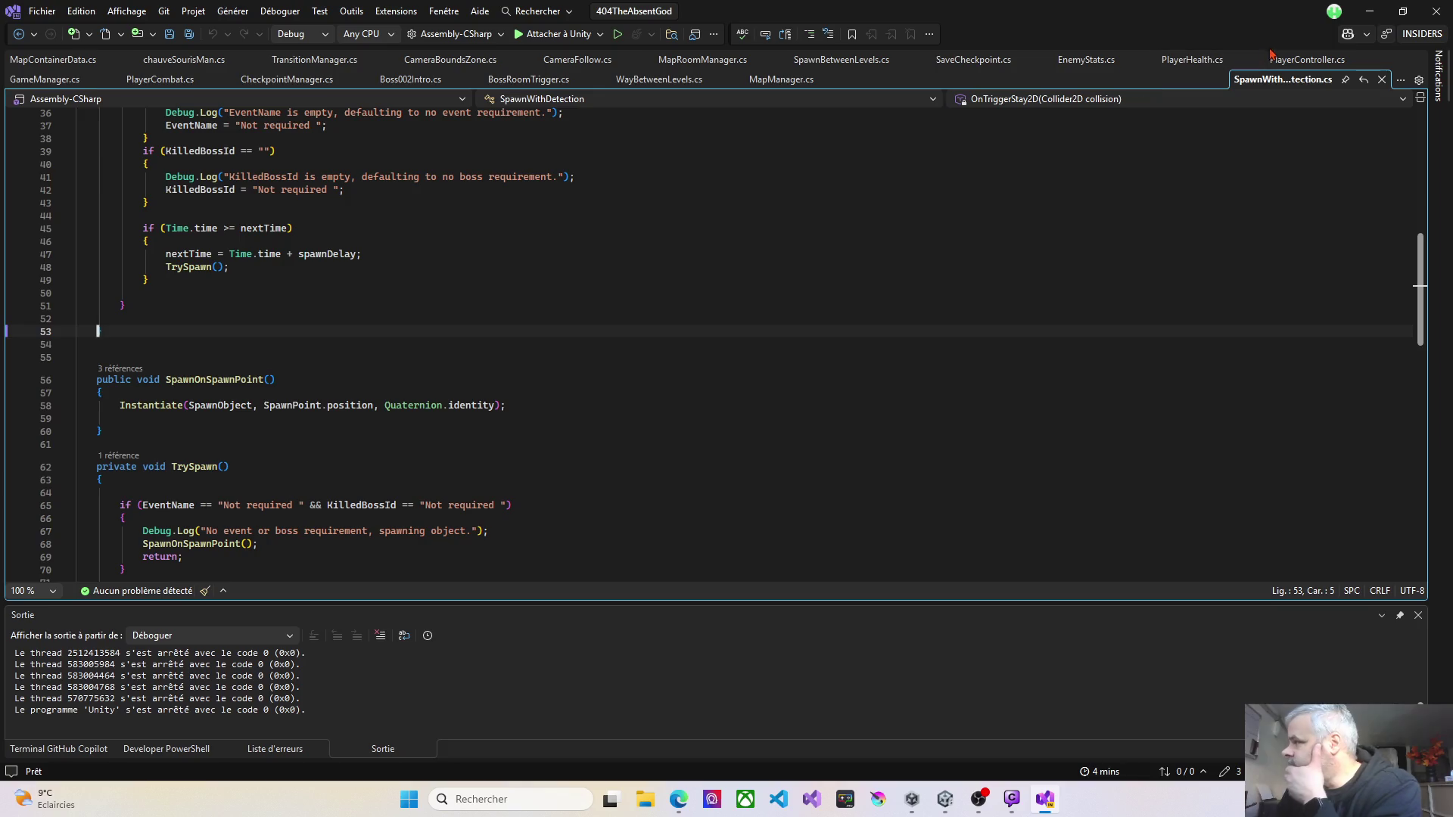
Step: Review the map camera code in MapManager.cs
left_click(781, 79)
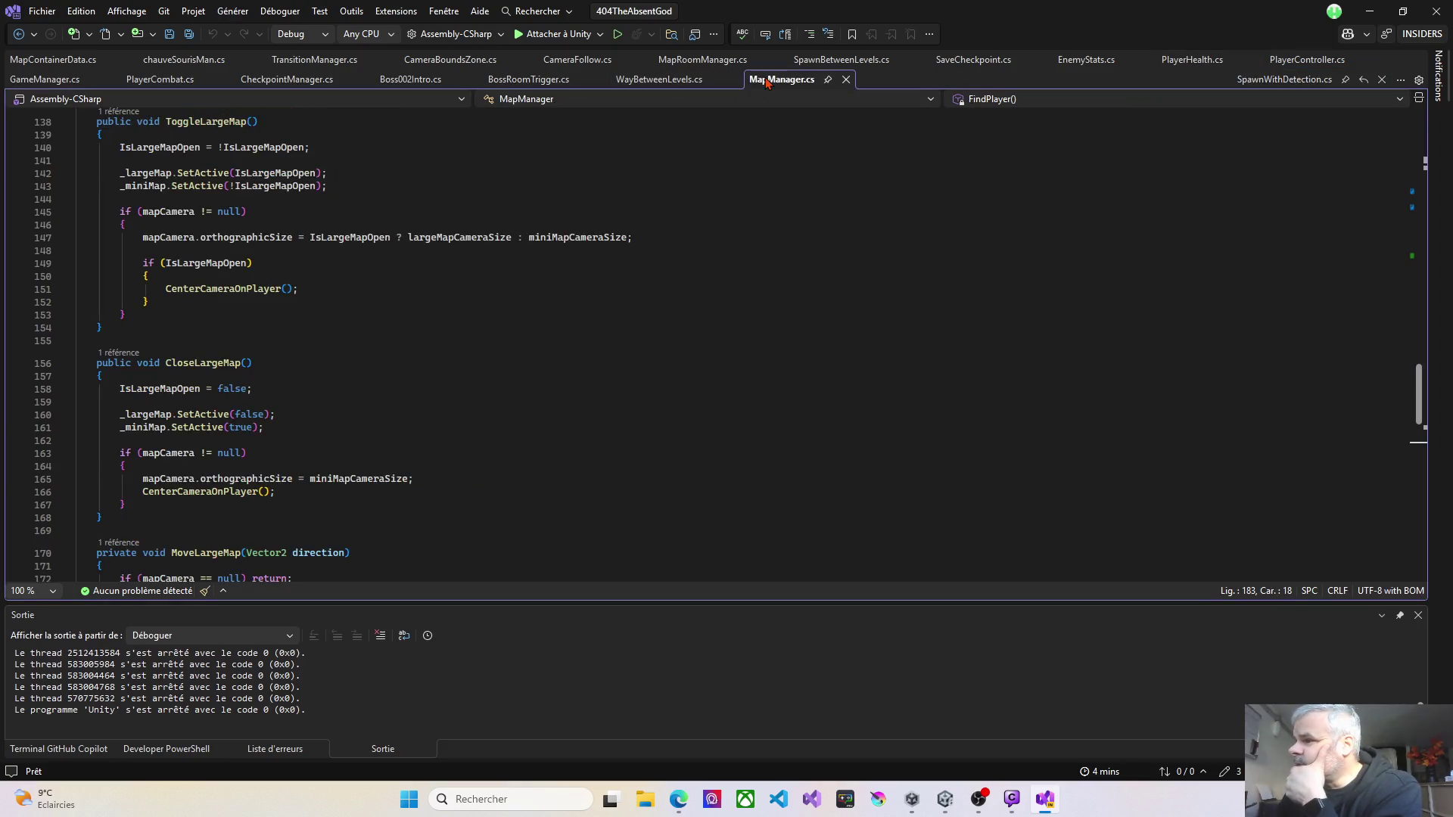
scroll(141, 353, "up", 10)
scroll(144, 354, "down", 20)
scroll(150, 355, "down", 8)
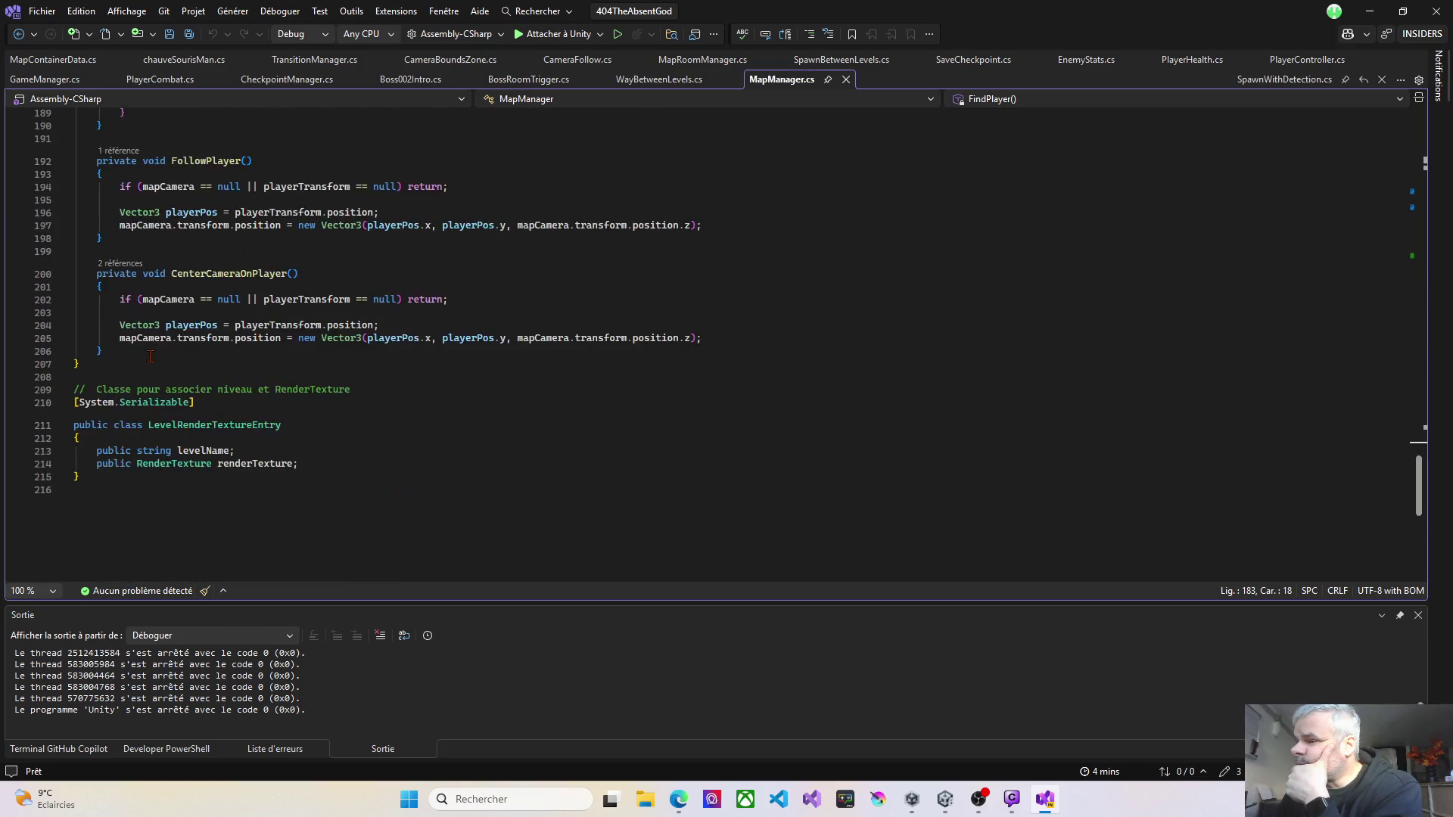
scroll(152, 354, "up", 15)
scroll(151, 354, "up", 10)
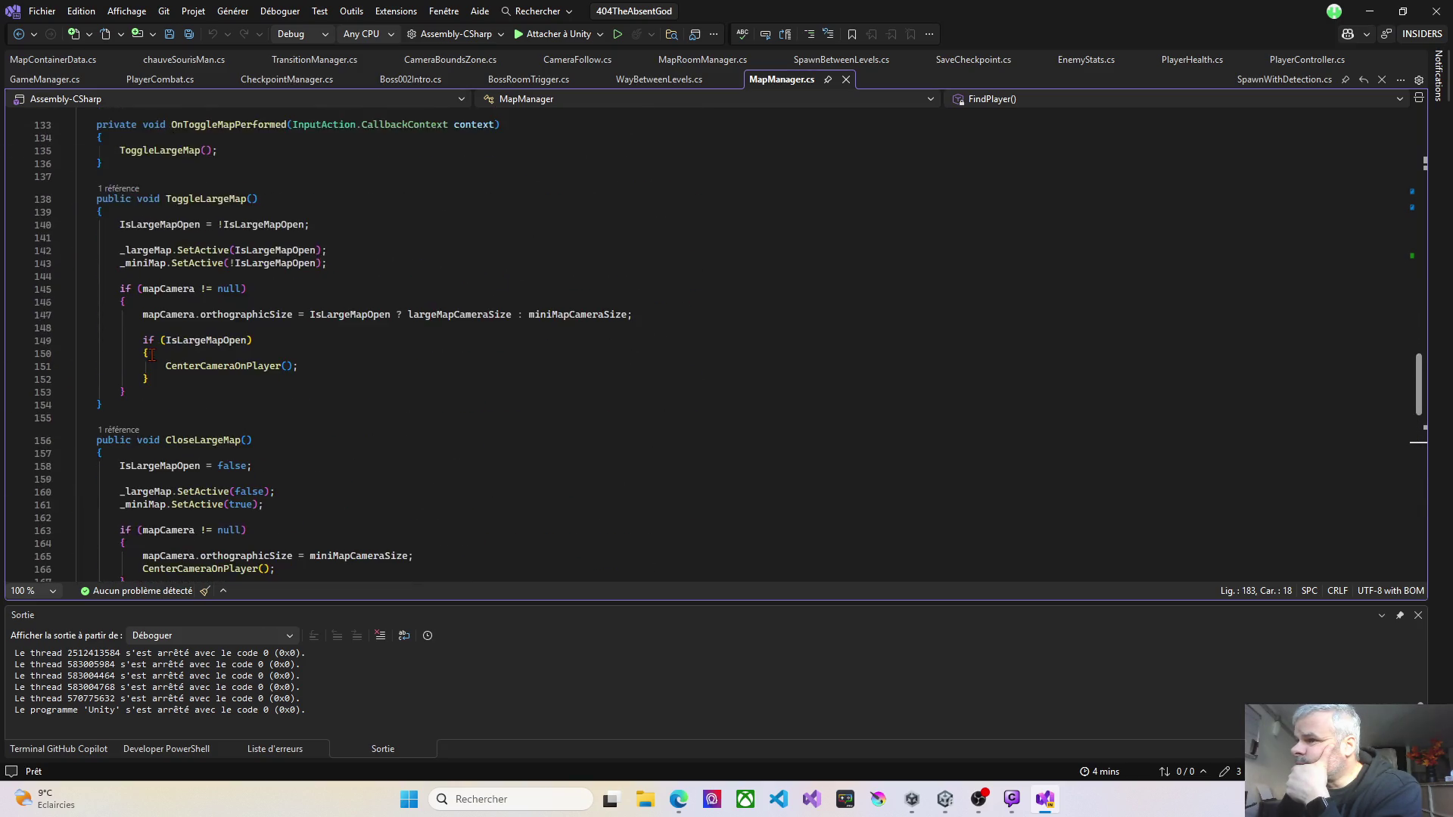
Step: Inspect MapContainerData.cs and its UpdateVisibility definition, then return to Unity
left_click(55, 64)
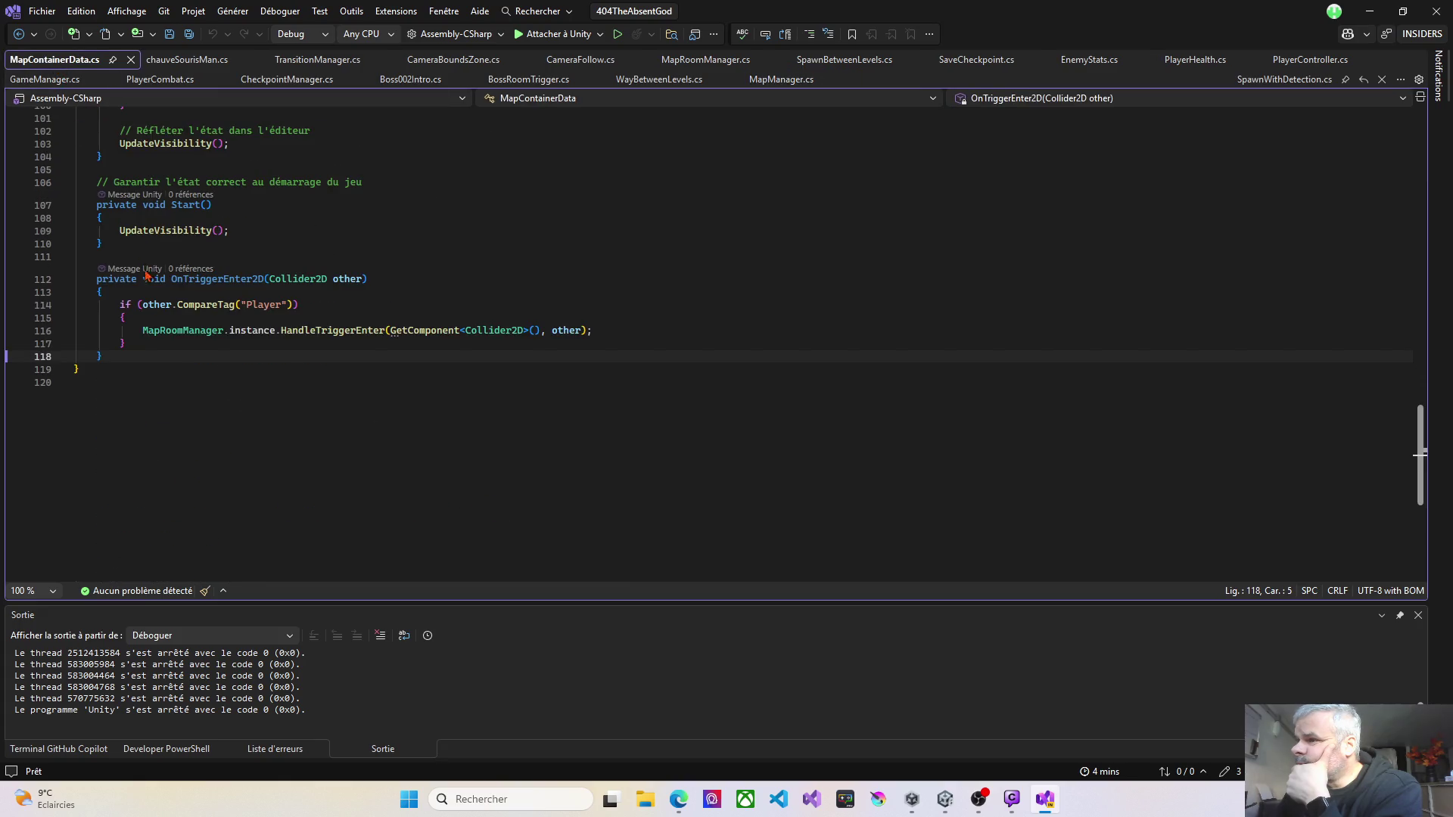
scroll(155, 295, "up", 20)
scroll(157, 299, "up", 12)
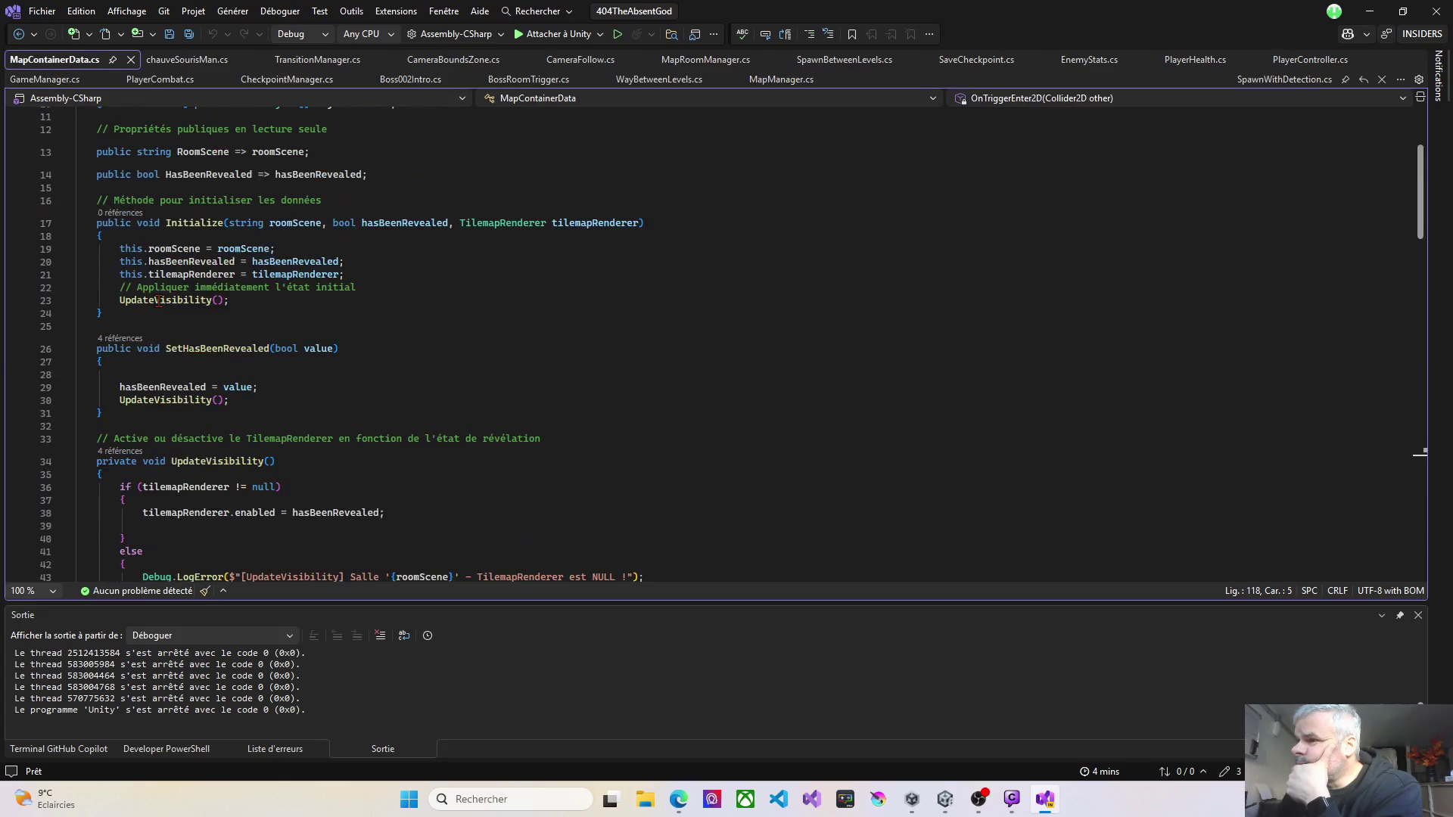
scroll(196, 274, "down", 8)
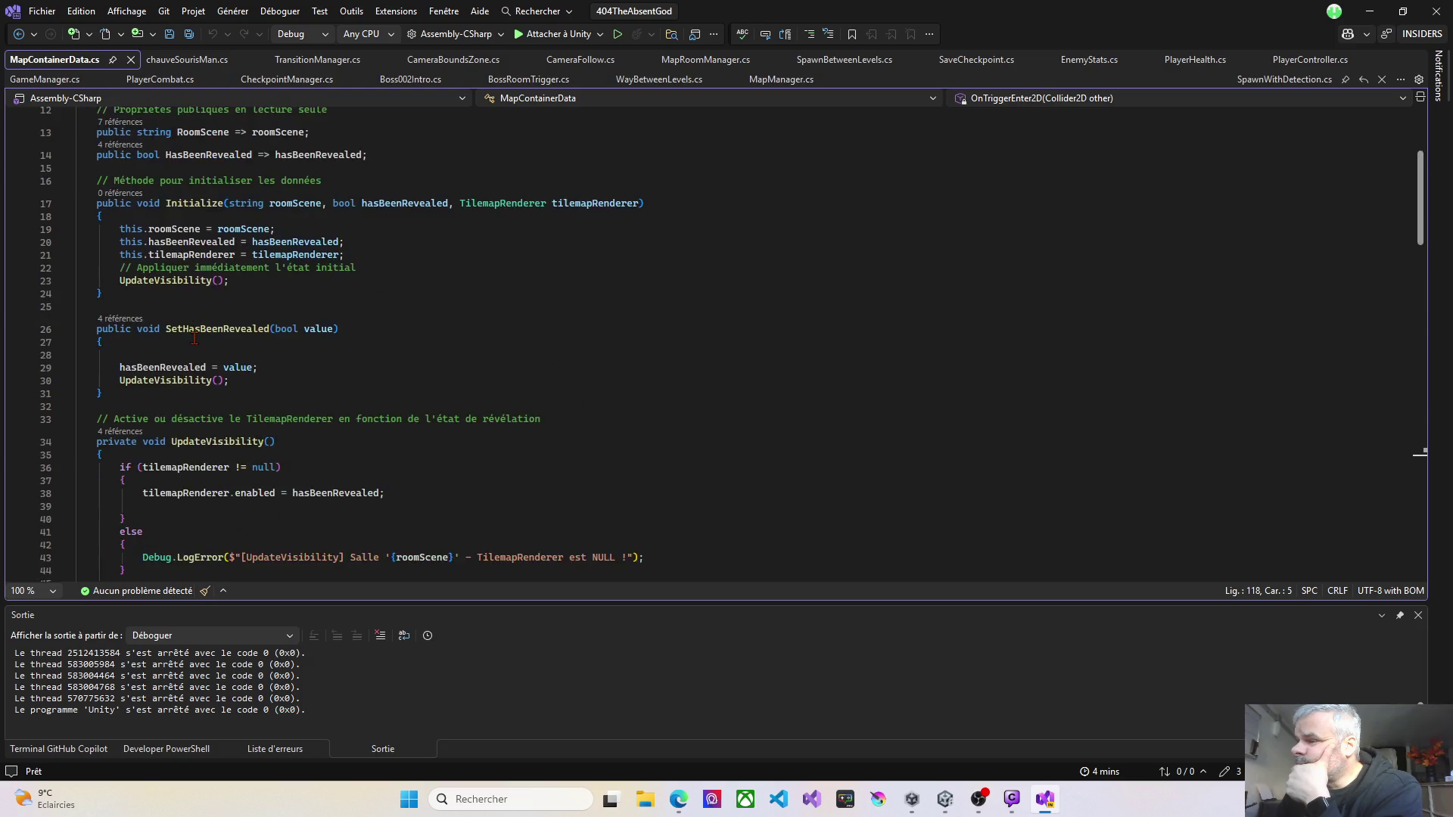
scroll(194, 338, "down", 3)
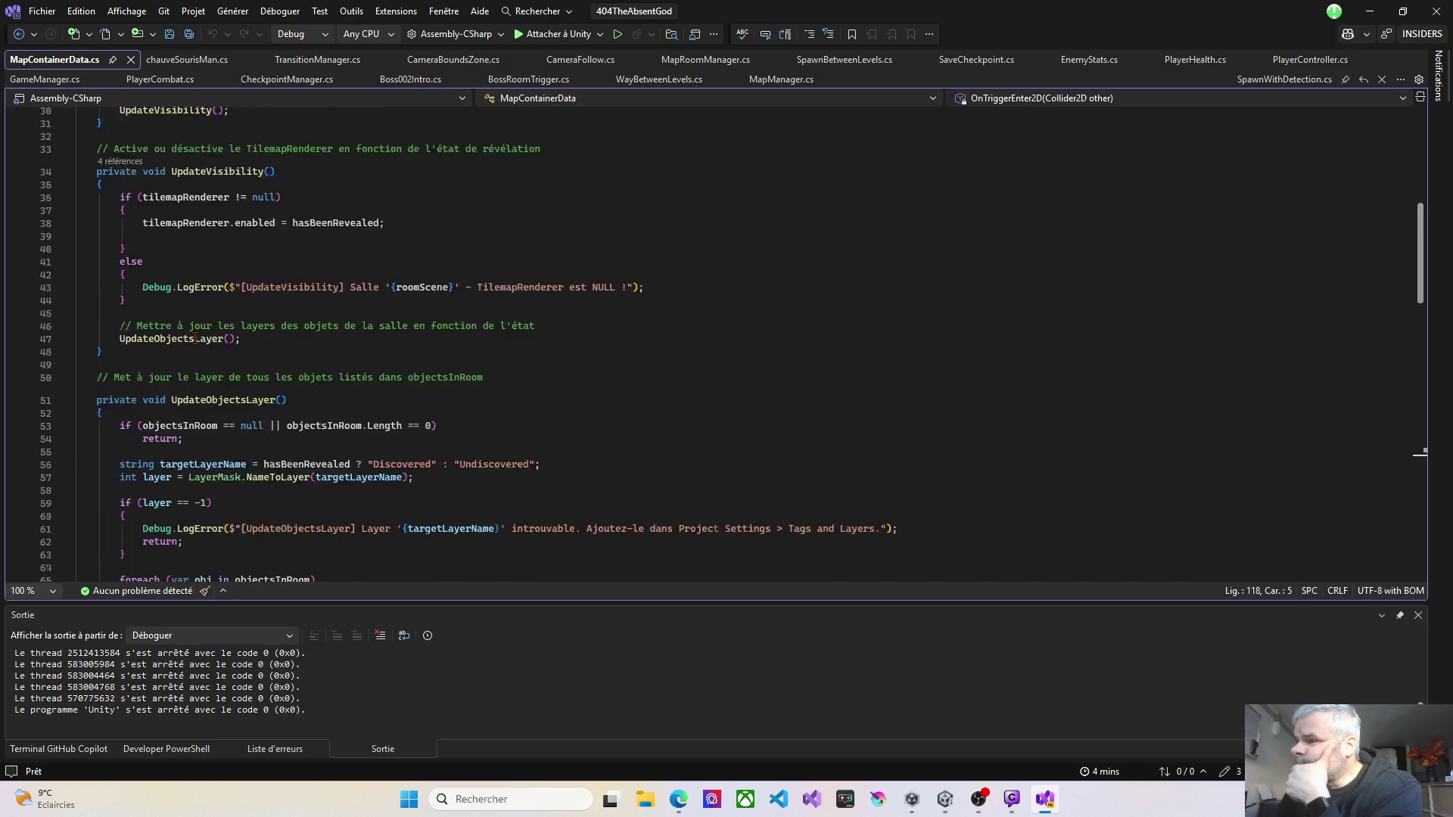
scroll(195, 338, "up", 3)
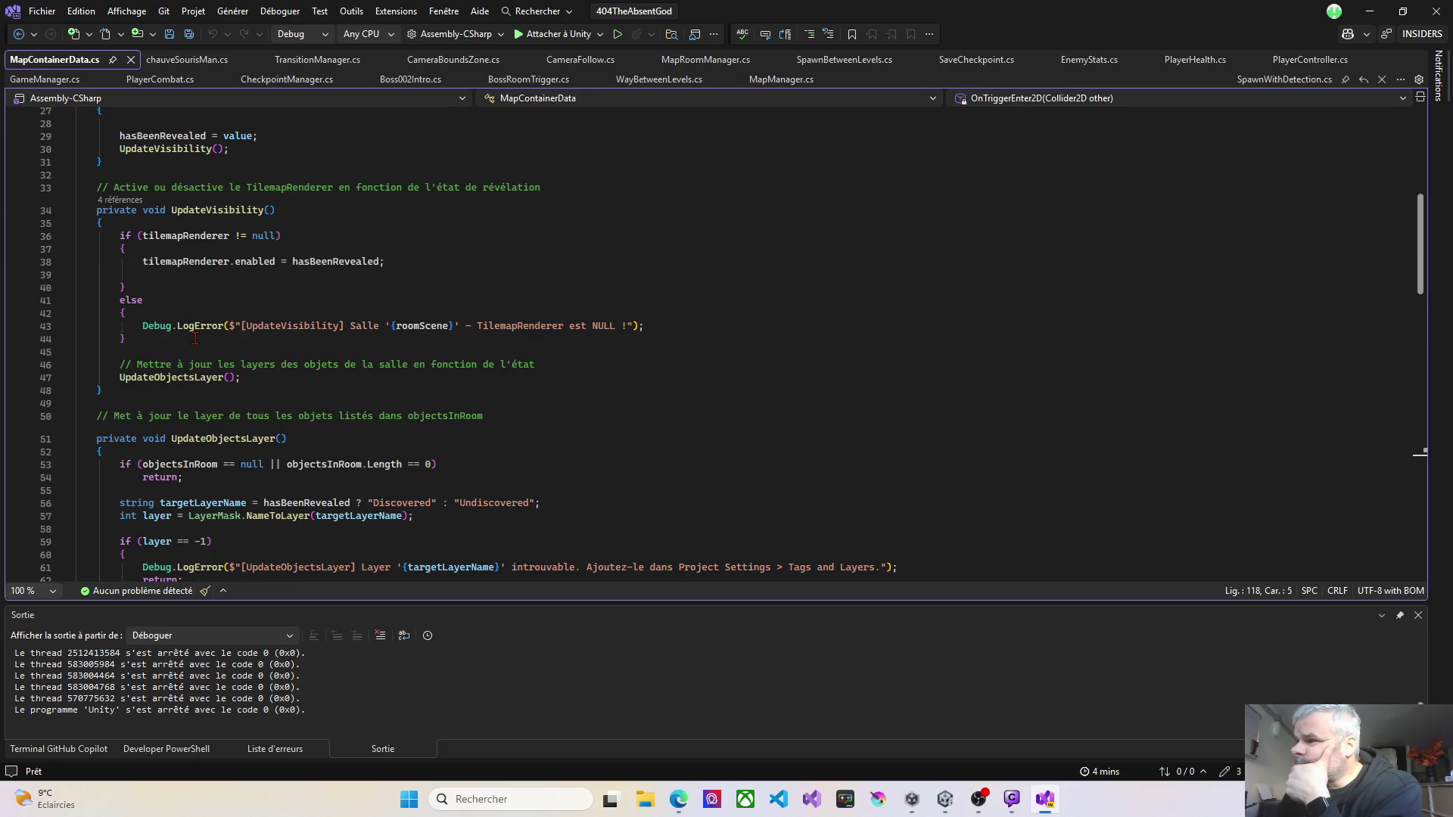
scroll(195, 338, "up", 2)
mouse_move(162, 227)
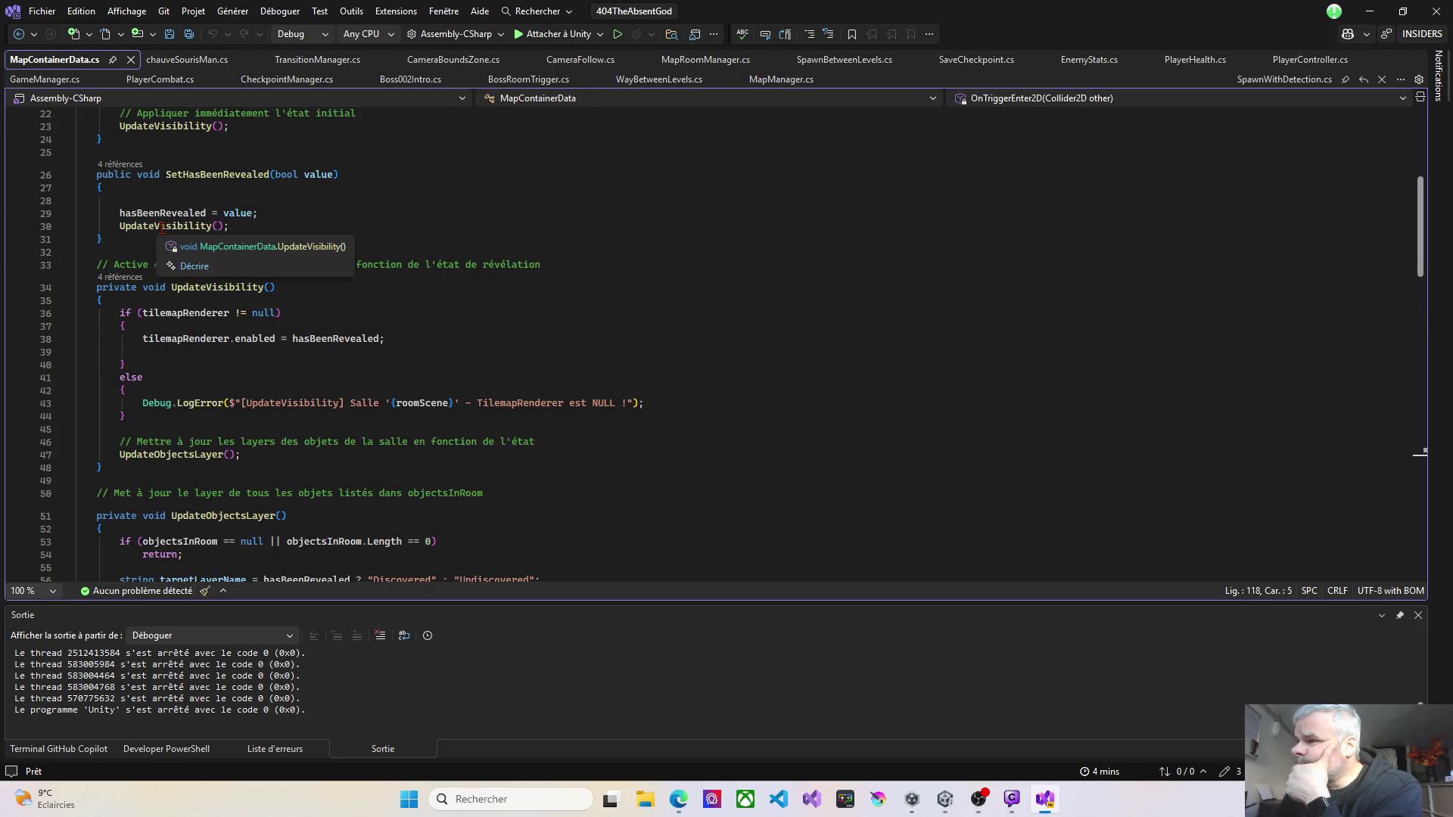
left_click(162, 227, "ctrl")
scroll(166, 230, "up", 2)
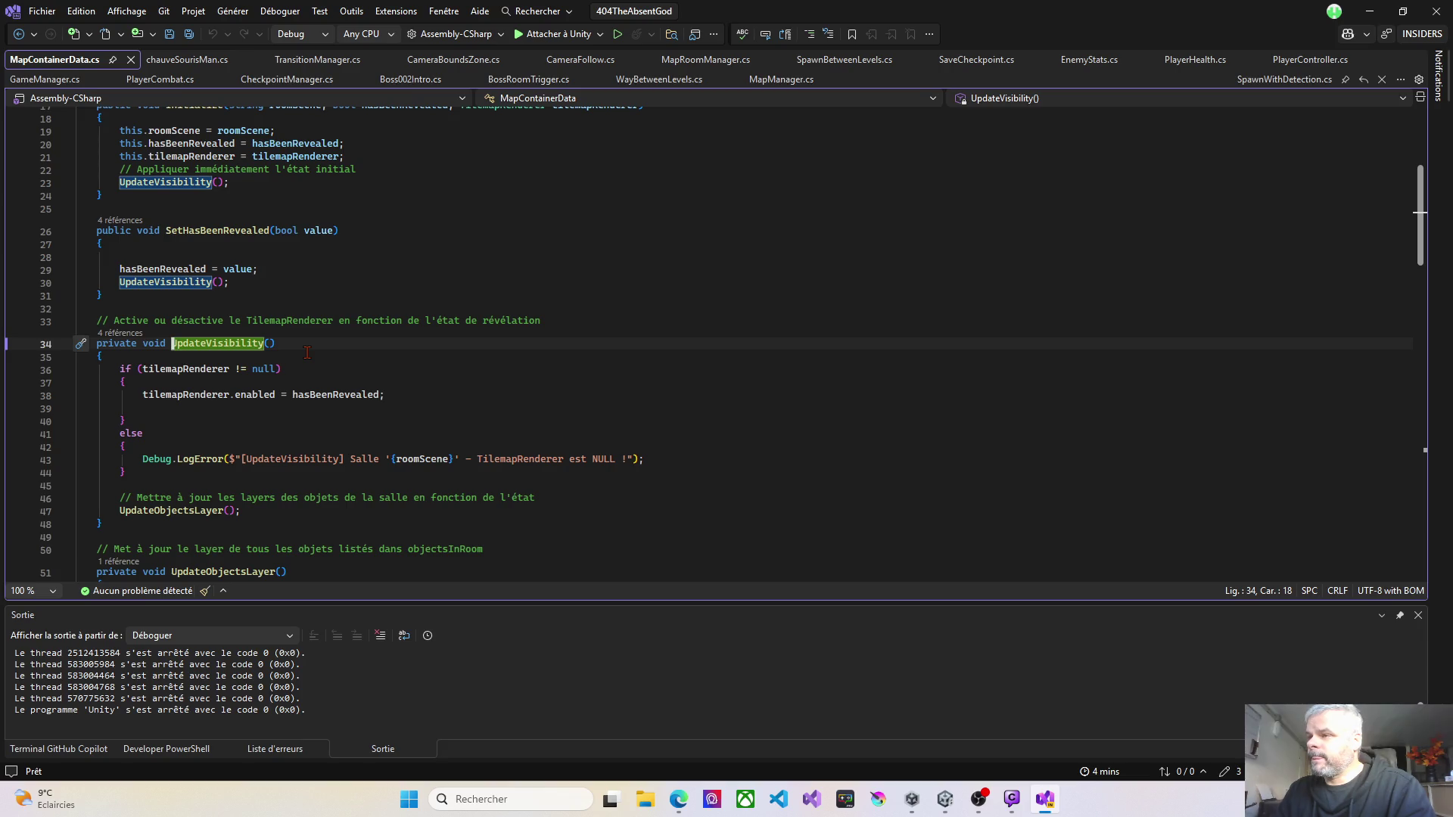
scroll(307, 353, "up", 3)
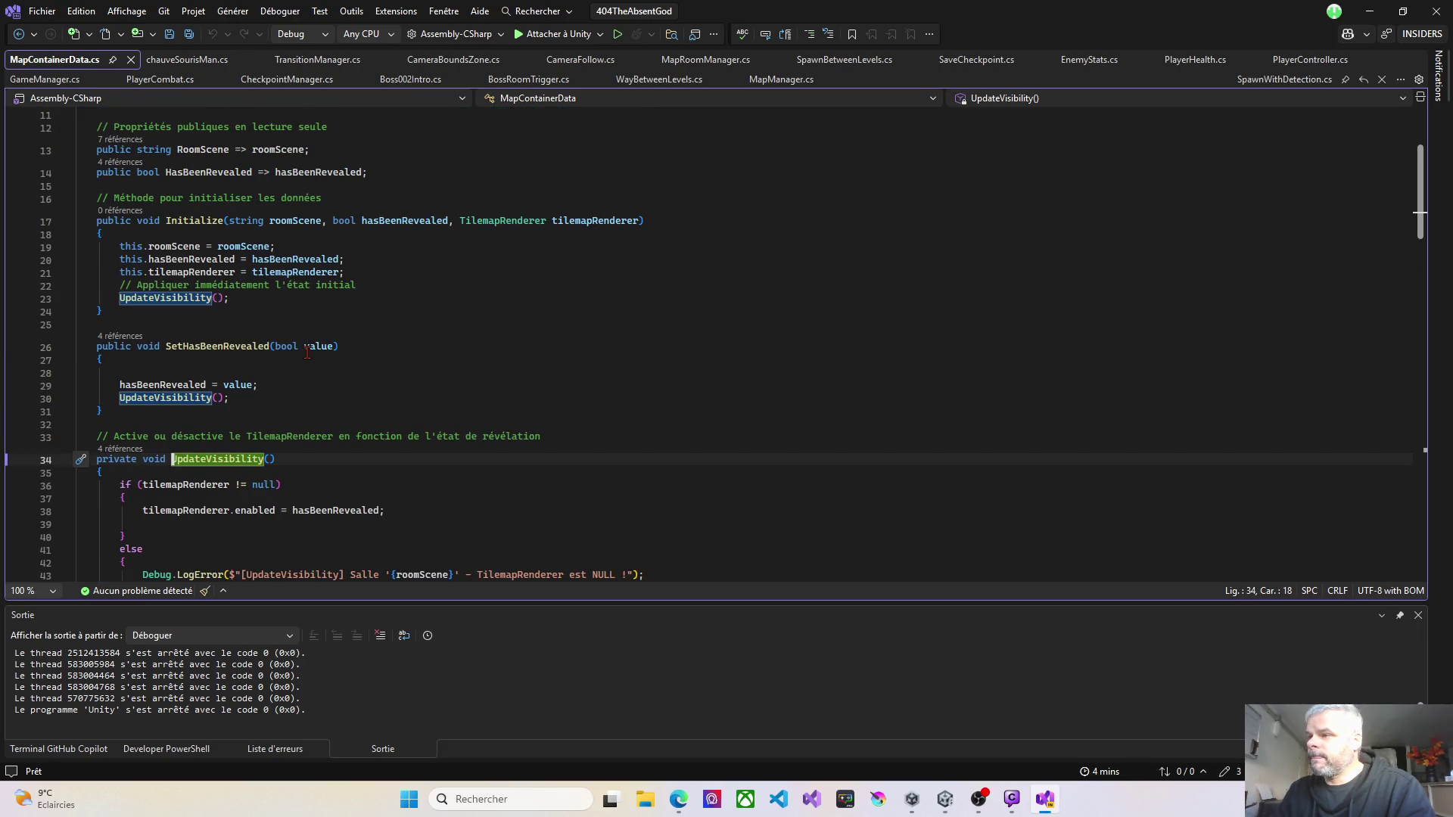
scroll(307, 353, "up", 3)
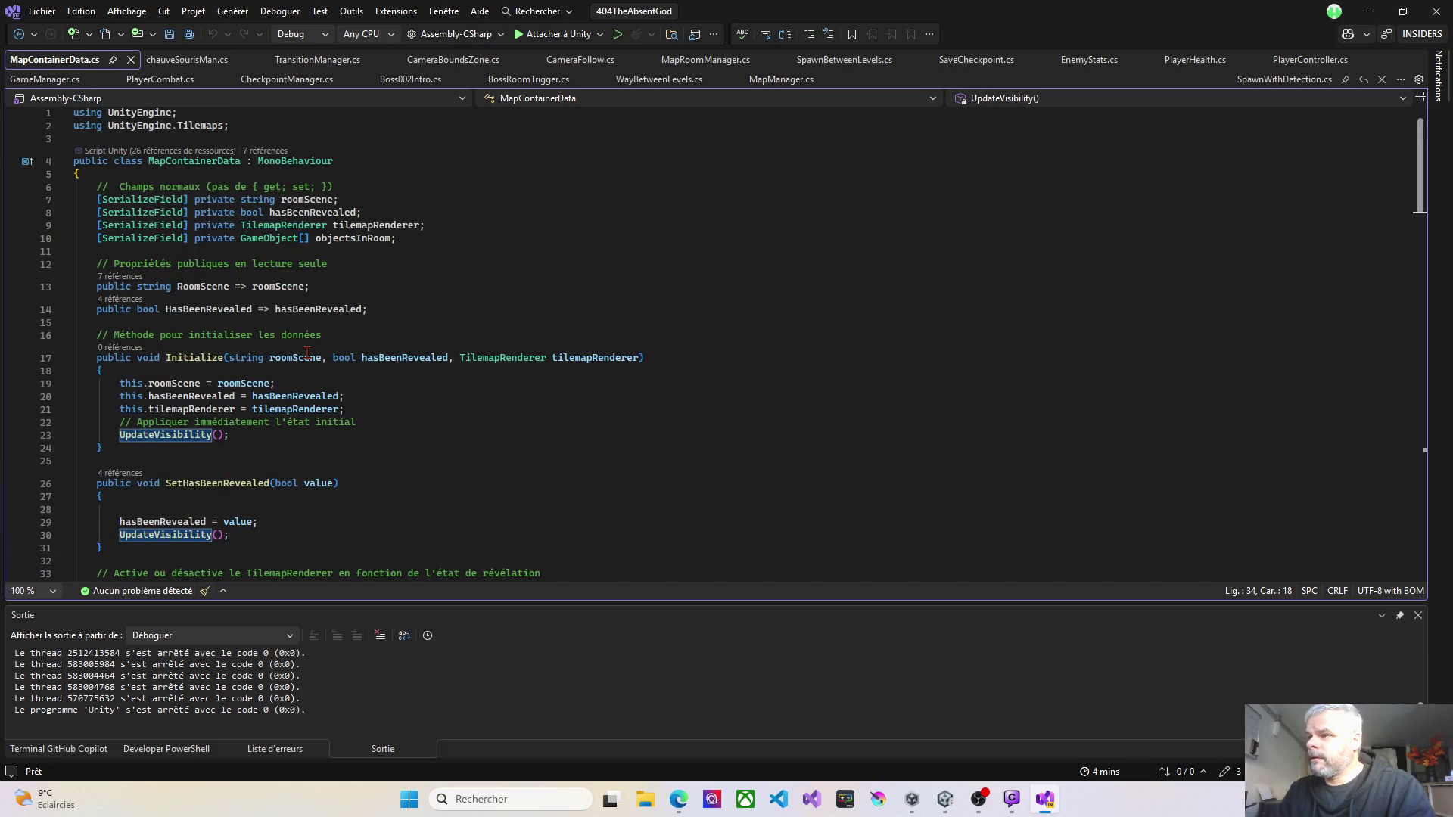
key("alt+Tab")
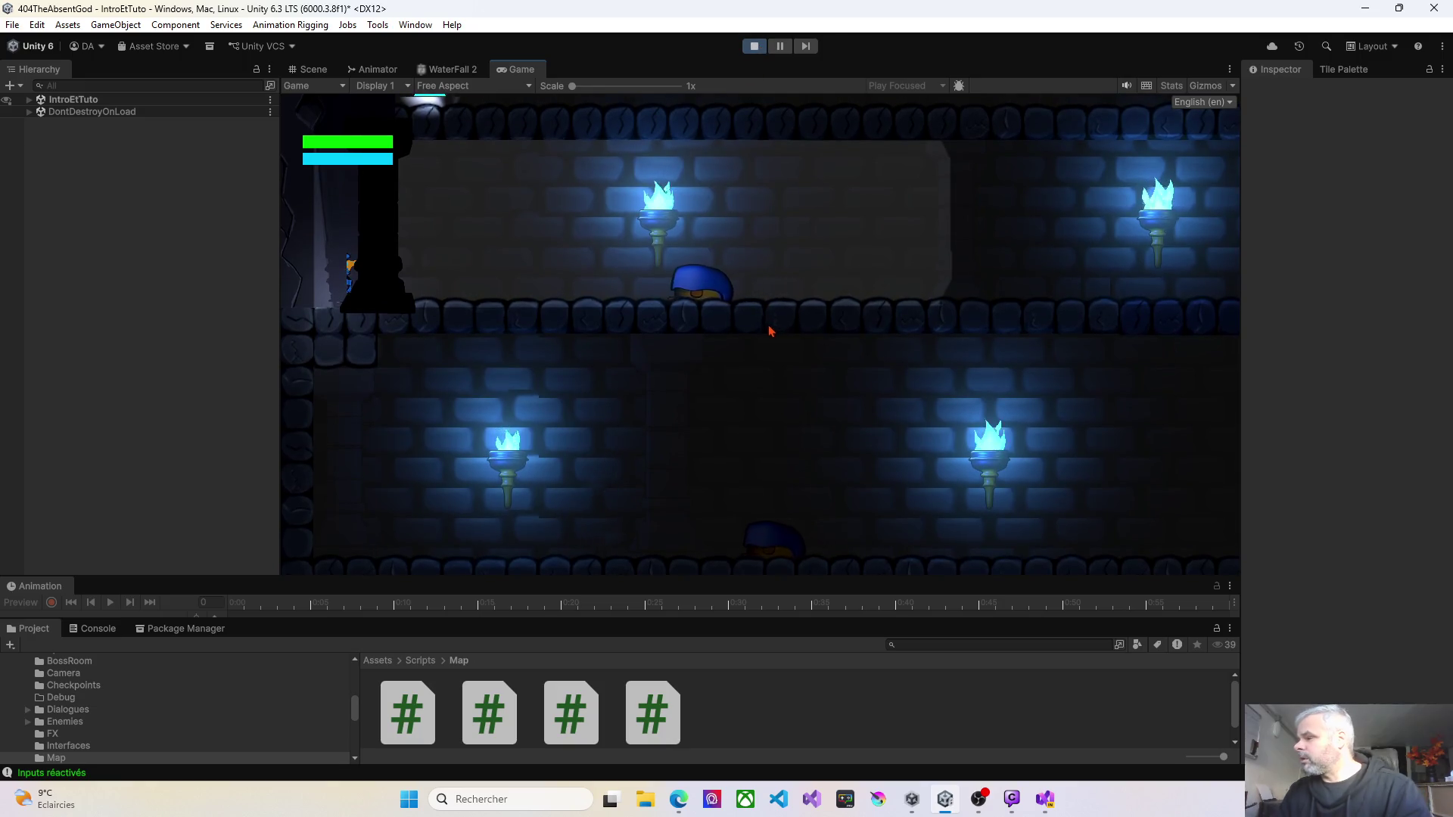
Step: Walk the player left, then inspect LandingZone and DescenteDuTemple under MapRoomContainer in IntroEtTuto
key("Left")
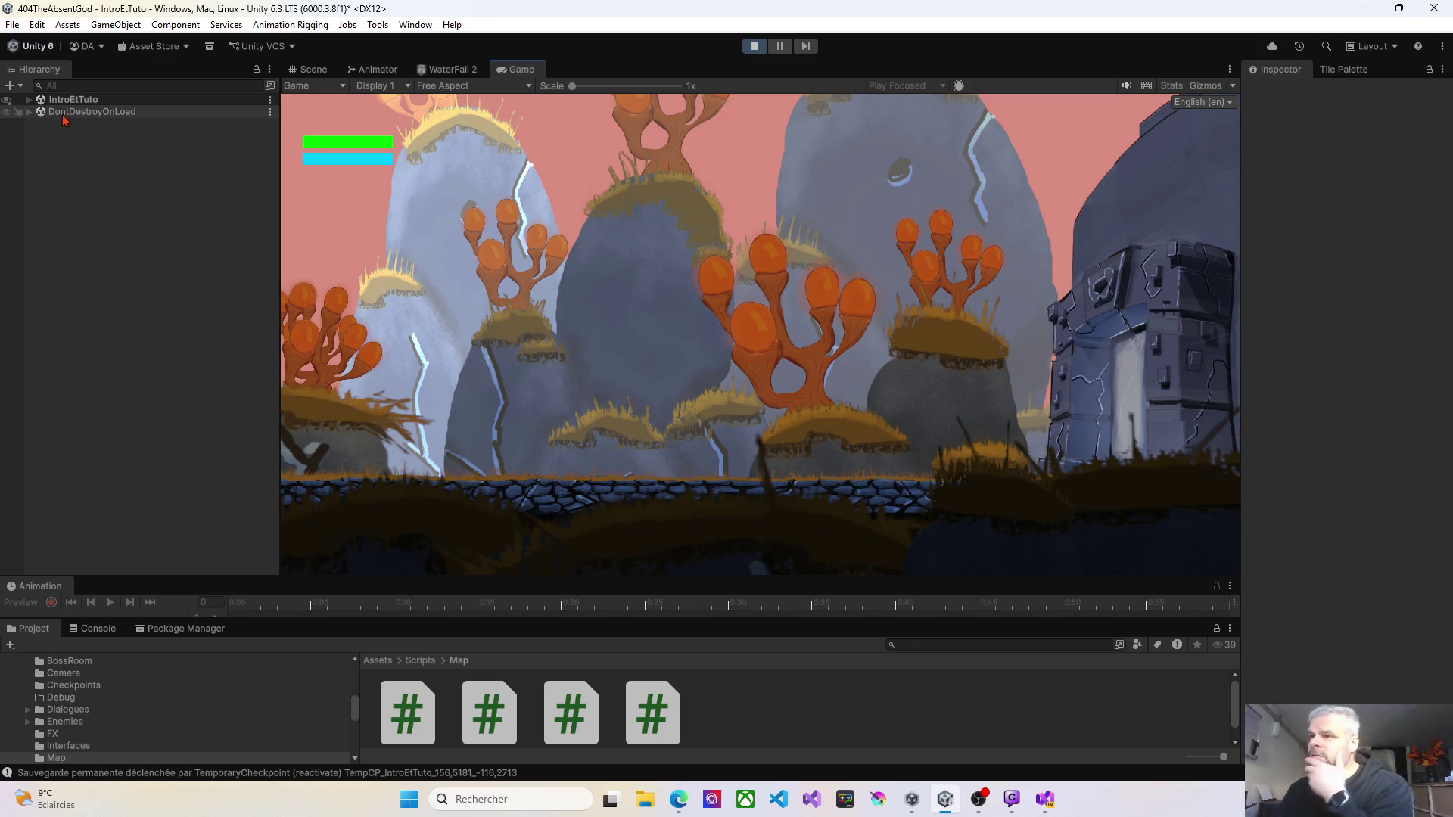
left_click(29, 99)
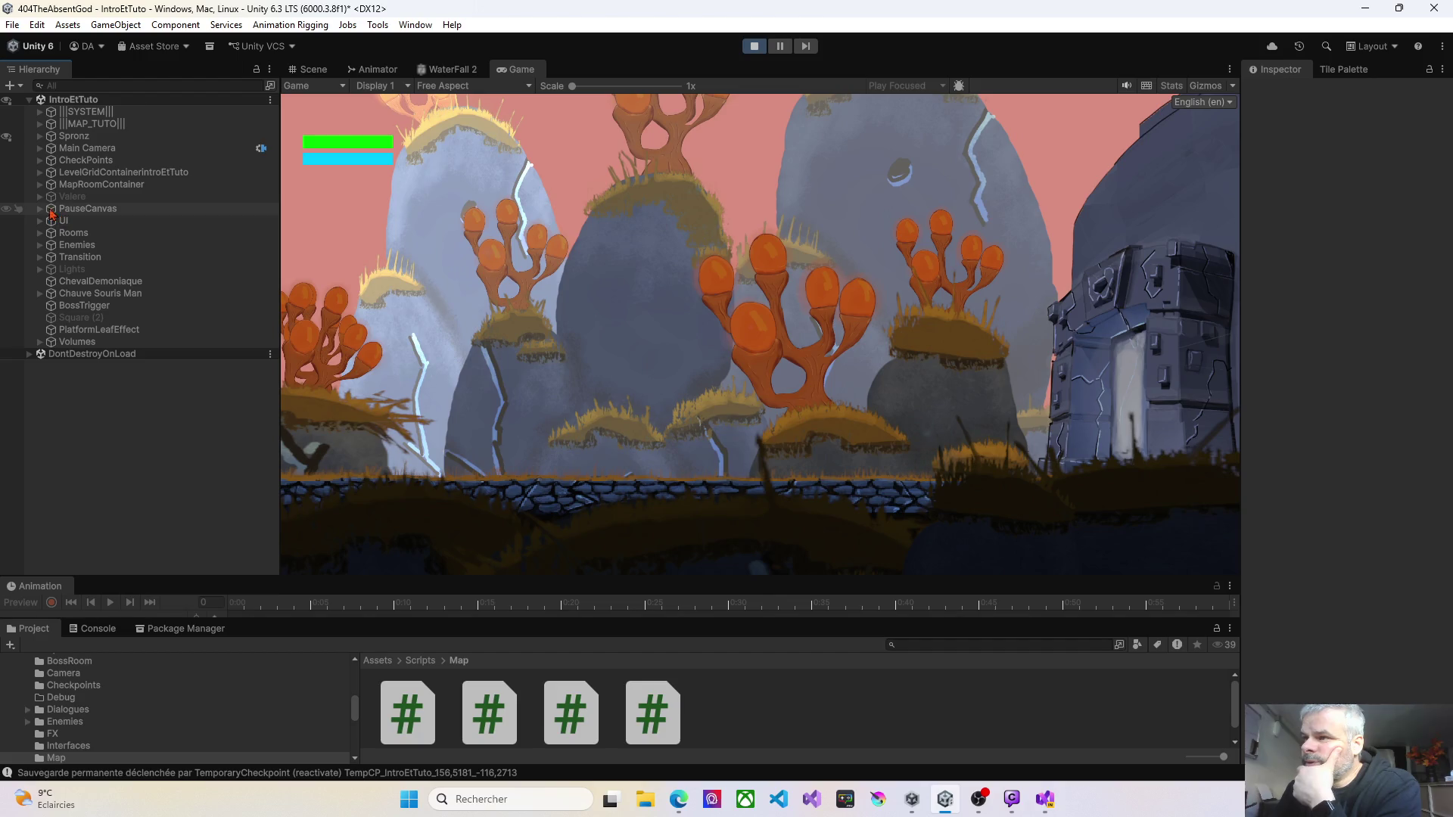
left_click(39, 185)
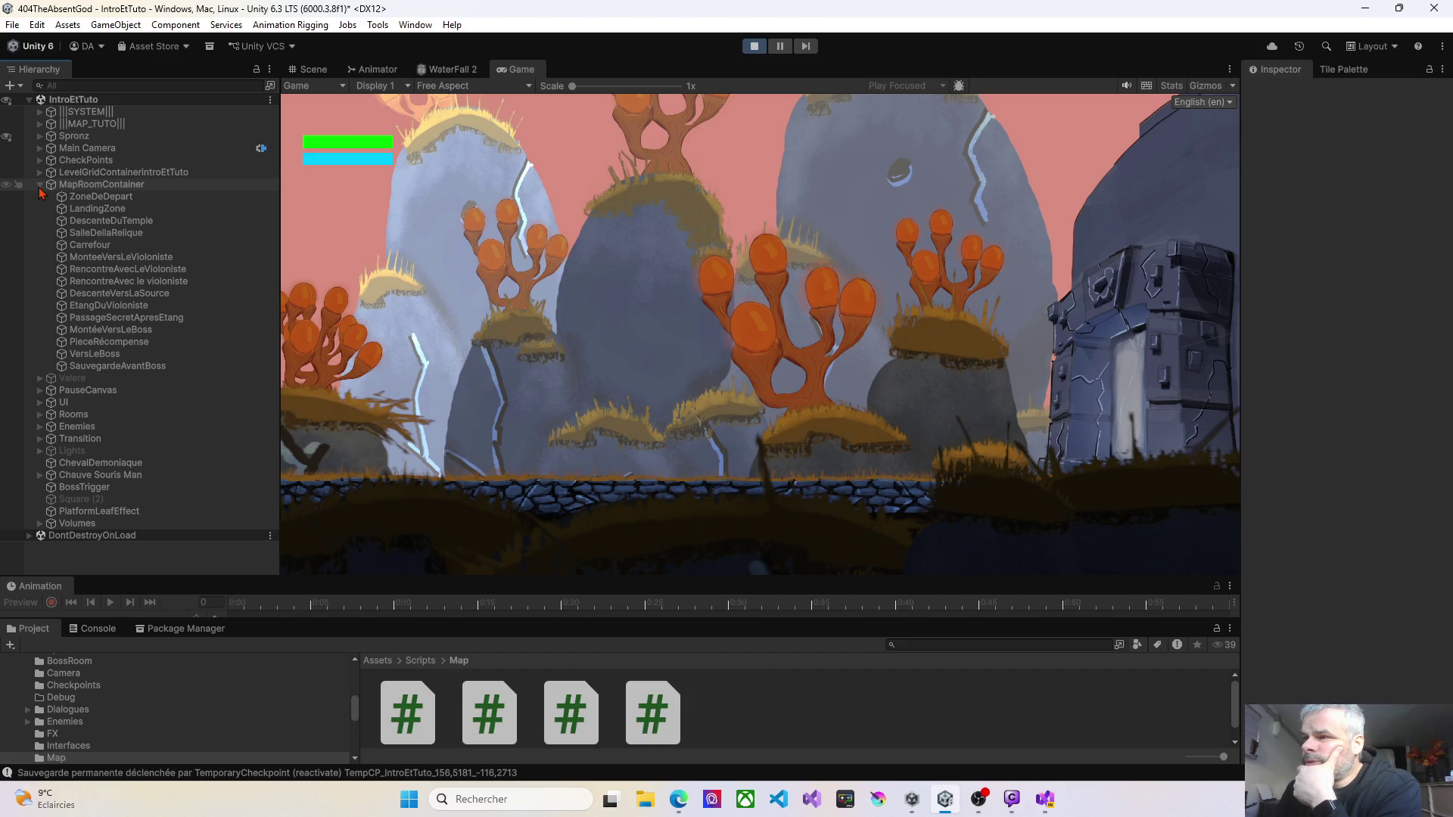
left_click(96, 210)
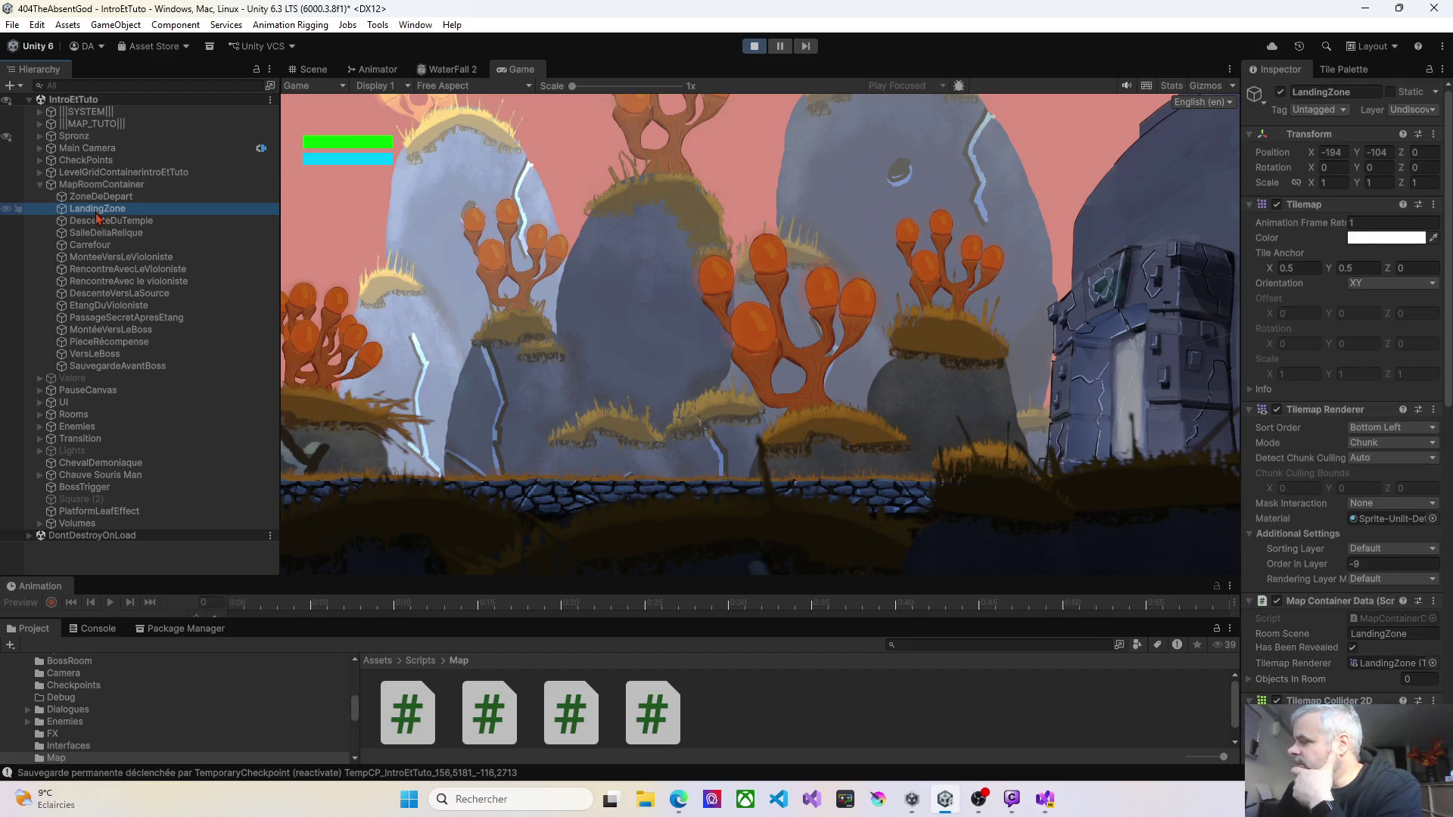
key("Down")
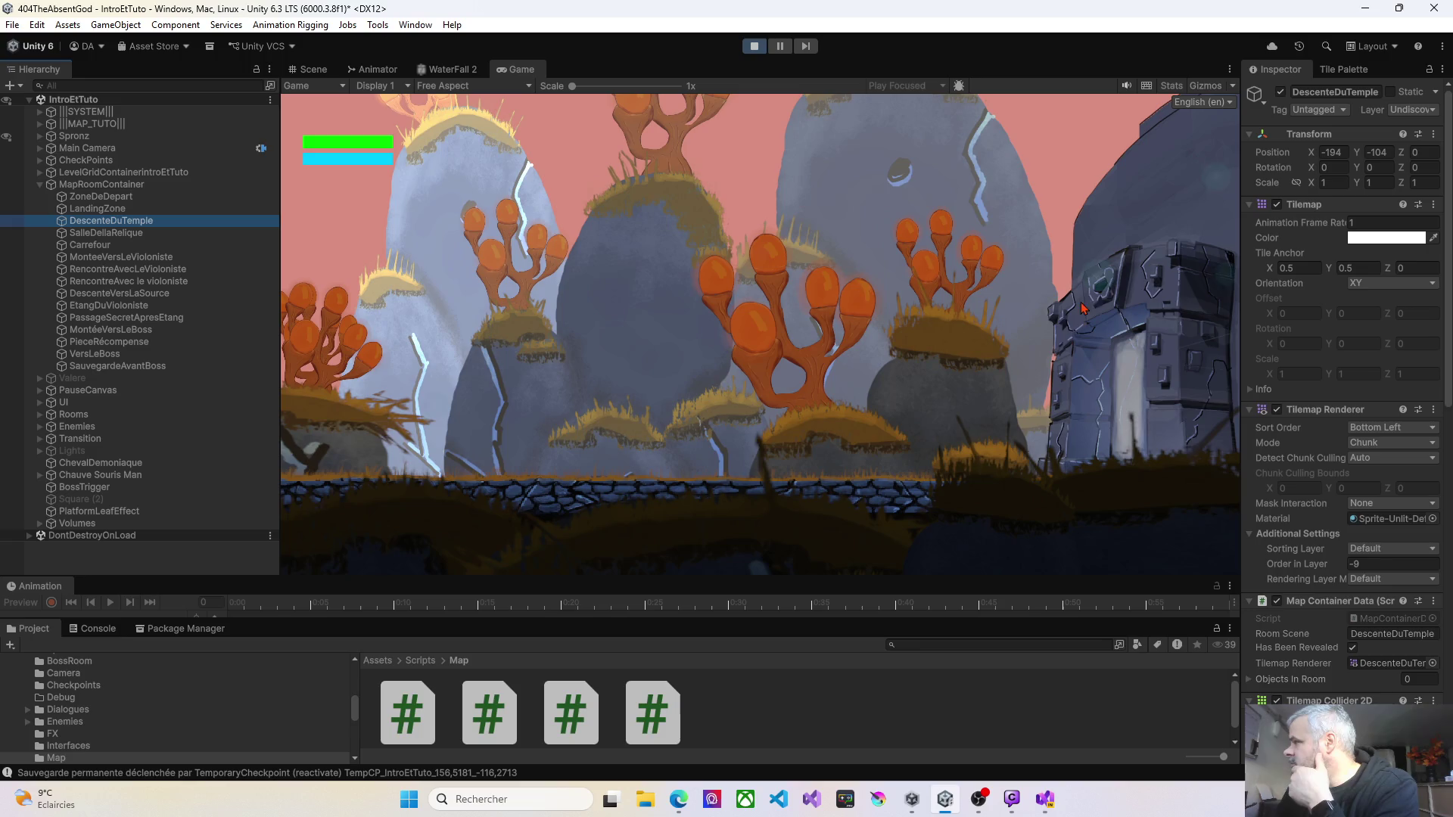
Step: Widen the Inspector, compare LandingZone, DescenteDuTemple and SalleDellaRelique, and list LandingZone's layers
left_click_drag(1241, 273, 984, 273)
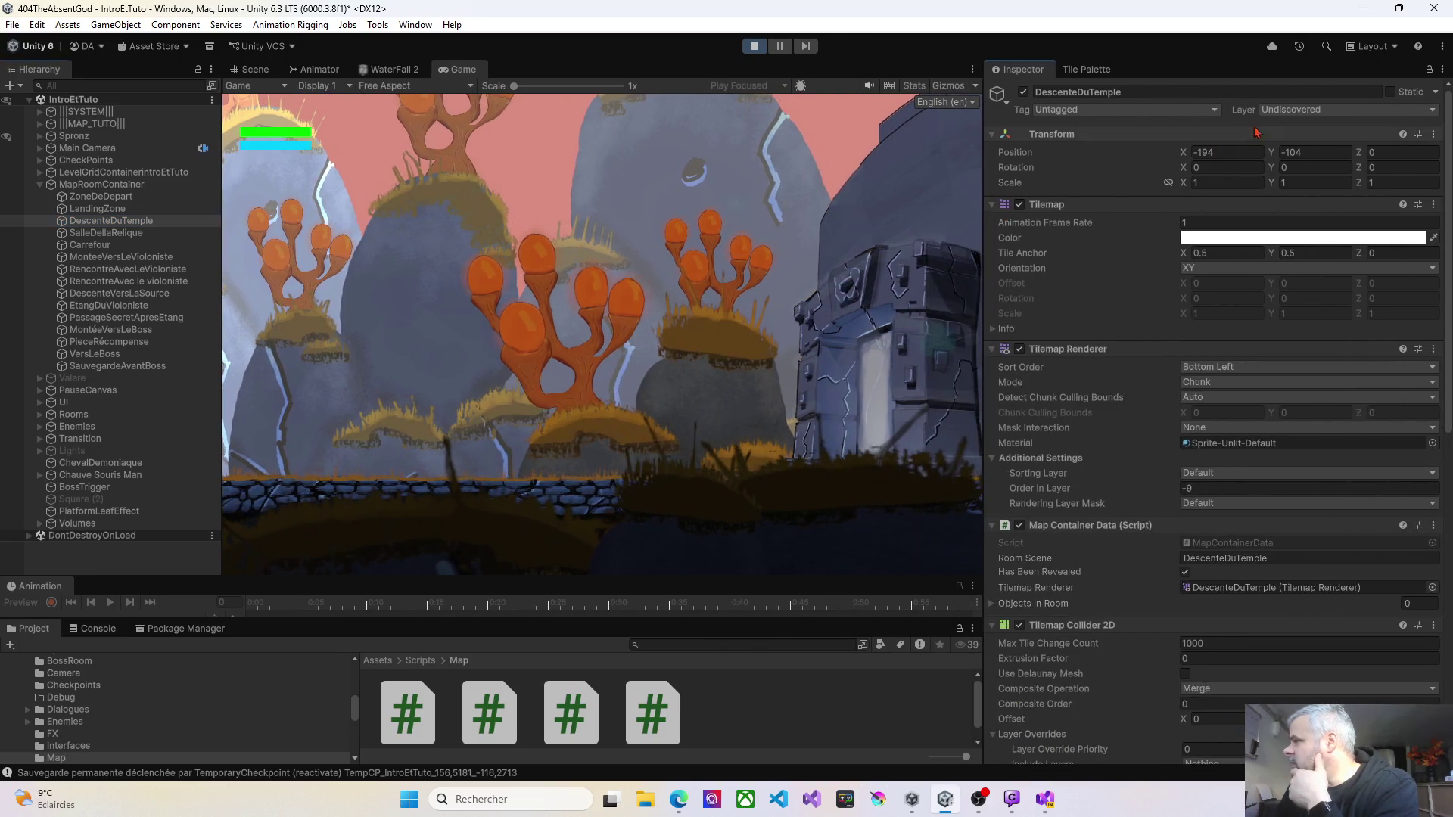
left_click(125, 209)
left_click(110, 221)
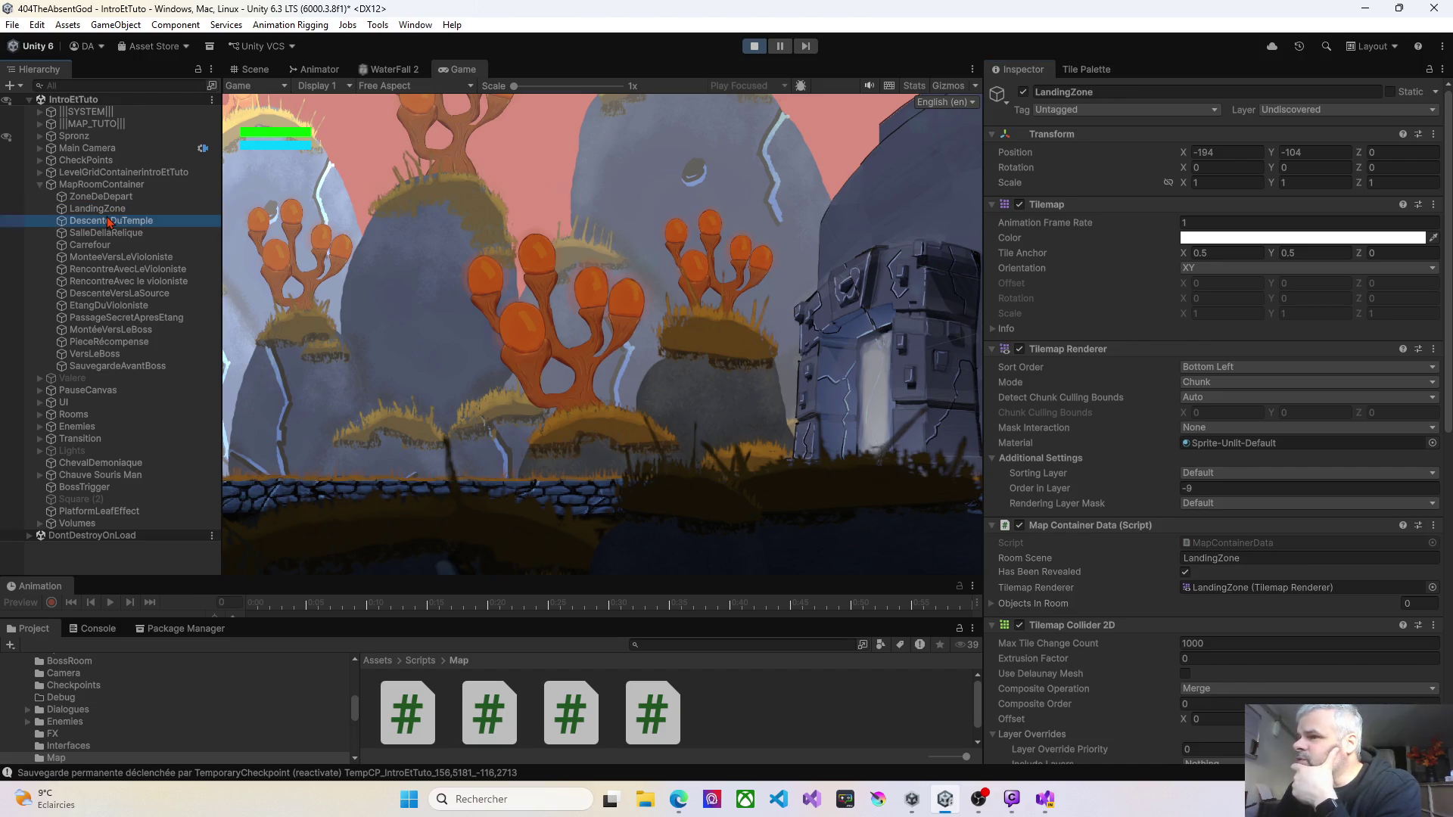
left_click(92, 235)
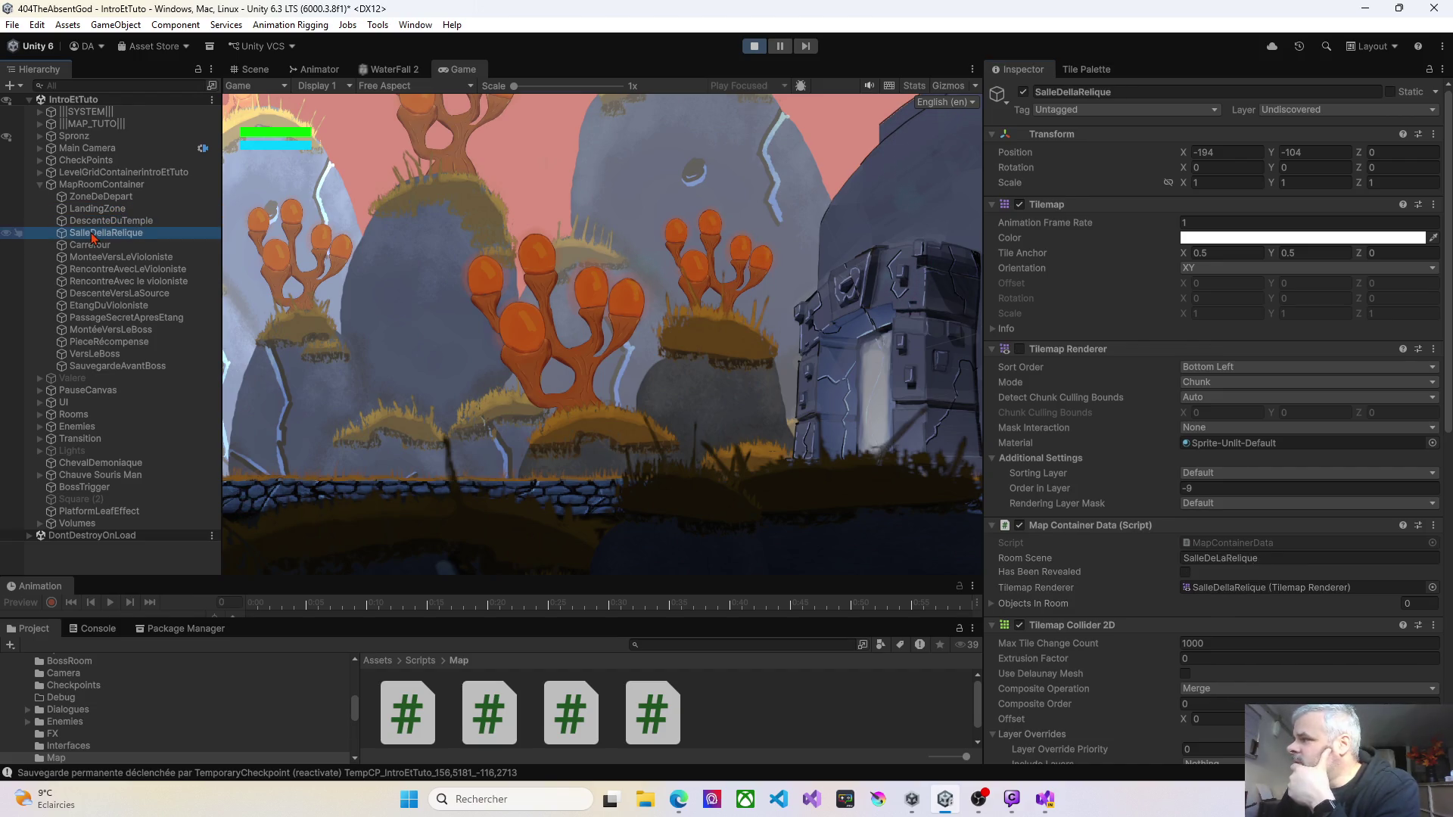
left_click(92, 220)
left_click(91, 211)
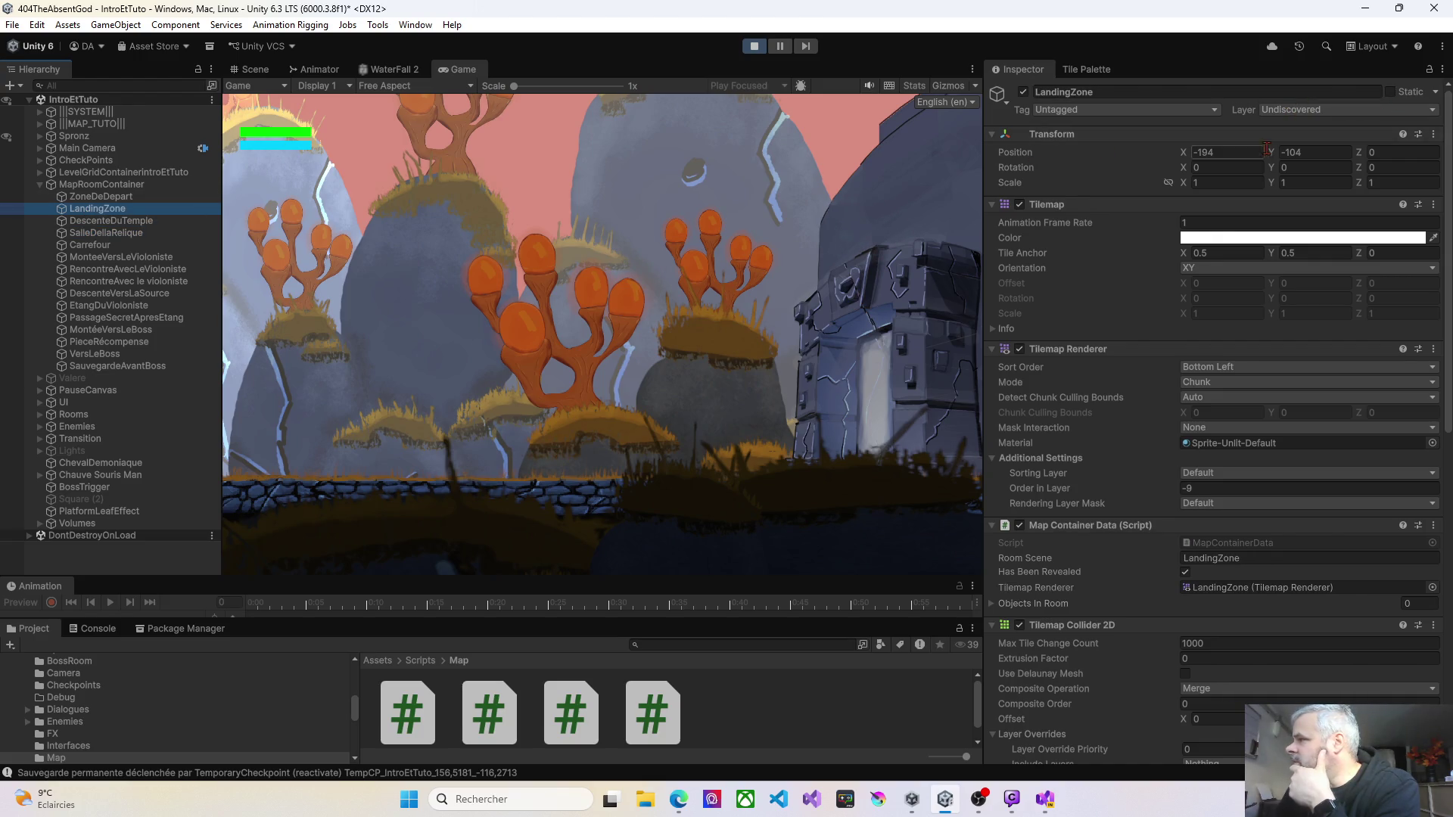
left_click(1291, 111)
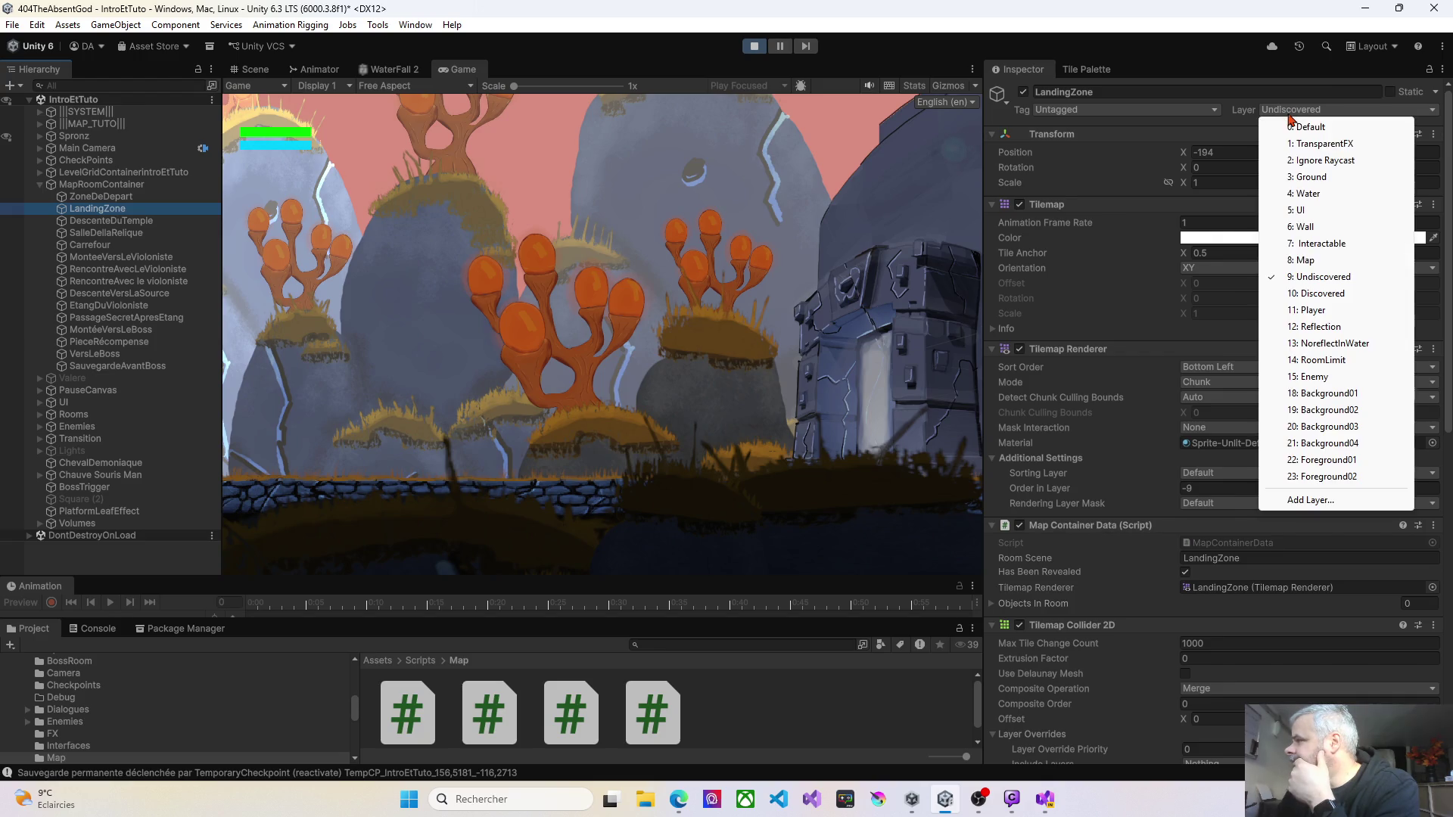
left_click(1316, 294)
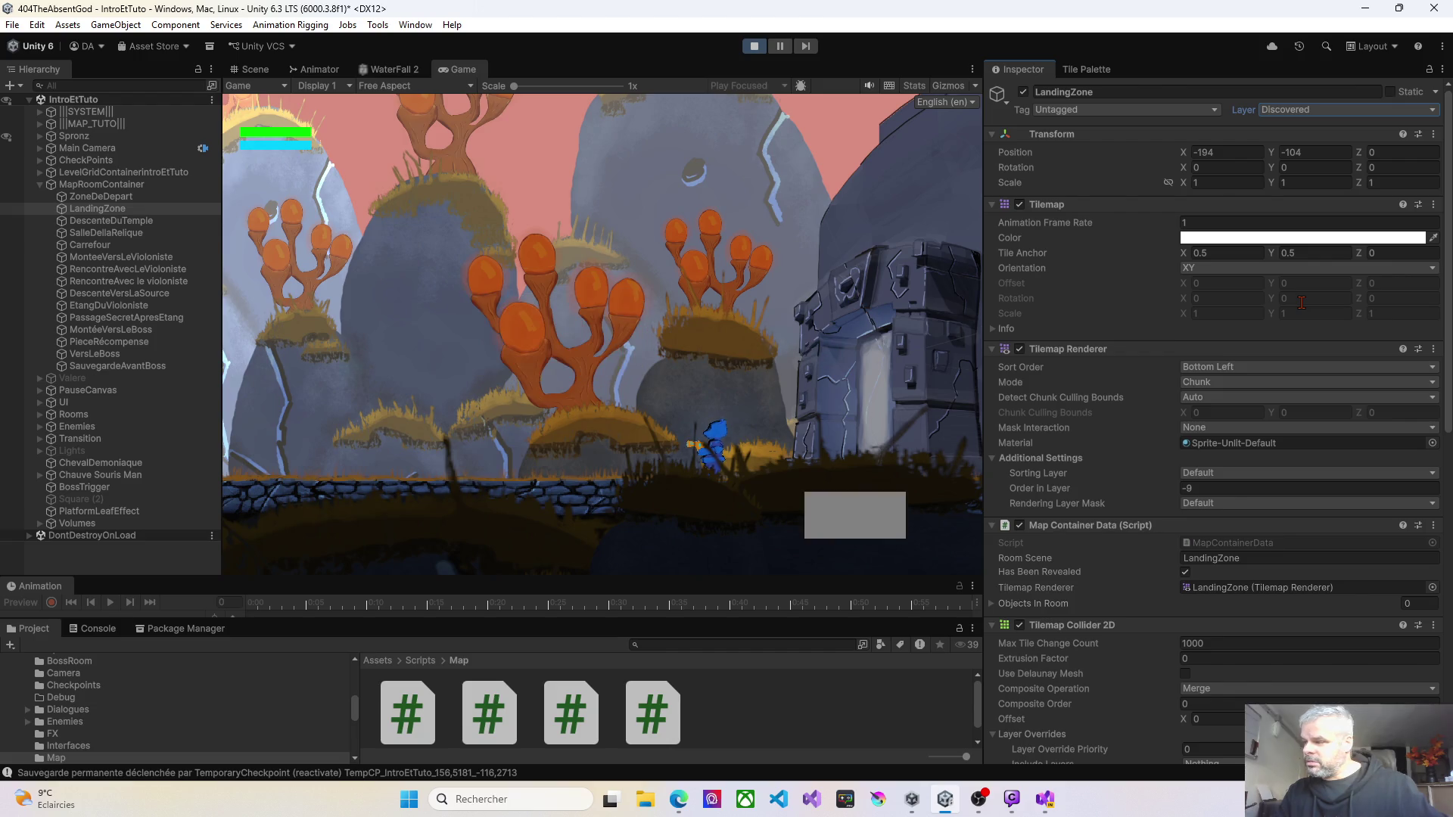
left_click(1328, 109)
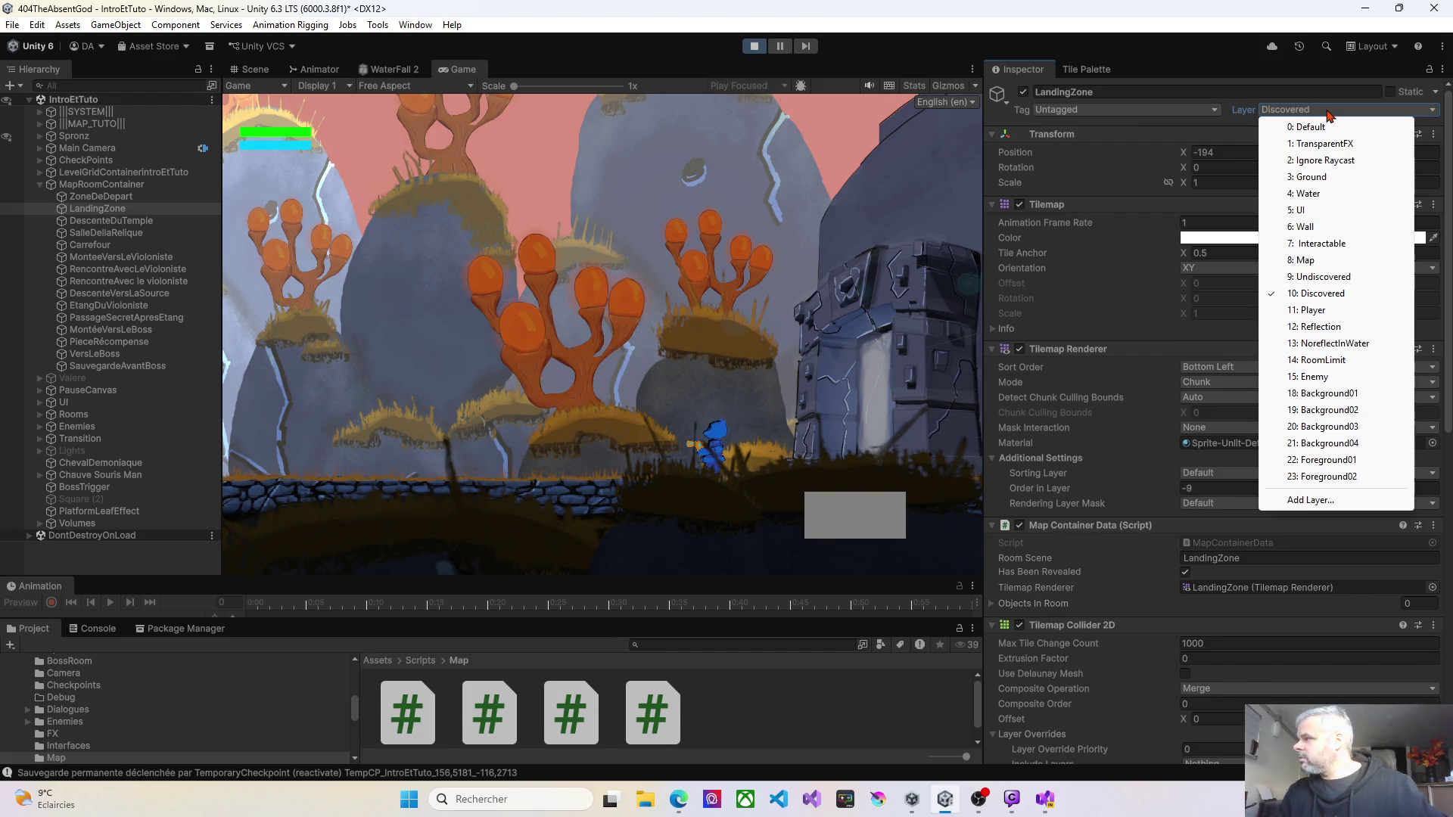
left_click(1324, 277)
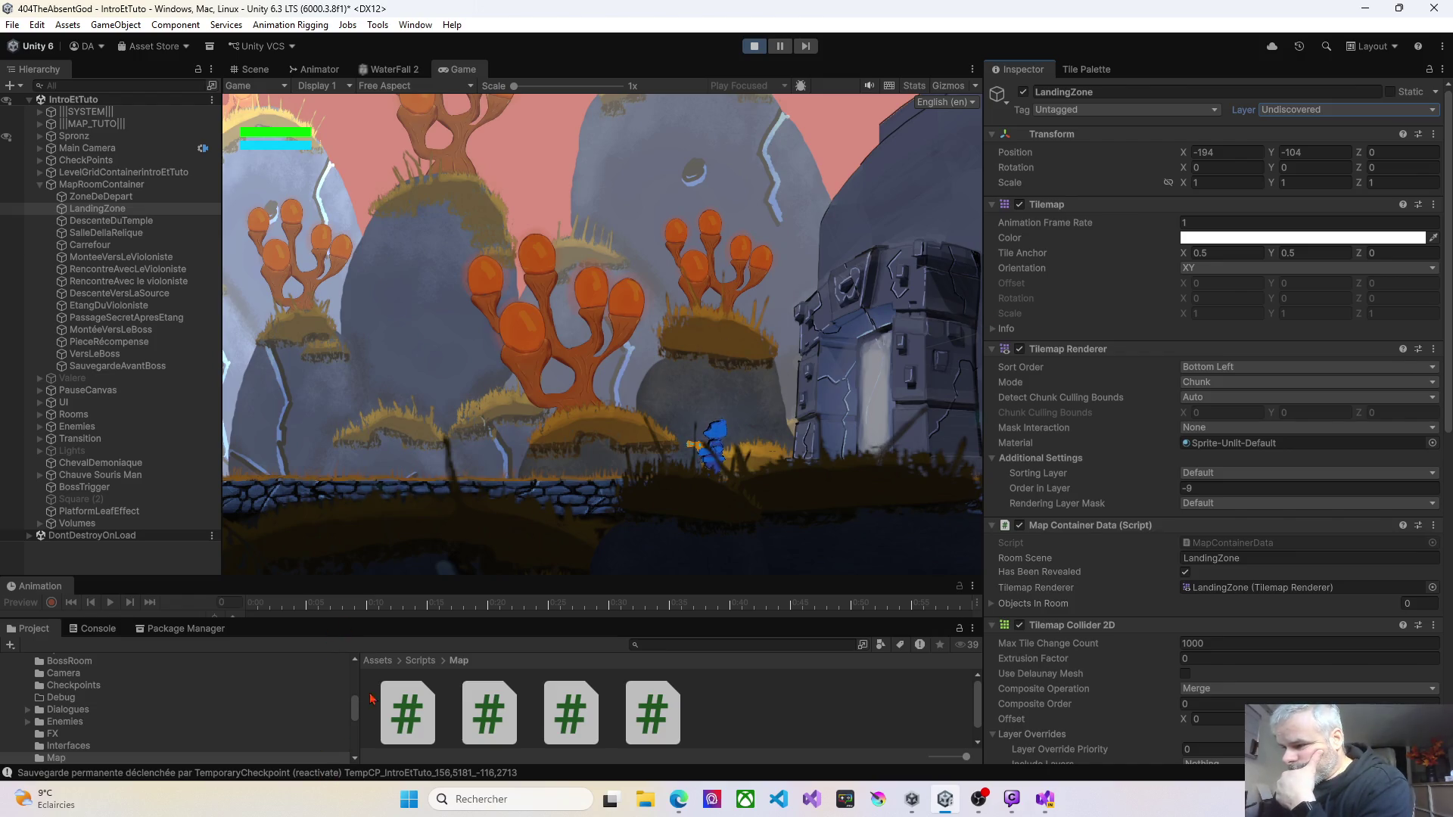
left_click(92, 628)
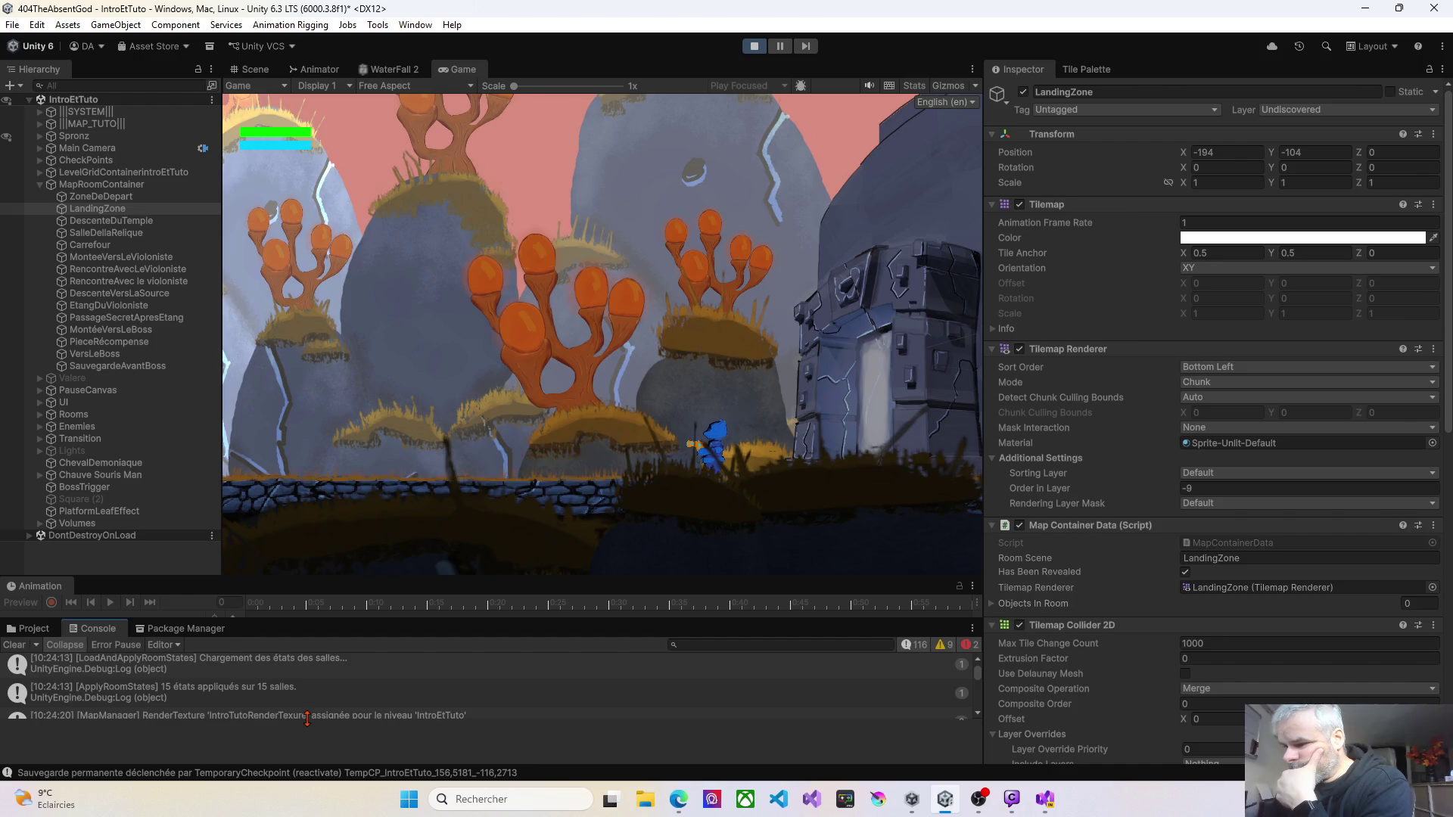
Step: Enlarge the Console log and trace the [SaveGame] Chemin complet message to SaveLoadManager.cs line 41
scroll(333, 697, "down", 10)
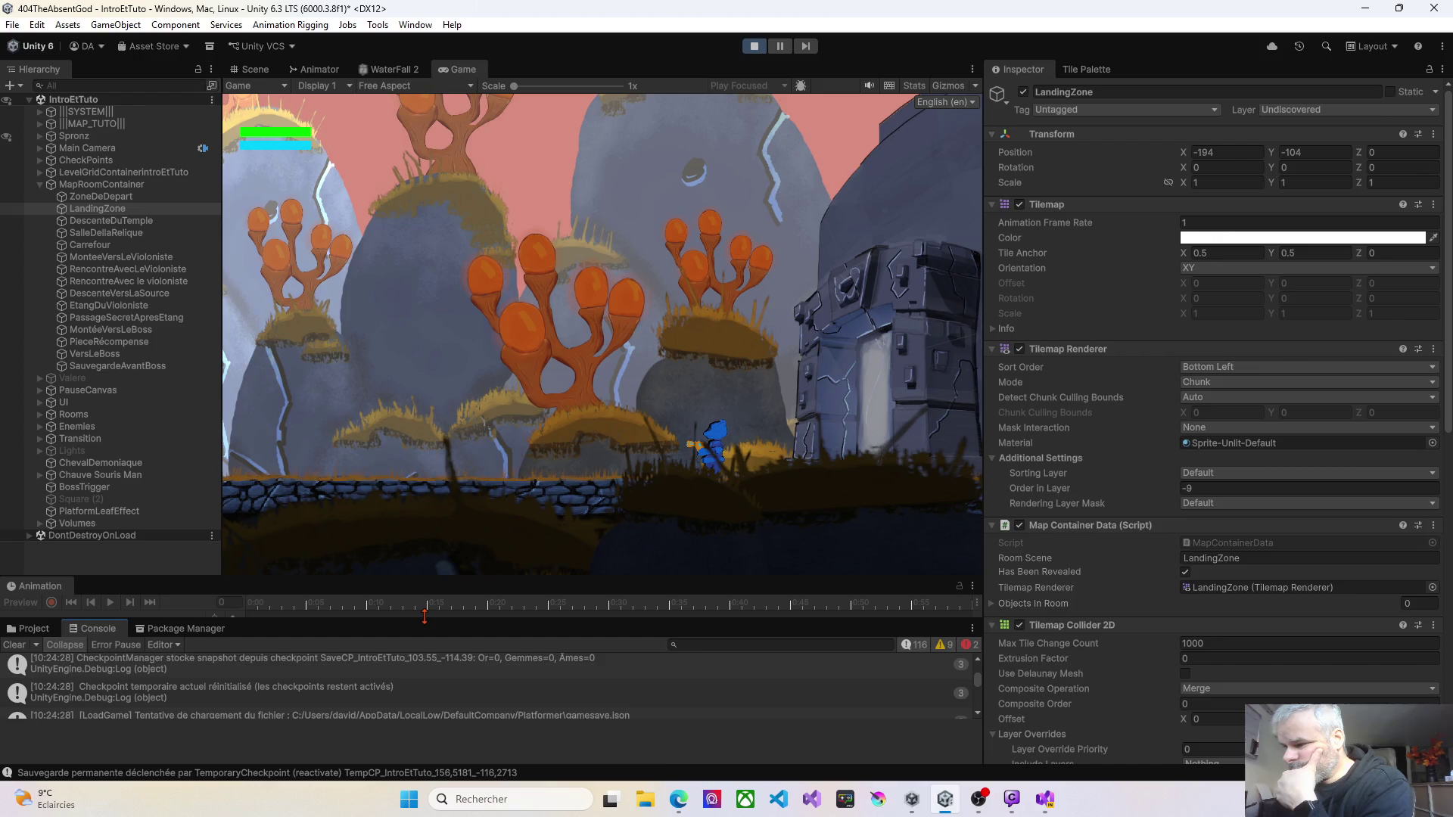
left_click_drag(424, 617, 401, 402)
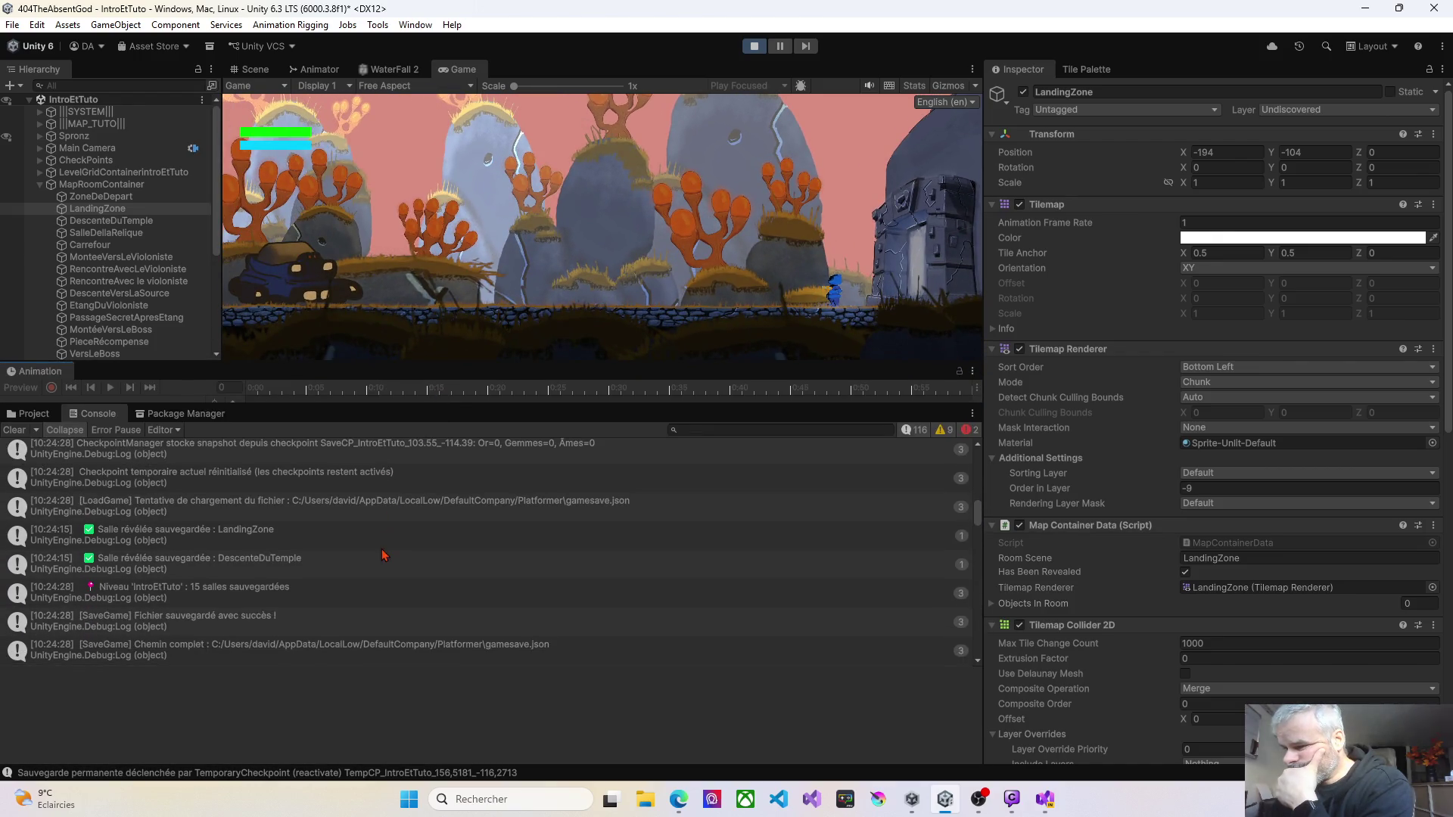
left_click(361, 650)
double_click(359, 650)
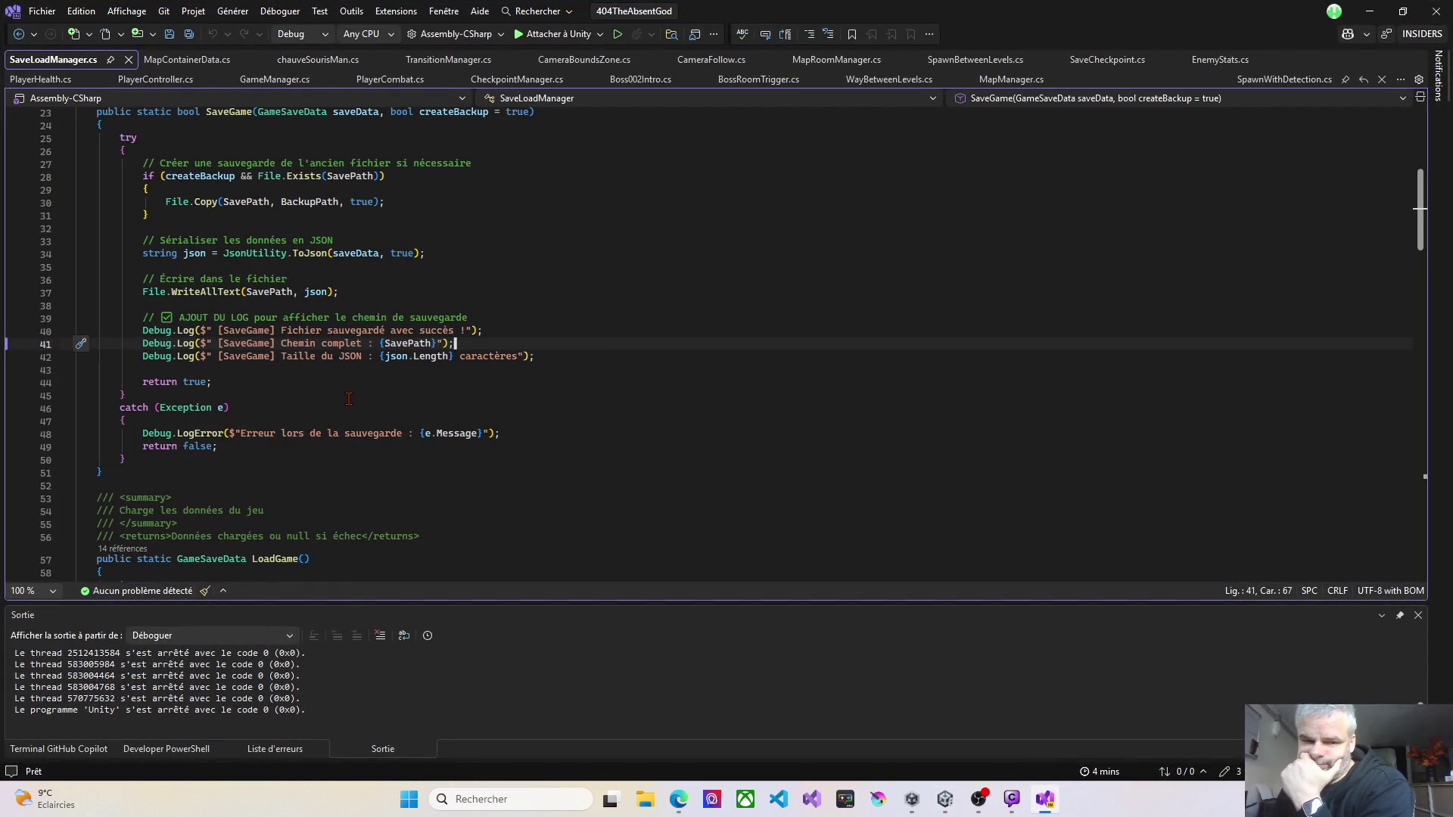
left_click(1009, 801)
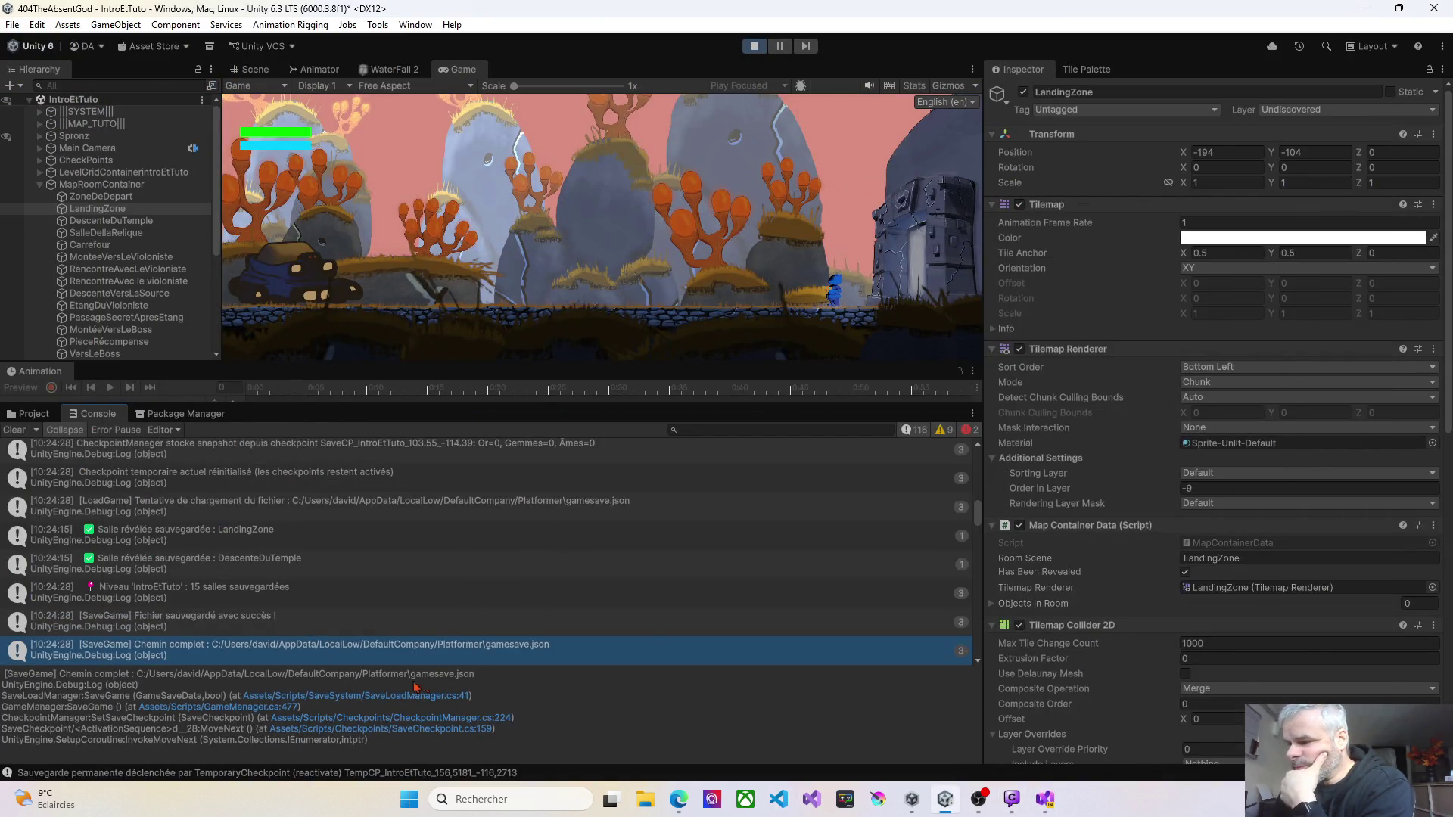
Step: Select the gamesave.json path from the log's stack trace and open that file in Visual Studio
left_click(138, 675)
key("ctrl+a")
left_click_drag(138, 674, 519, 684)
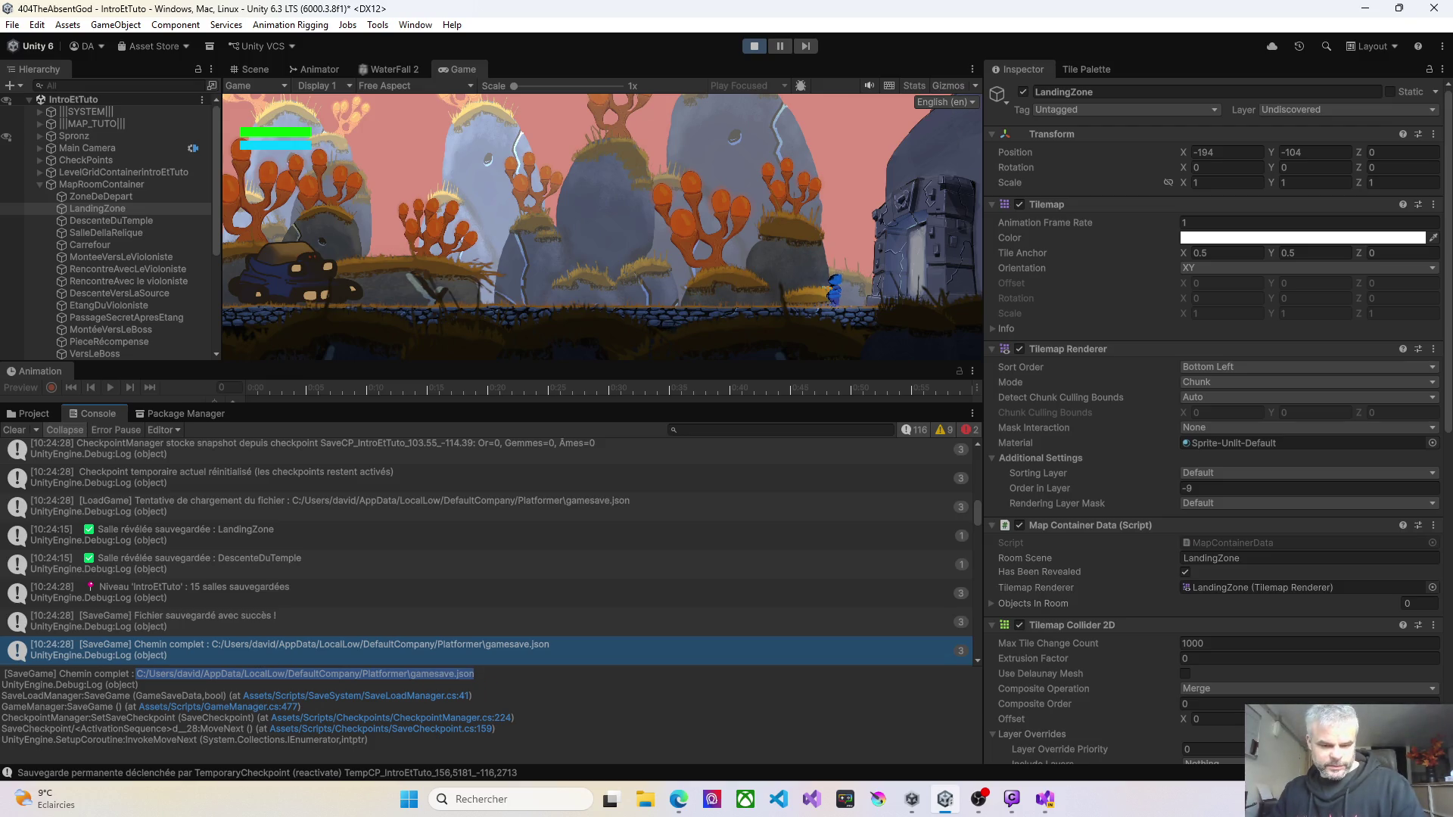
key("super+e")
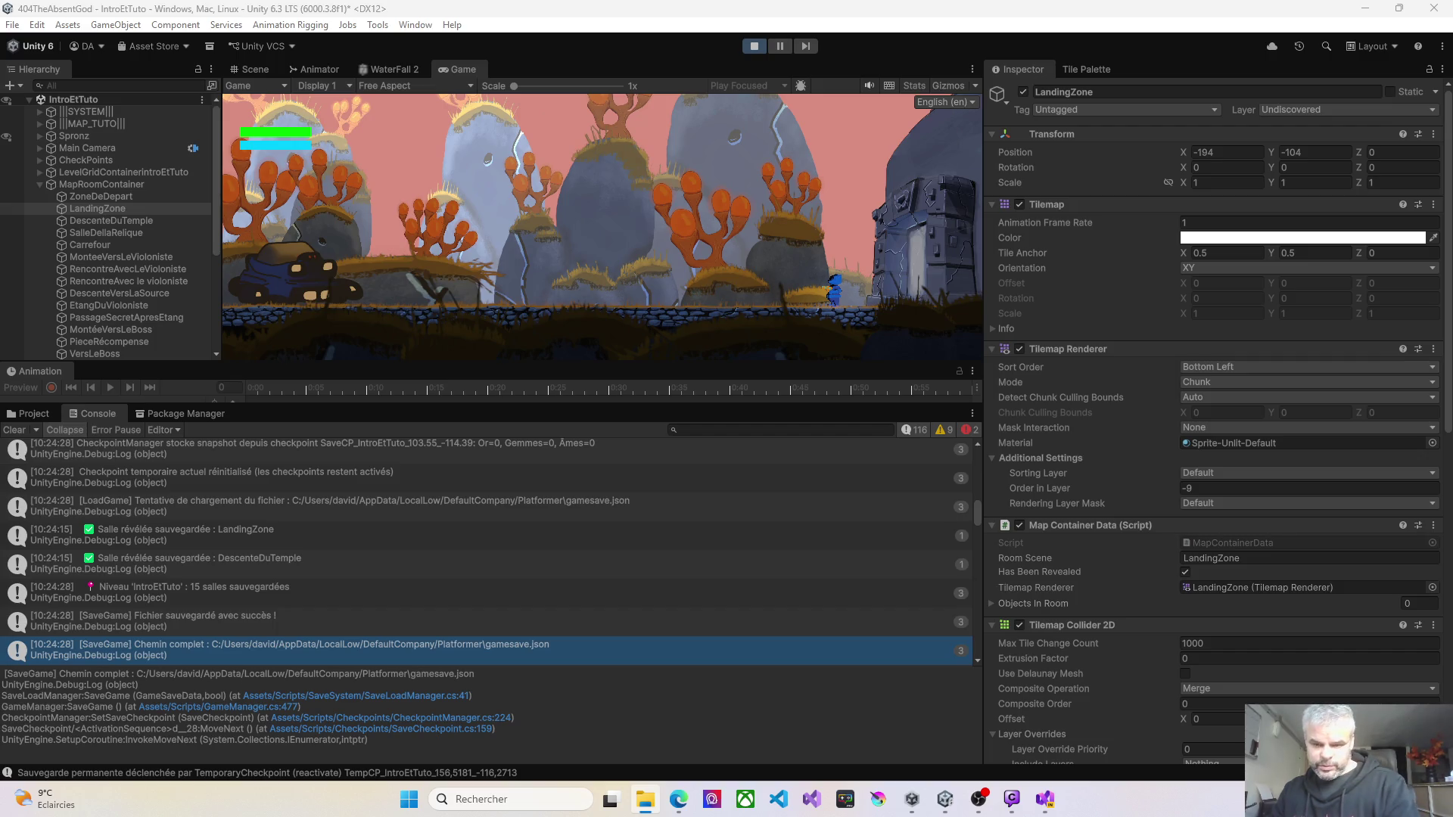
key("alt+Tab")
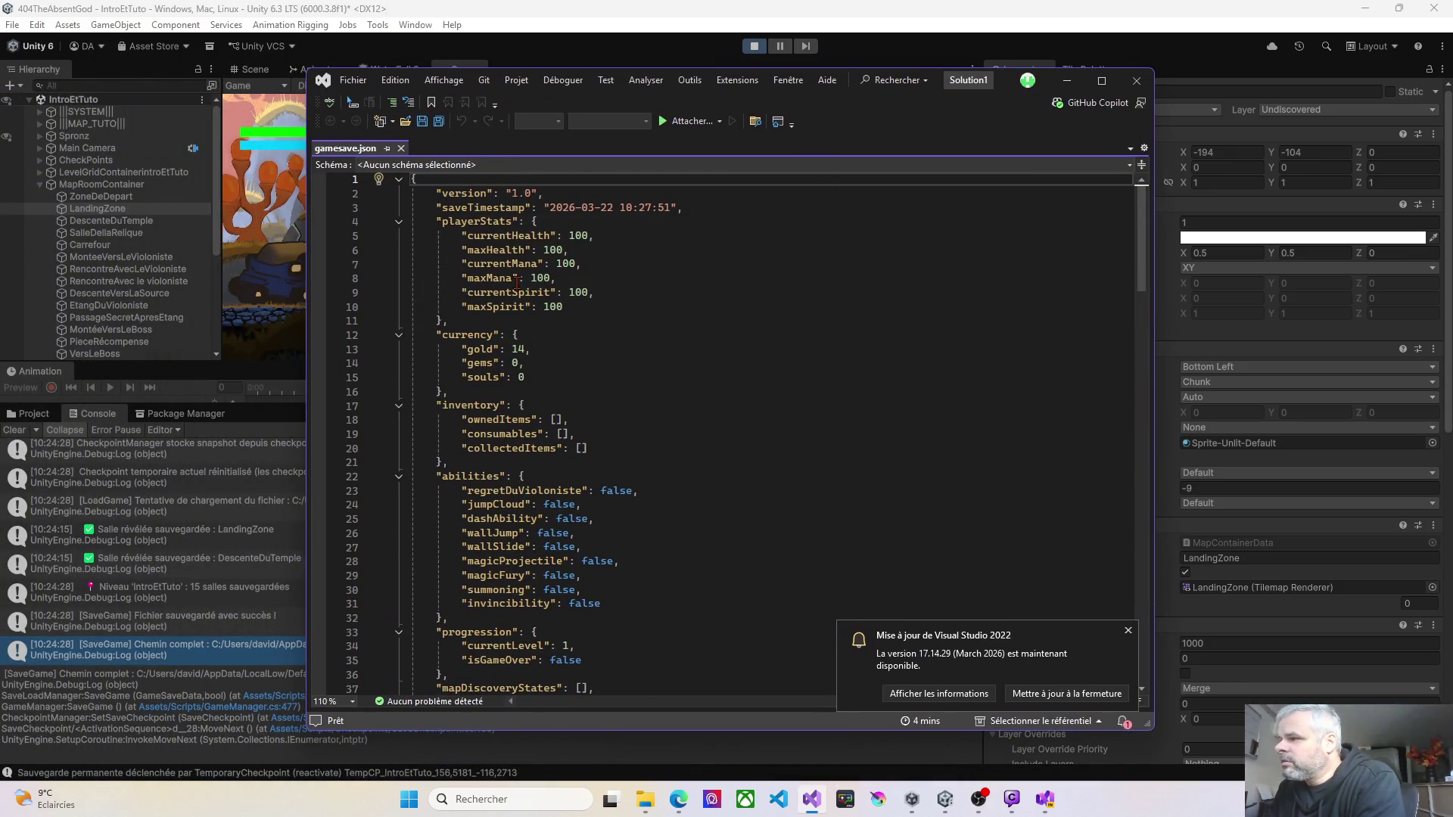
Step: Scroll through gamesave.json and examine the empty mapDiscoveryStates list
scroll(623, 280, "down", 9)
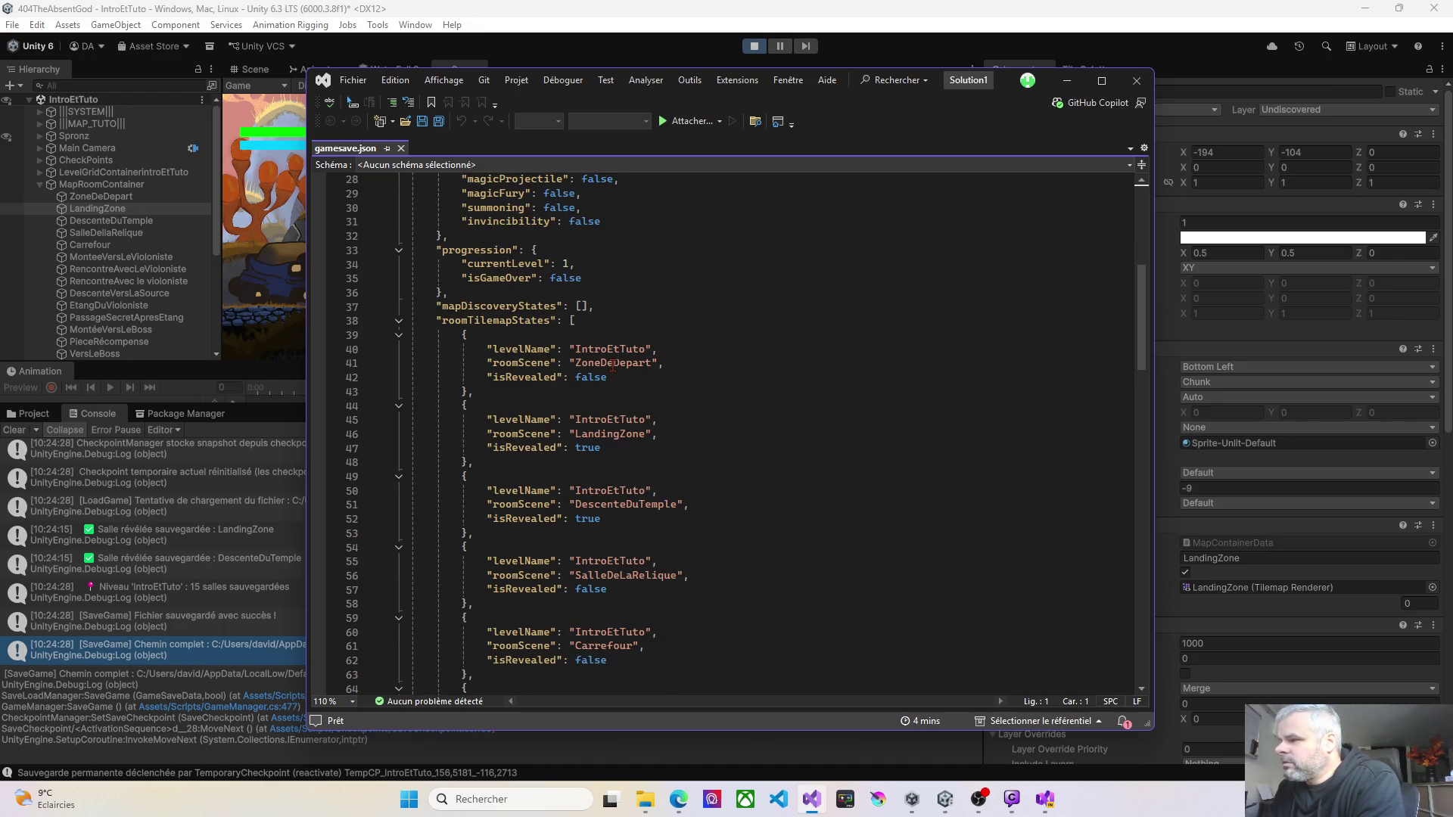
scroll(447, 279, "down", 1)
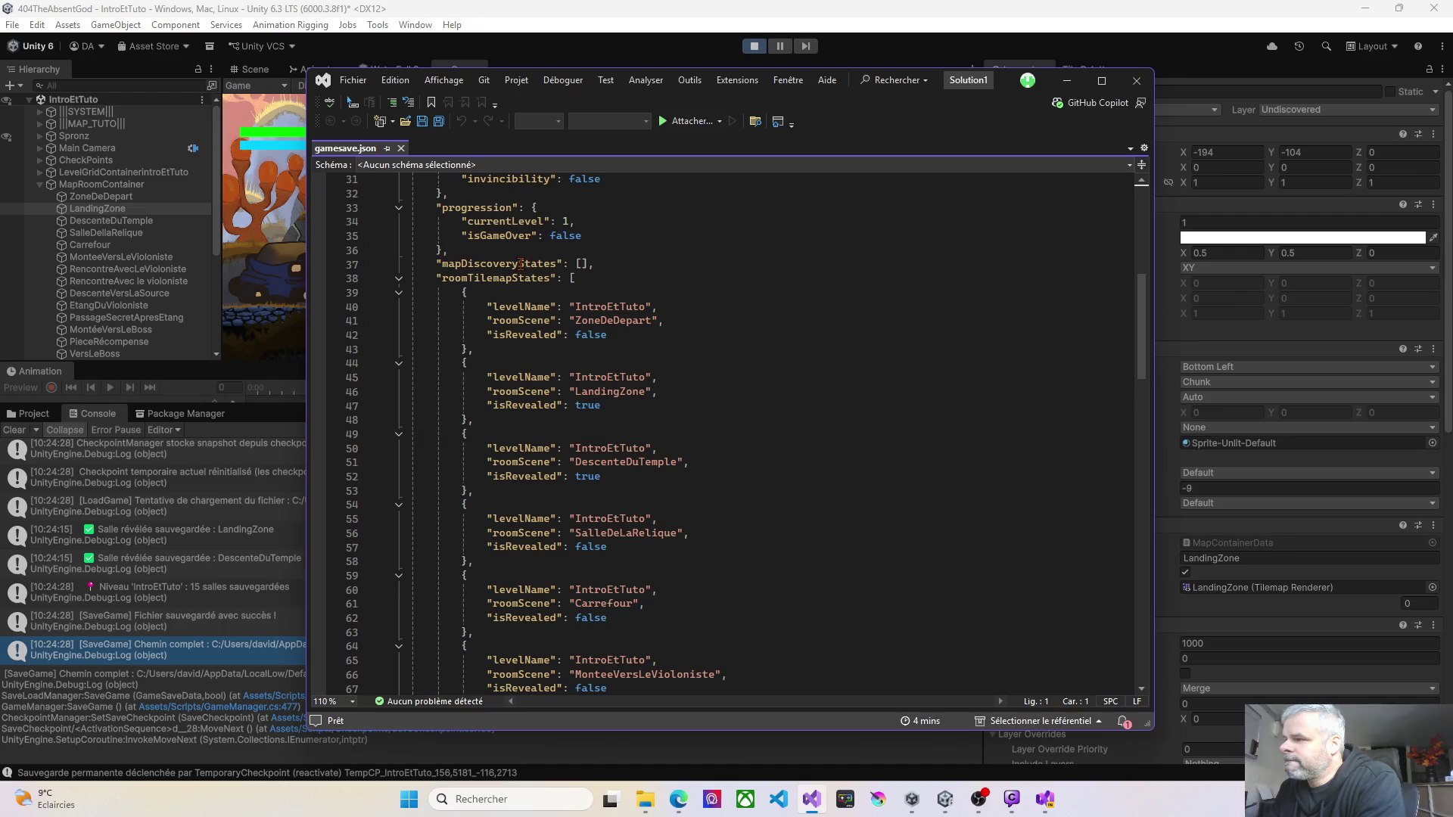
scroll(521, 393, "down", 9)
scroll(530, 400, "down", 9)
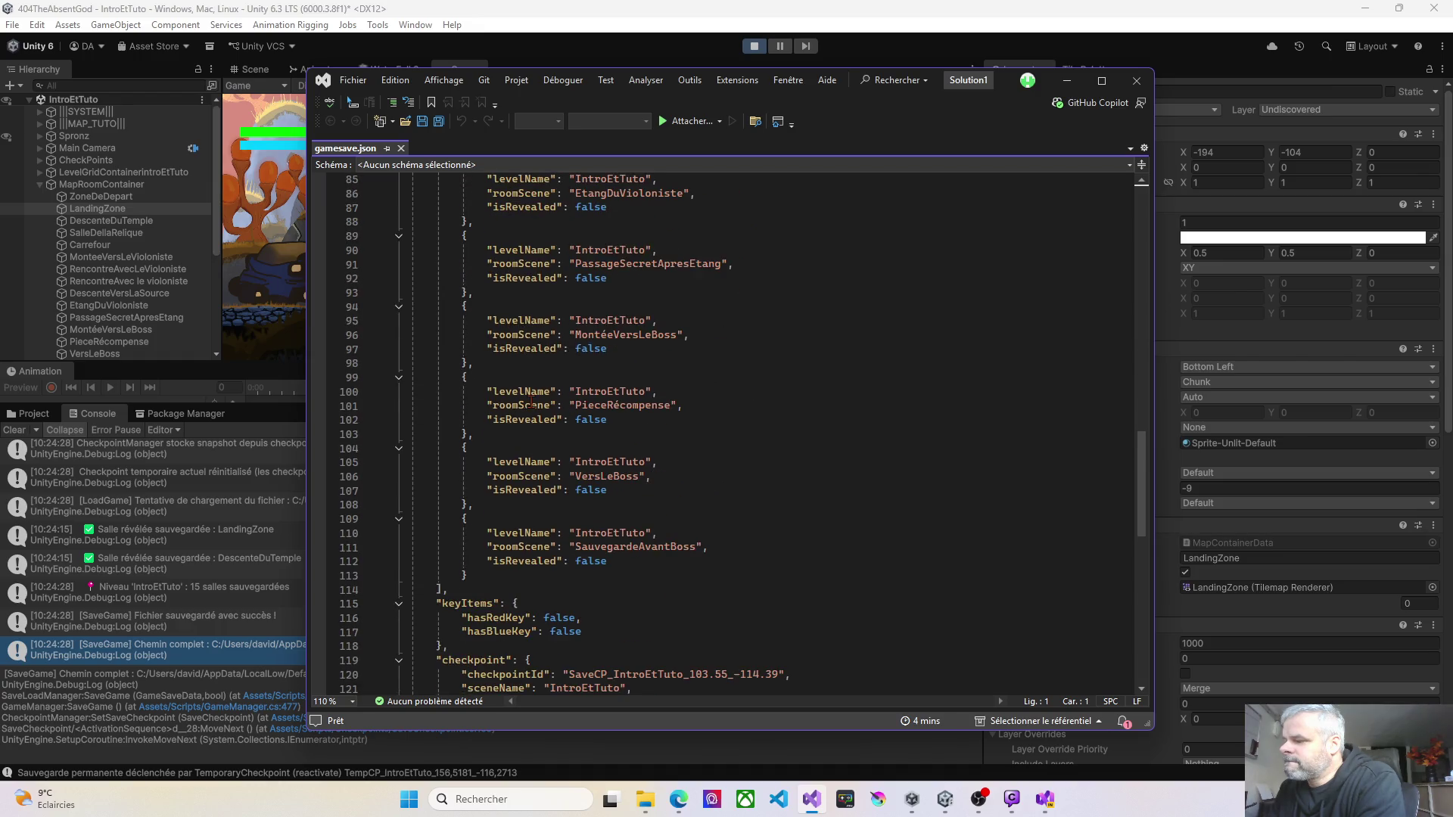
scroll(532, 403, "down", 3)
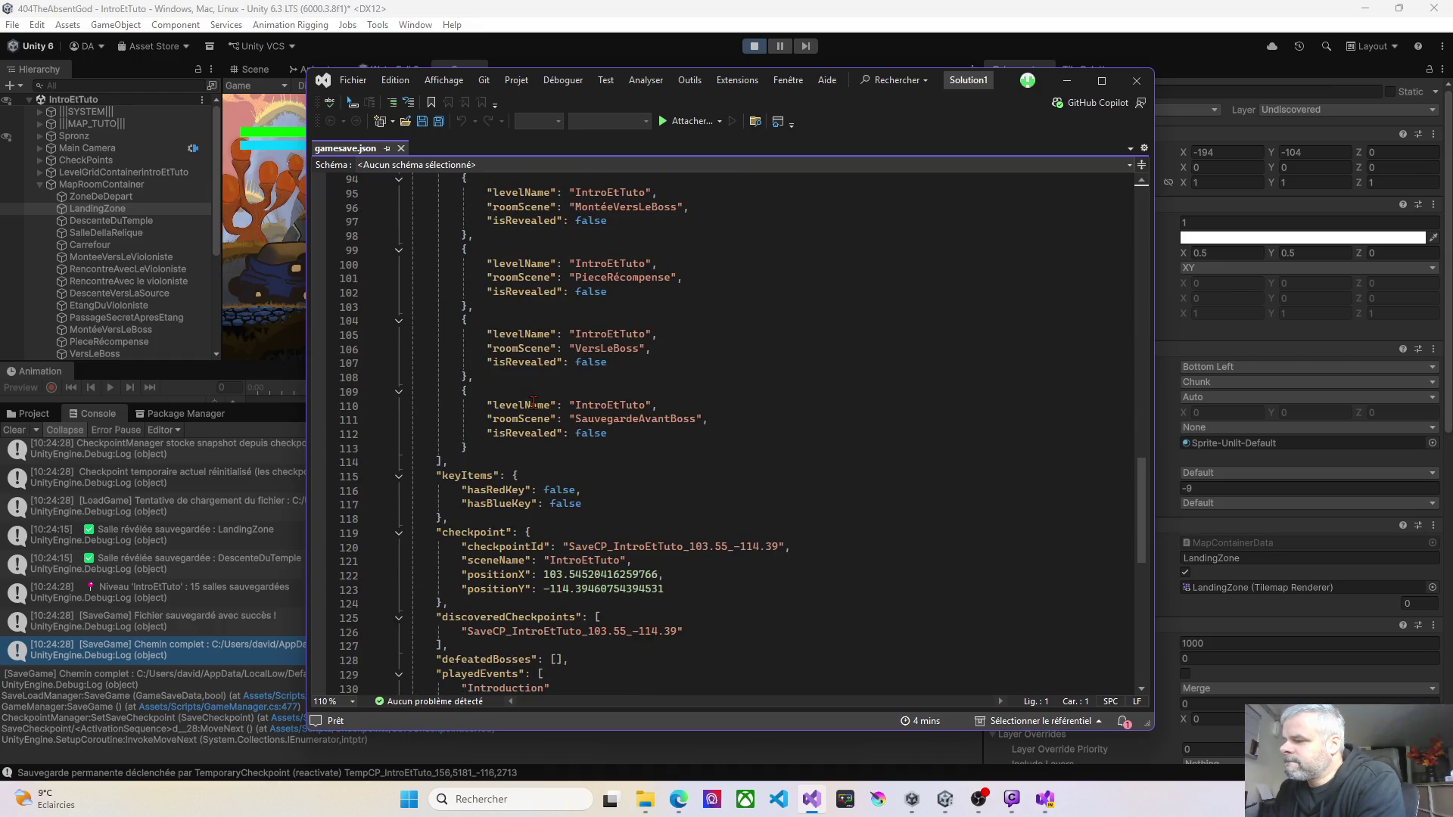
scroll(533, 401, "down", 4)
scroll(545, 399, "up", 12)
scroll(556, 395, "up", 16)
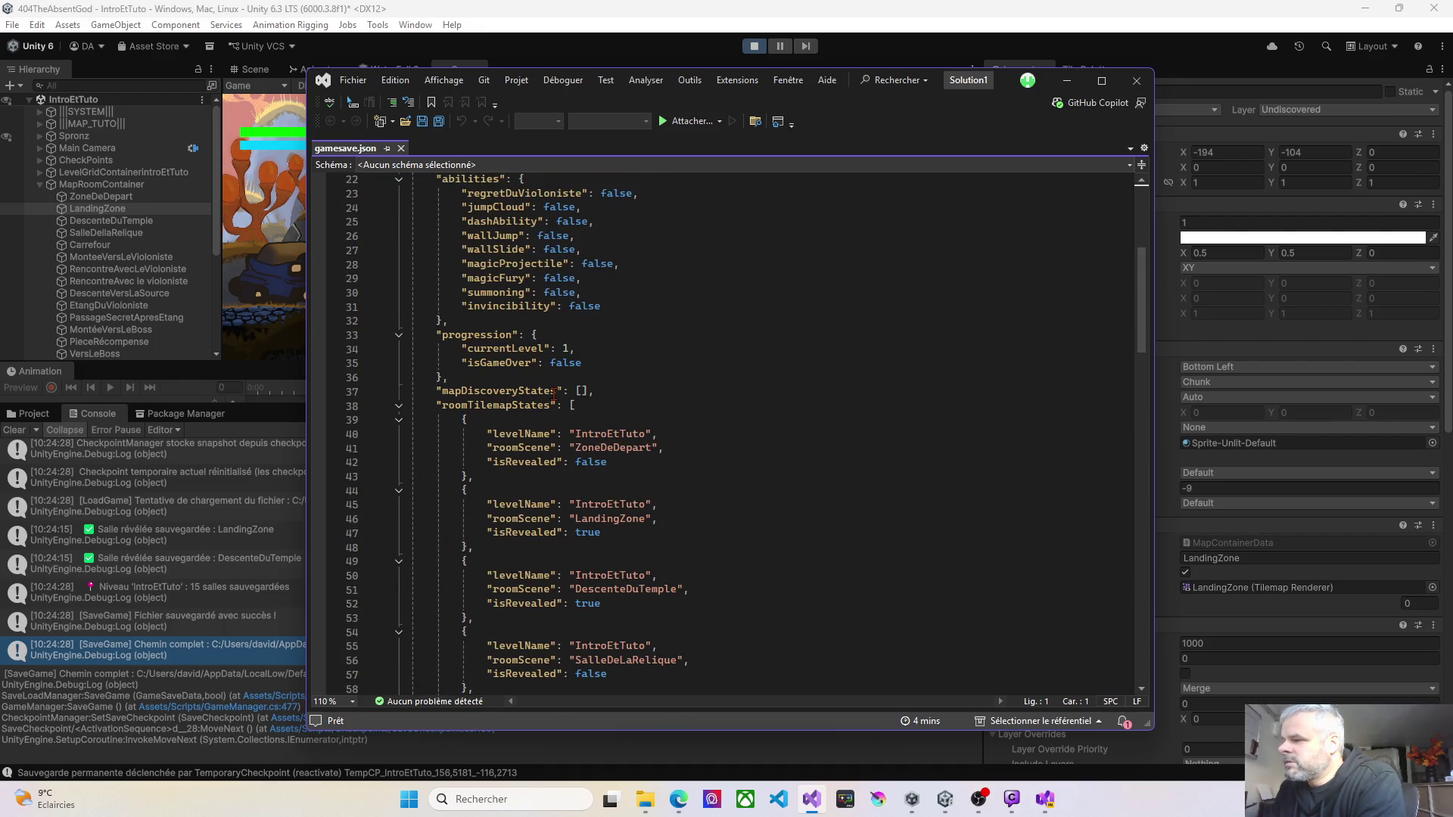
left_click(581, 391)
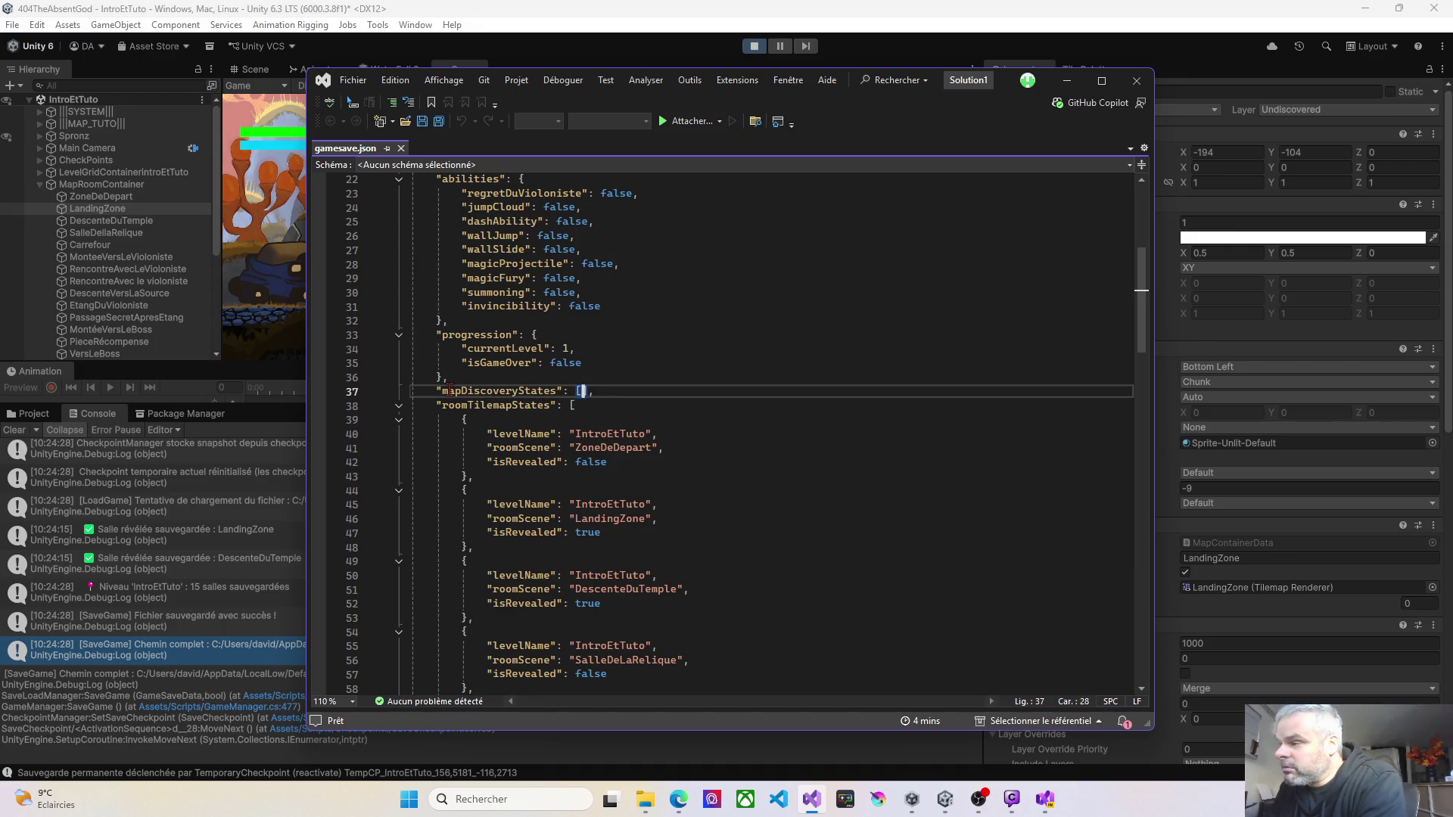
left_click_drag(442, 390, 565, 390)
Step: Check isRevealed for ZoneDeDepart, LandingZone, DescenteDuTemple and SalleDeLaRelique, then minimize Visual Studio
left_click(575, 463)
scroll(620, 476, "down", 2)
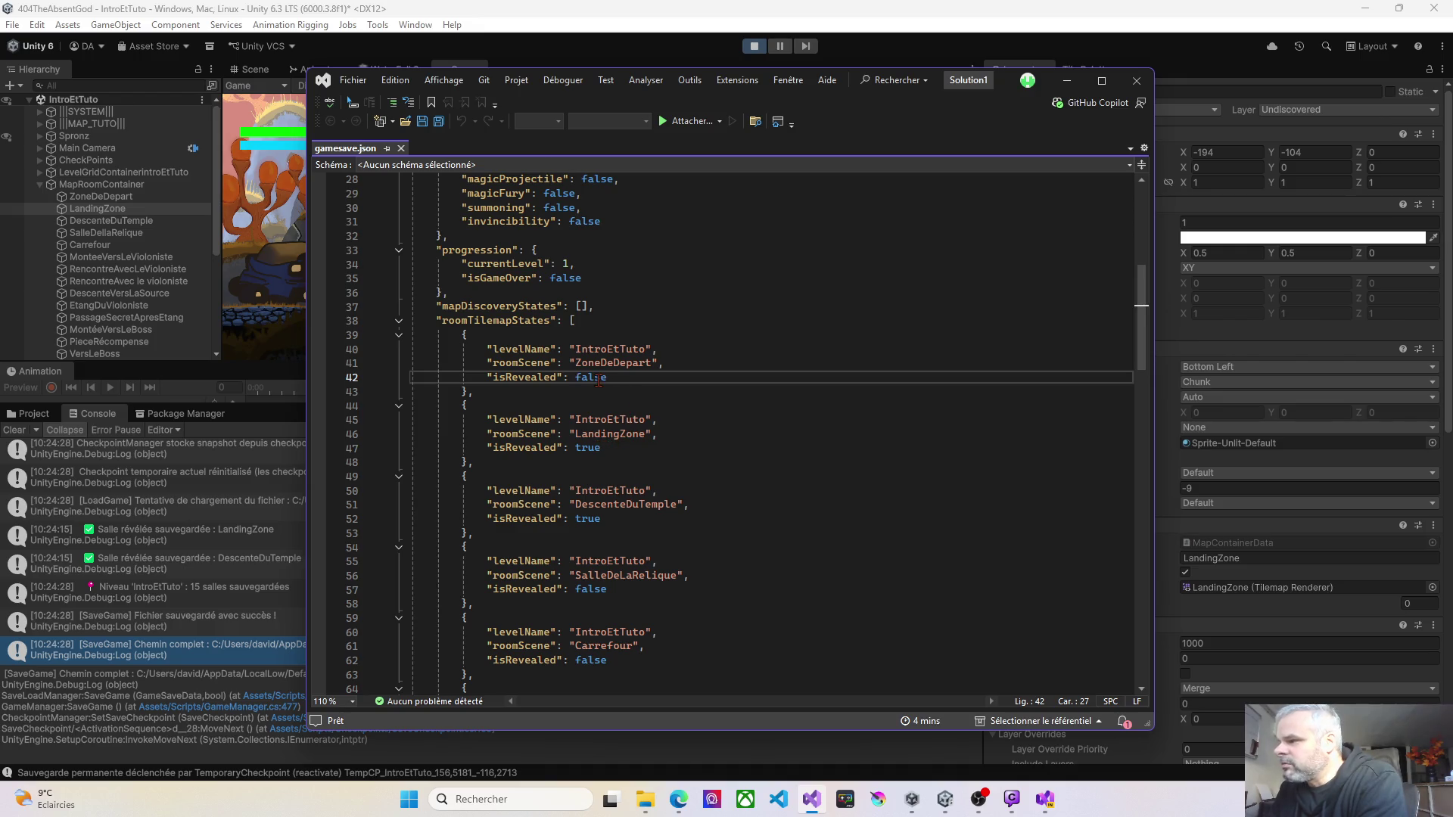
left_click(611, 452)
left_click(614, 519)
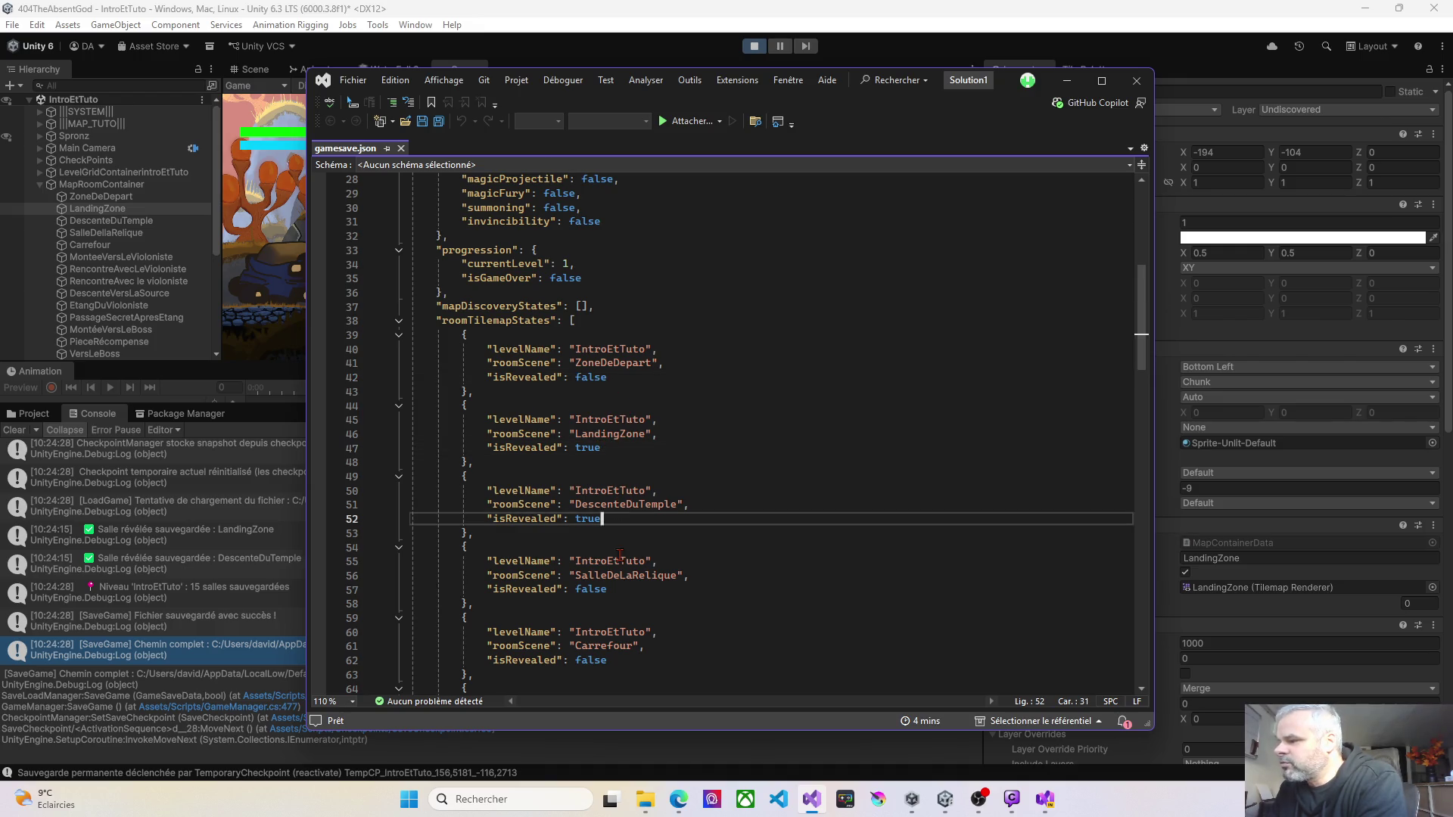
left_click(610, 590)
left_click(615, 532)
left_click(617, 458)
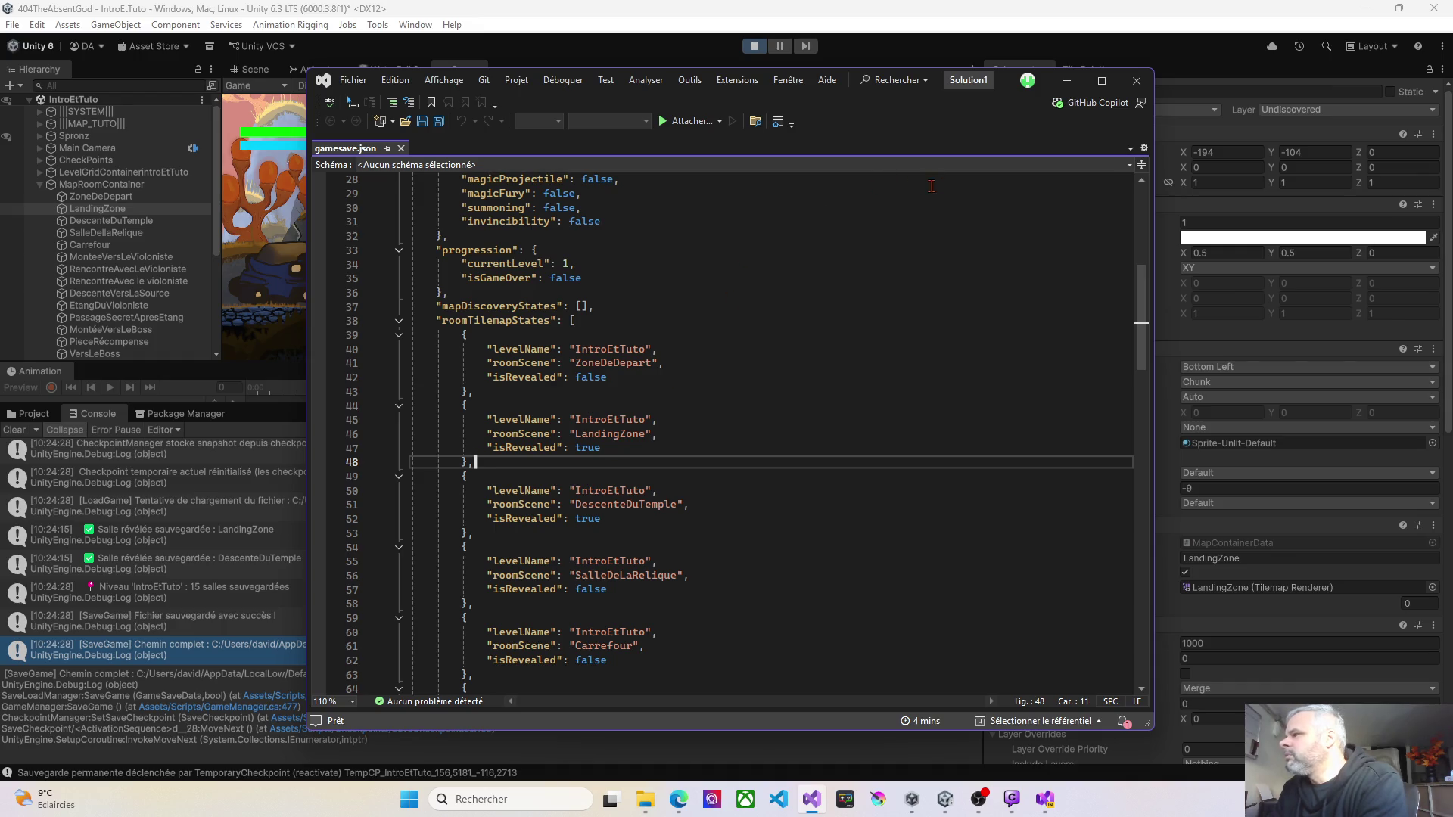
left_click_drag(1004, 89, 981, 107)
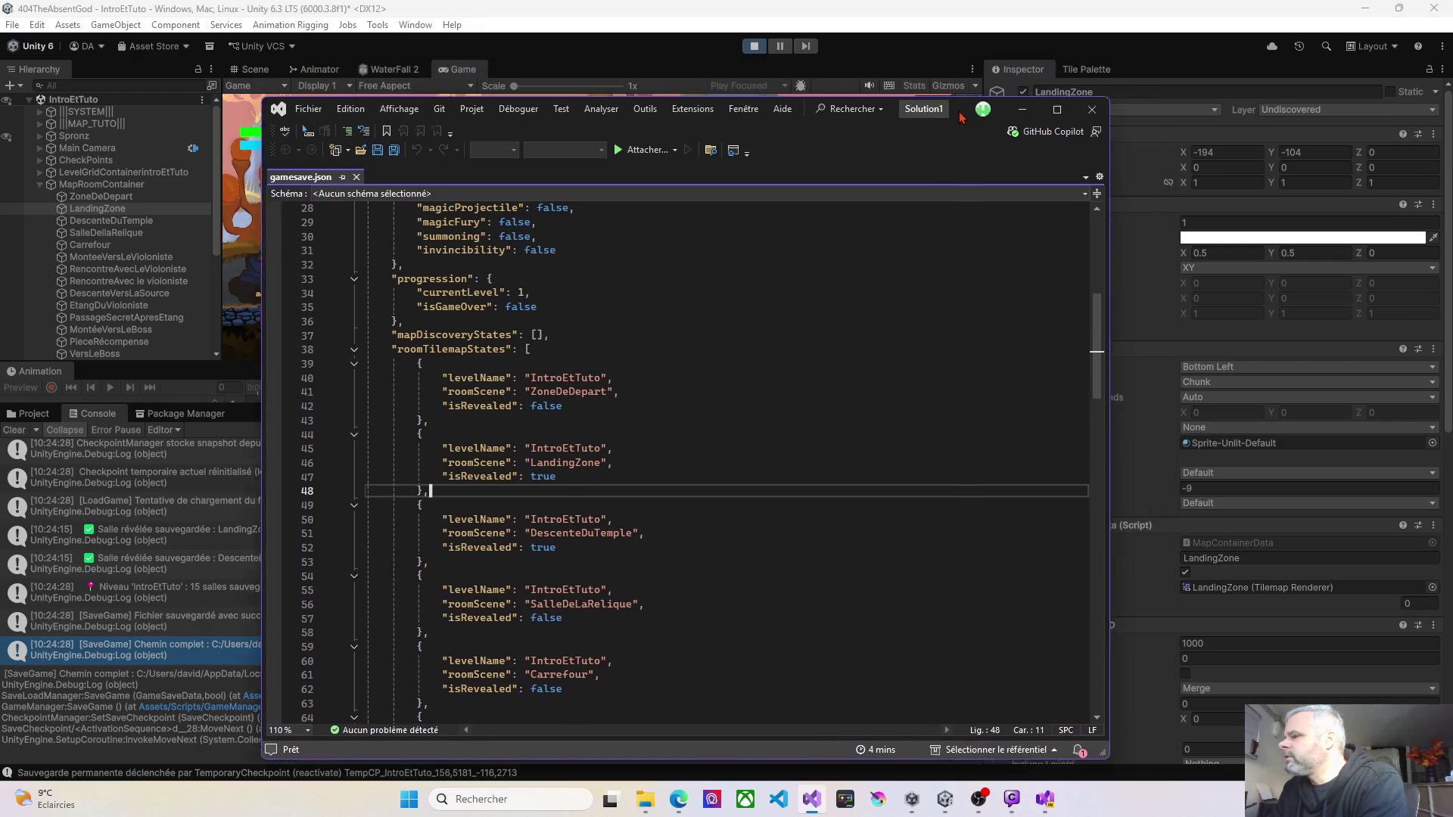
left_click(1043, 97)
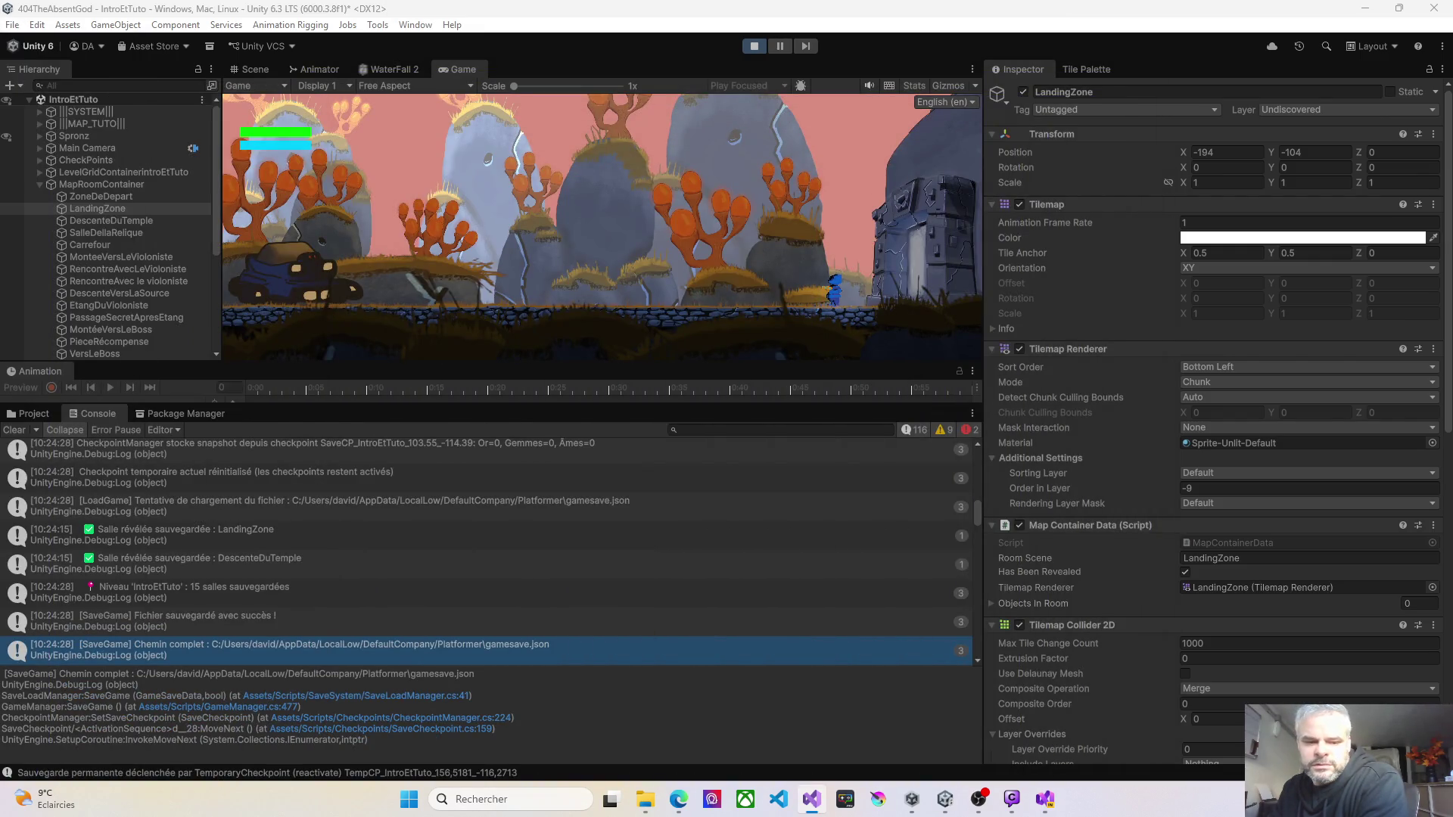